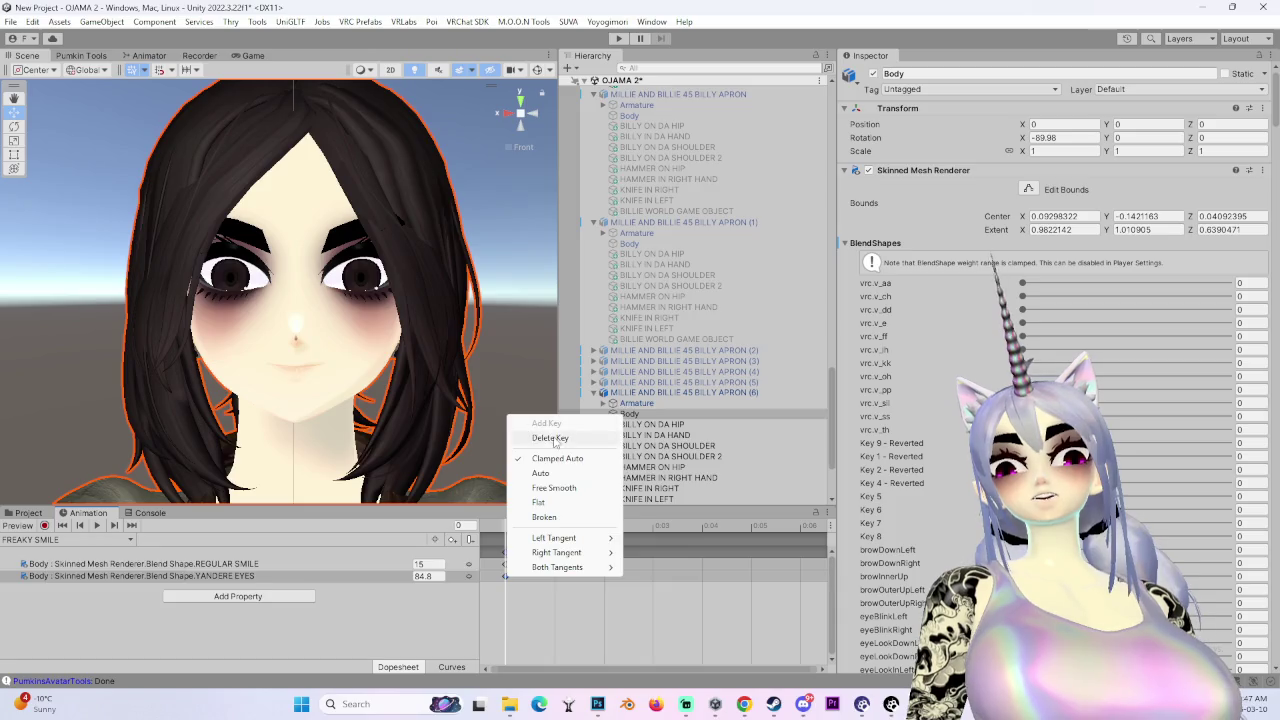
- Delete the old REGULAR SMILE keyframe from the FREAKY SMILE clip
right_click(507, 563)
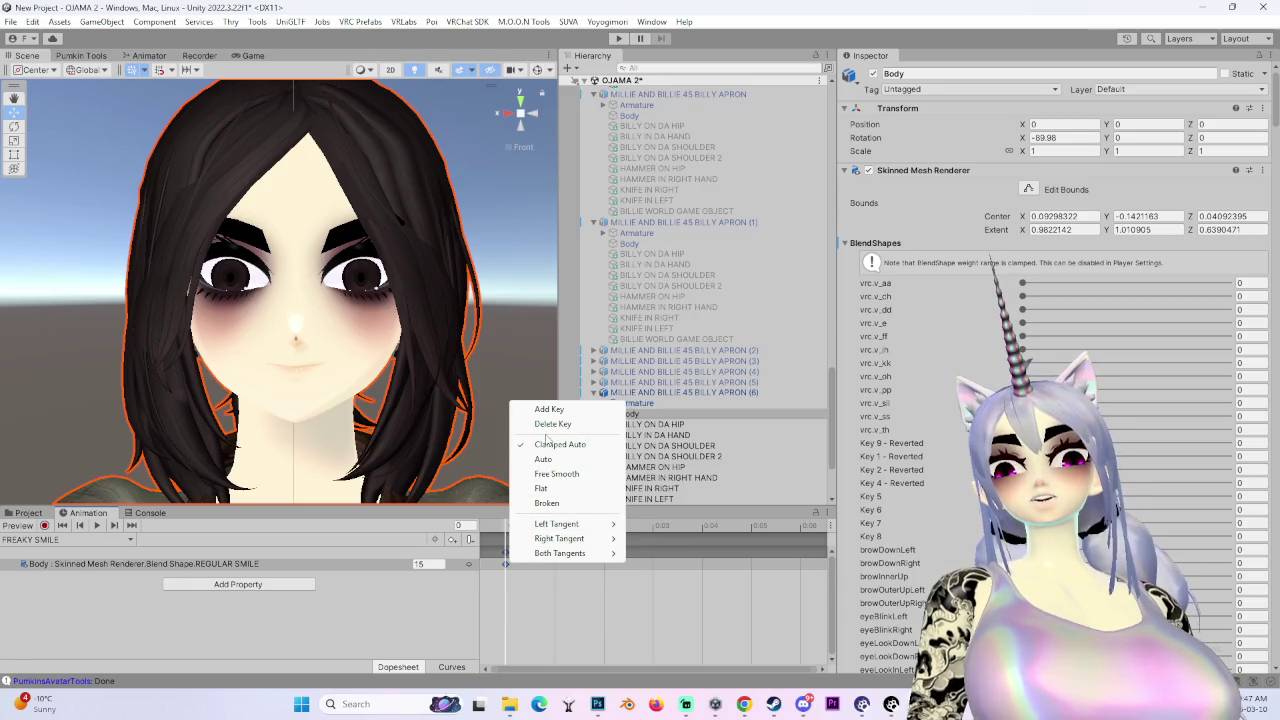
click(552, 424)
scroll(938, 522, down, 10)
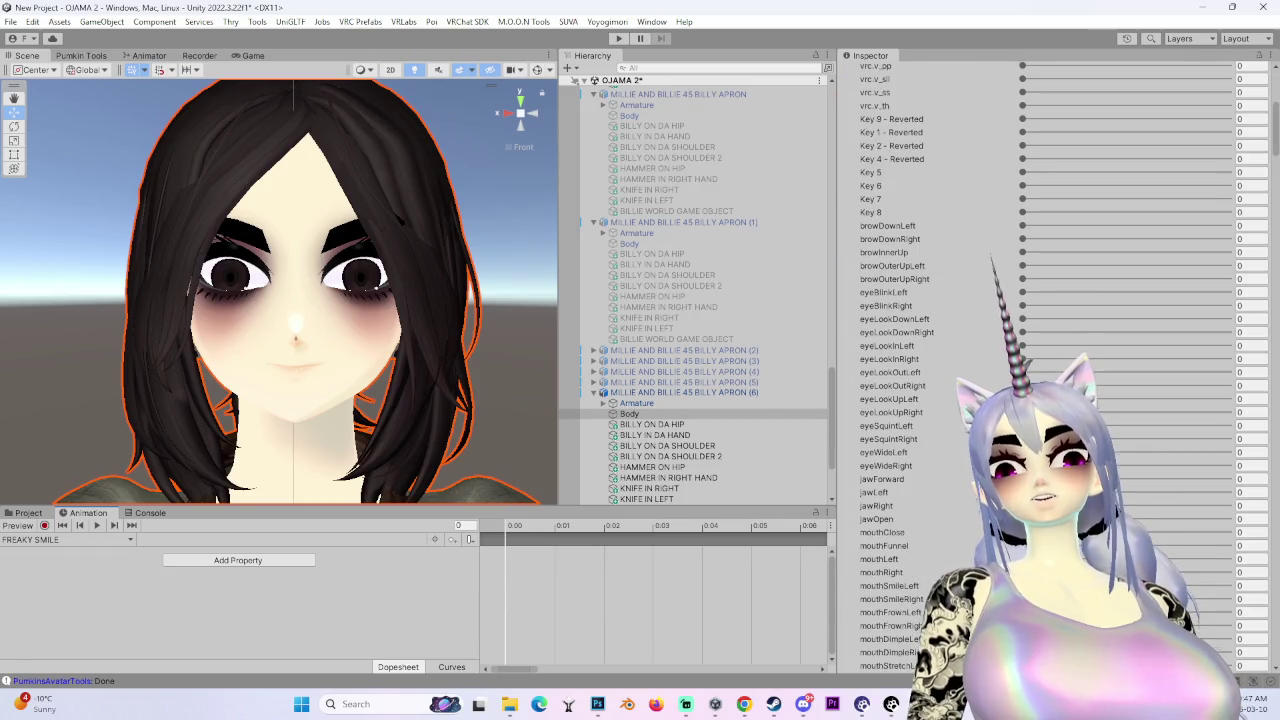
scroll(940, 515, down, 15)
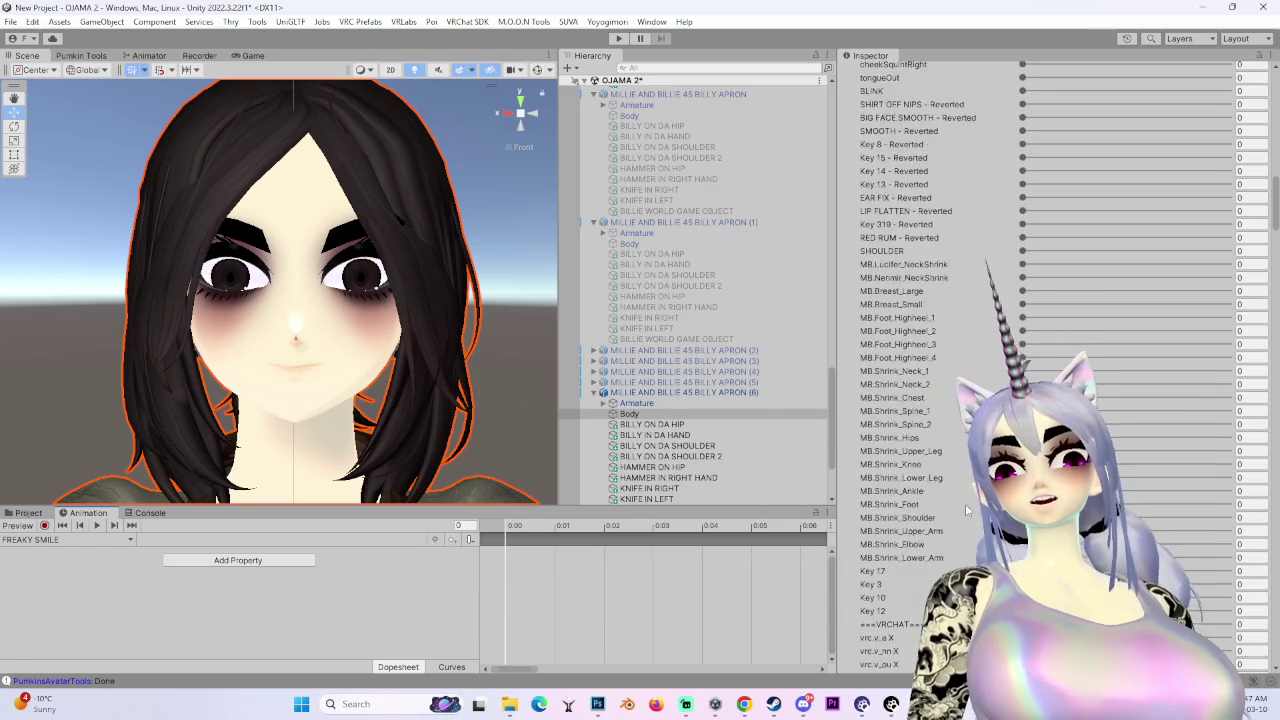
scroll(957, 498, down, 15)
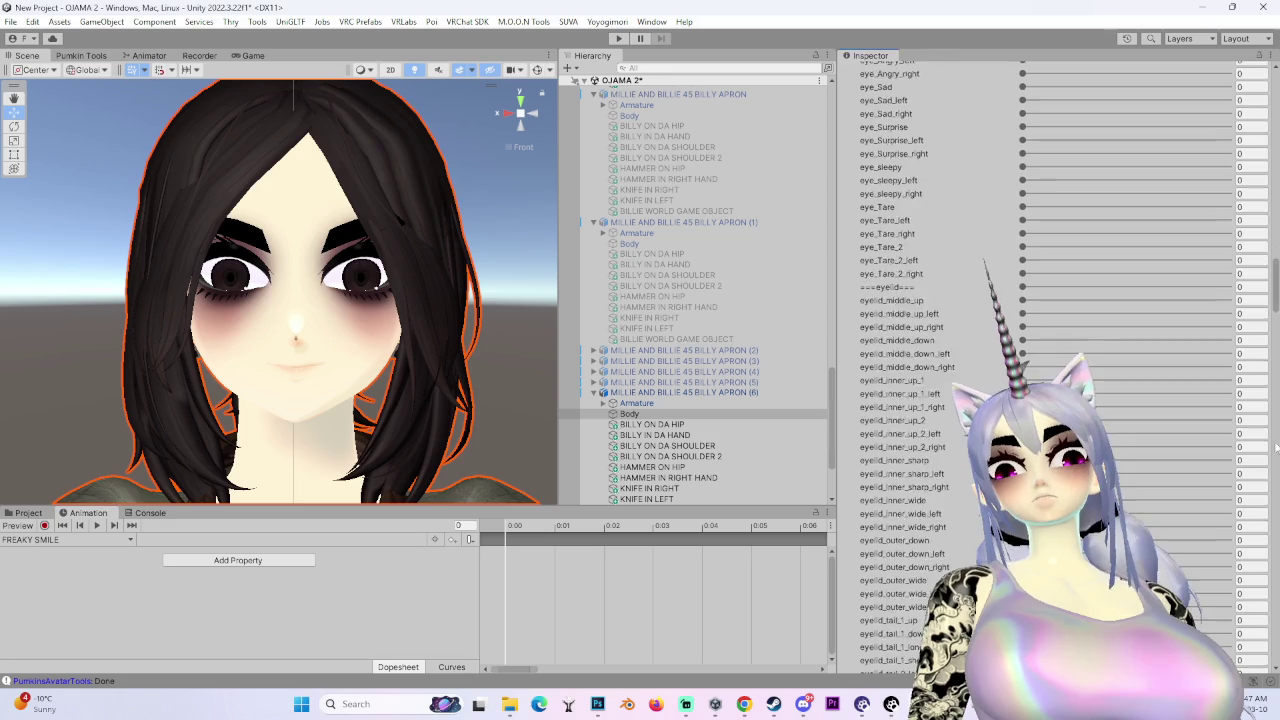
scroll(1206, 485, up, 10)
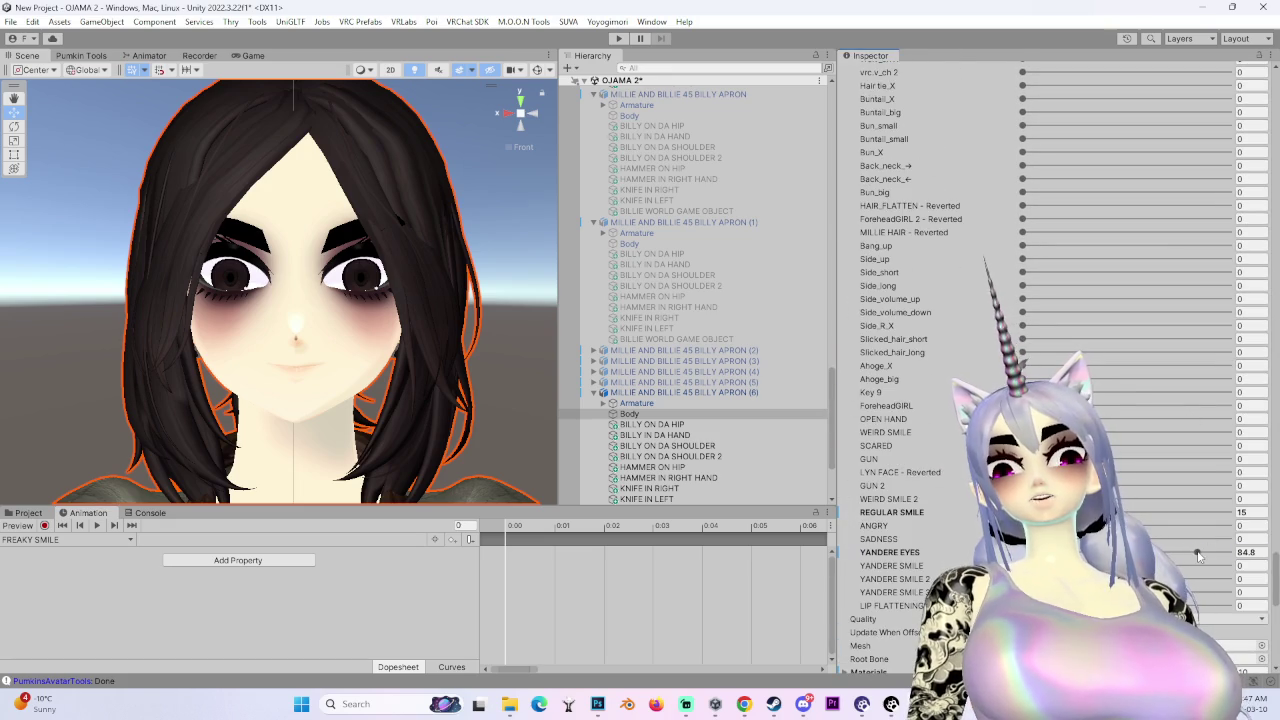
- Set YANDERE EYES and REGULAR SMILE to 0 and YANDERE SMILE 2 to about 92.5
drag(1198, 555, 884, 572)
drag(1054, 512, 935, 518)
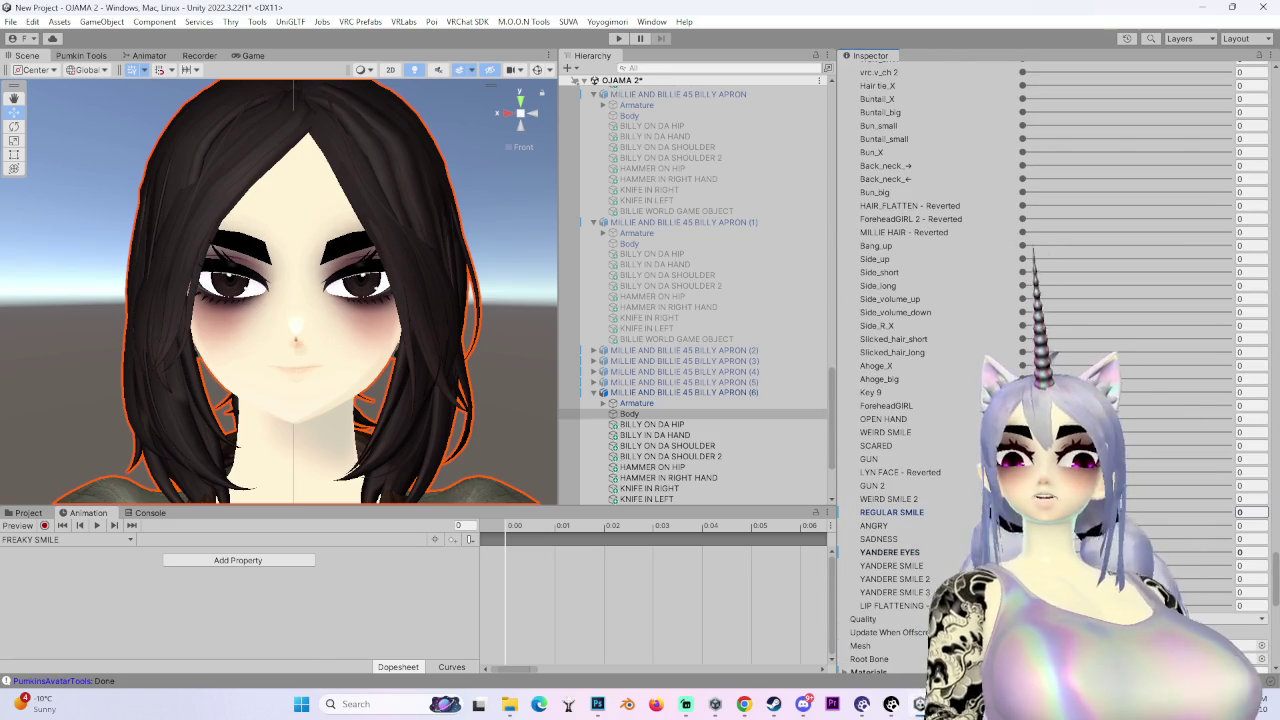
mouse_move(1022, 579)
mouse_down()
mouse_move(1200, 579)
mouse_move(1150, 579)
mouse_move(1230, 596)
mouse_move(1216, 596)
mouse_up()
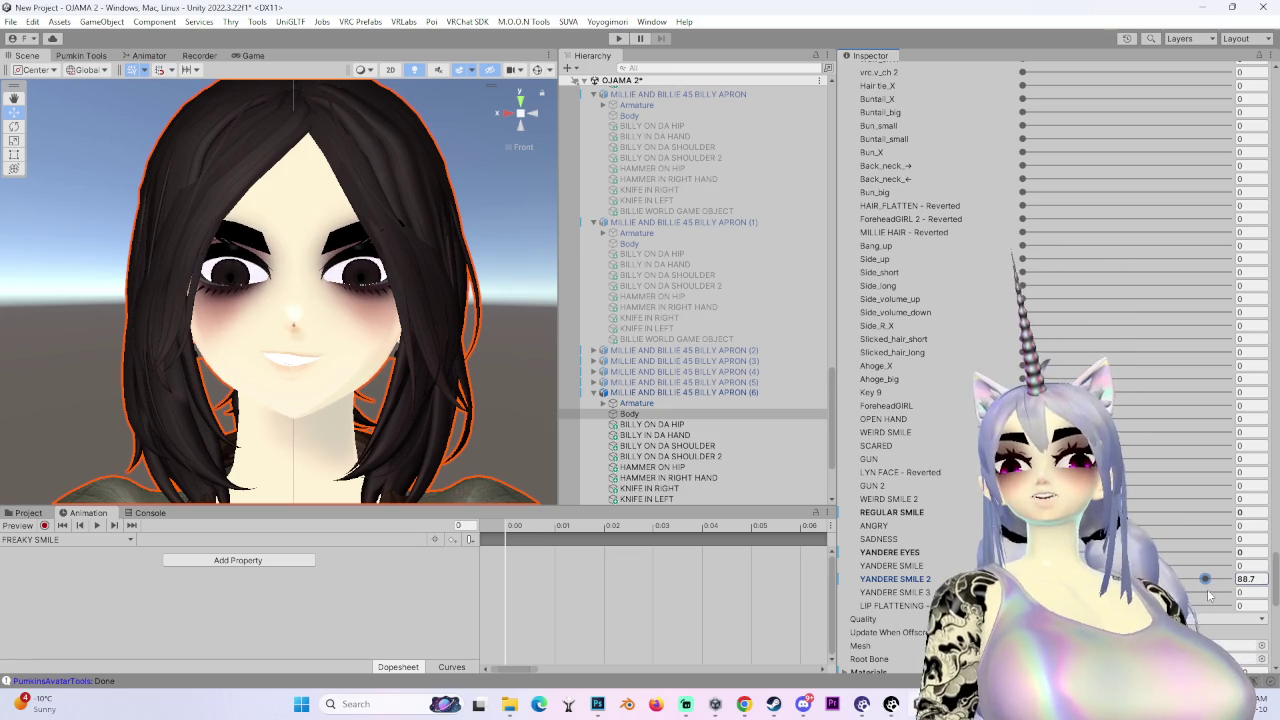
drag(1241, 592, 1206, 593)
drag(250, 415, 420, 400)
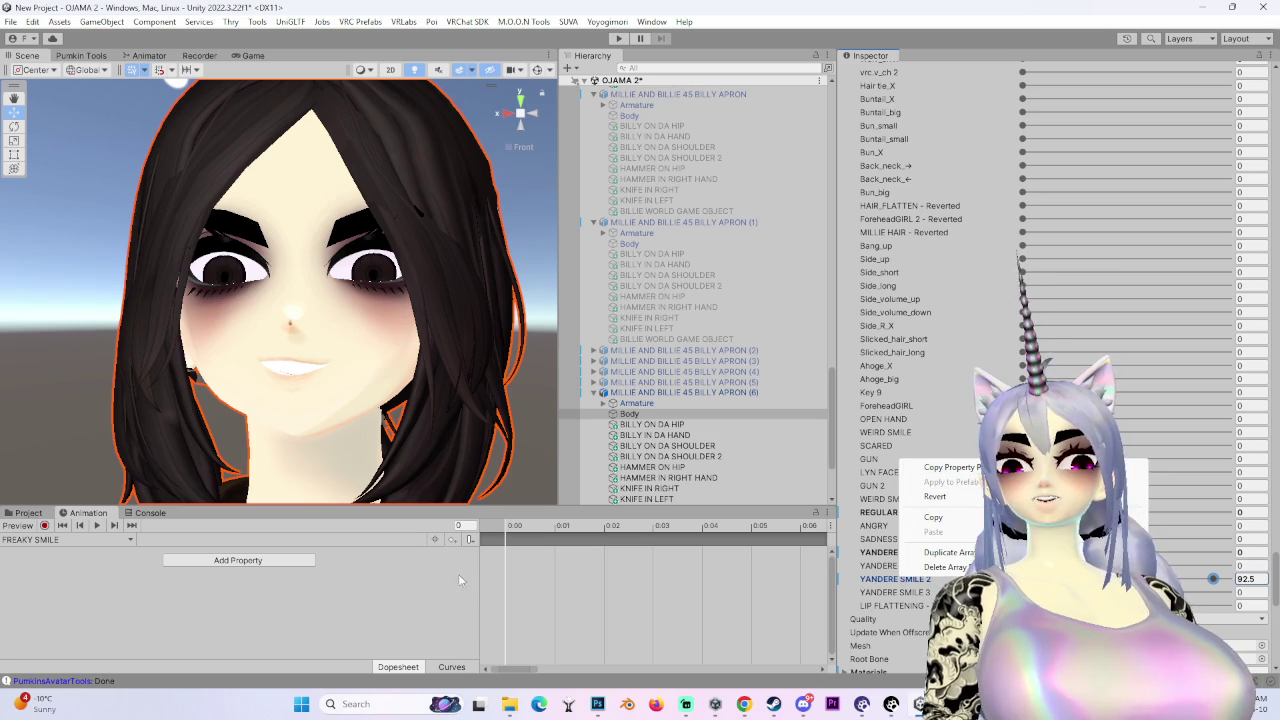
- With recording on, add a YANDERE SMILE 2 key to the FREAKY SMILE clip
click(44, 525)
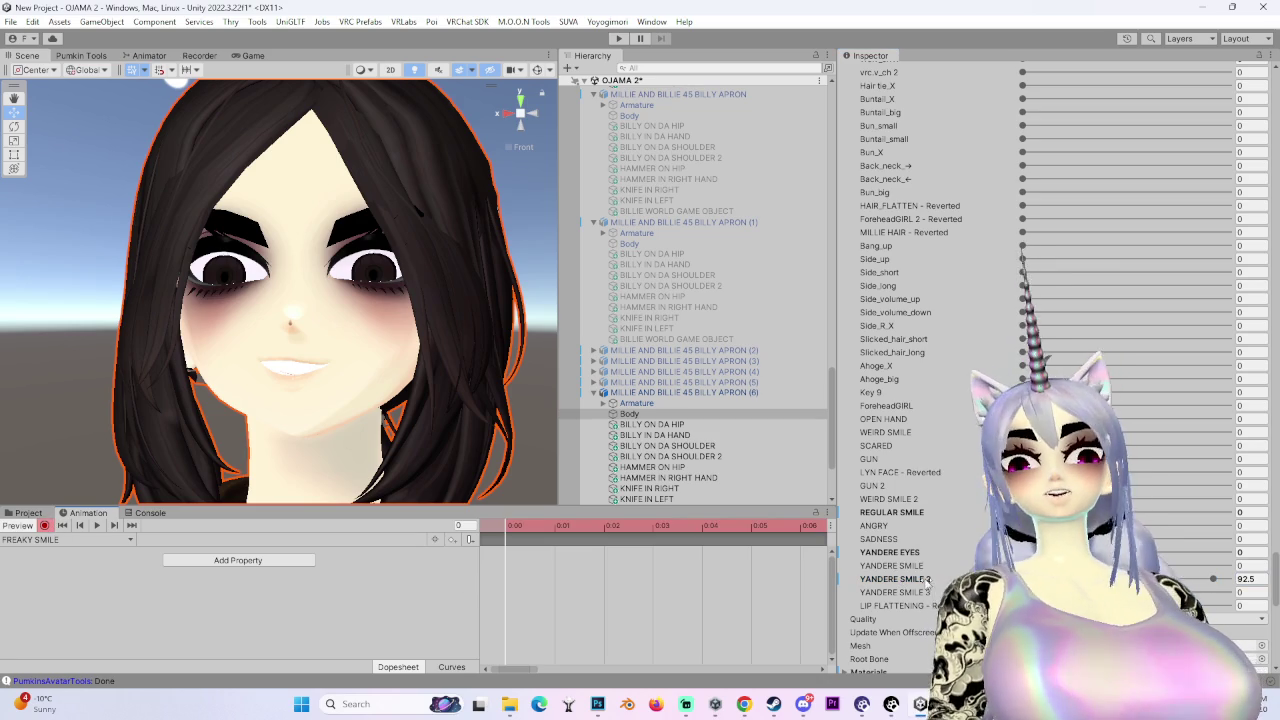
right_click(906, 586)
click(963, 468)
mouse_move(335, 400)
mouse_down()
mouse_move(425, 408)
mouse_move(350, 412)
mouse_up()
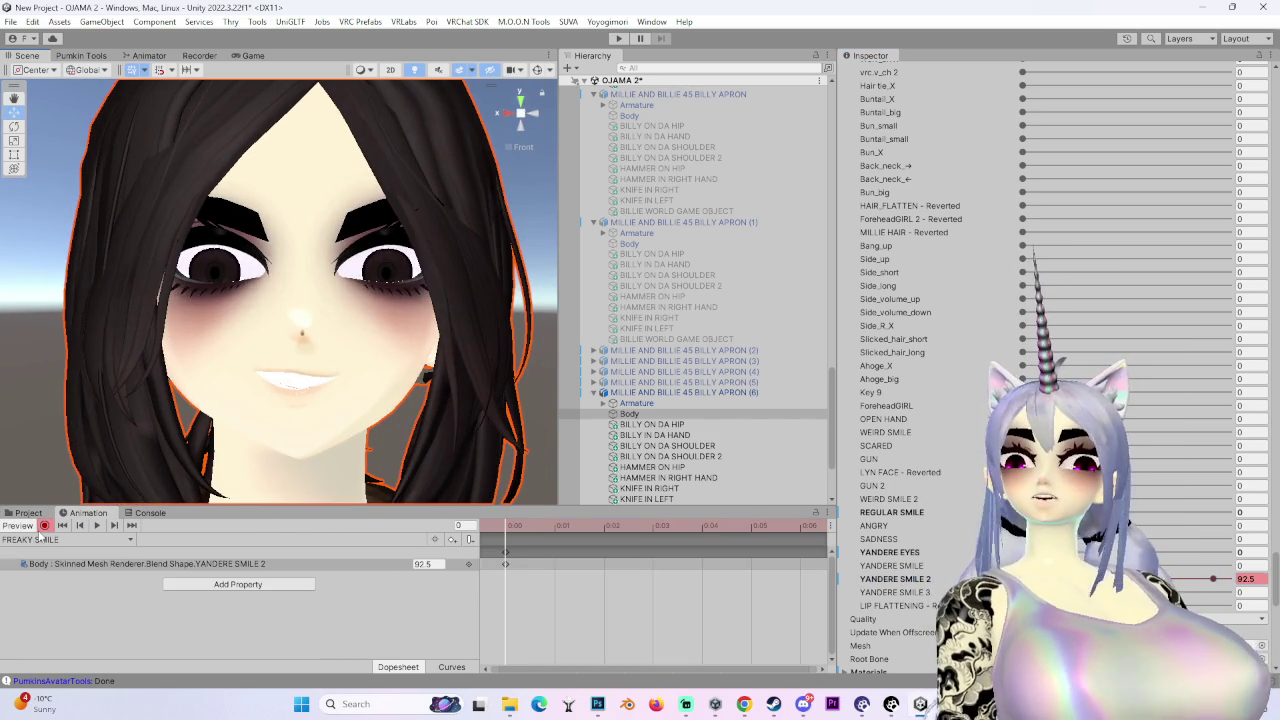
- Duplicate a face clip in the Project and name the copy FREAKY GUN
click(28, 512)
click(380, 578)
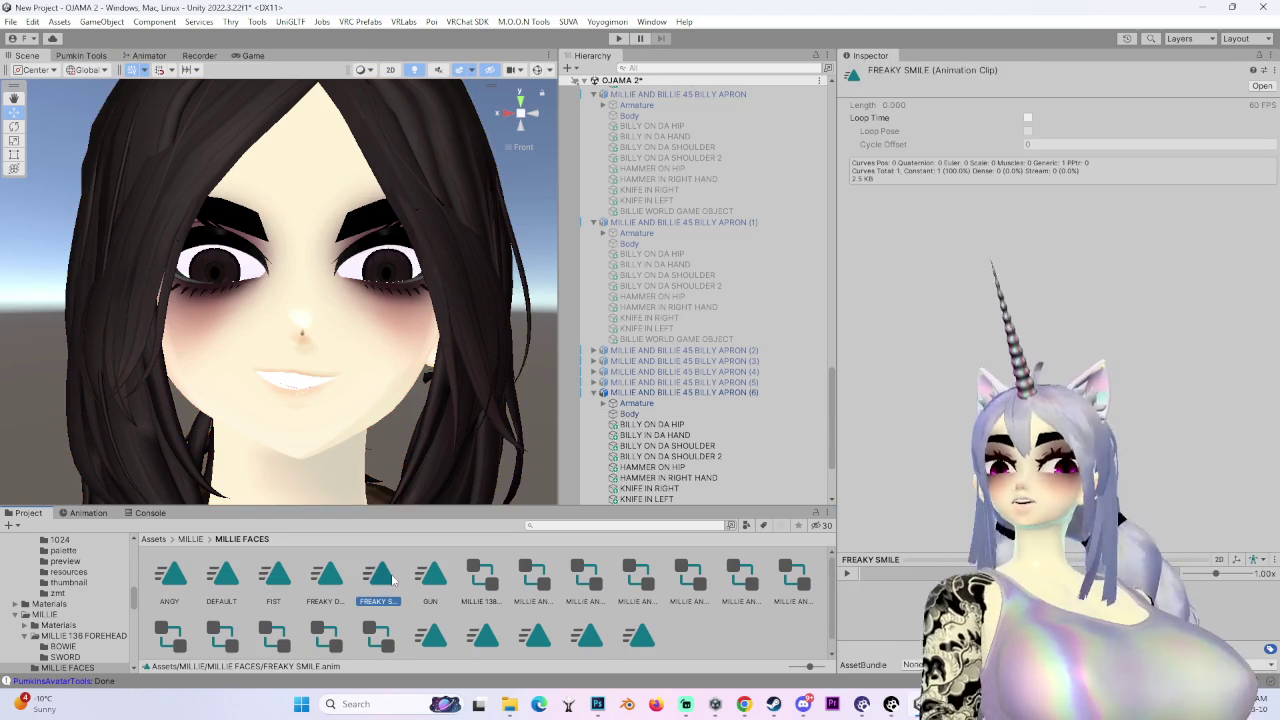
click(323, 580)
key(ctrl+d)
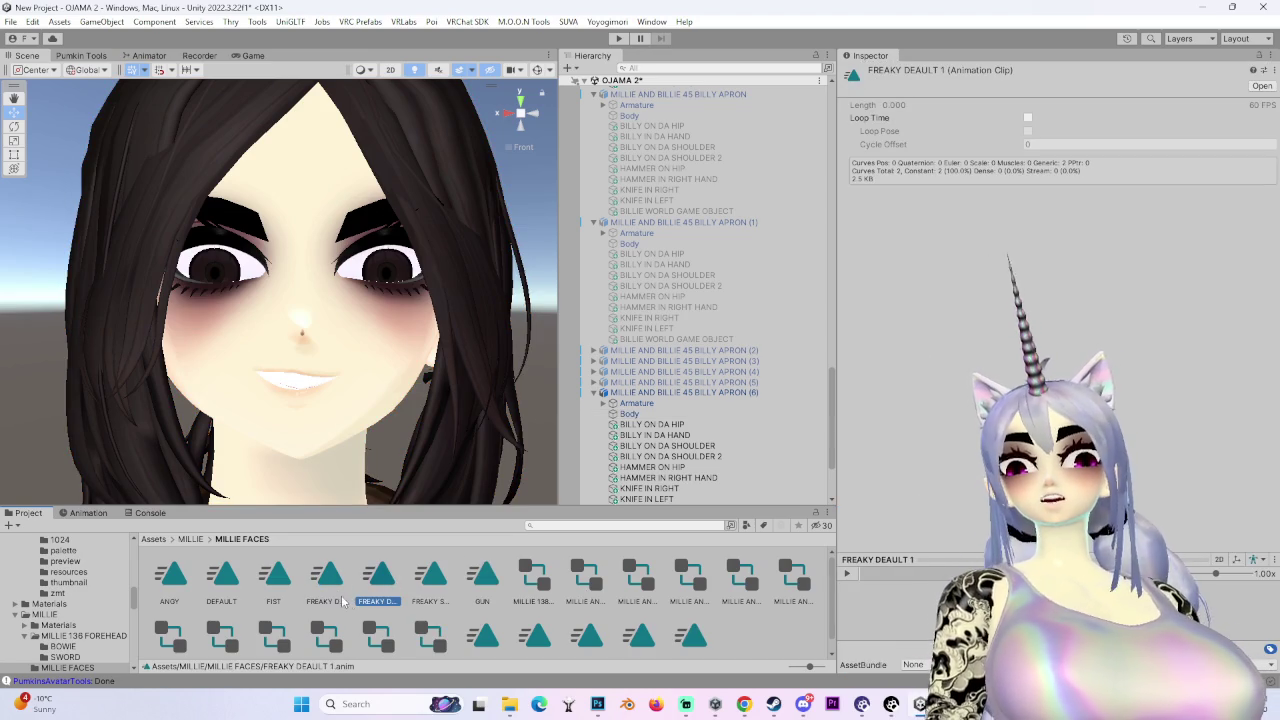
click(377, 580)
text(FRE)
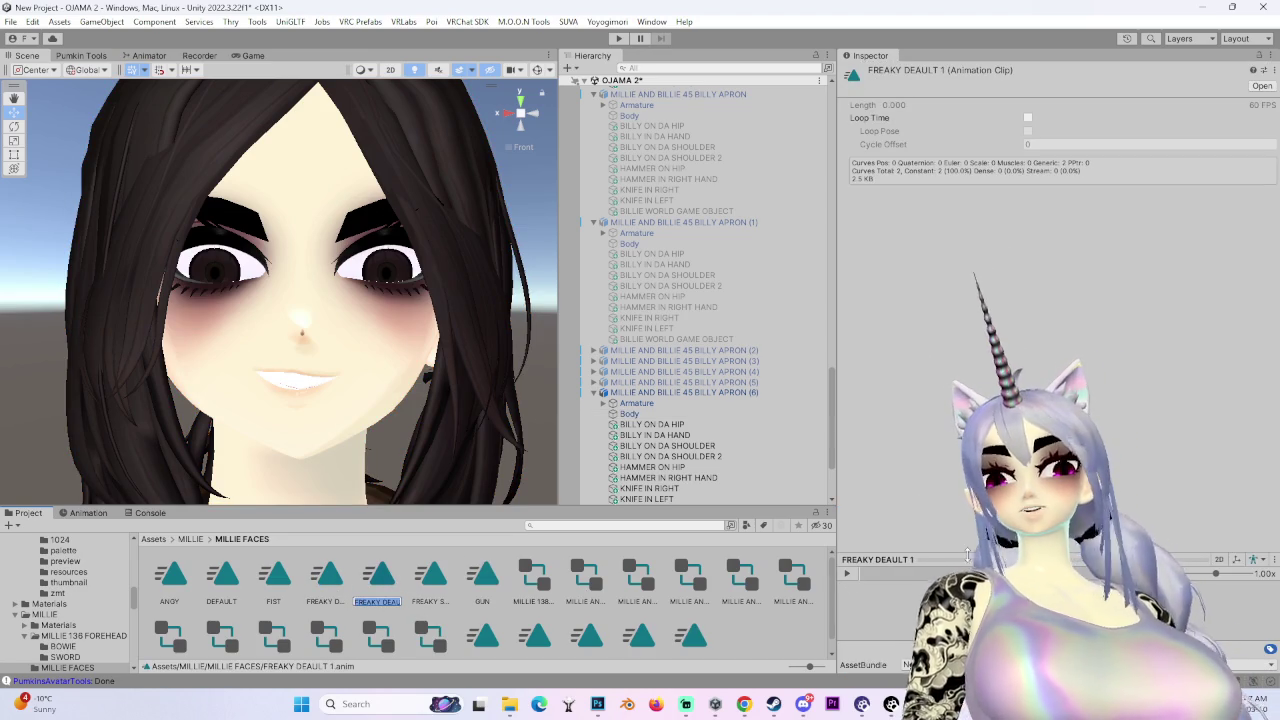
text(AKY GUN)
key(Return)
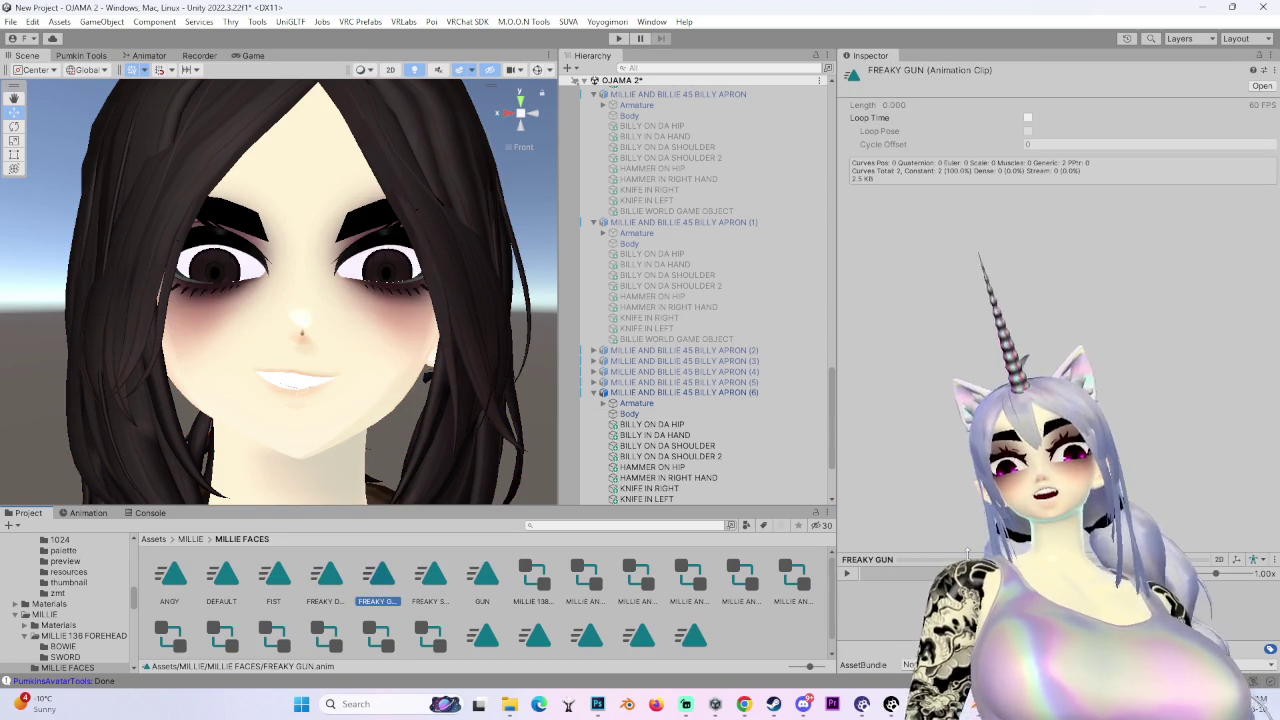
- Delete the APRON (6) avatar copy and try dragging FREAKY GUN into the scene
right_click(786, 392)
click(801, 264)
click(377, 578)
mouse_move(377, 578)
mouse_down()
mouse_move(752, 439)
mouse_move(757, 392)
mouse_up()
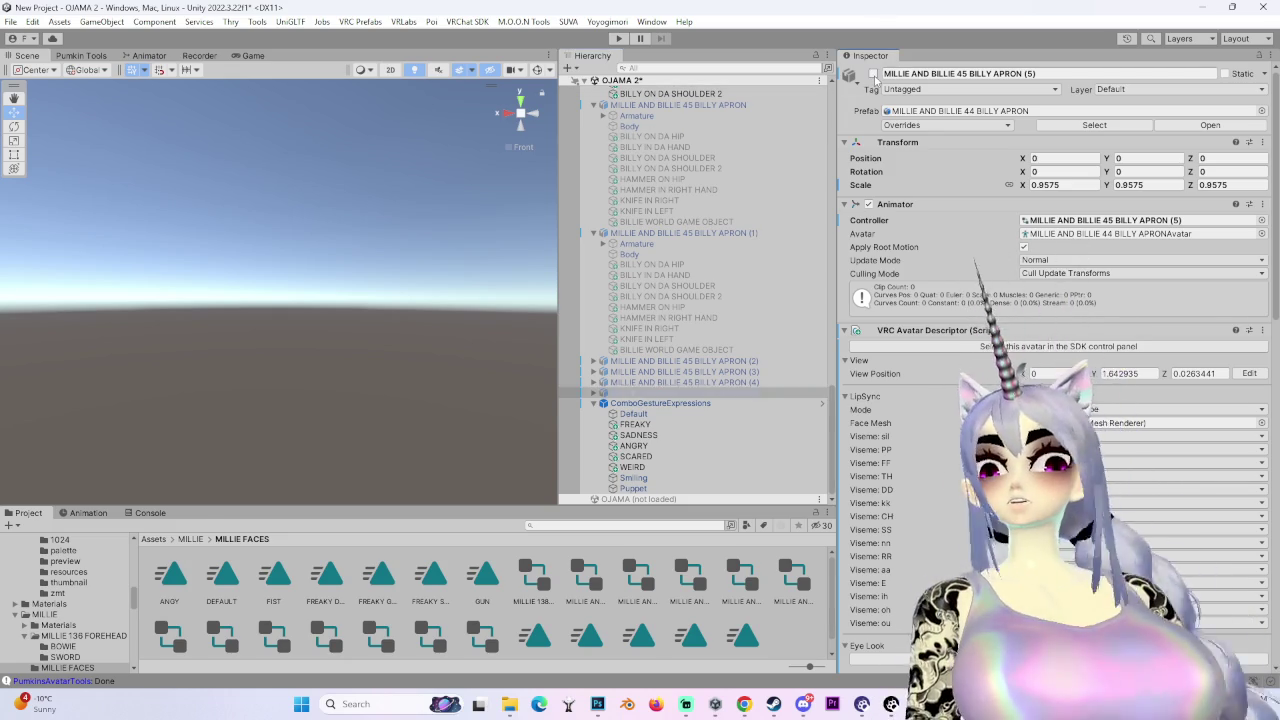
- Frame the avatar's face and select the APRON (5) Body mesh's blendshape list
key(f)
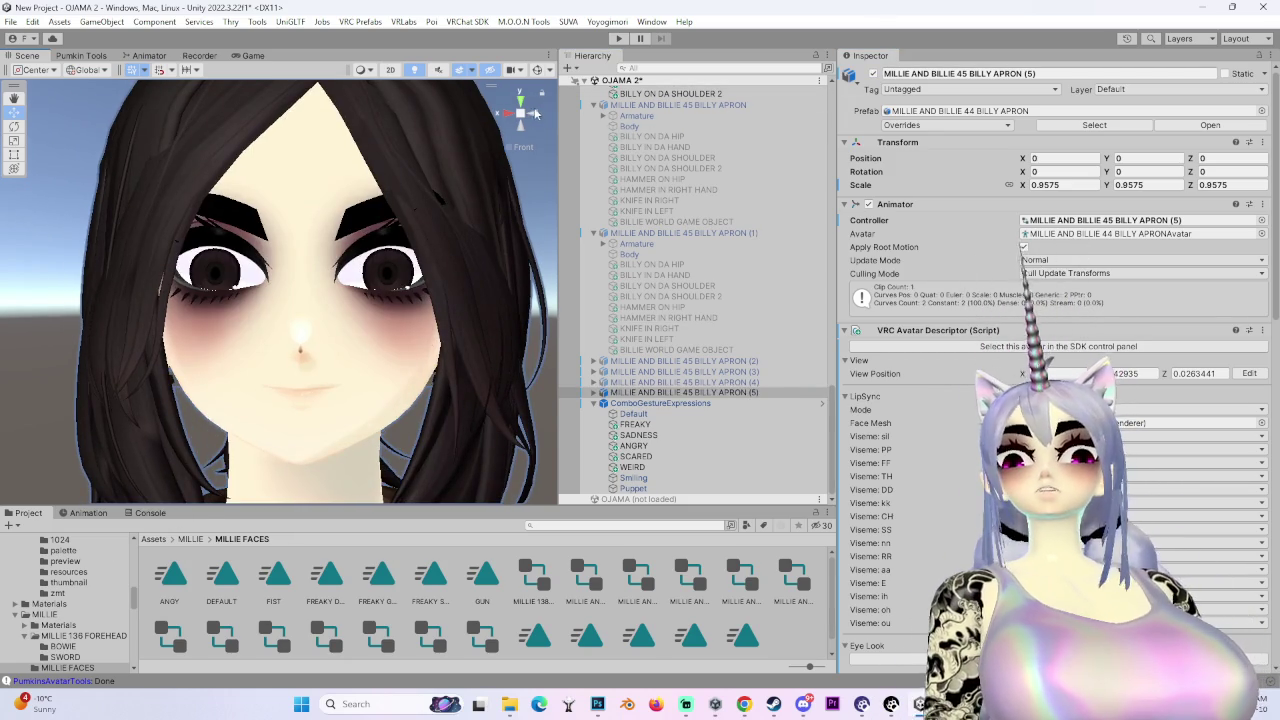
click(503, 116)
click(503, 116)
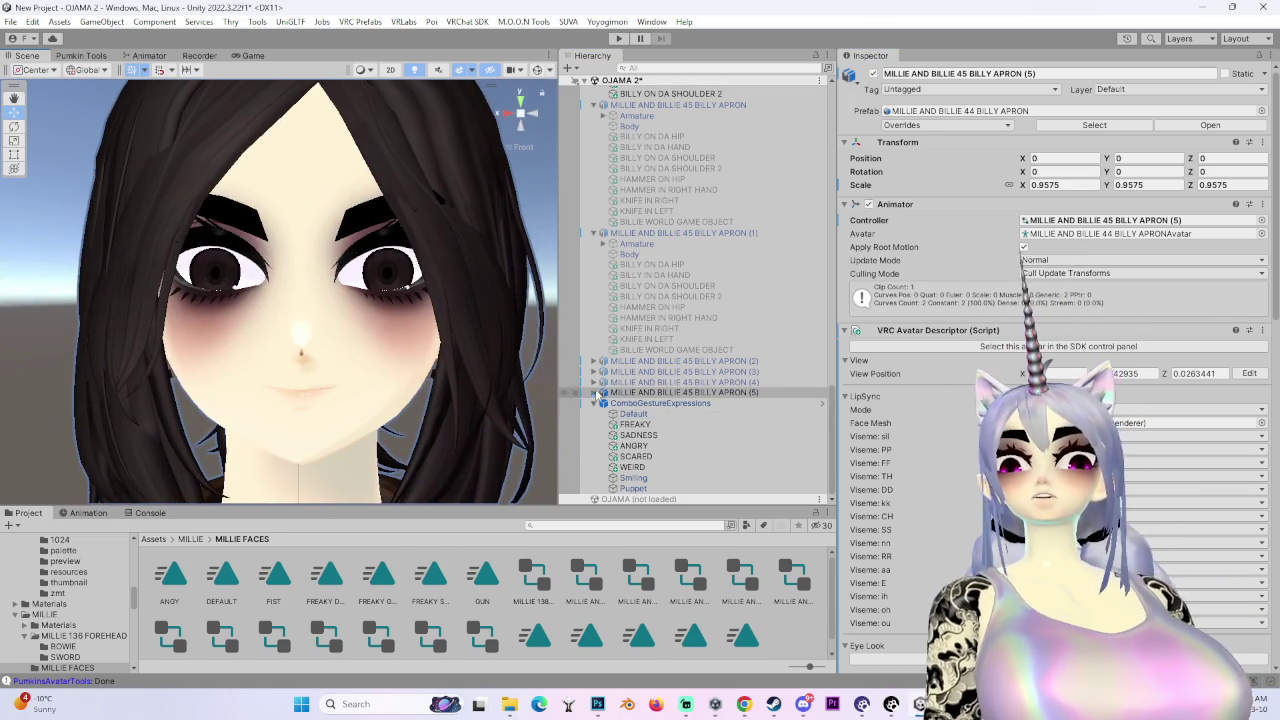
click(635, 392)
click(629, 413)
scroll(1000, 300, down, 15)
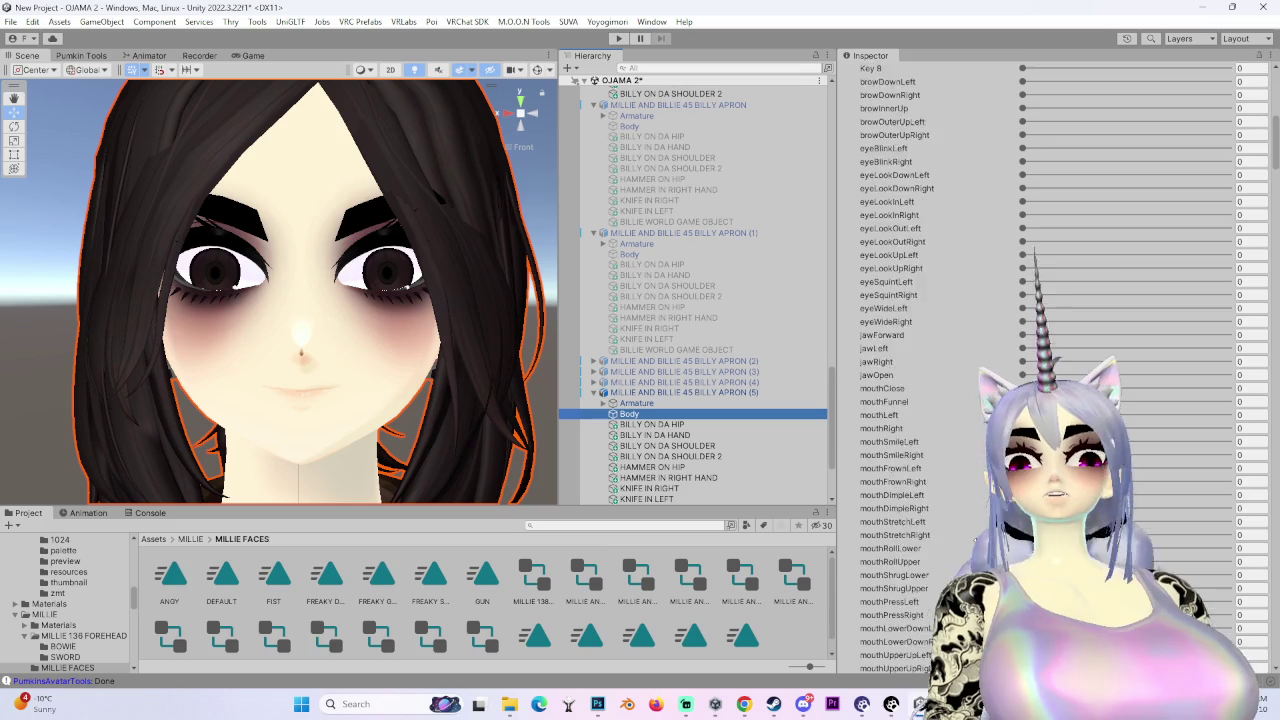
scroll(962, 532, down, 20)
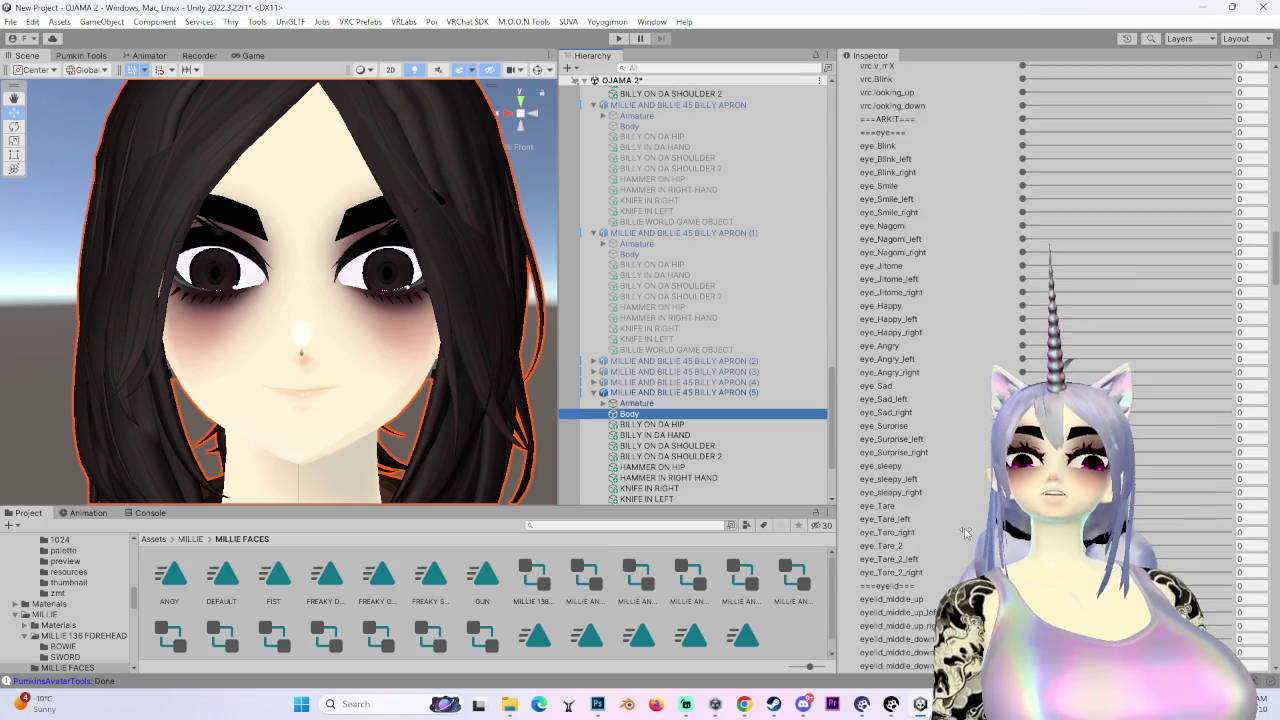
scroll(962, 532, down, 15)
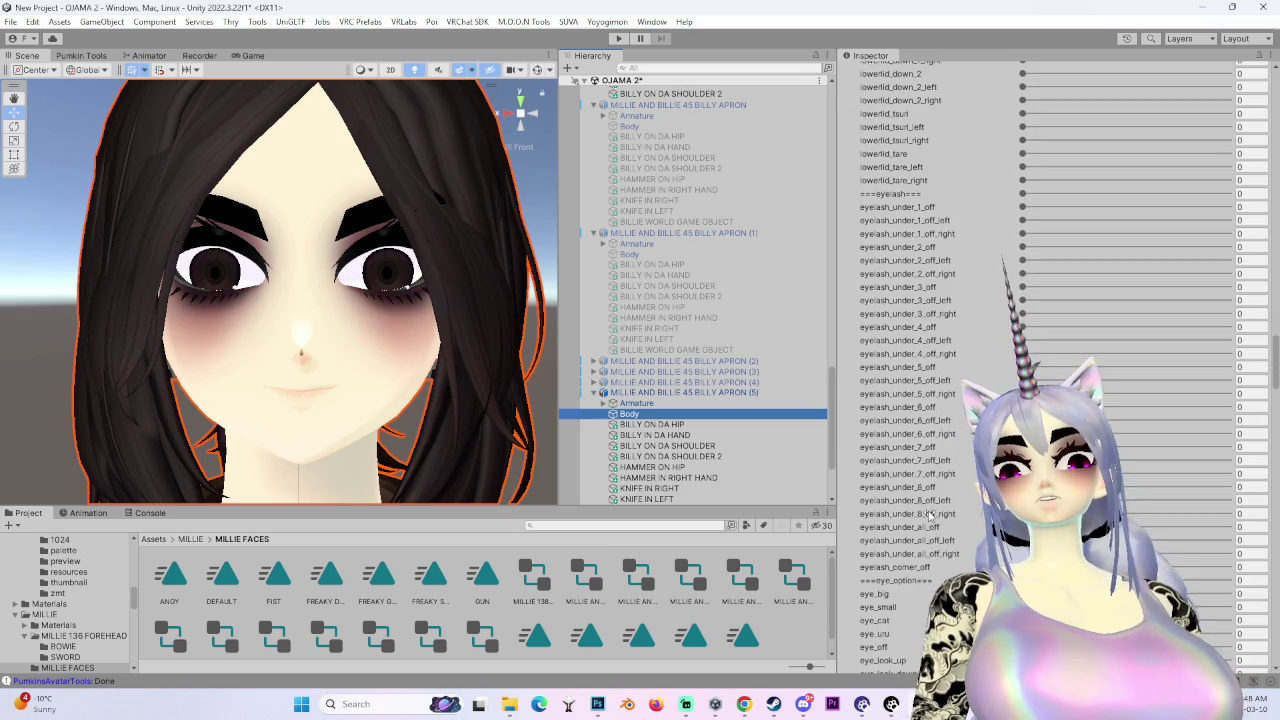
click(1276, 425)
drag(1276, 425, 1275, 586)
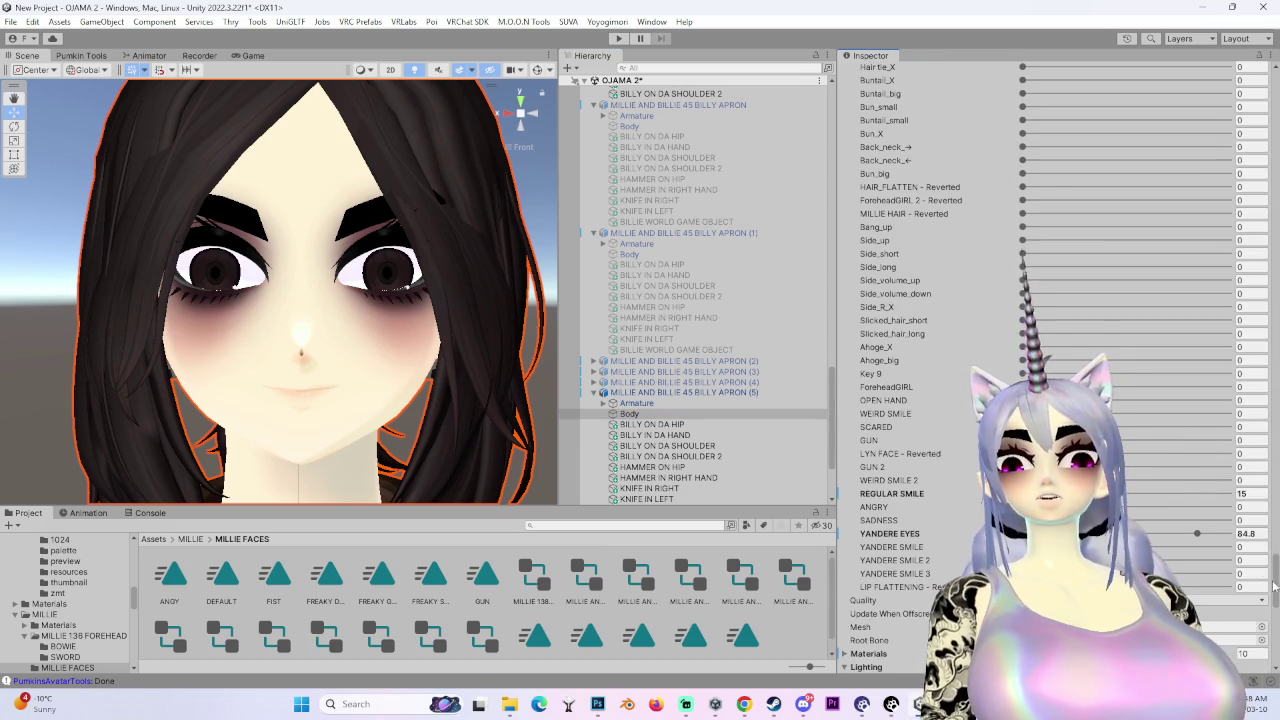
- Test the GUN 2 and OPEN HAND blendshapes, undoing GUN 2 and returning OPEN HAND to 0
mouse_move(1149, 469)
mouse_down()
mouse_move(1228, 467)
mouse_move(1075, 470)
mouse_move(1044, 440)
mouse_move(1020, 440)
mouse_move(1098, 467)
mouse_up()
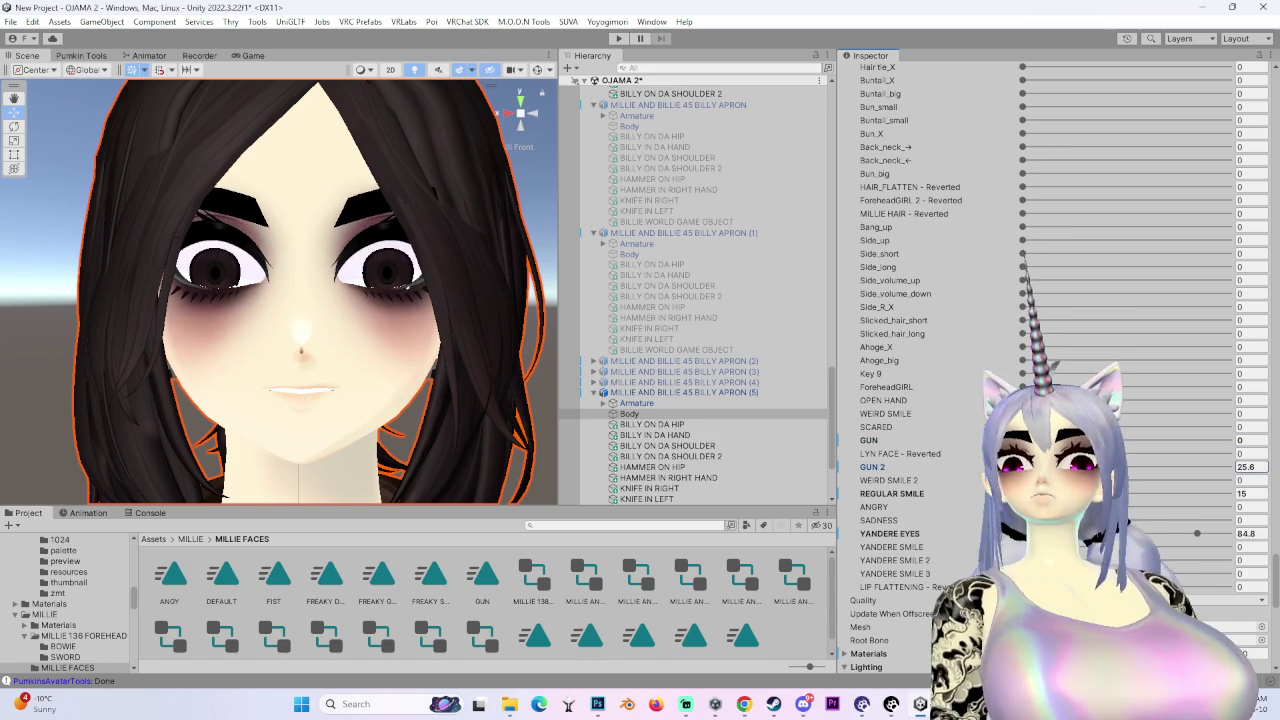
mouse_move(470, 349)
mouse_down()
mouse_move(410, 349)
mouse_move(972, 519)
mouse_up()
key(ctrl+z)
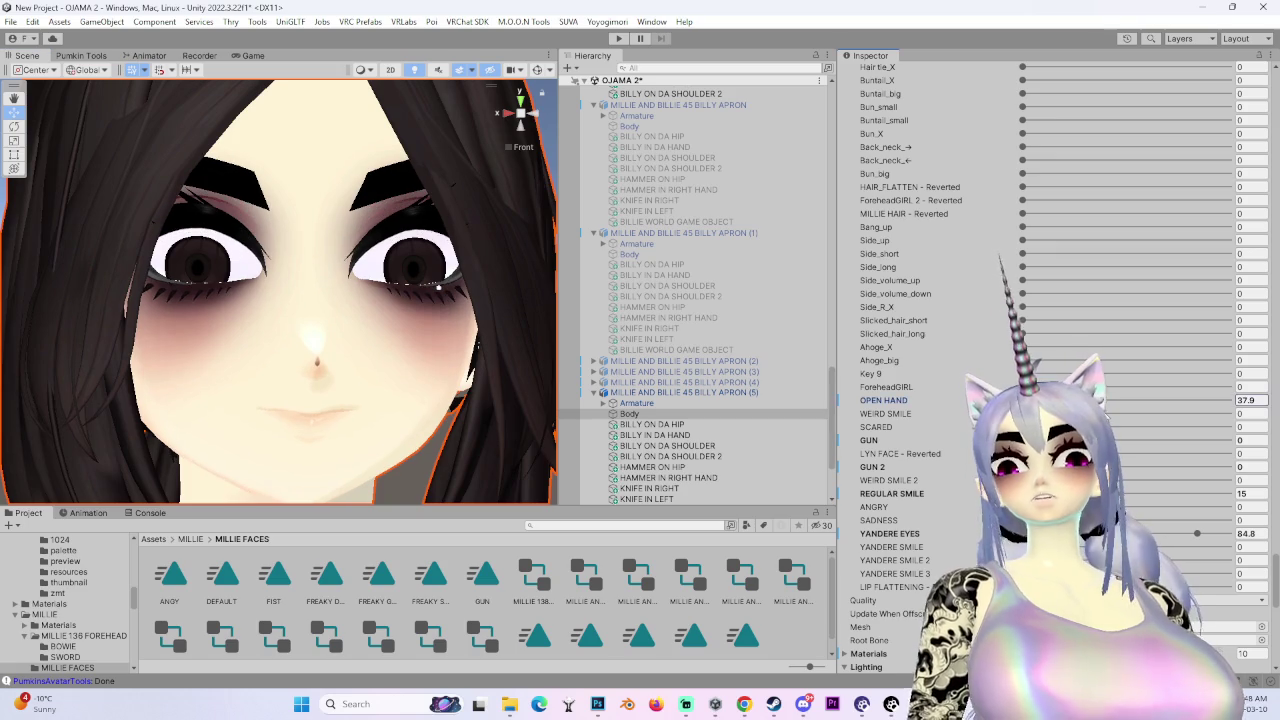
drag(1022, 400, 1118, 430)
mouse_move(438, 287)
mouse_down()
mouse_move(380, 305)
mouse_move(416, 326)
mouse_move(296, 345)
mouse_move(312, 346)
mouse_up()
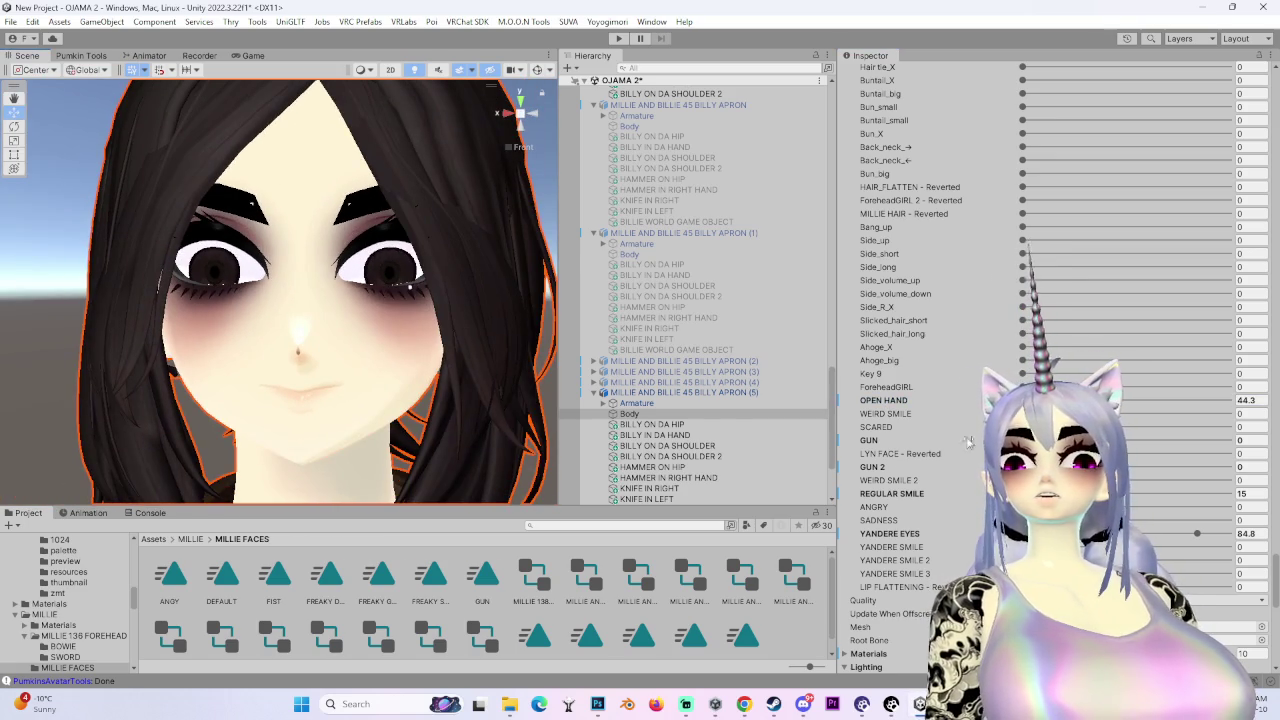
drag(1113, 400, 942, 410)
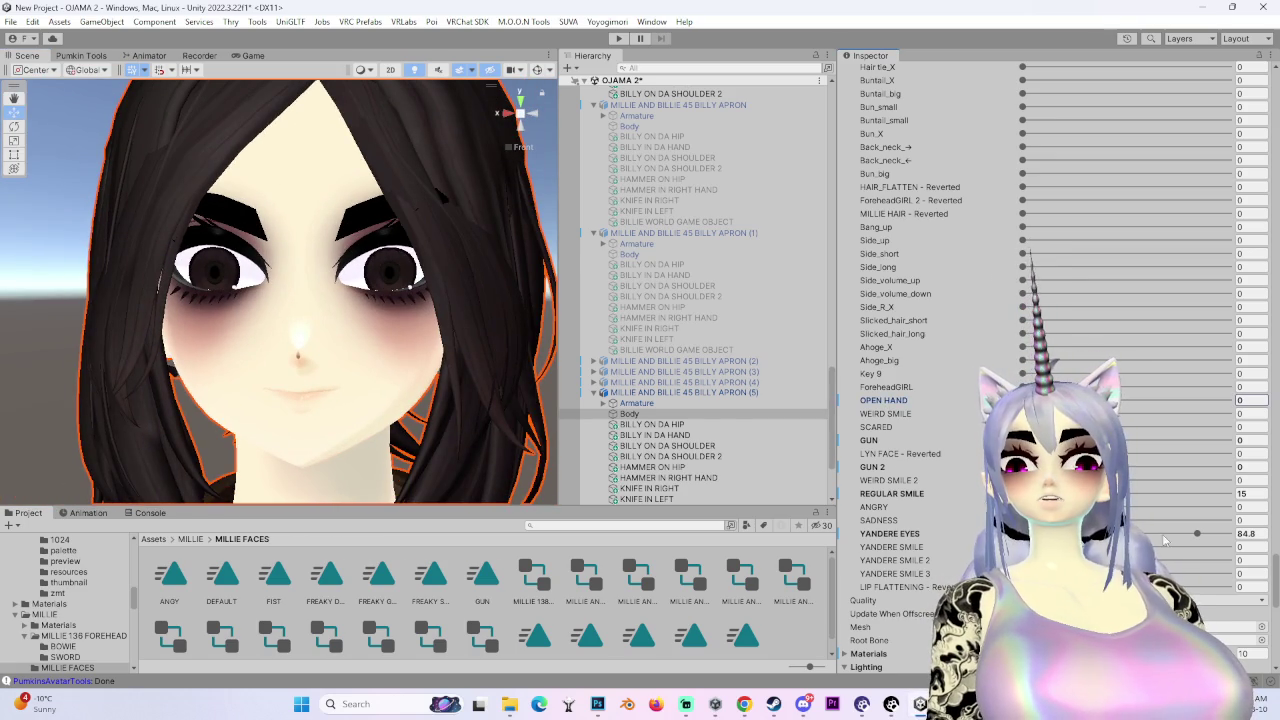
click(1197, 533)
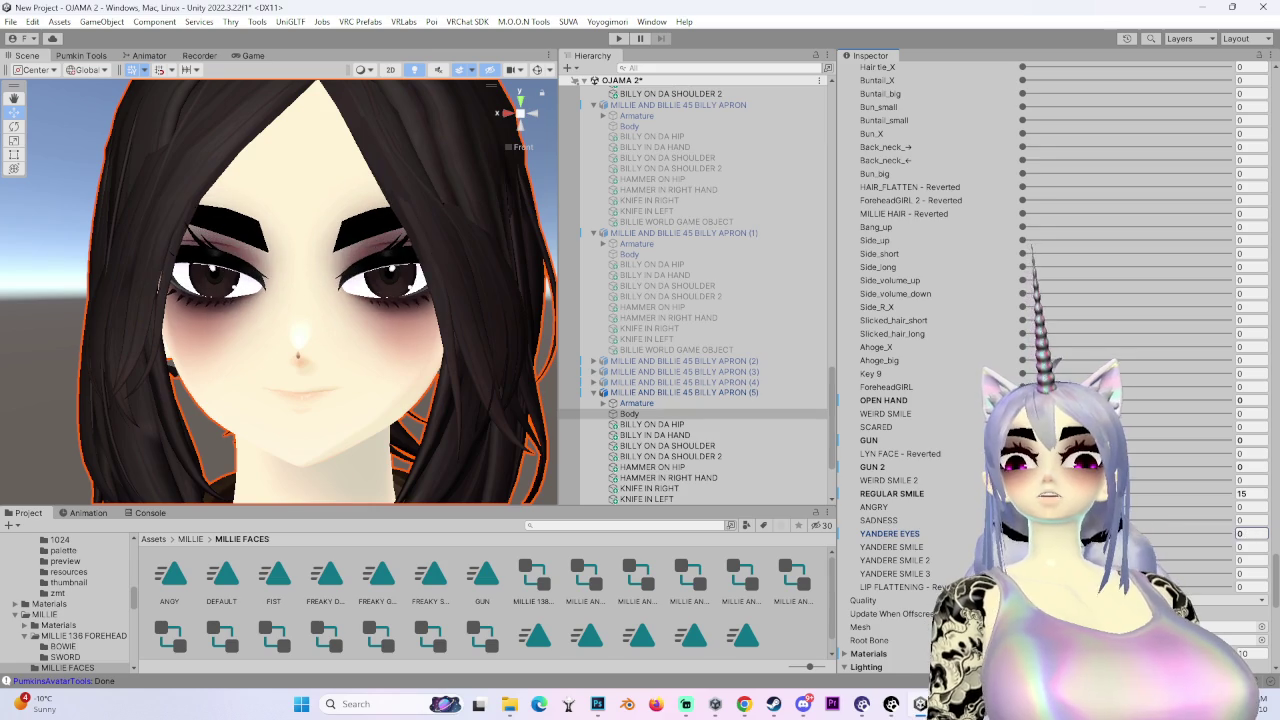
- On the APRON (5) Body, set REGULAR SMILE to 15 and YANDERE EYES to 84.8
mouse_move(518, 462)
mouse_down()
mouse_move(540, 400)
mouse_move(485, 137)
mouse_move(440, 150)
mouse_move(505, 118)
mouse_up()
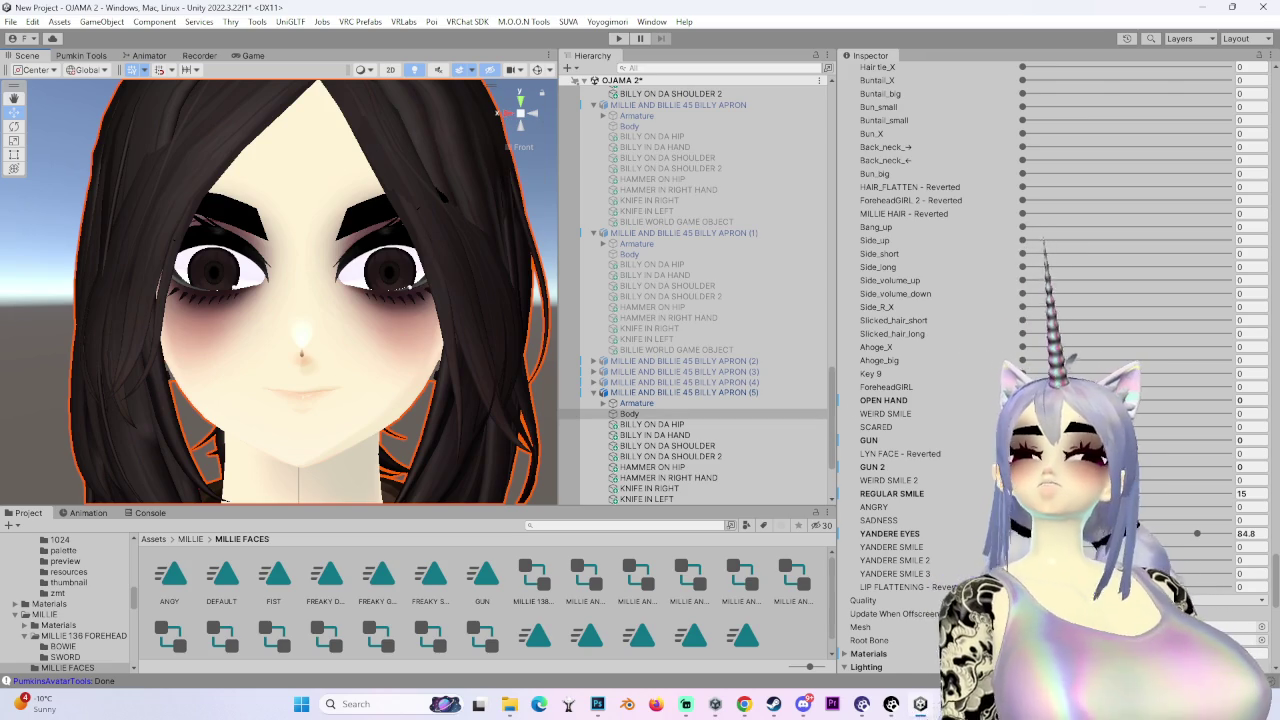
text(9.7)
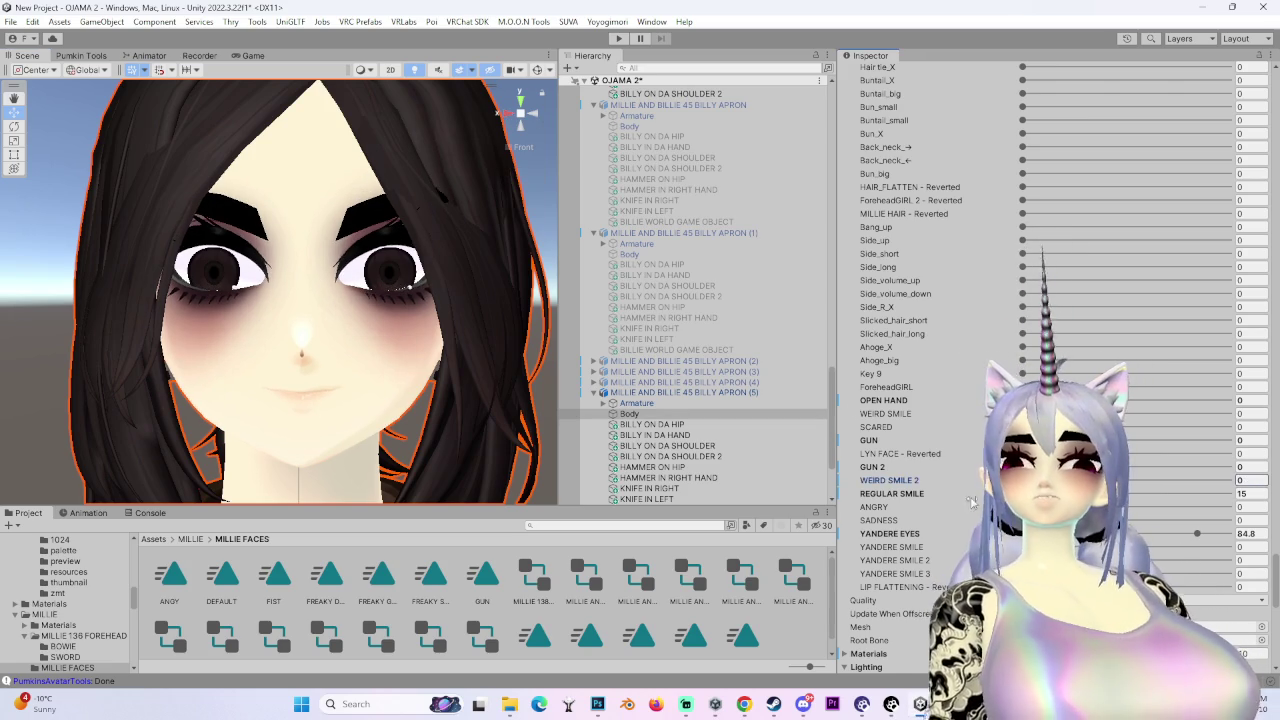
text(0)
mouse_move(326, 406)
mouse_down()
mouse_move(507, 139)
mouse_move(501, 258)
mouse_move(440, 285)
mouse_move(485, 270)
mouse_move(520, 300)
mouse_up()
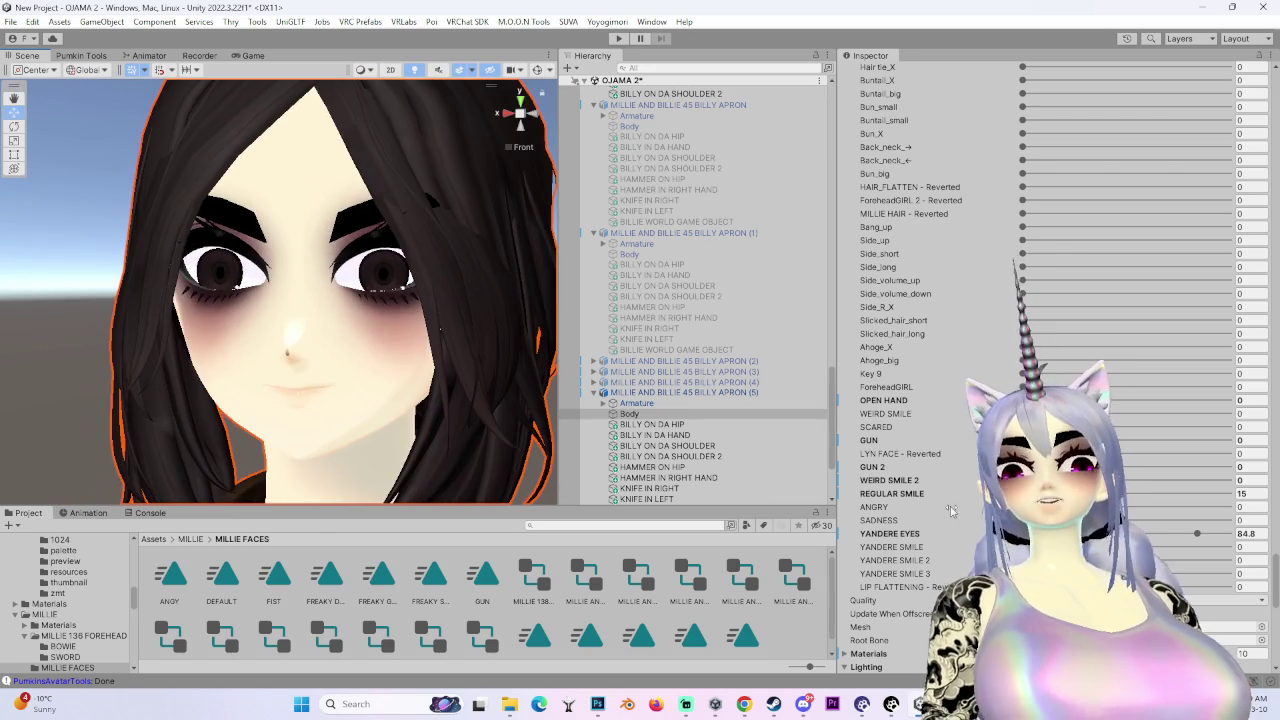
drag(537, 117, 207, 423)
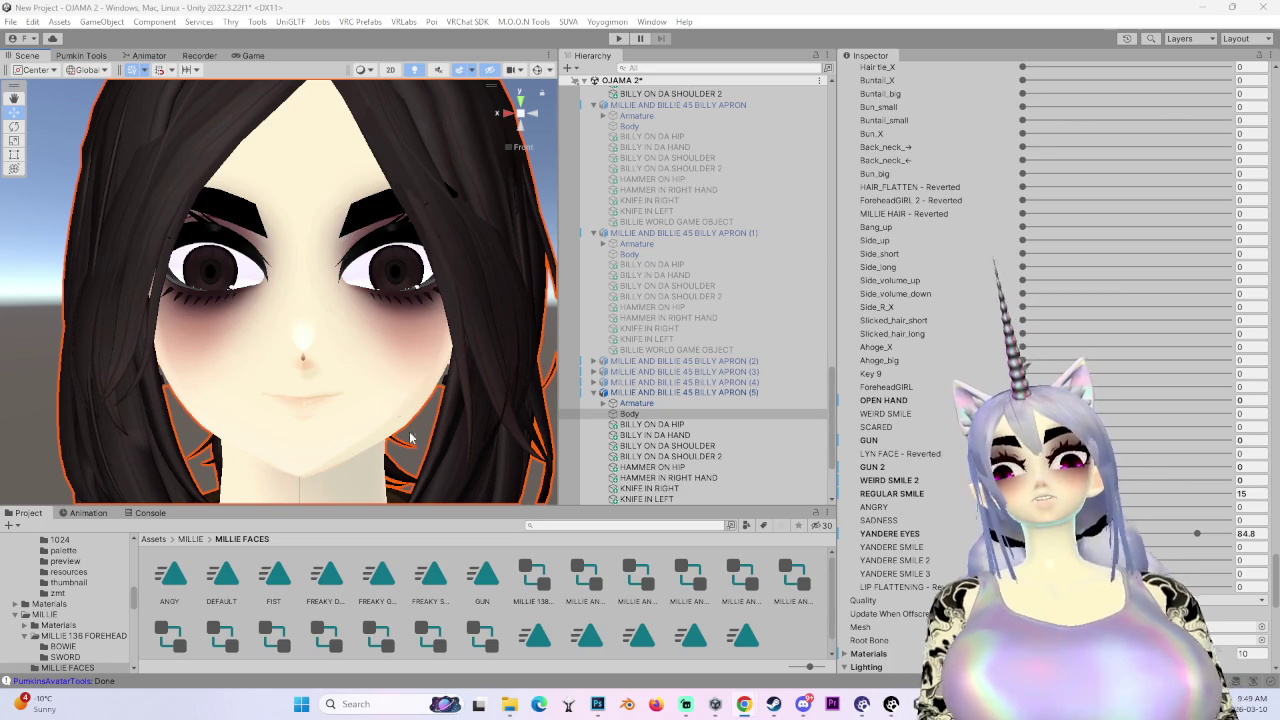
scroll(955, 488, up, 2)
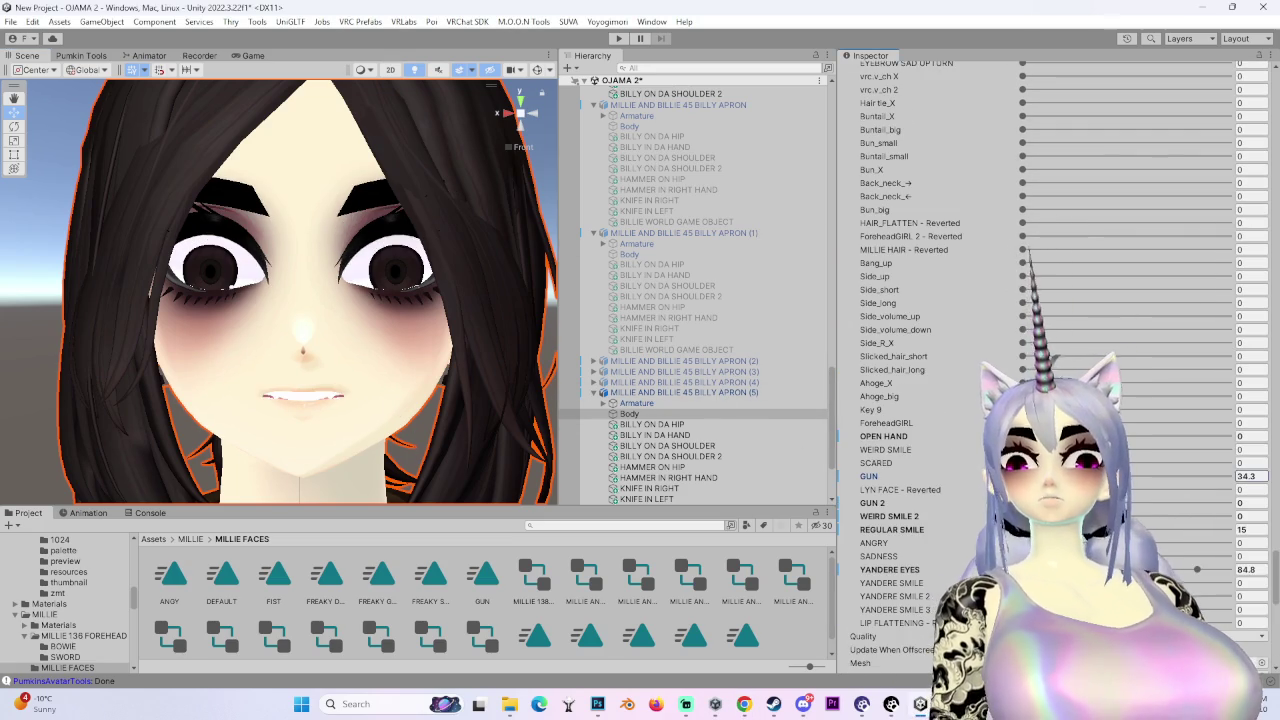
- Preview the GUN and GUN 2 expressions on the avatar's face
mouse_move(869, 476)
mouse_down()
mouse_move(897, 505)
mouse_move(865, 505)
mouse_move(905, 505)
mouse_move(576, 544)
mouse_up()
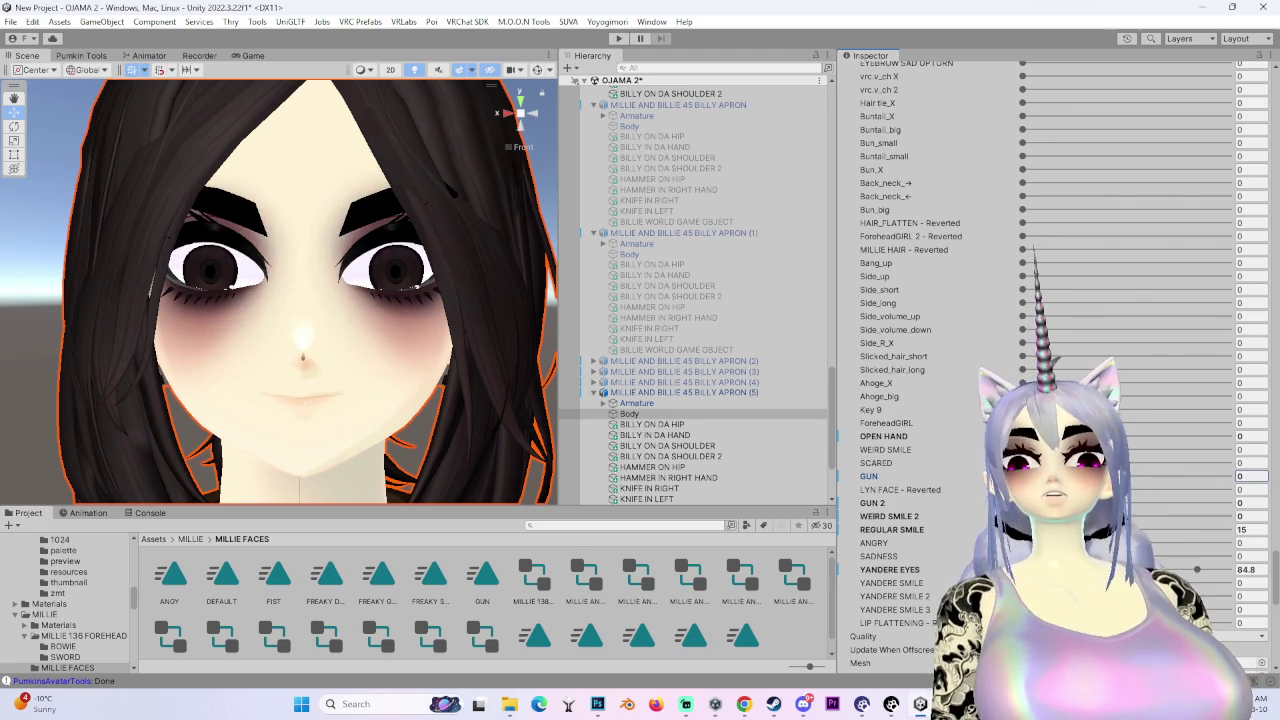
drag(872, 503, 899, 503)
drag(1105, 503, 1198, 502)
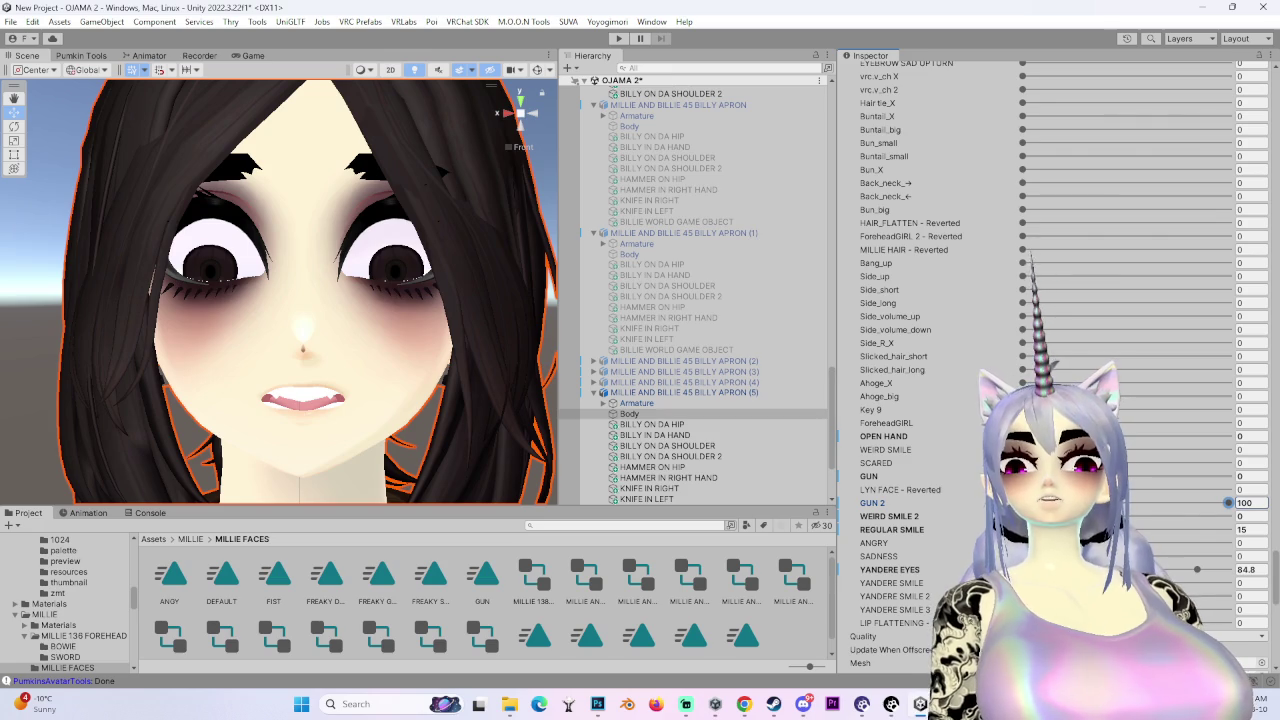
- Zero REGULAR SMILE, bring YANDERE EYES back to 85.4, and reset GUN 2 to 0
drag(1198, 570, 1022, 570)
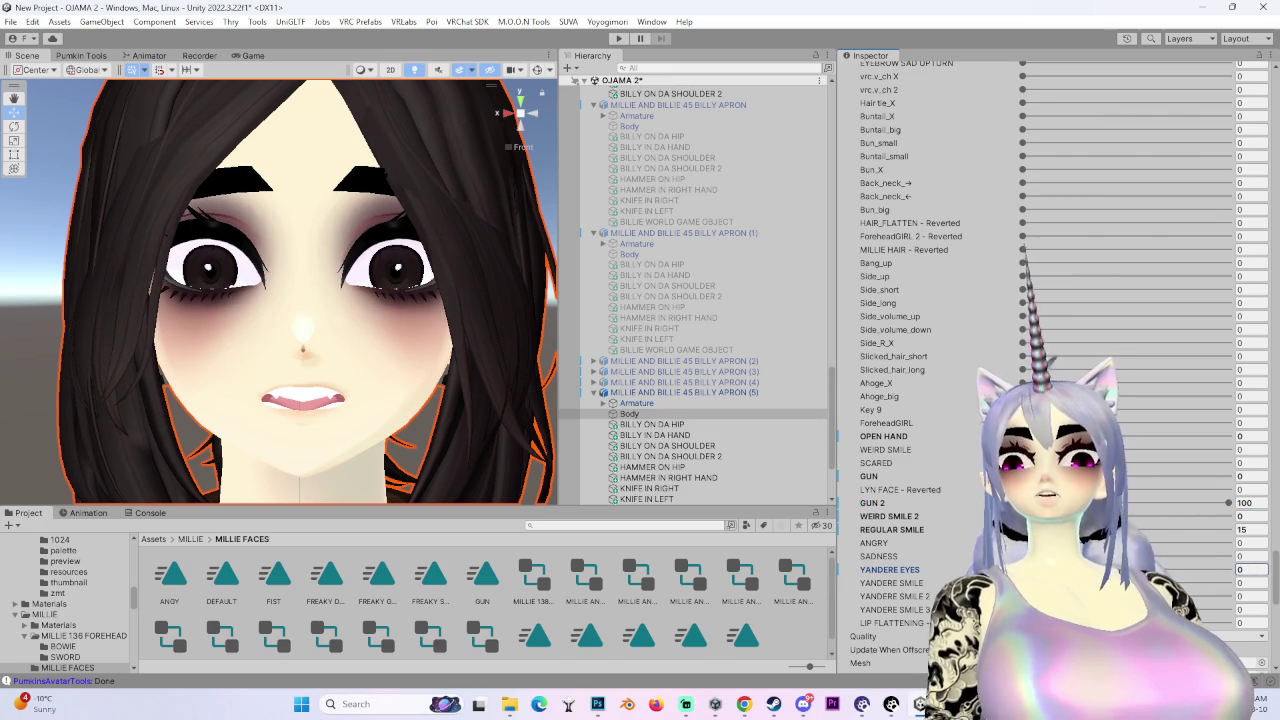
drag(905, 530, 897, 540)
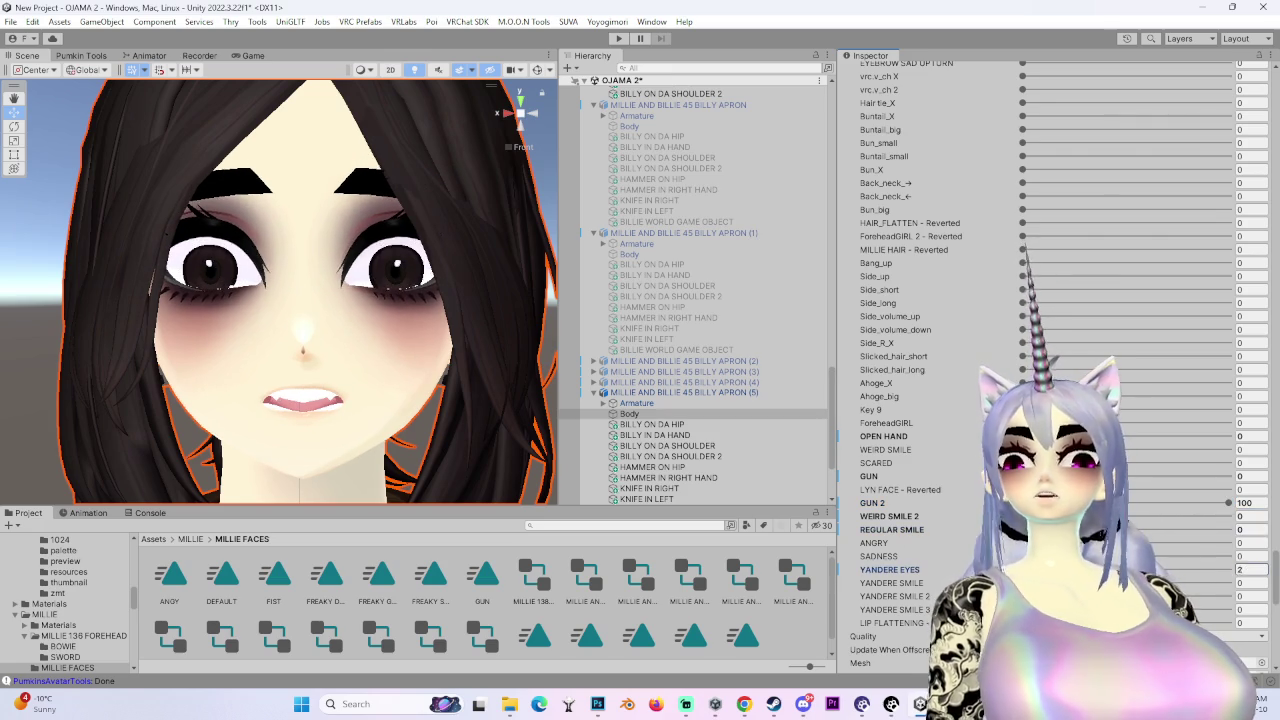
click(893, 570)
drag(905, 582, 990, 582)
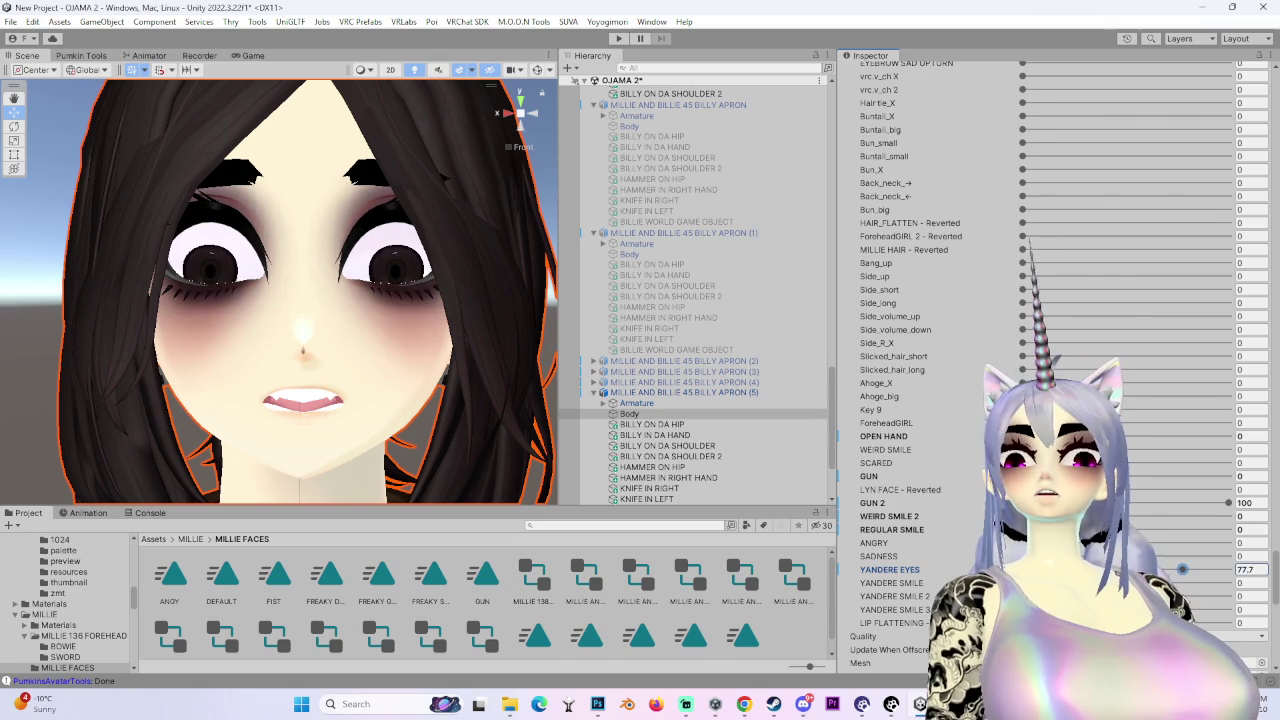
drag(1183, 600, 1207, 601)
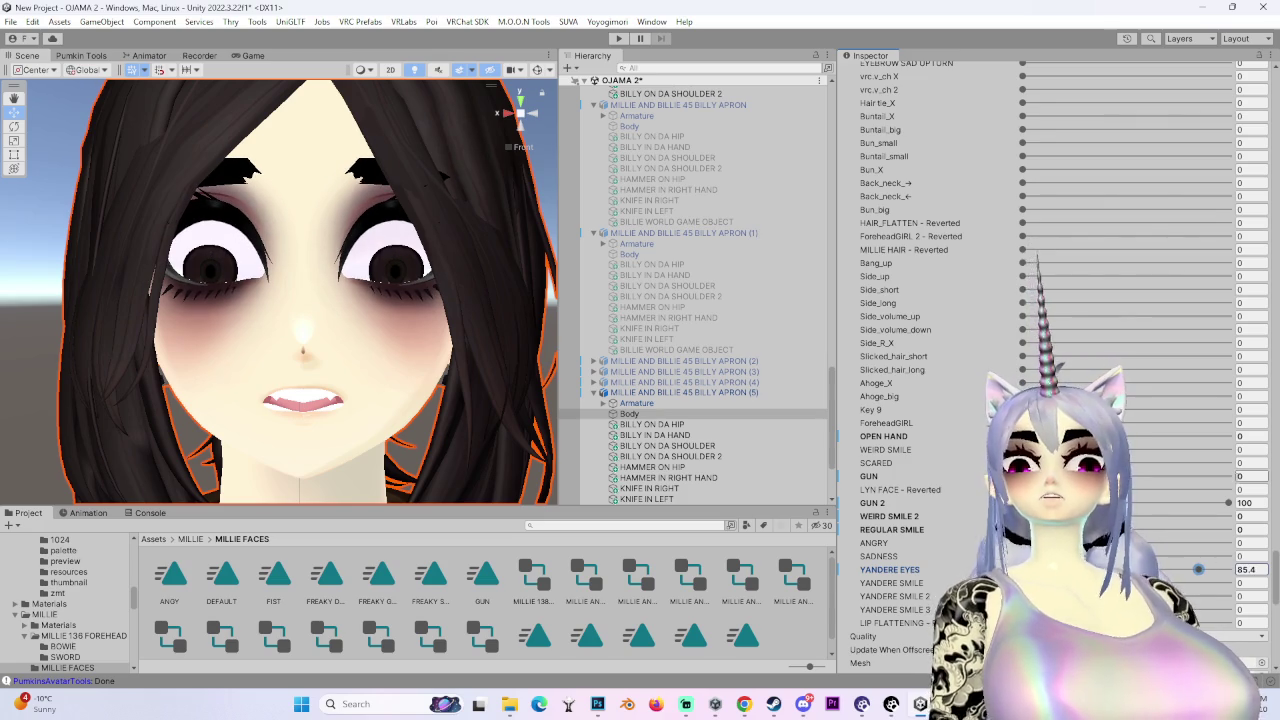
drag(1230, 502, 888, 536)
scroll(1050, 360, up, 10)
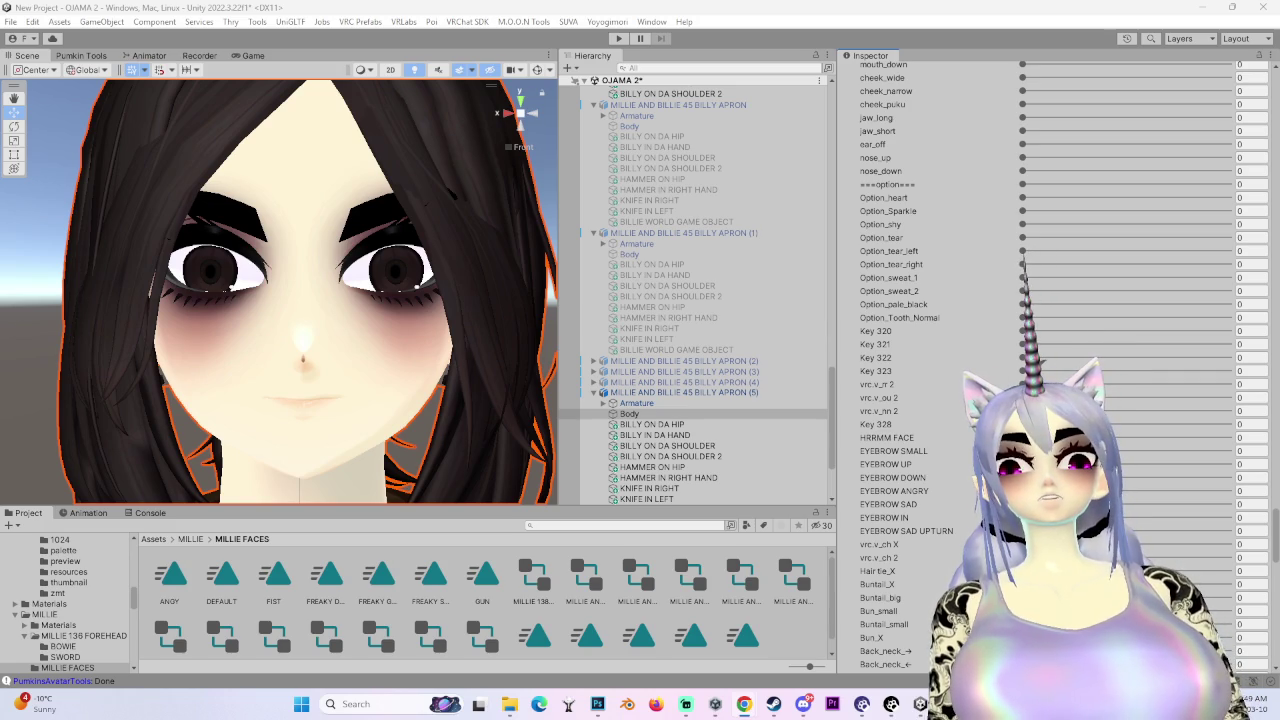
- Try the mouth_a and mouth_i_1_open shapes, then close the mouth again
scroll(700, 400, up, 5)
scroll(918, 453, up, 10)
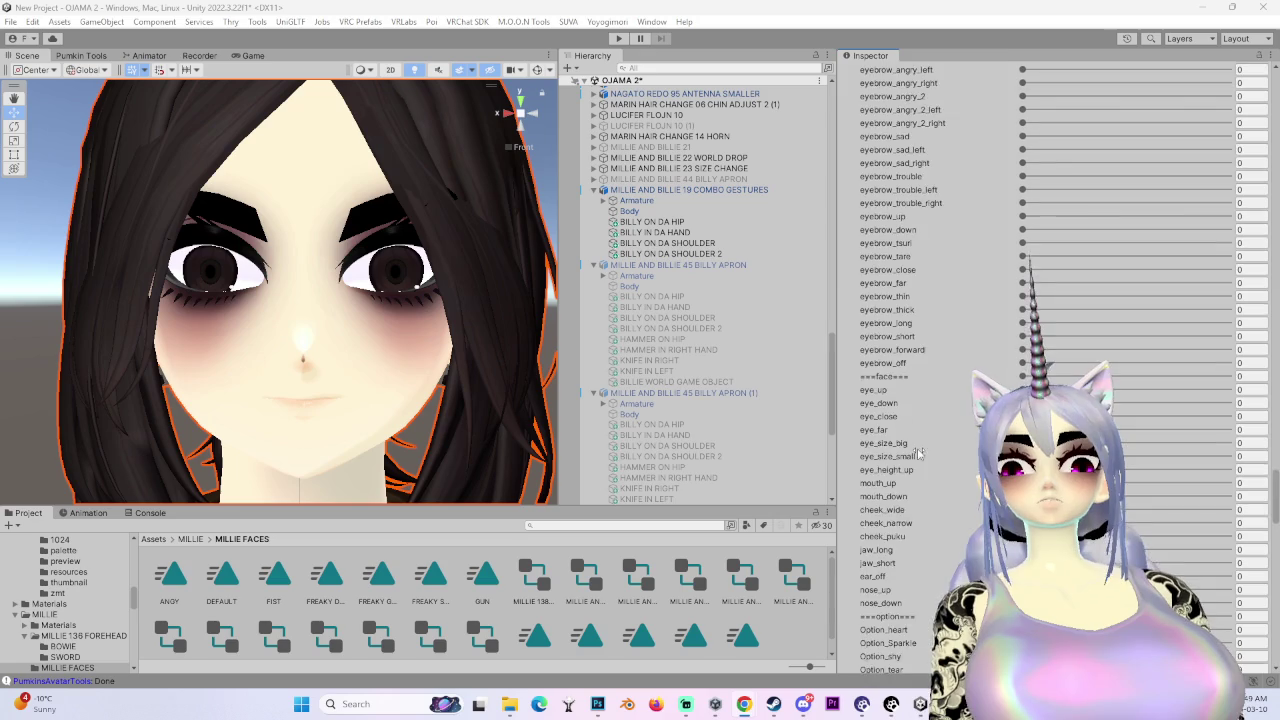
scroll(918, 453, down, 10)
scroll(911, 453, down, 3)
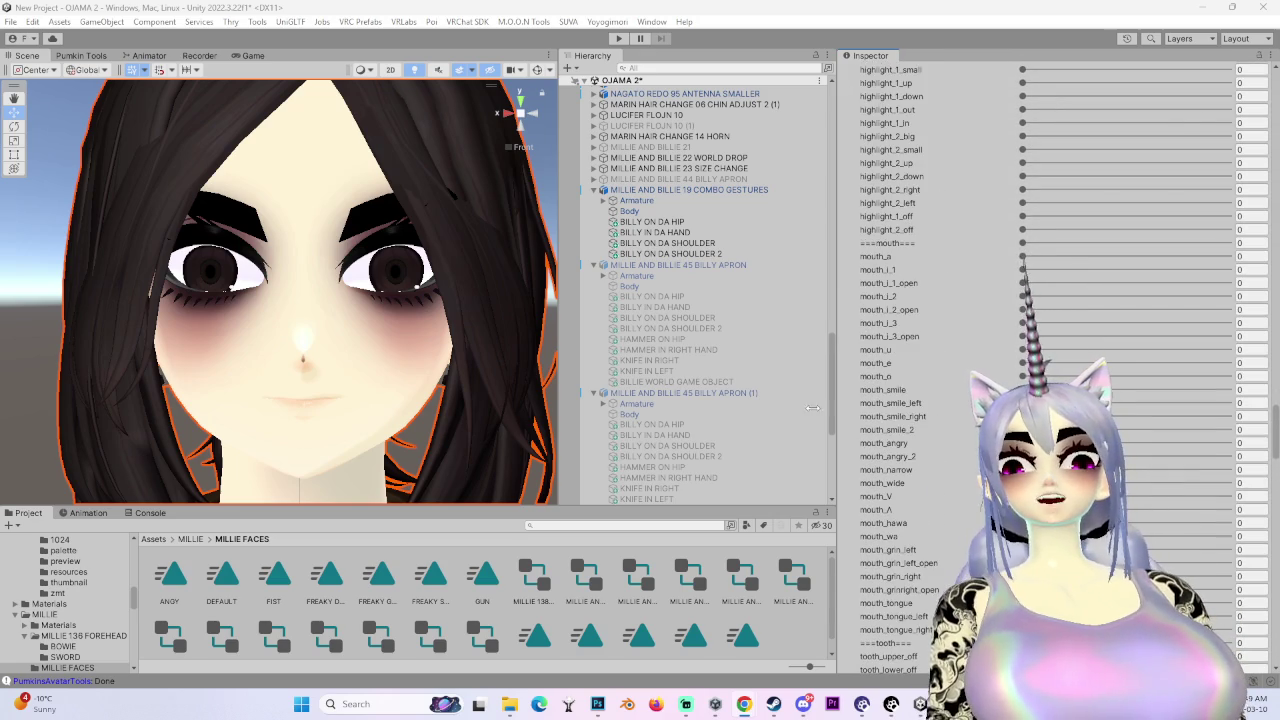
click(1022, 258)
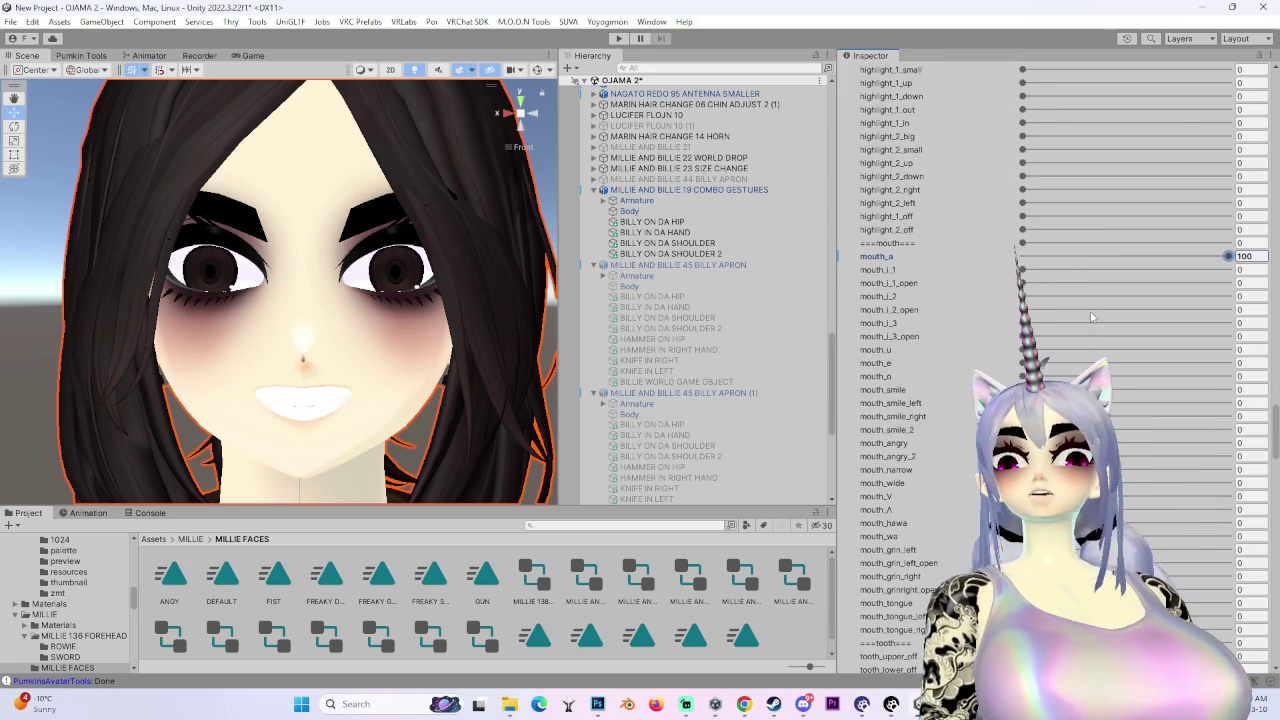
drag(1022, 283, 1228, 283)
click(1022, 283)
mouse_move(297, 354)
mouse_down()
mouse_move(330, 350)
mouse_move(295, 355)
mouse_move(310, 352)
mouse_up()
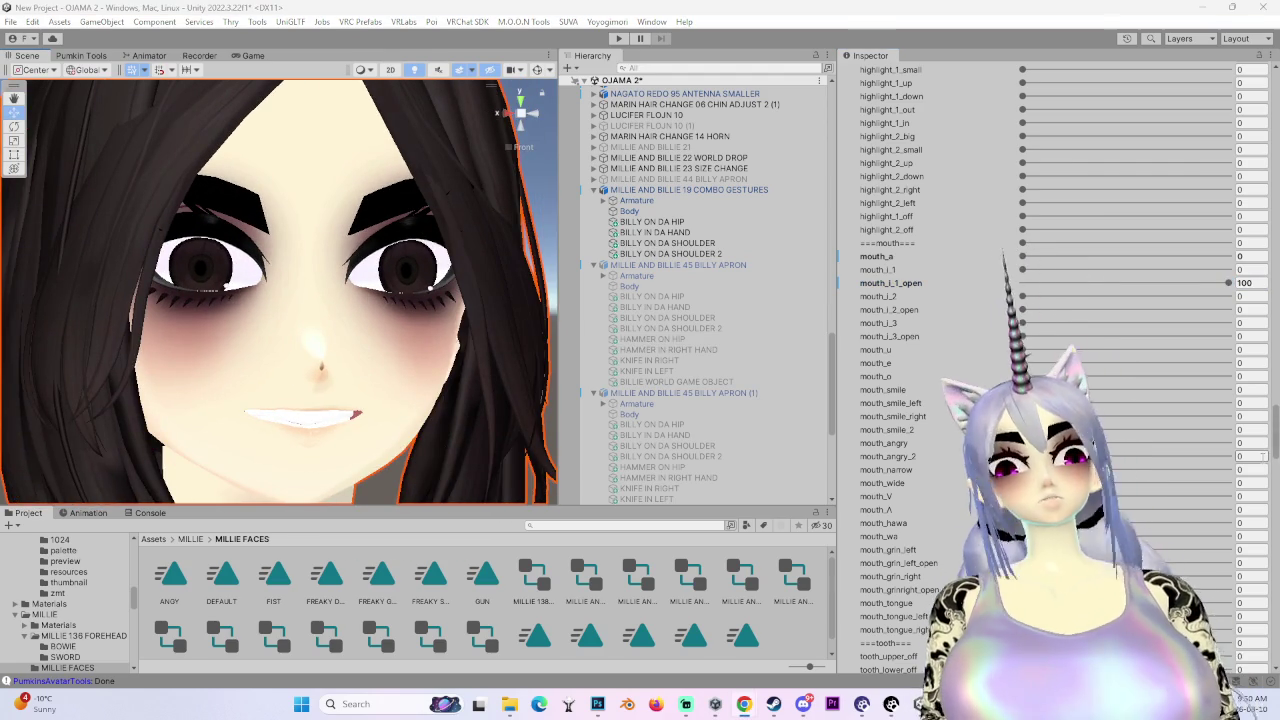
scroll(1066, 378, up, 3)
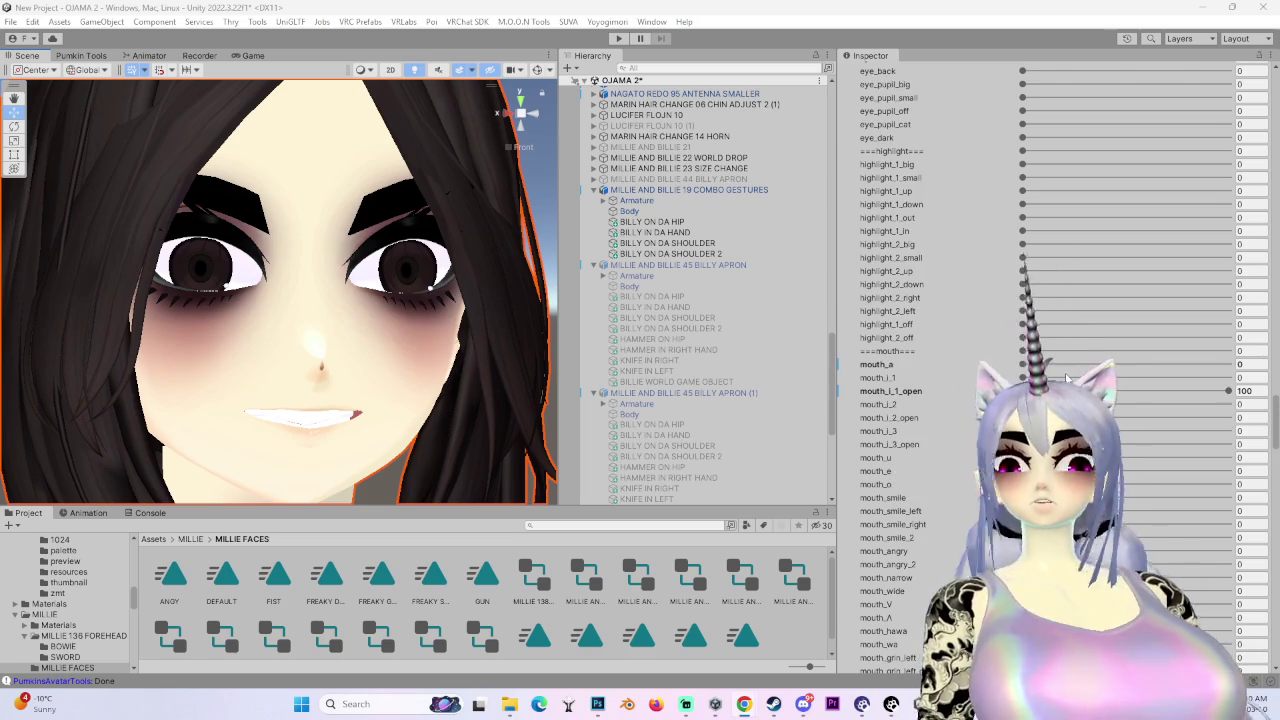
drag(1066, 391, 1022, 391)
scroll(1040, 291, up, 10)
- Test eye_big, eye_small and eye_off, resetting them, and leave eye_cat at 100
mouse_move(1040, 291)
mouse_down()
mouse_move(1230, 285)
mouse_move(1022, 295)
mouse_move(1230, 298)
mouse_move(1022, 298)
mouse_up()
scroll(436, 338, up, 2)
scroll(436, 338, up, 1)
drag(1022, 311, 1230, 311)
scroll(300, 300, down, 3)
mouse_move(300, 300)
mouse_down()
mouse_move(250, 300)
mouse_move(399, 314)
mouse_move(415, 380)
mouse_move(345, 395)
mouse_up()
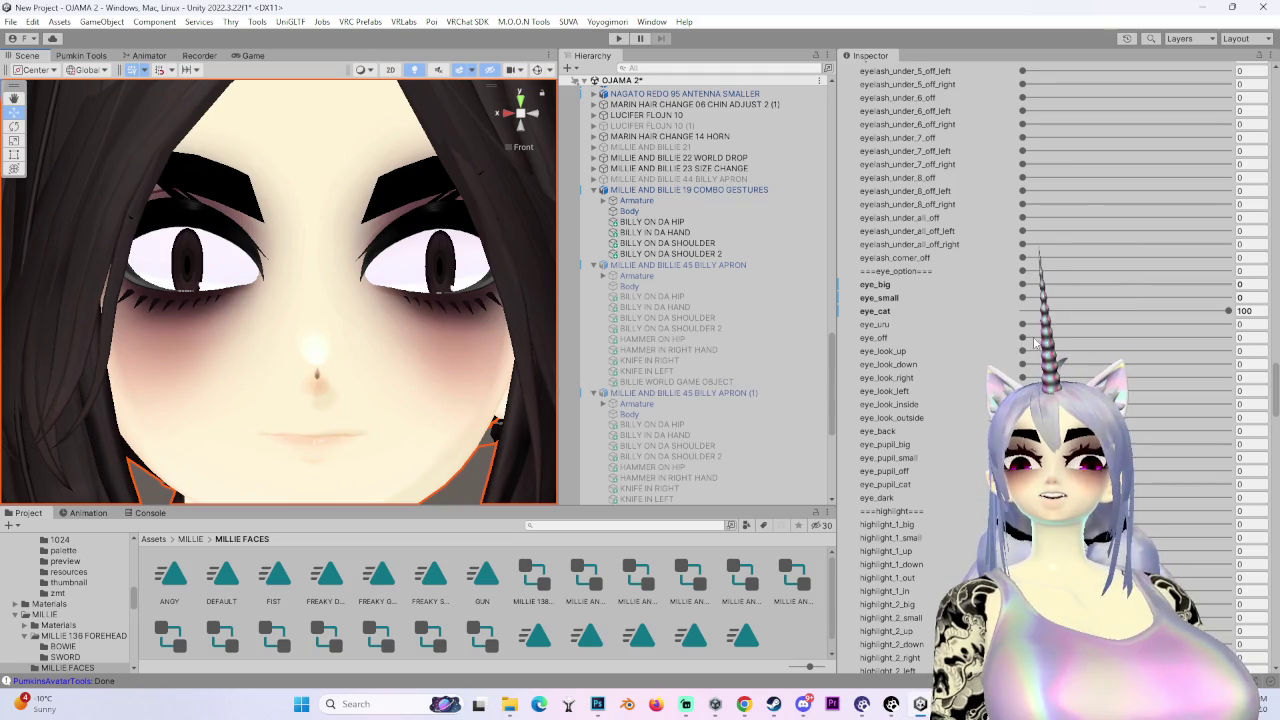
drag(1036, 339, 1230, 337)
mouse_move(432, 330)
mouse_down()
mouse_move(412, 300)
mouse_move(425, 267)
mouse_move(470, 280)
mouse_up()
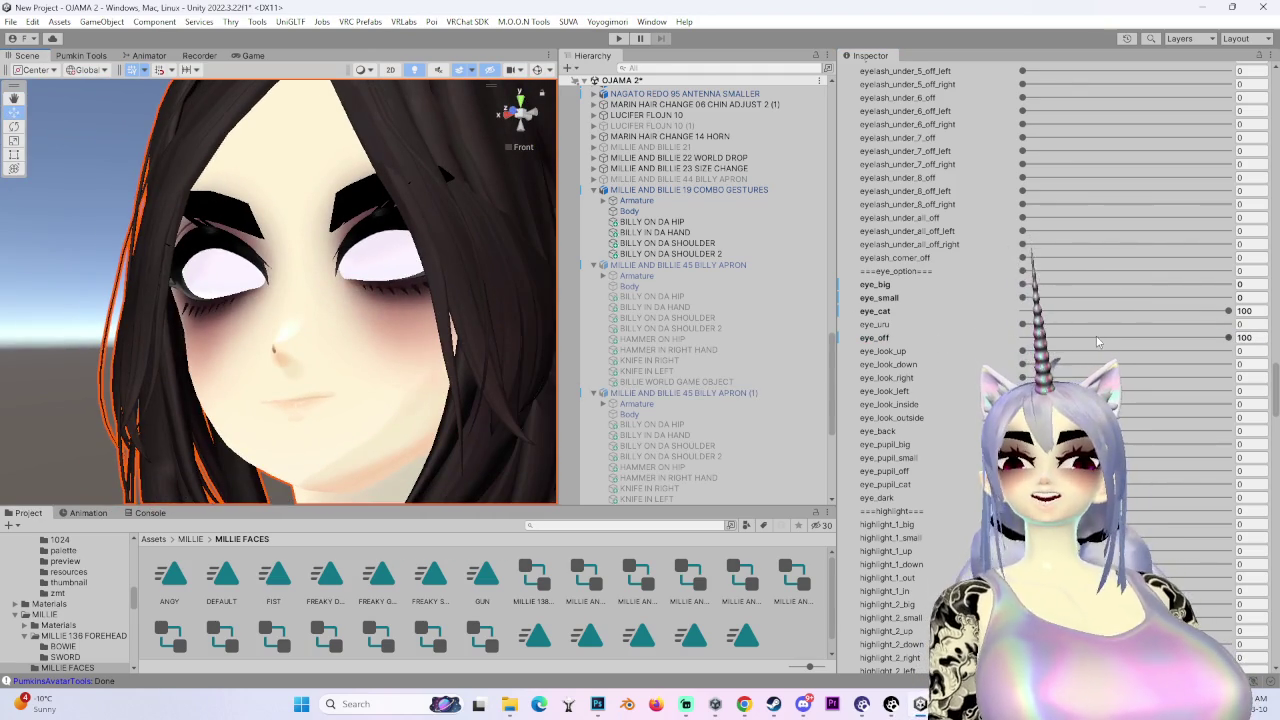
drag(1093, 341, 1022, 337)
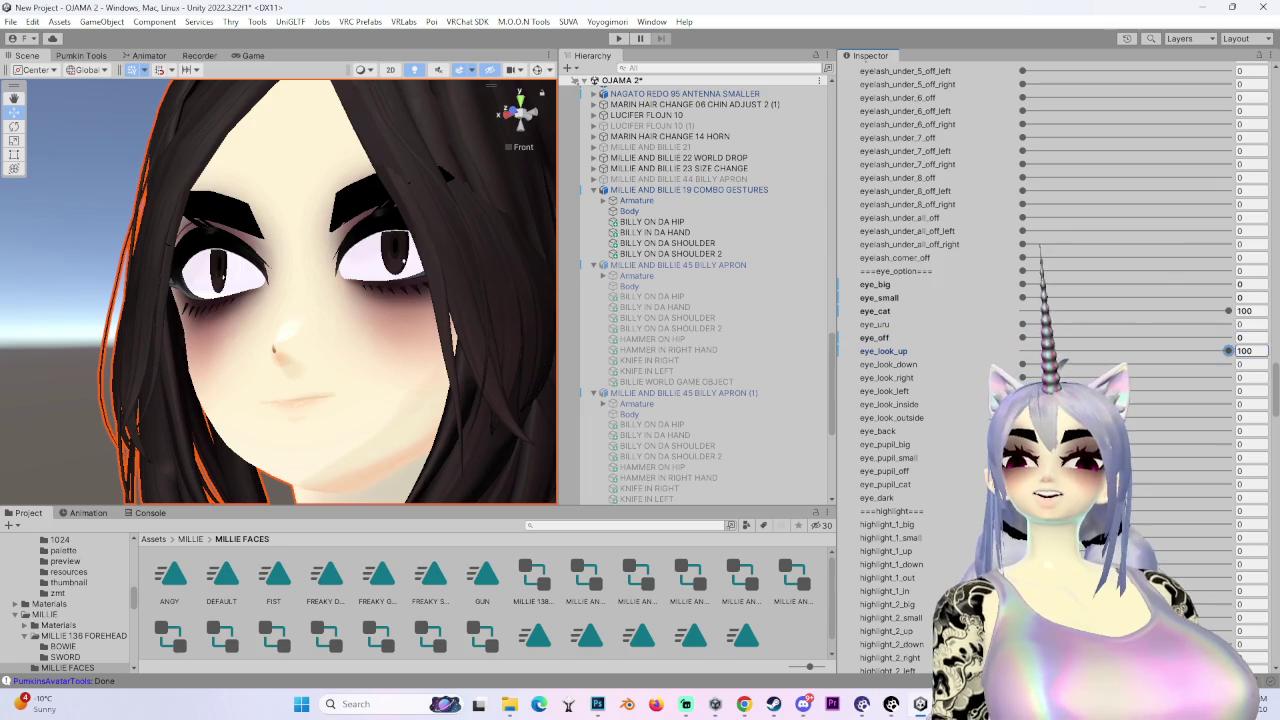
scroll(278, 292, up, 3)
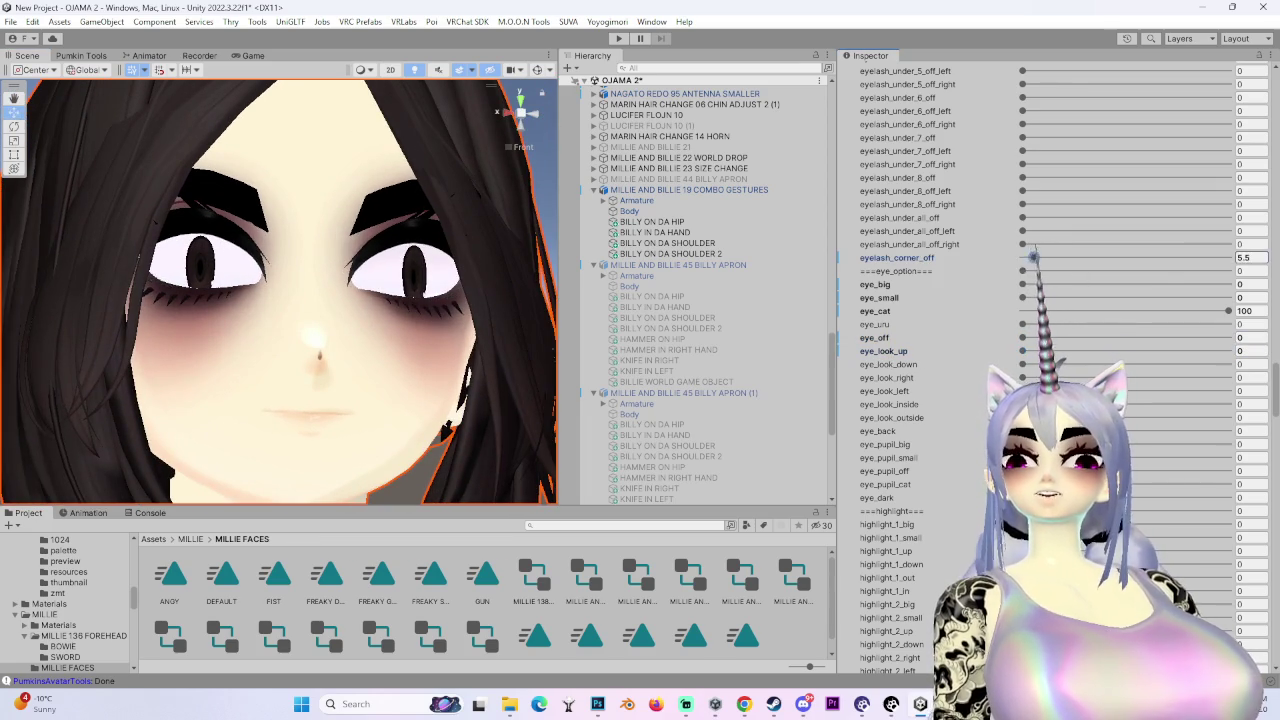
scroll(1040, 292, up, 10)
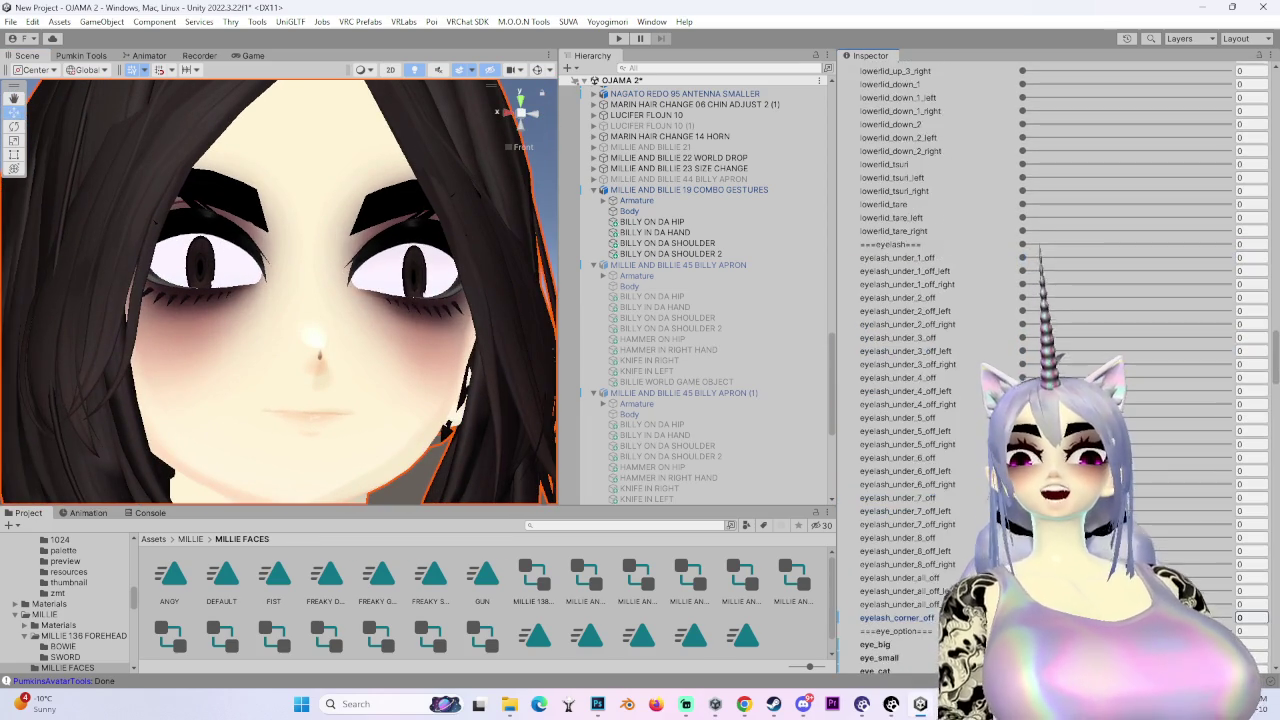
scroll(897, 367, up, 15)
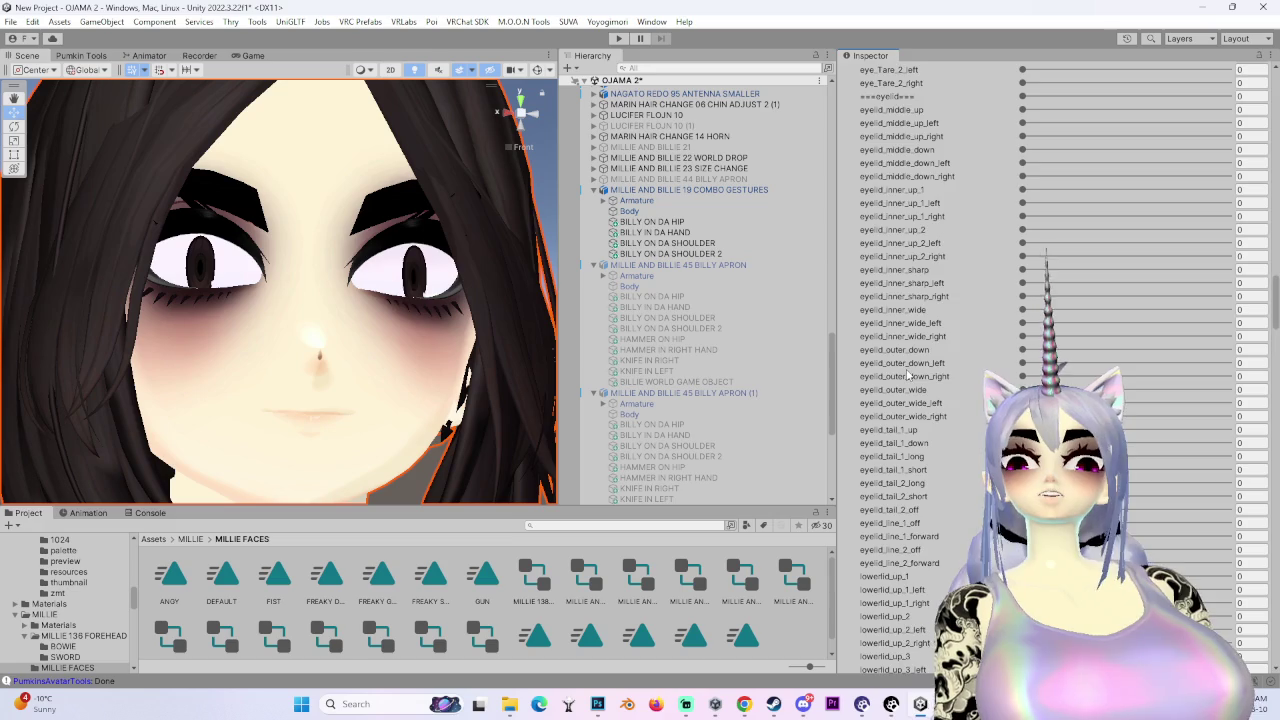
scroll(897, 367, up, 12)
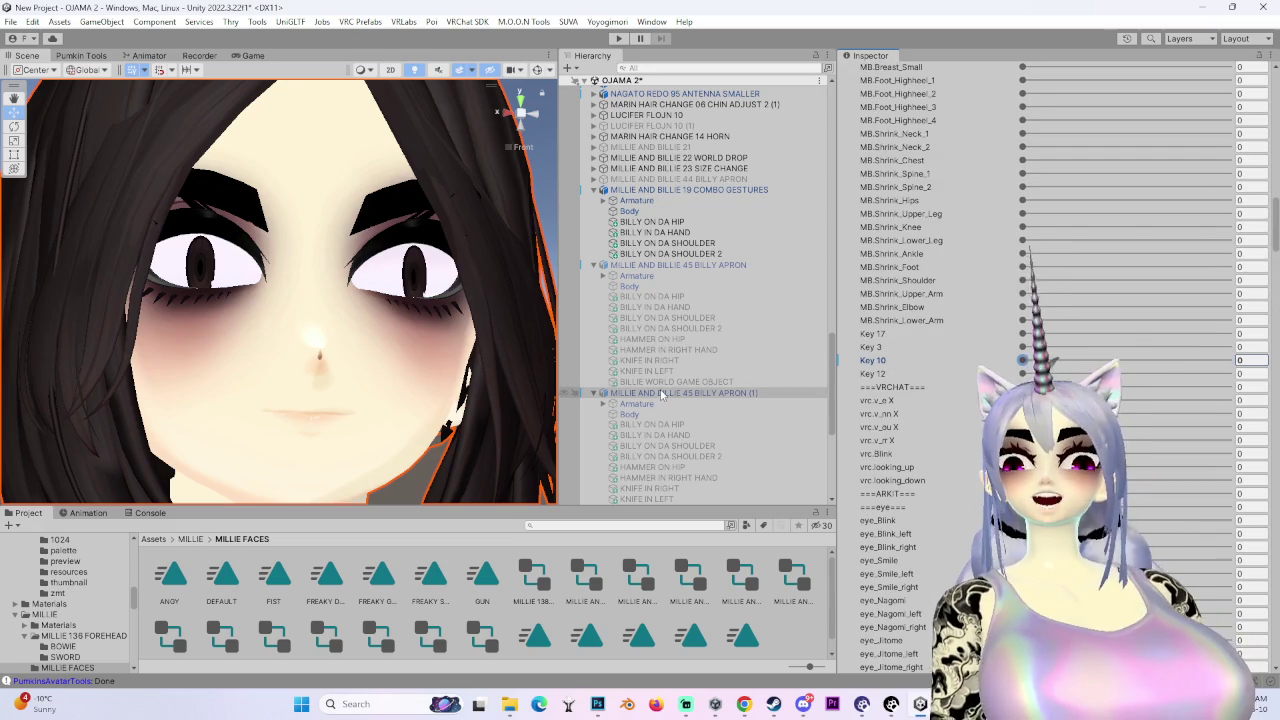
scroll(700, 300, up, 5)
- Type 0 into the BLINK blendshape value and a second blendshape value
scroll(962, 412, up, 5)
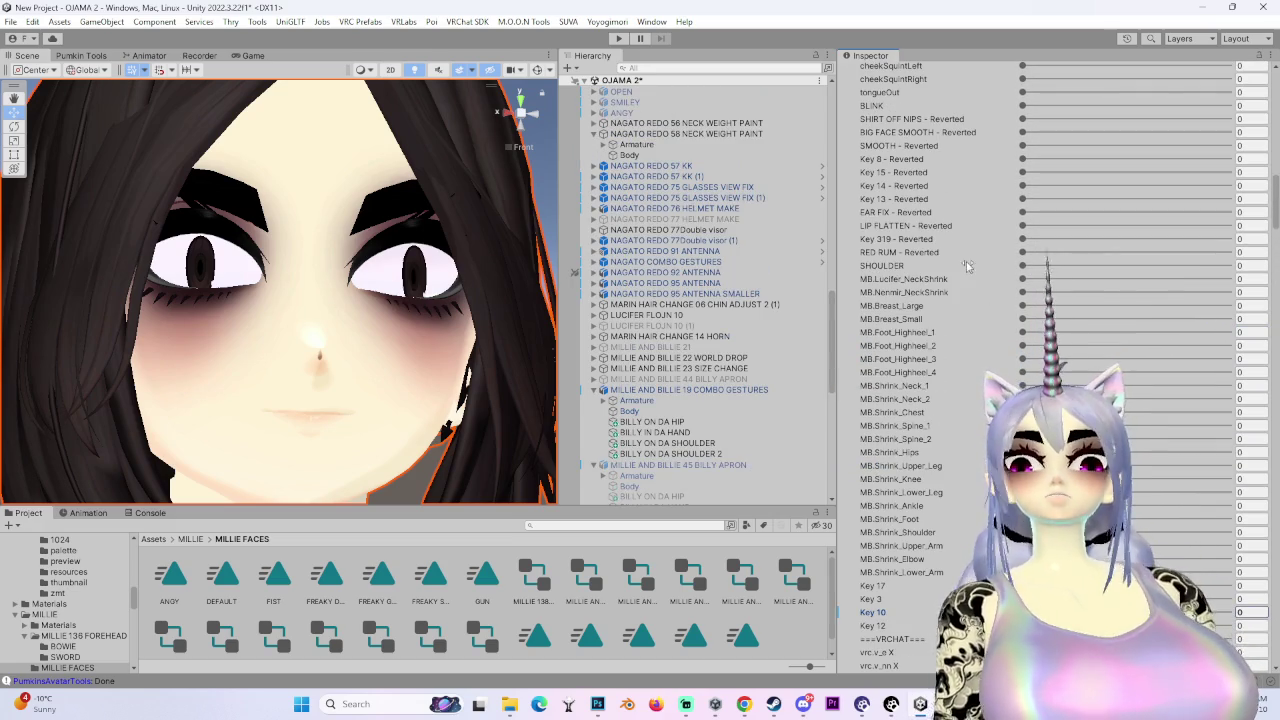
scroll(941, 297, up, 3)
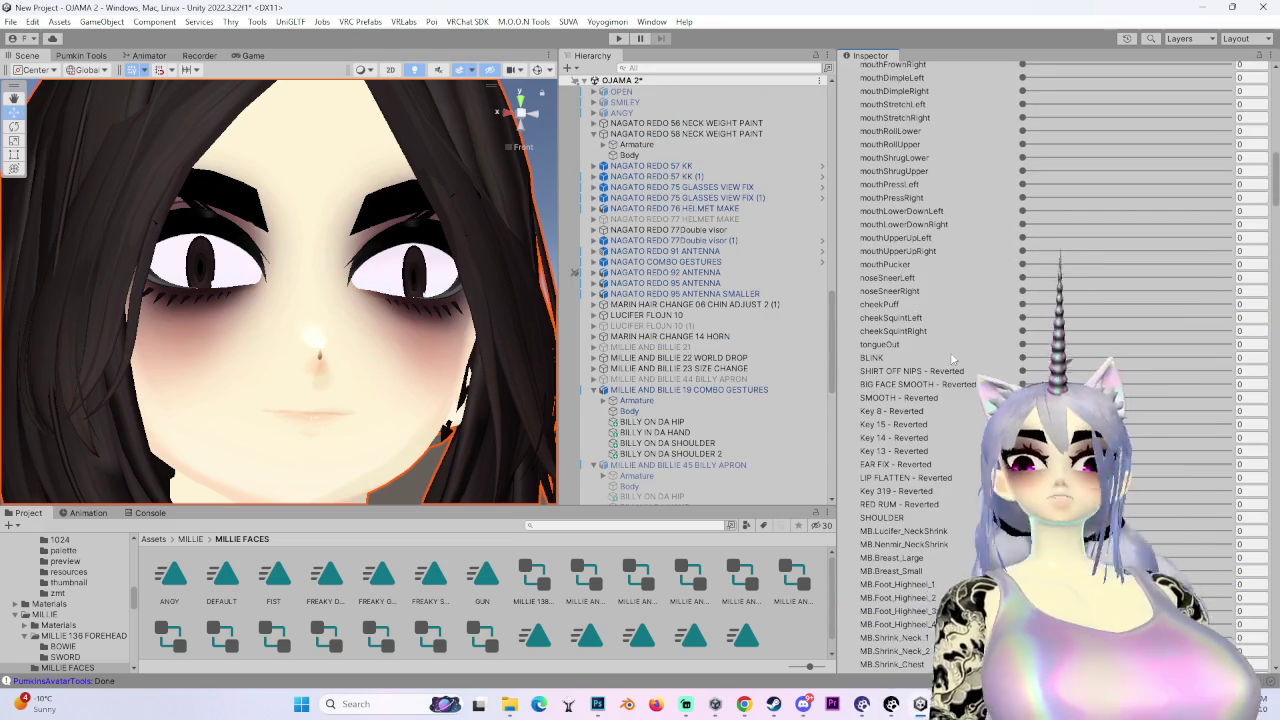
scroll(962, 347, up, 3)
click(1250, 429)
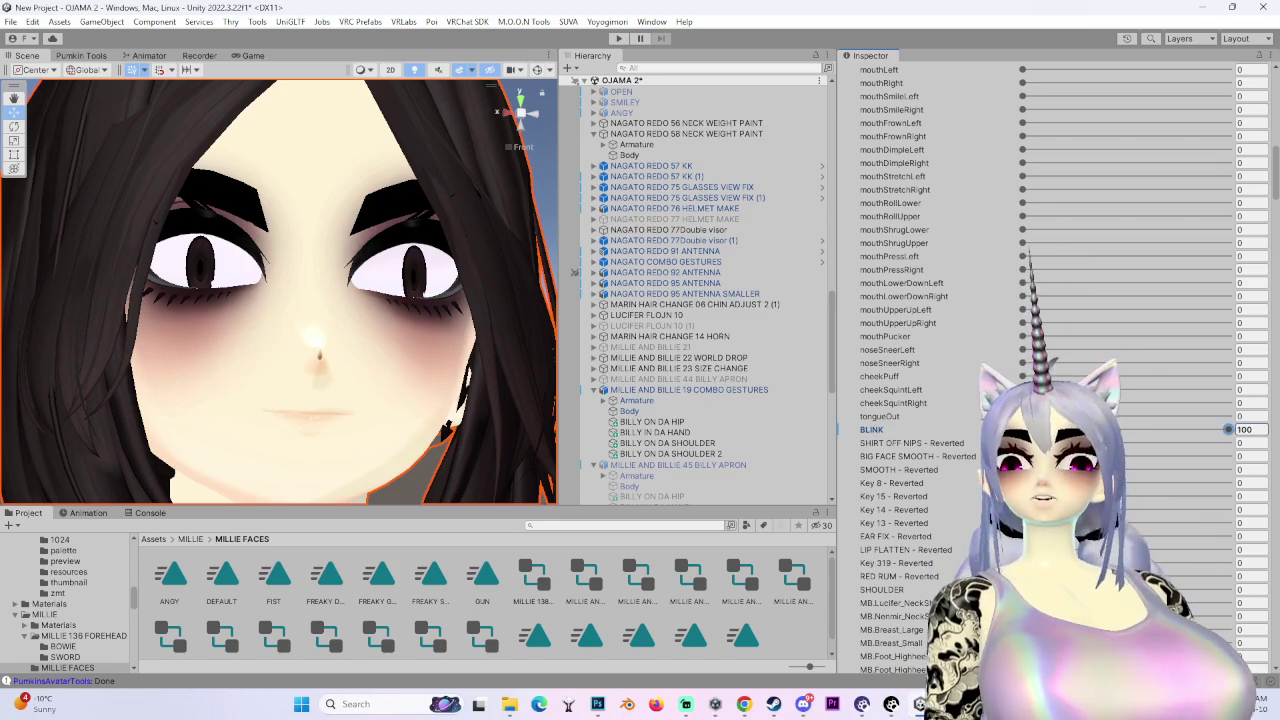
text(0)
scroll(945, 437, up, 3)
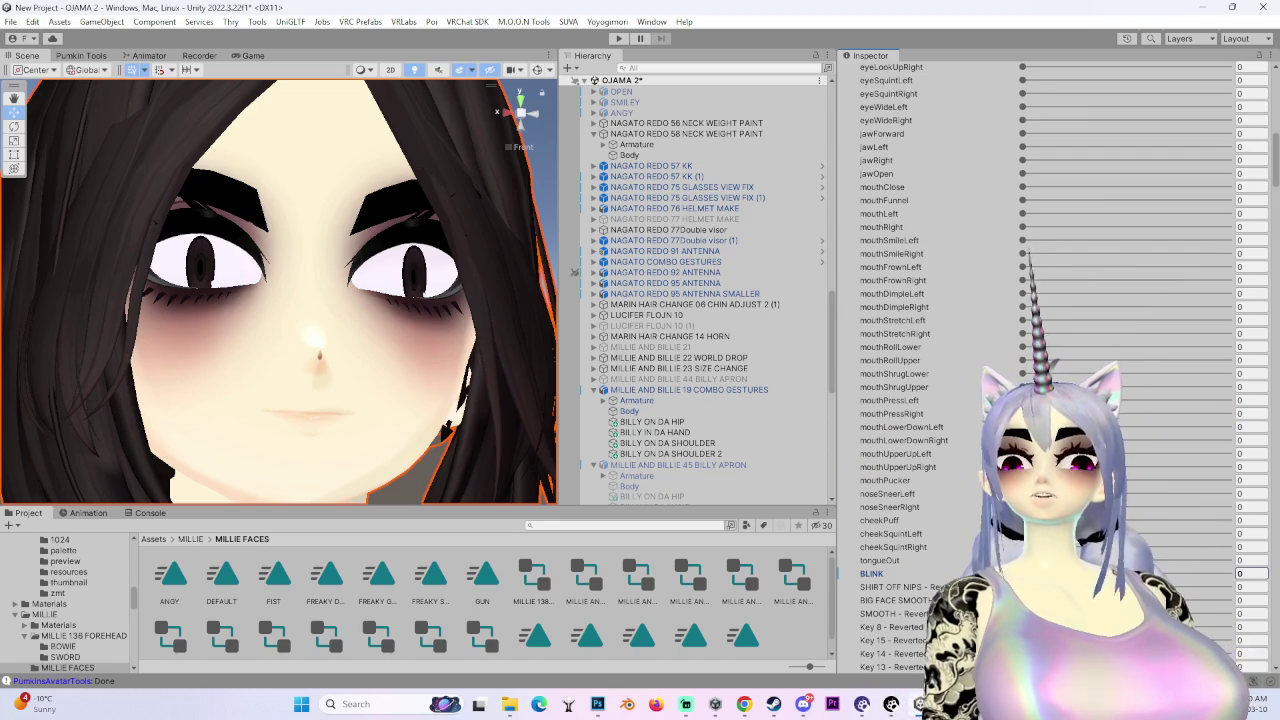
text(0)
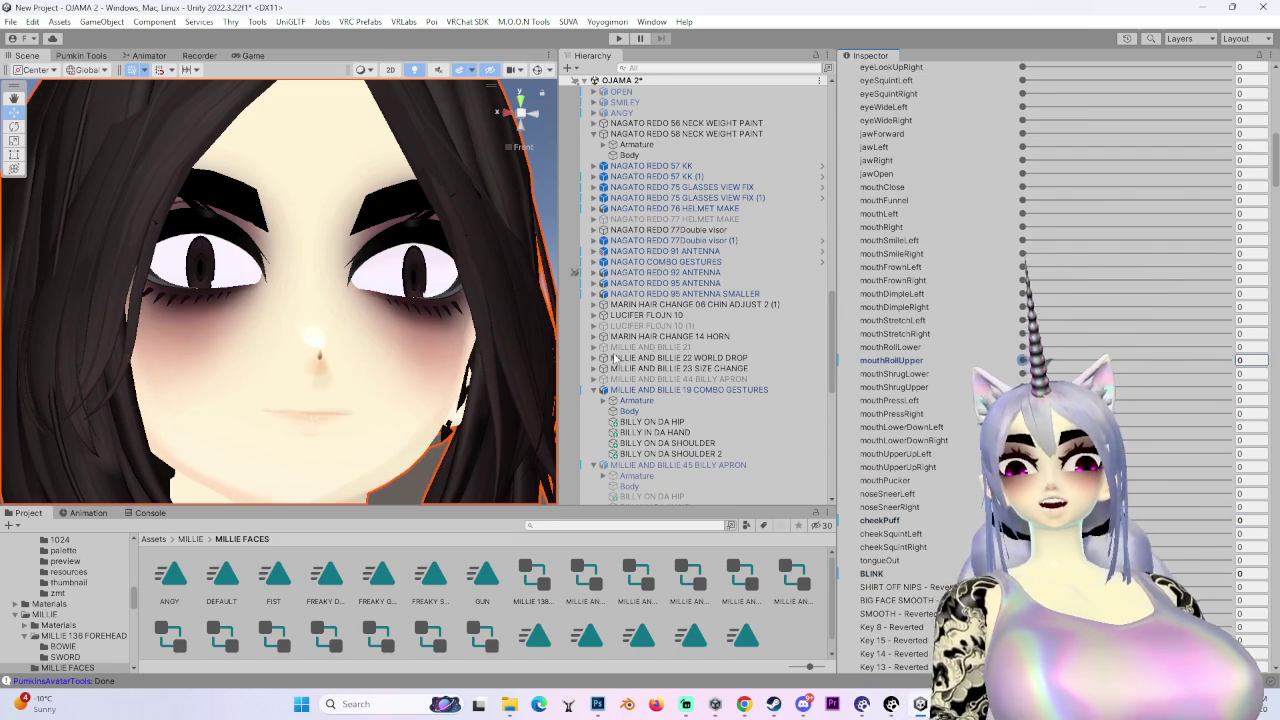
scroll(945, 437, up, 5)
- Test the jaw-open and eyeSquintRight shapes on the avatar's face
drag(1022, 389, 1044, 389)
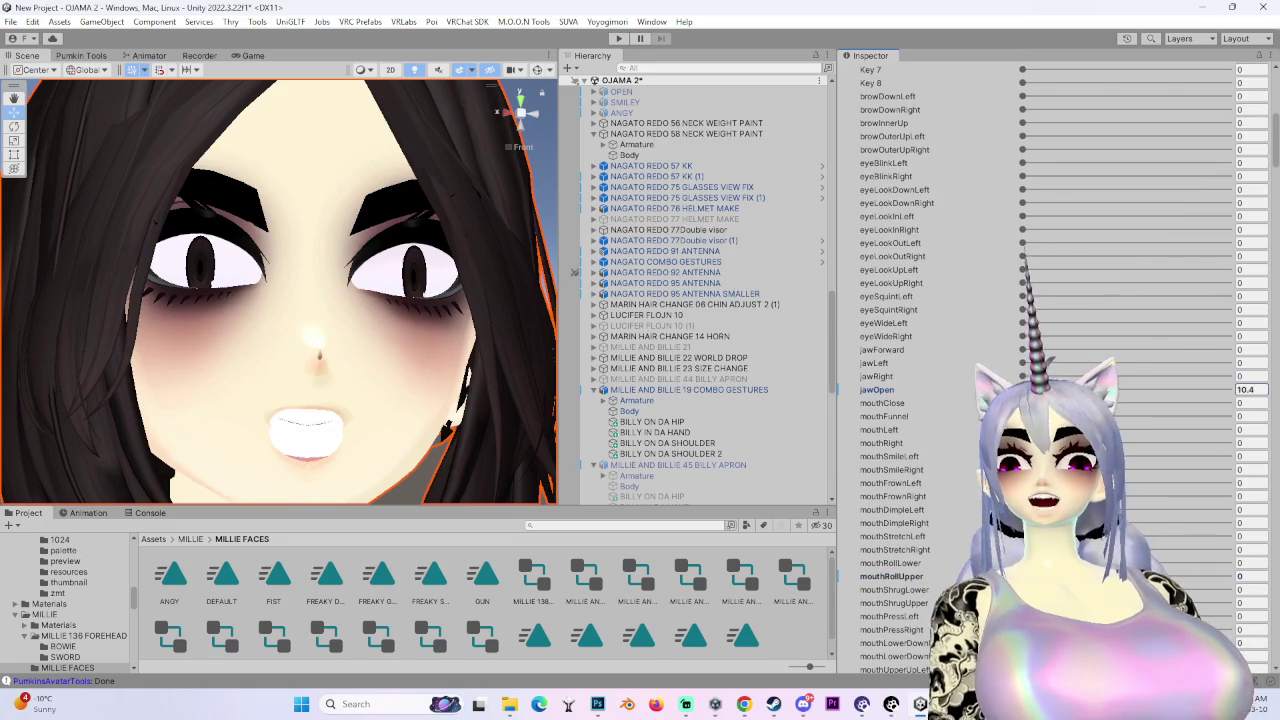
drag(1228, 389, 1079, 389)
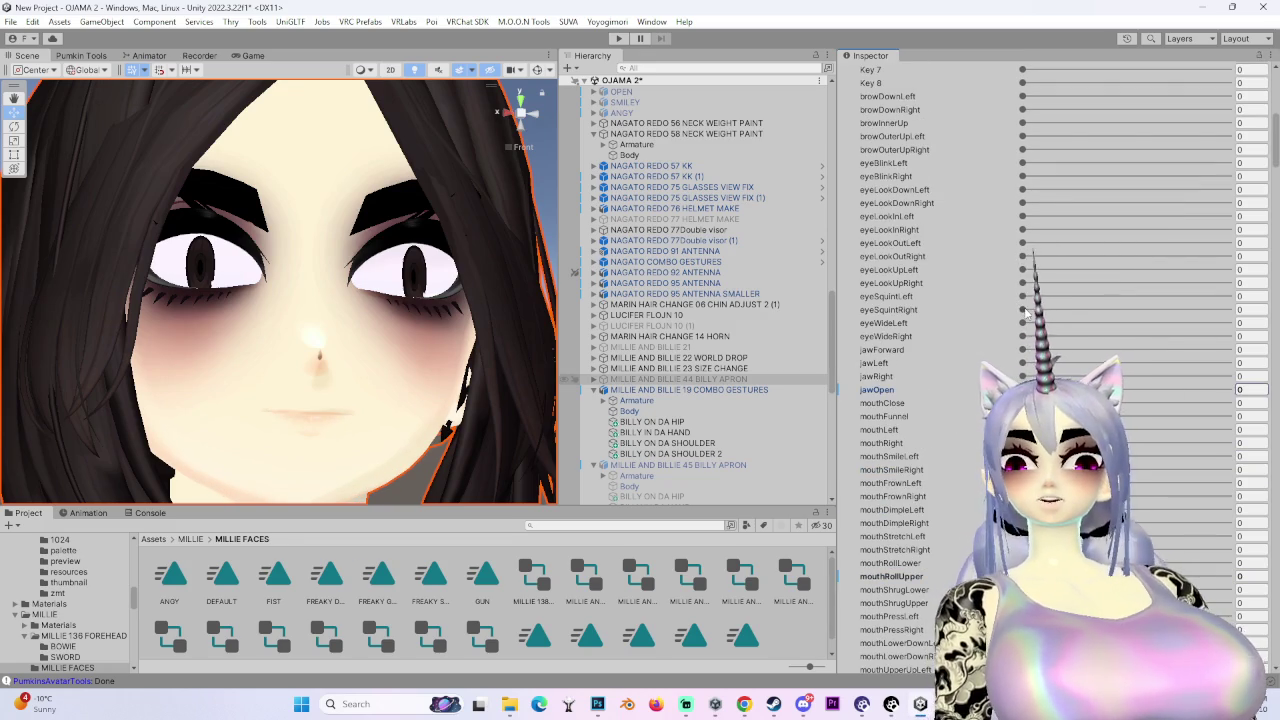
drag(1023, 309, 1228, 309)
mouse_move(340, 202)
mouse_down()
mouse_move(186, 307)
mouse_move(252, 307)
mouse_up()
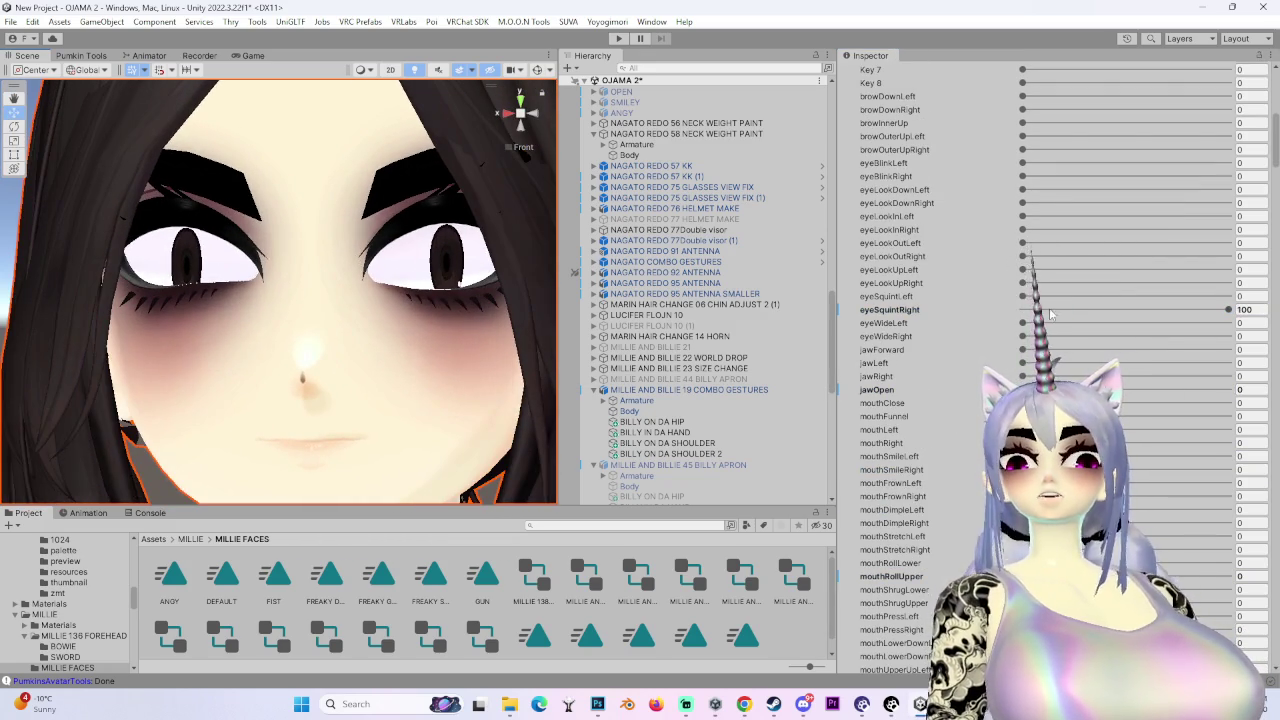
scroll(917, 312, up, 5)
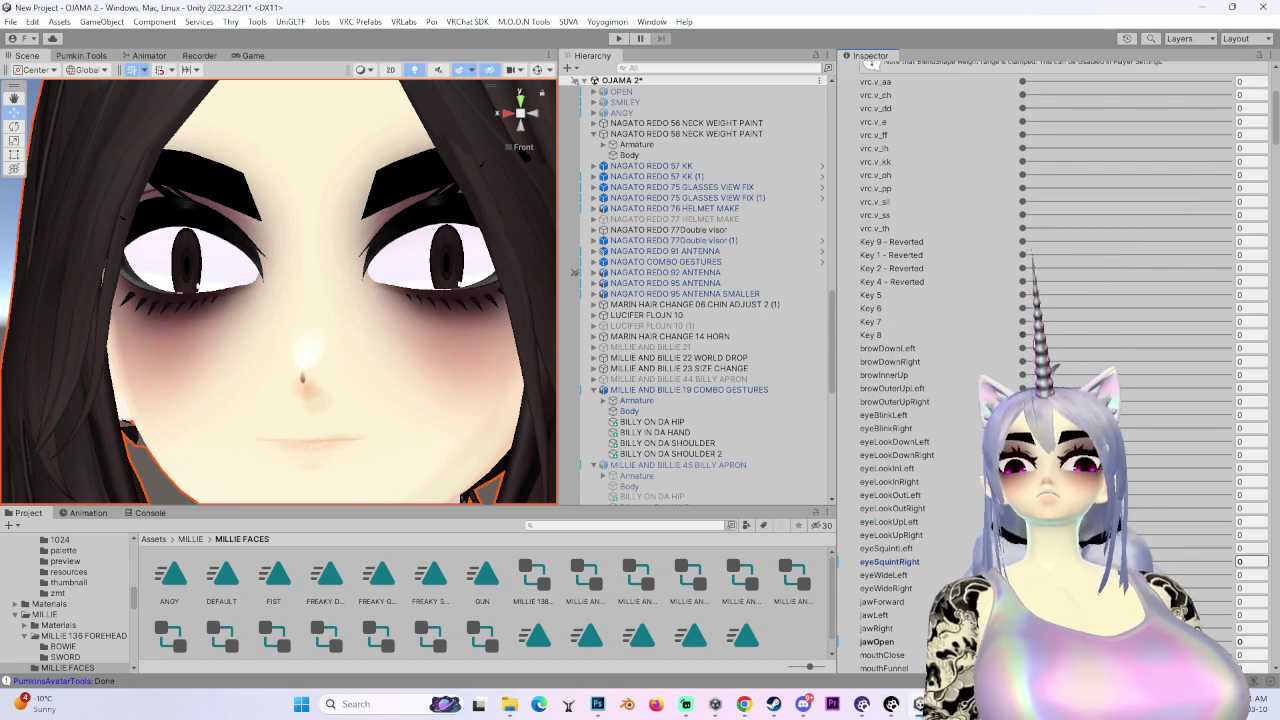
- Reset Key 8 to 0 and try the vrc.v_th mouth shape, leaving it at 0
drag(1022, 335, 1023, 335)
scroll(349, 300, down, 5)
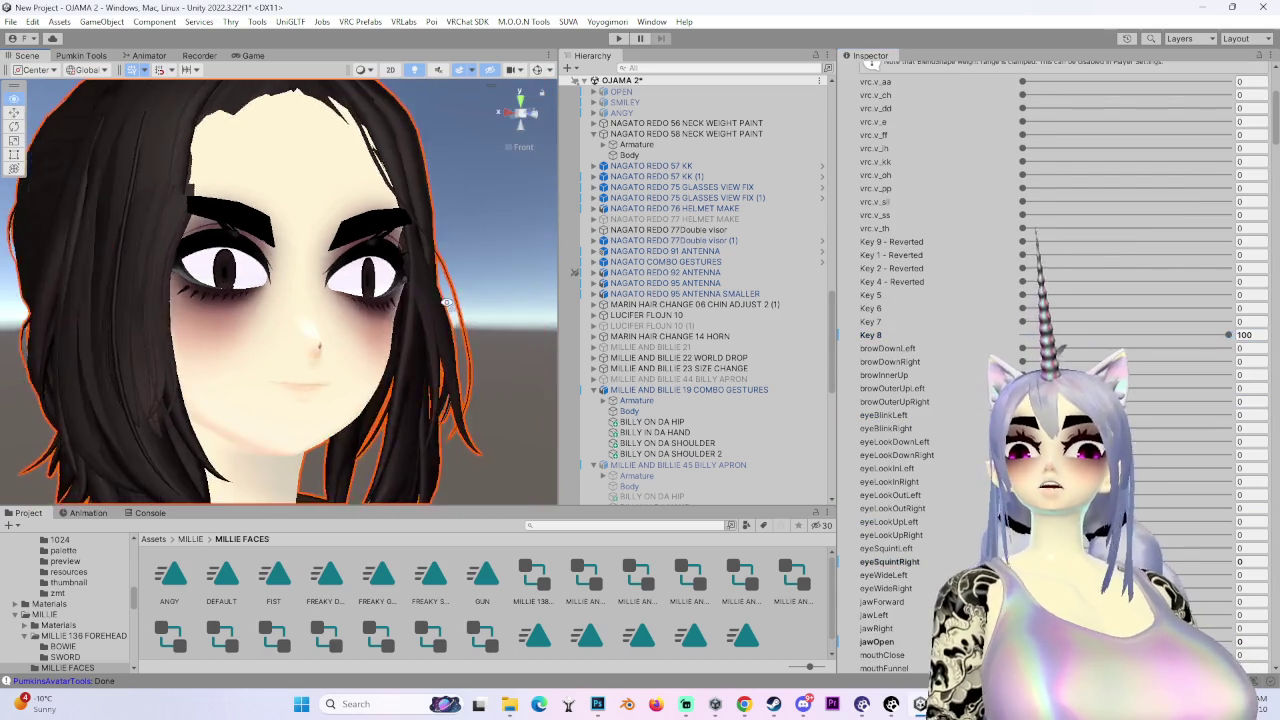
drag(1113, 342, 845, 291)
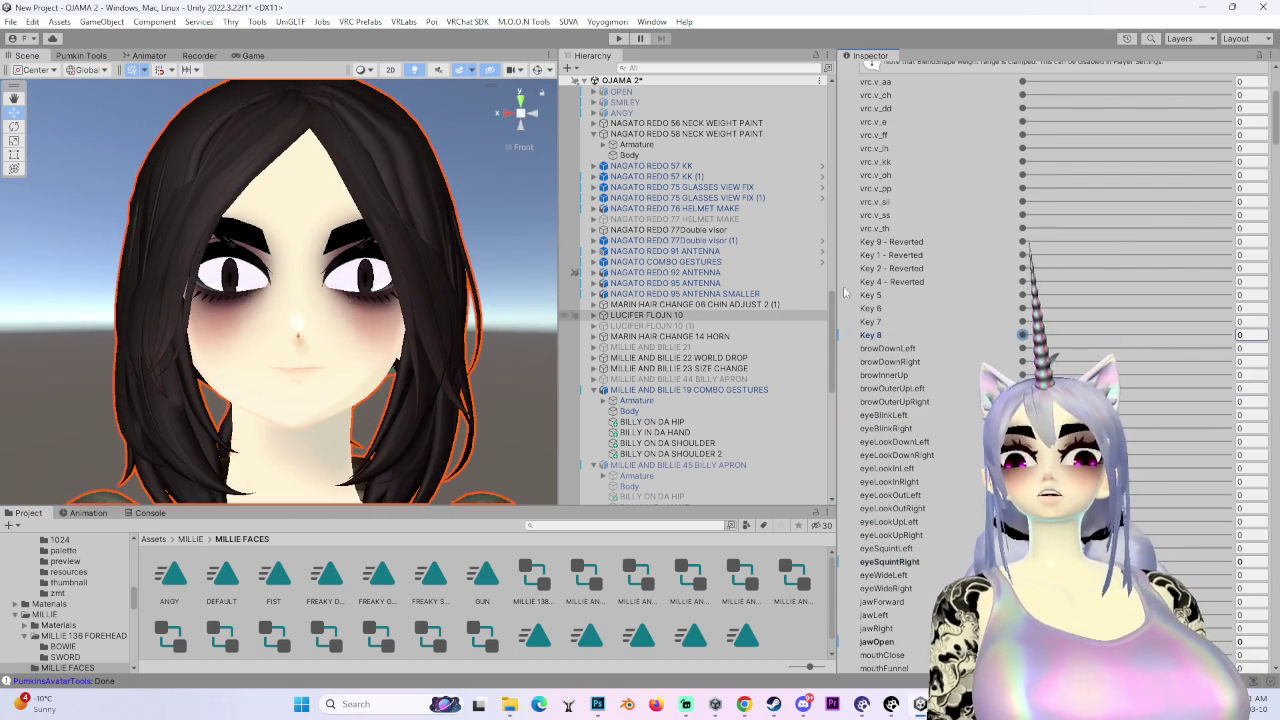
drag(1023, 229, 1229, 228)
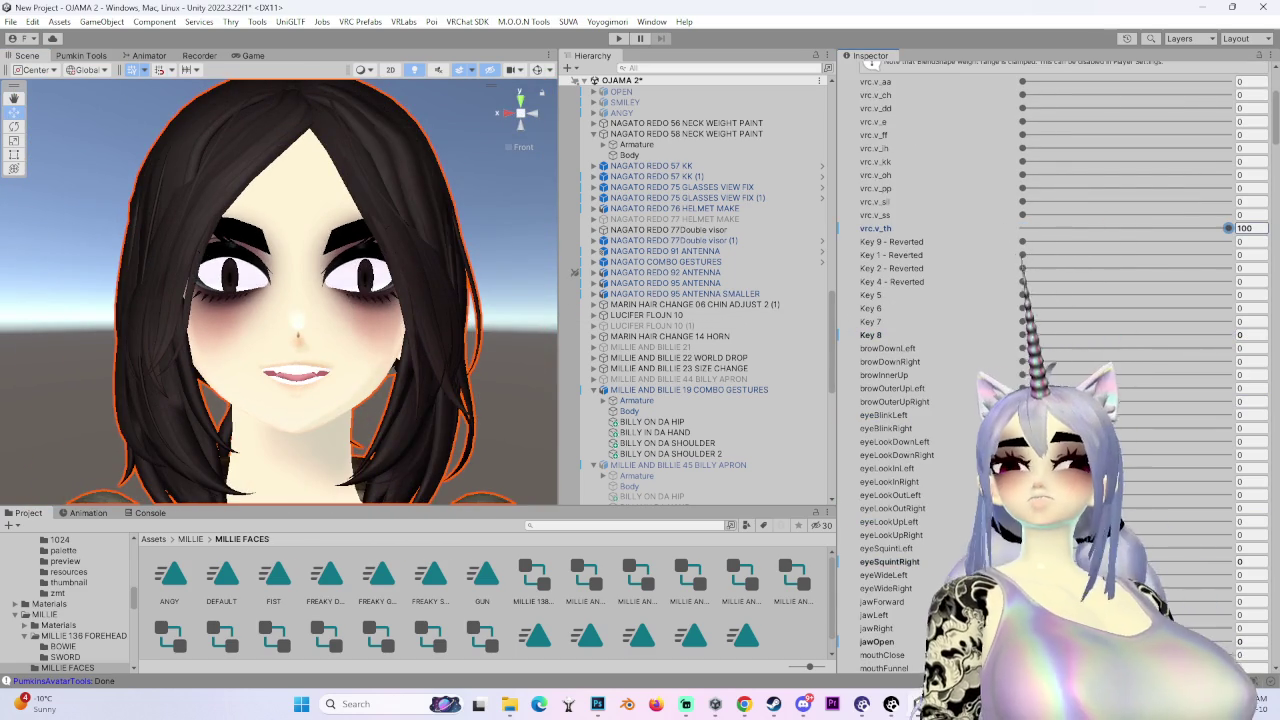
scroll(862, 458, down, 5)
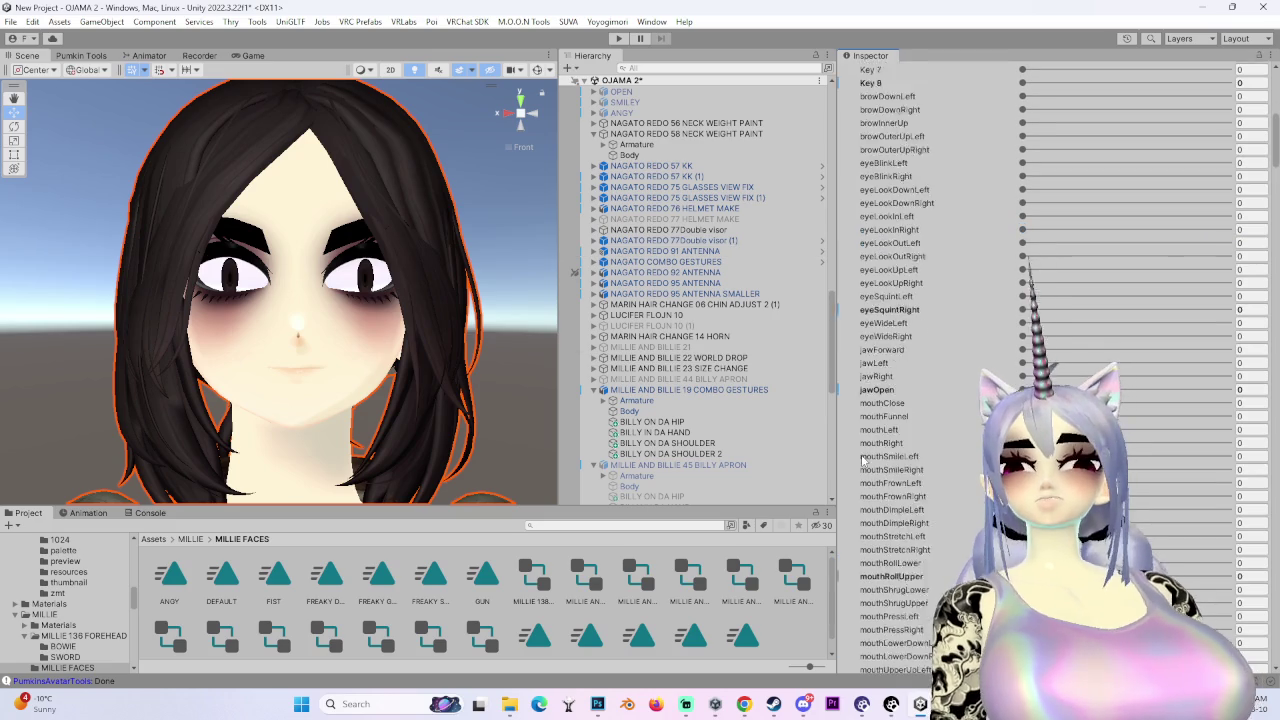
scroll(862, 458, down, 4)
mouse_move(420, 380)
mouse_down()
mouse_move(350, 381)
mouse_move(430, 382)
mouse_move(370, 383)
mouse_move(400, 383)
mouse_up()
scroll(900, 300, down, 3)
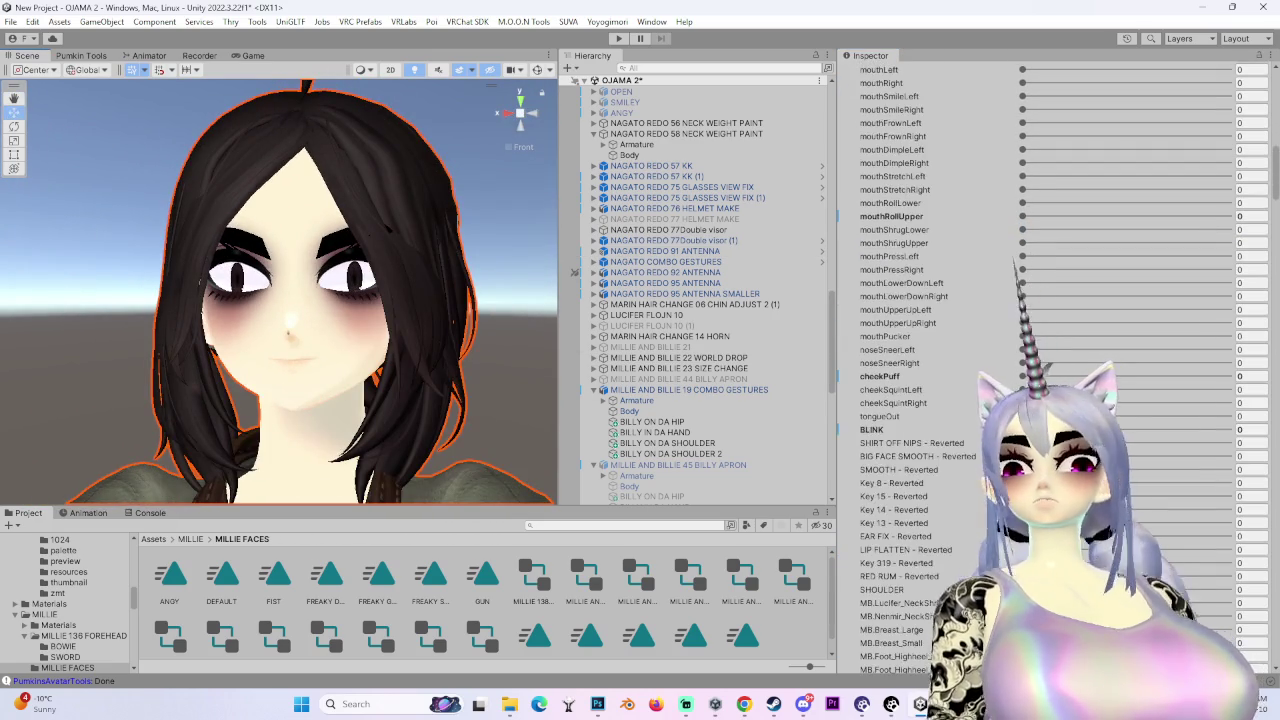
- Set eye_cat to 100 and type 00 into another blendshape value
scroll(968, 503, down, 15)
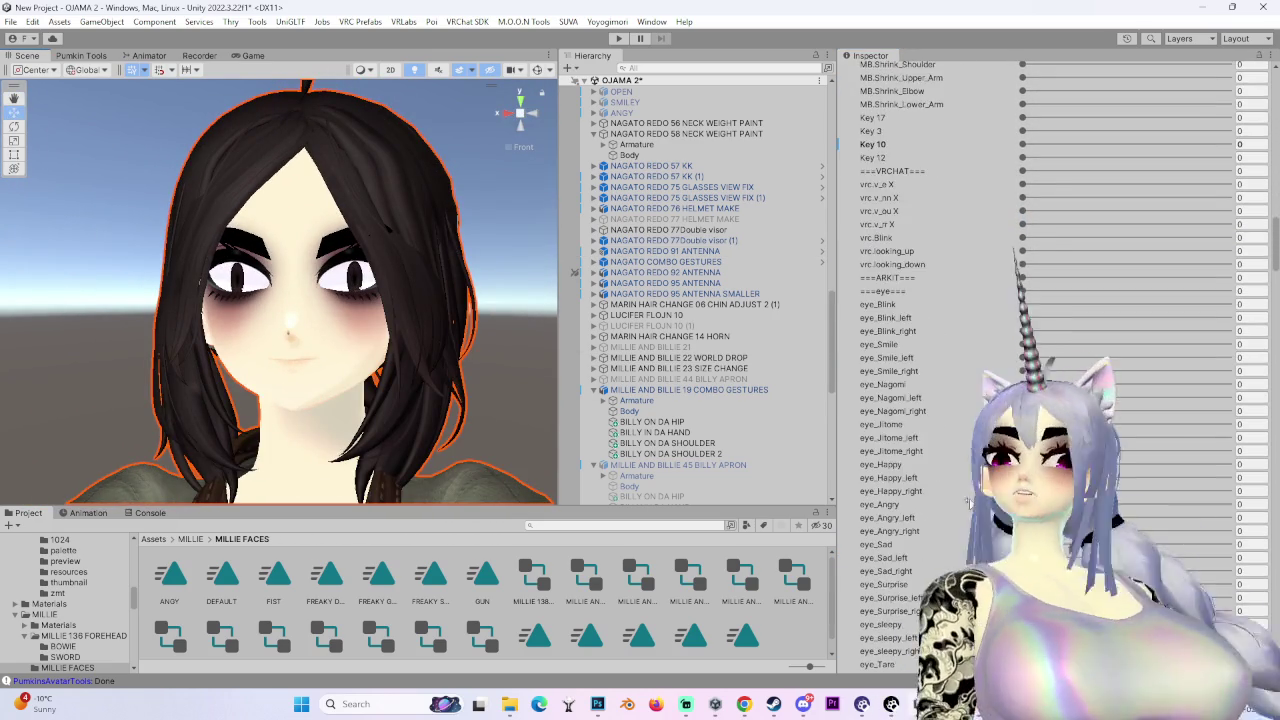
scroll(968, 503, down, 15)
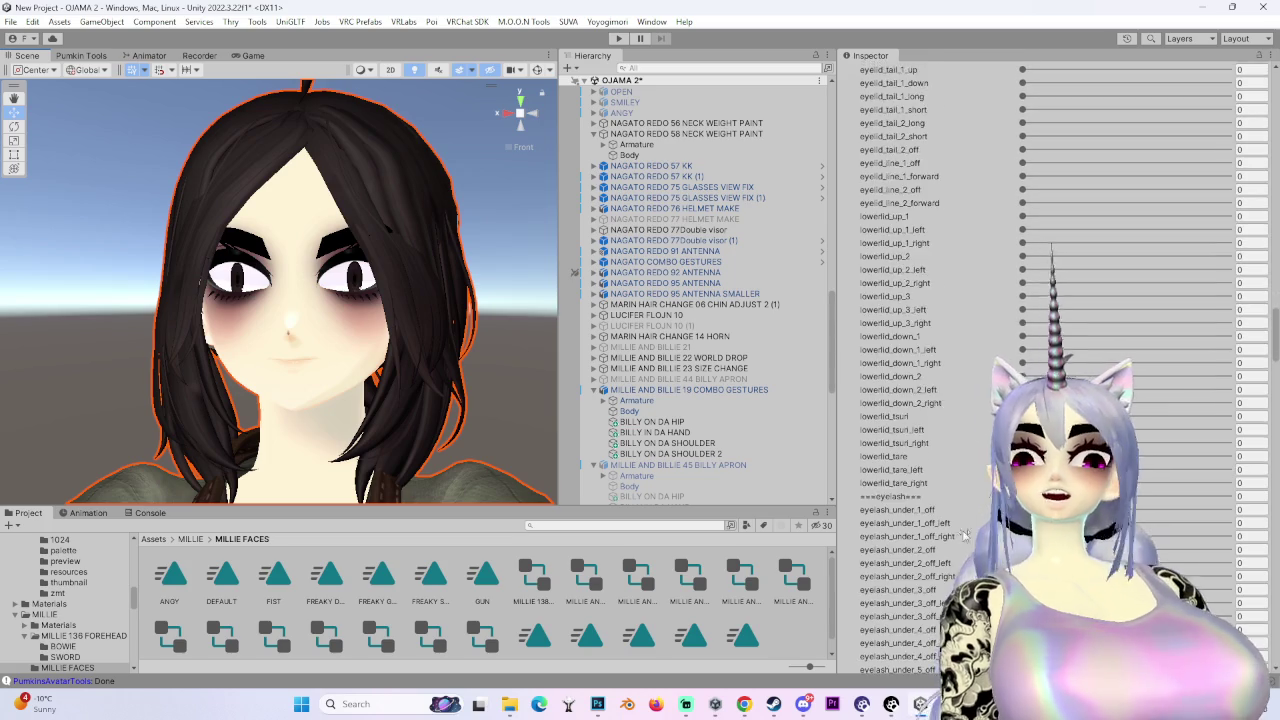
scroll(965, 536, down, 10)
click(1227, 383)
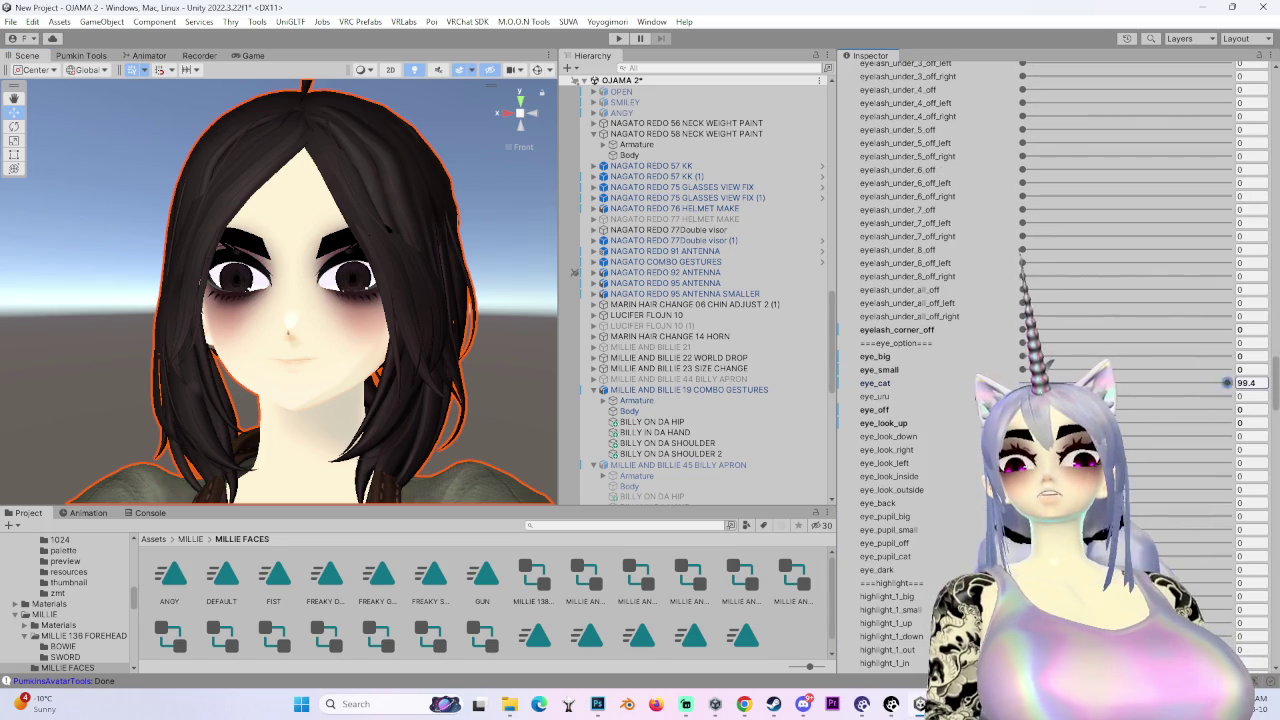
text(100)
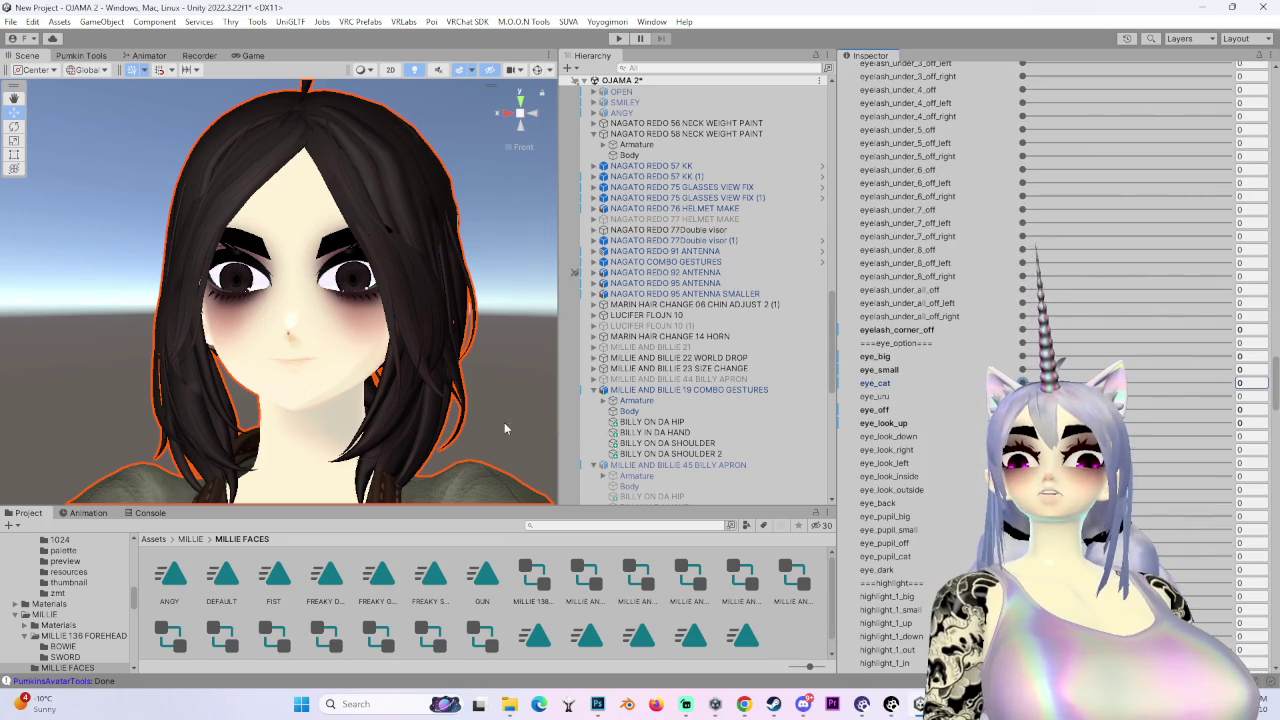
scroll(504, 428, up, 5)
scroll(938, 533, down, 9)
scroll(938, 533, down, 15)
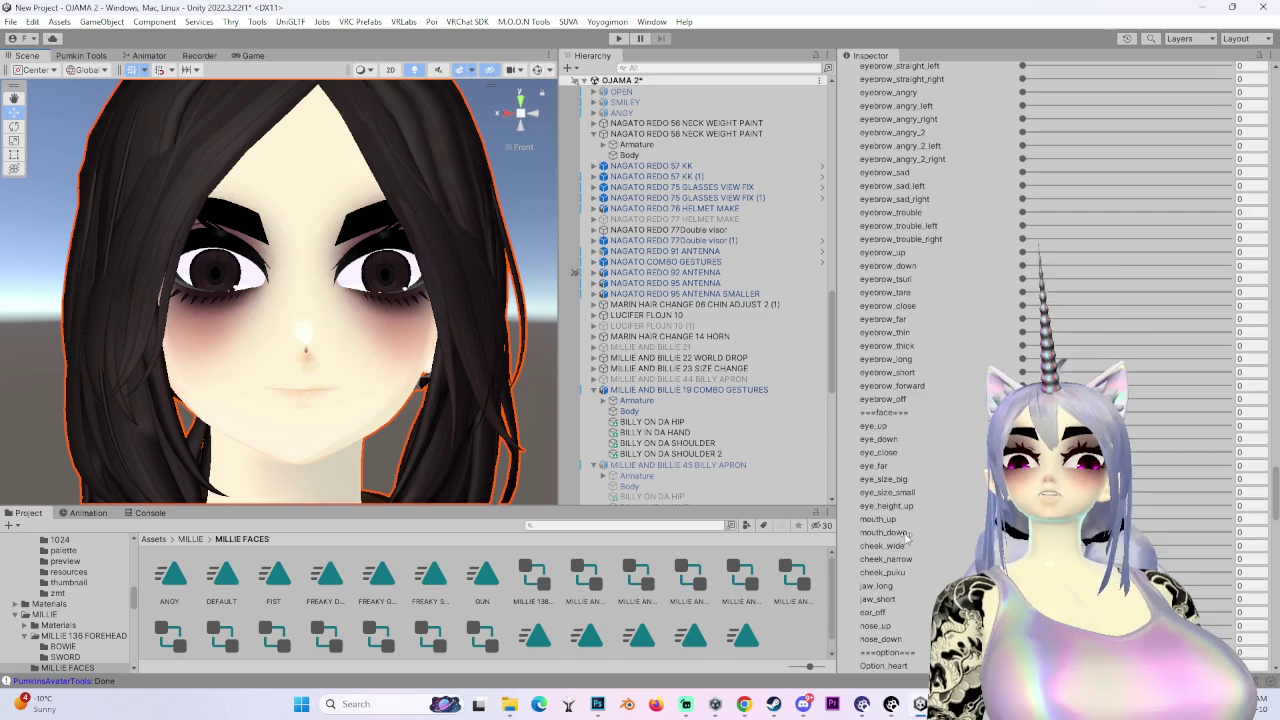
scroll(907, 537, down, 10)
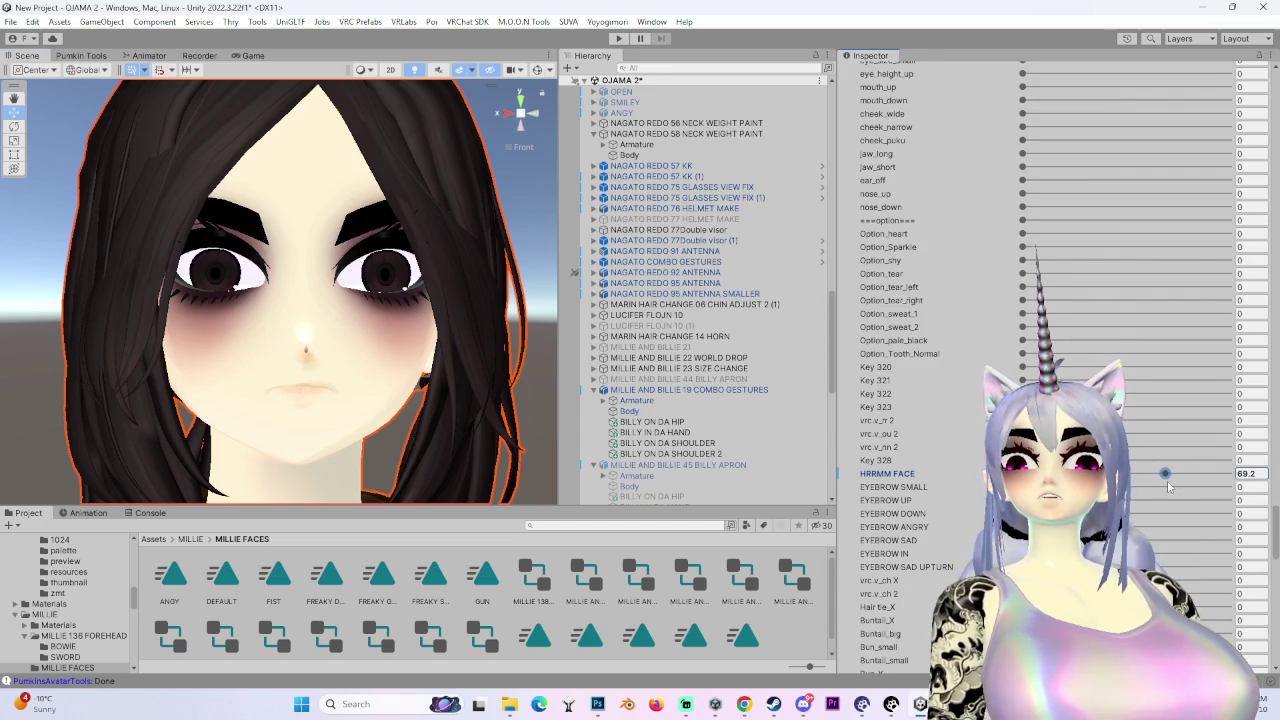
text(00)
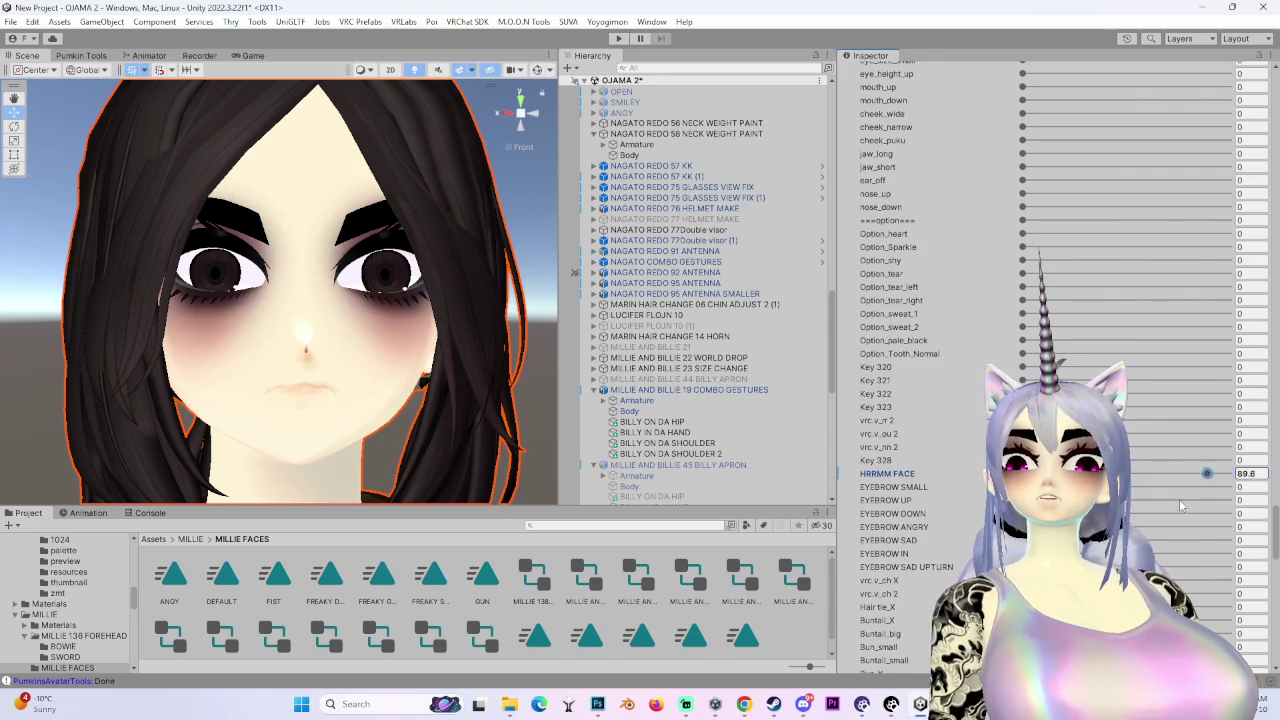
- Set HRRMM FACE to 80.2, EYEBROW SAD UPTURN to 28.2 and EYEBROW SAD to 92.2
mouse_move(1054, 473)
mouse_down()
mouse_move(1165, 530)
mouse_move(1185, 526)
mouse_up()
scroll(1185, 526, down, 3)
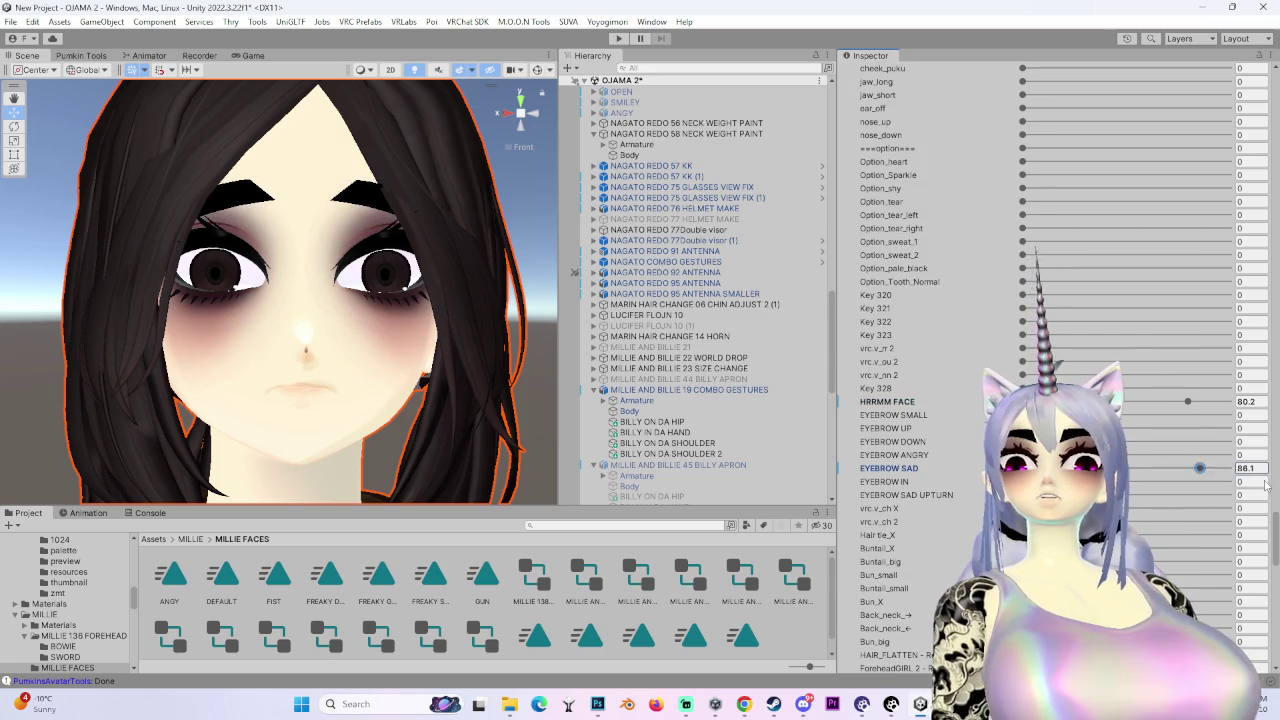
mouse_move(313, 297)
mouse_down()
mouse_move(345, 300)
mouse_move(313, 300)
mouse_up()
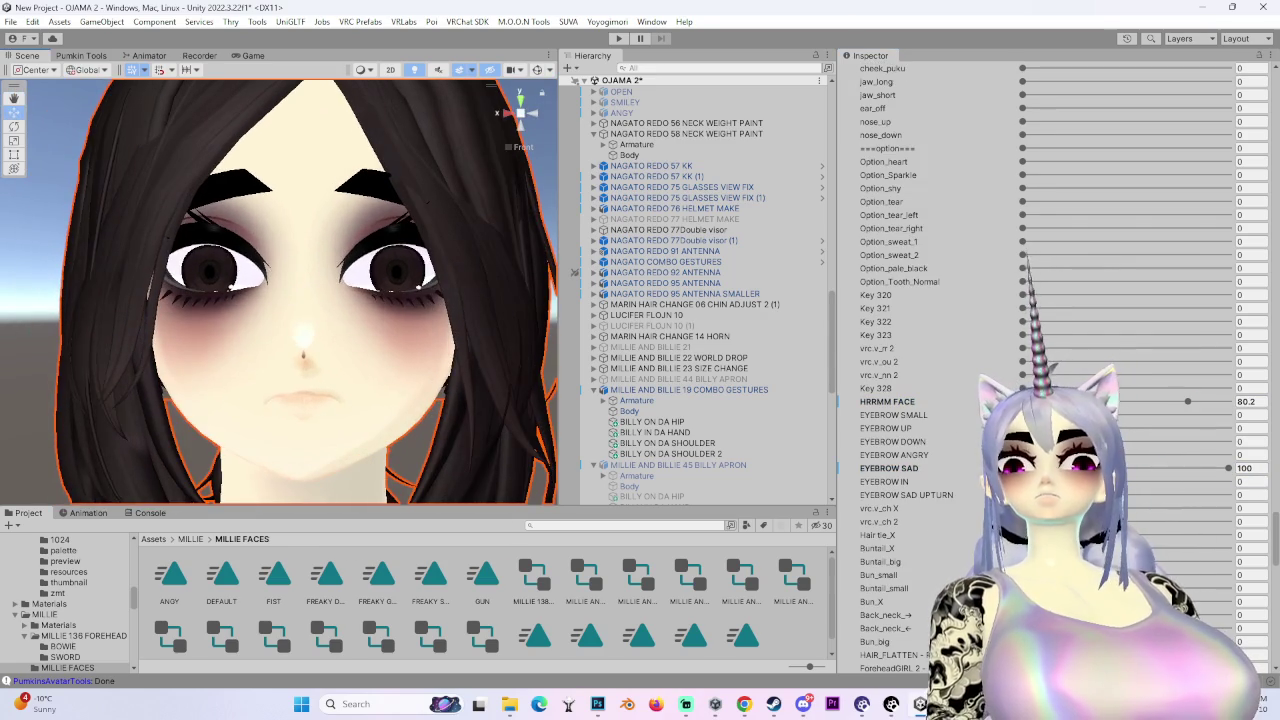
drag(1175, 476, 975, 470)
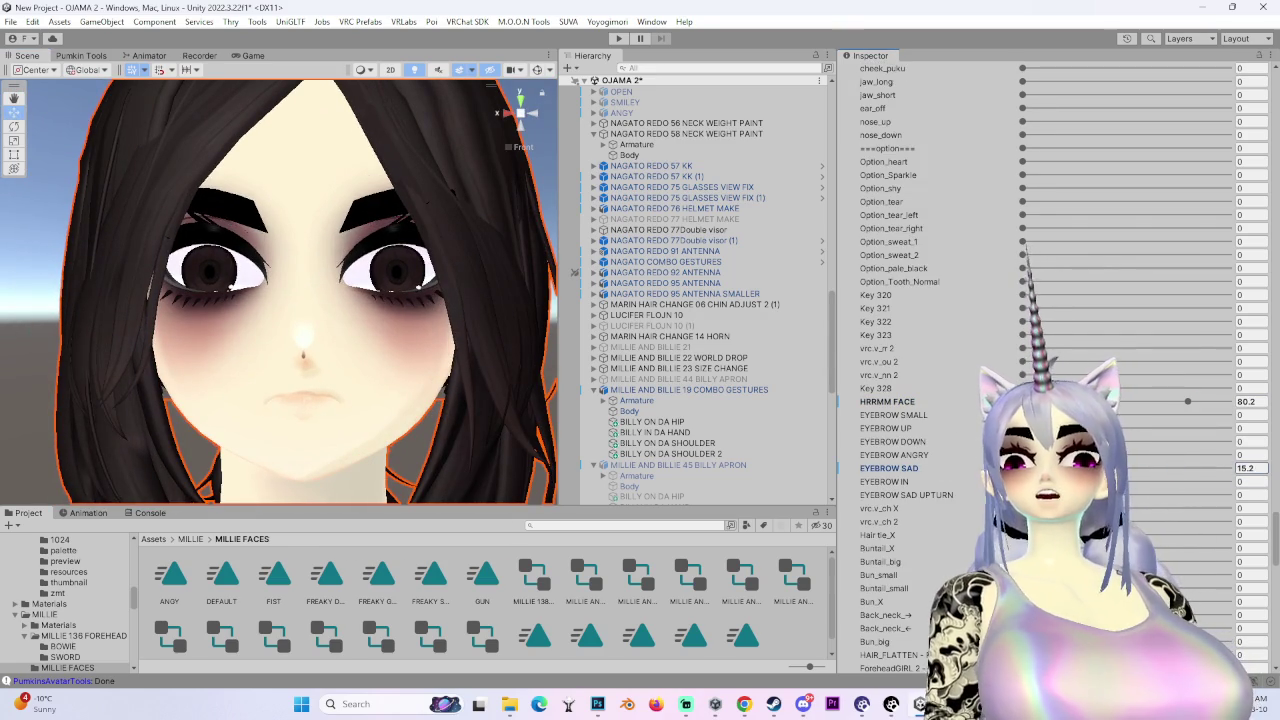
drag(1251, 507, 908, 511)
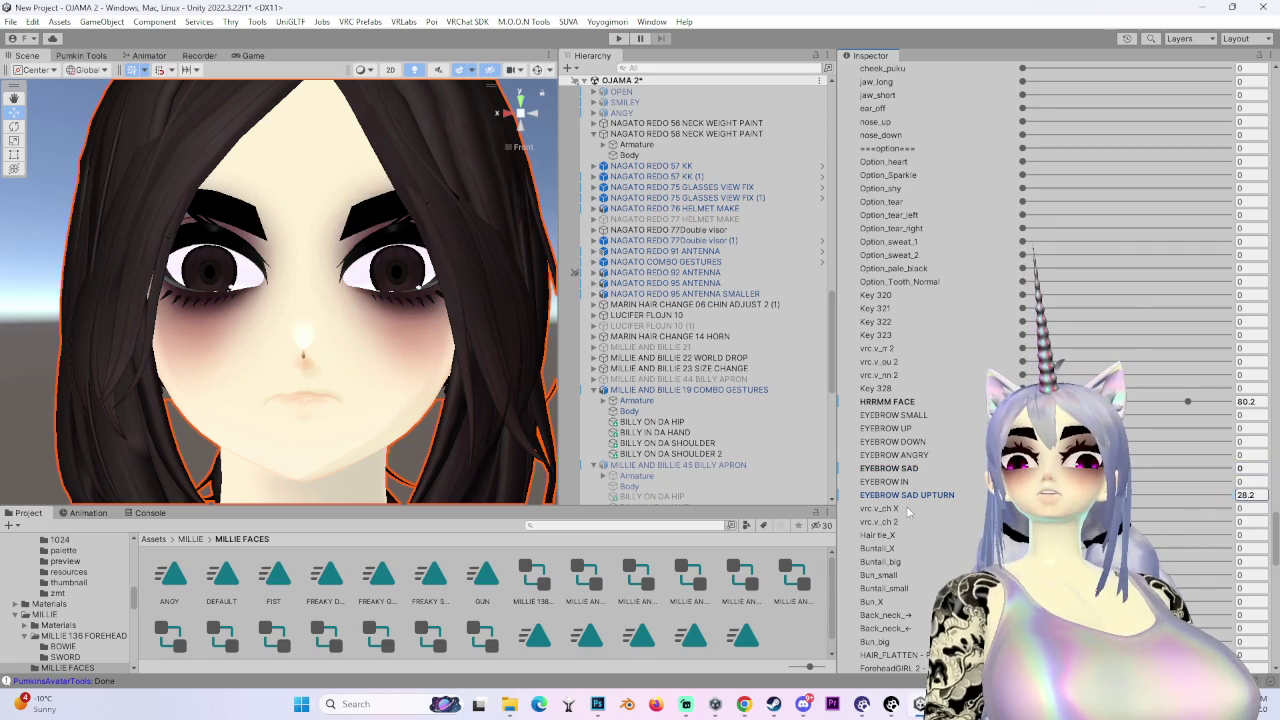
drag(1150, 488, 1206, 489)
click(86, 512)
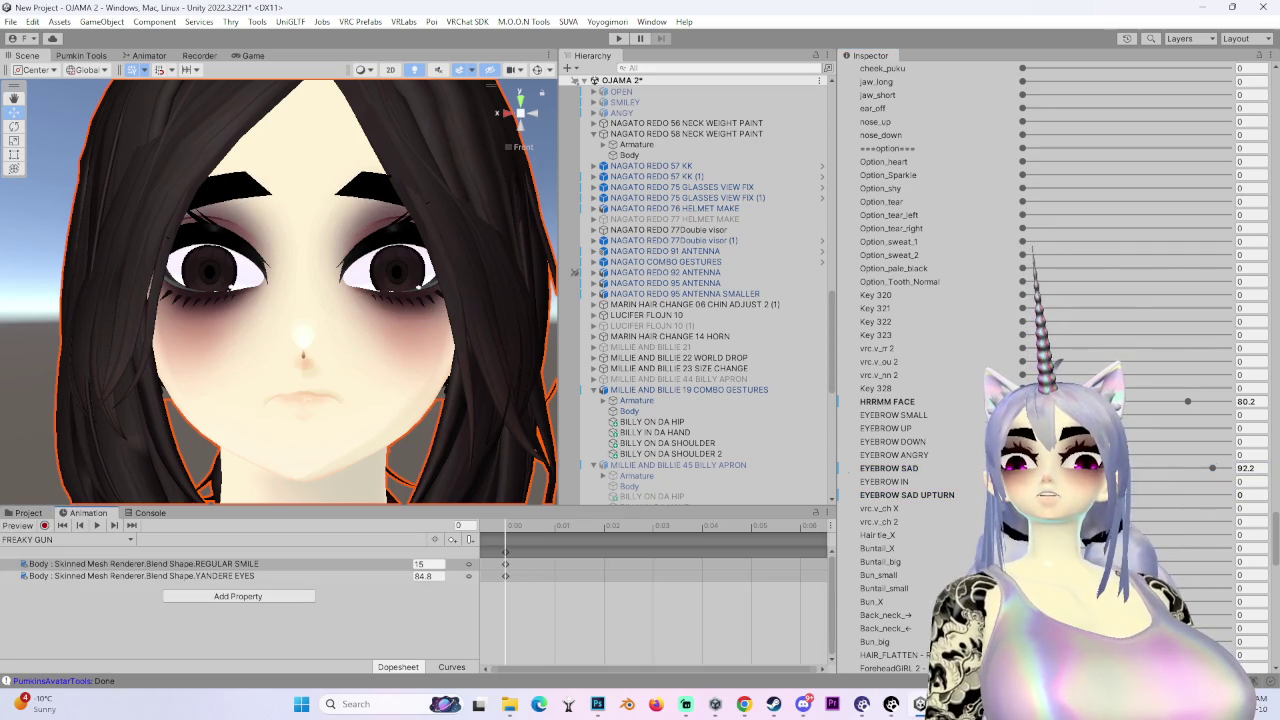
- Start recording, remove the REGULAR SMILE track, and key HRRMM FACE at 84.5
right_click(916, 469)
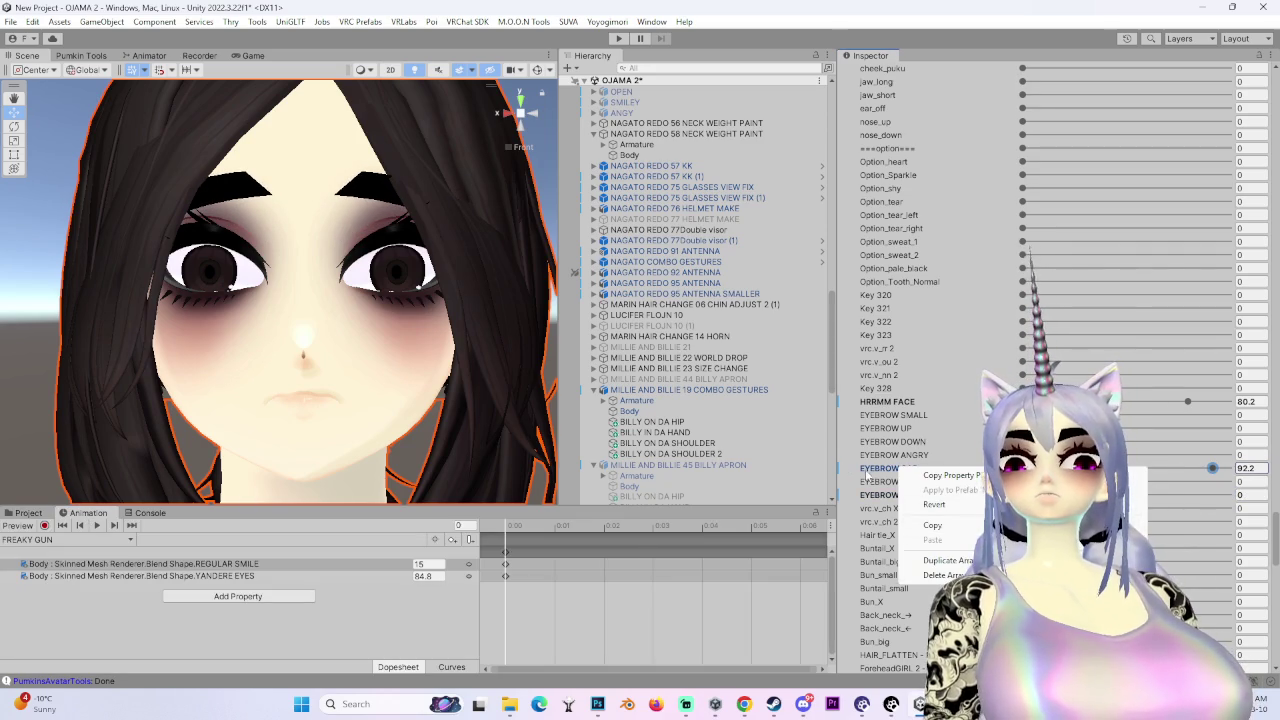
click(44, 525)
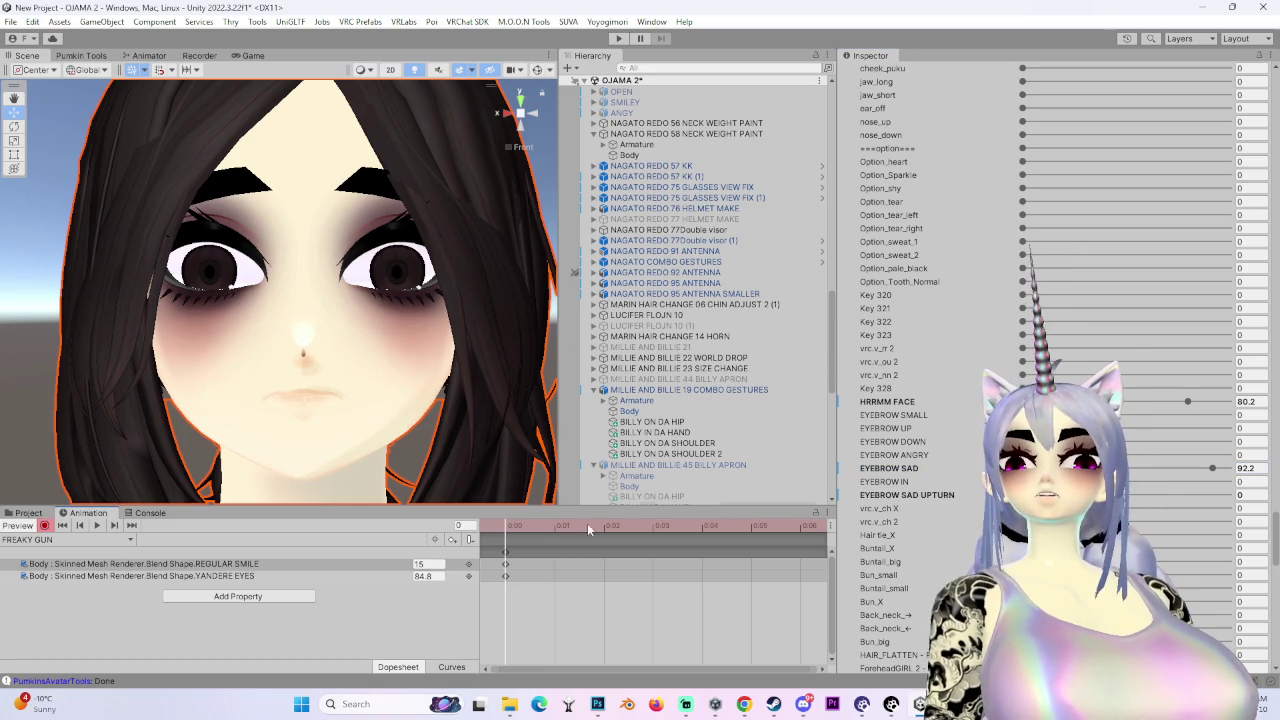
click(272, 566)
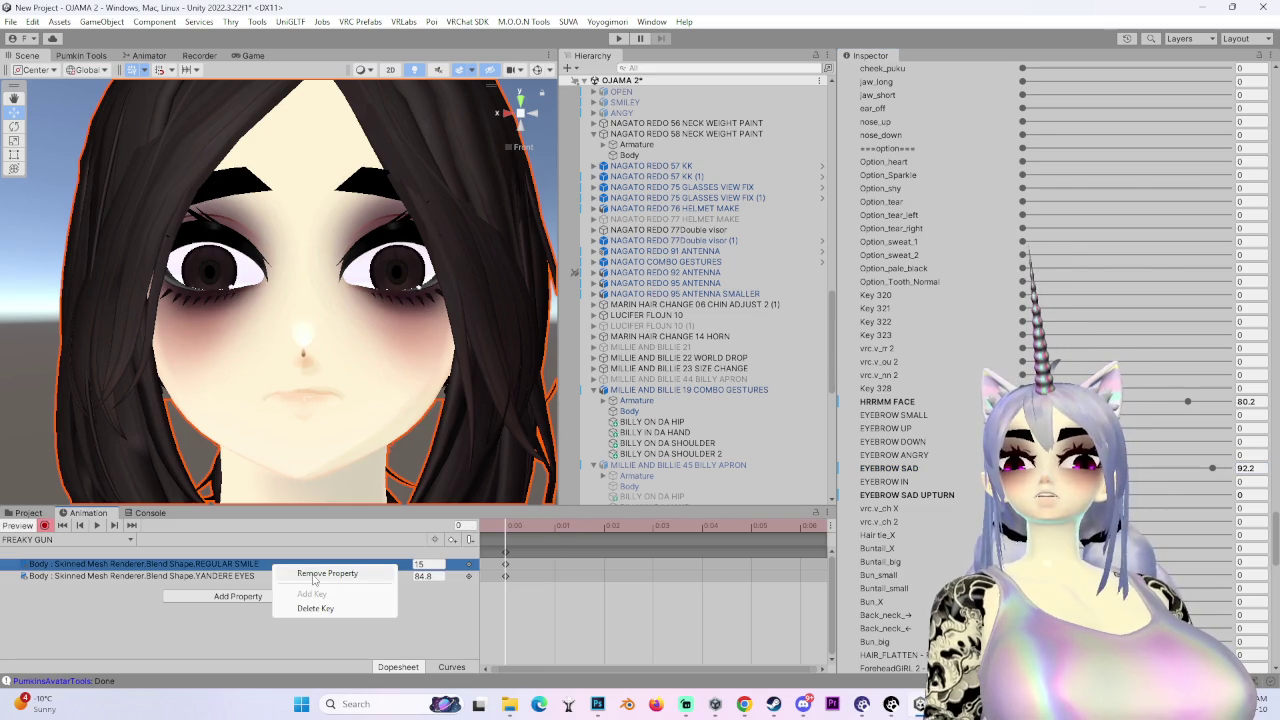
click(313, 578)
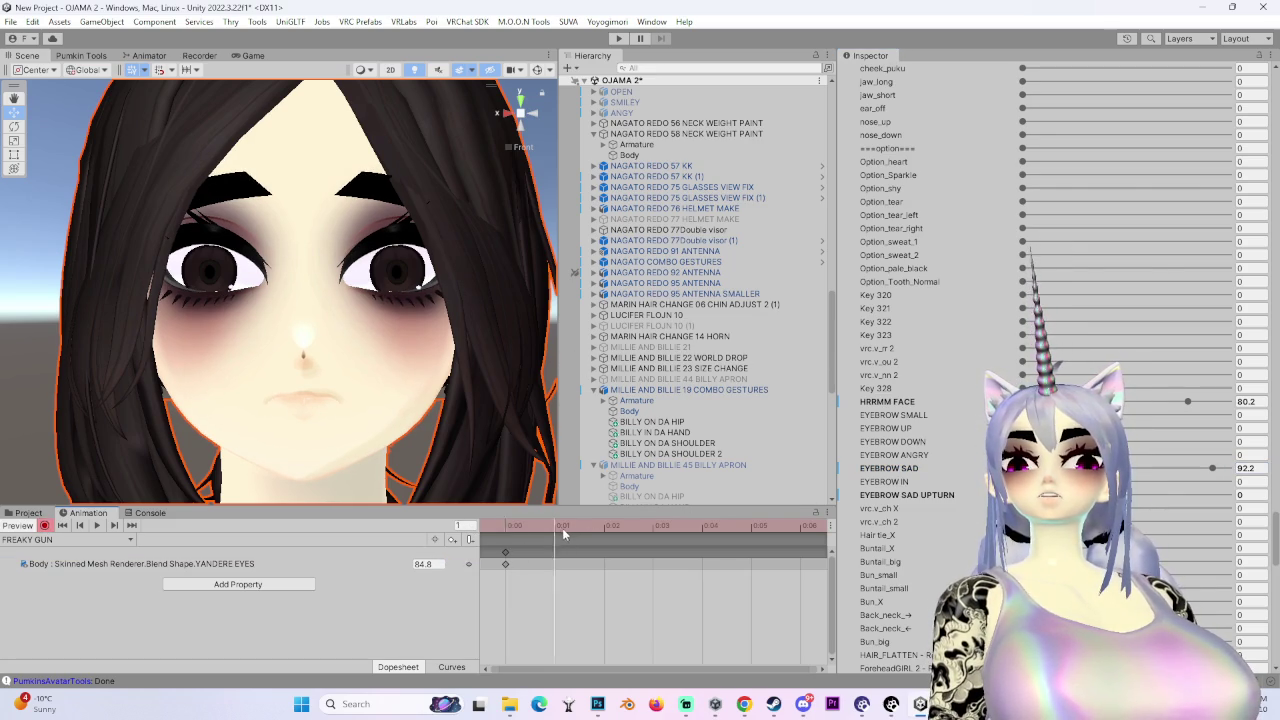
drag(1145, 404, 895, 401)
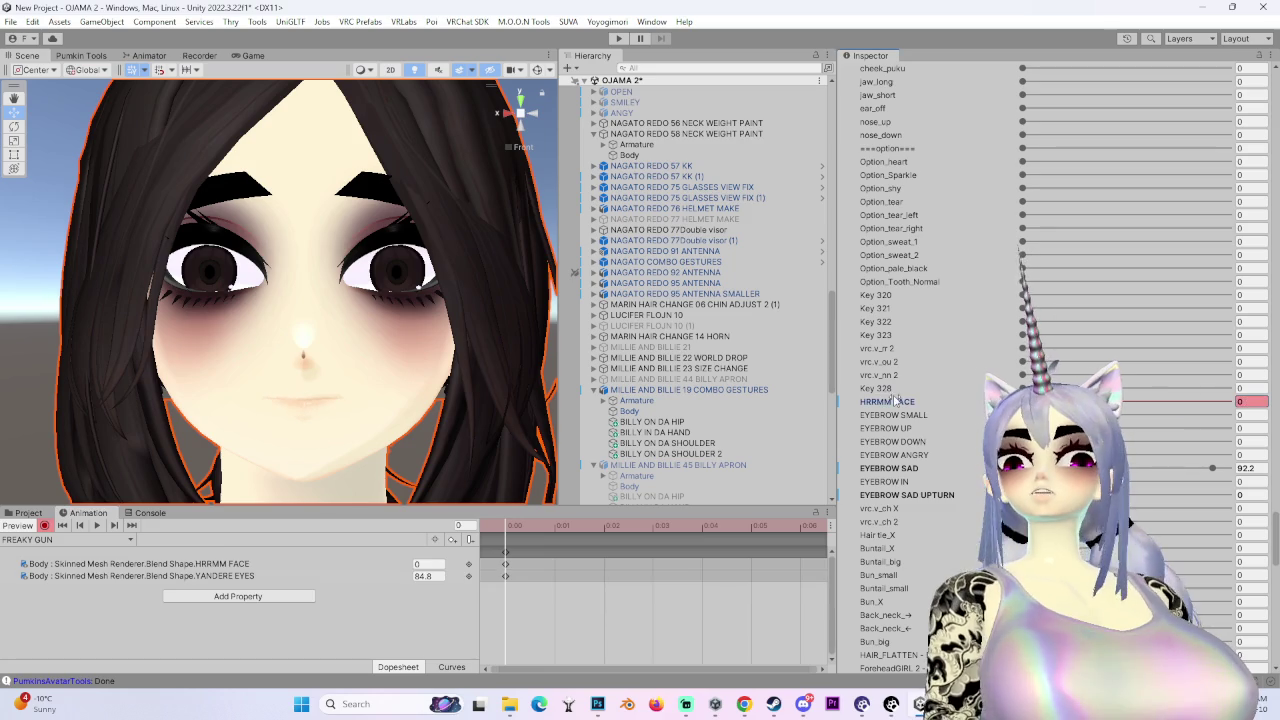
mouse_move(420, 400)
mouse_down()
mouse_move(340, 410)
mouse_move(376, 418)
mouse_up()
- Key EYEBROW SAD at 92.2, then try an OPEN HAND key and undo it
right_click(1100, 468)
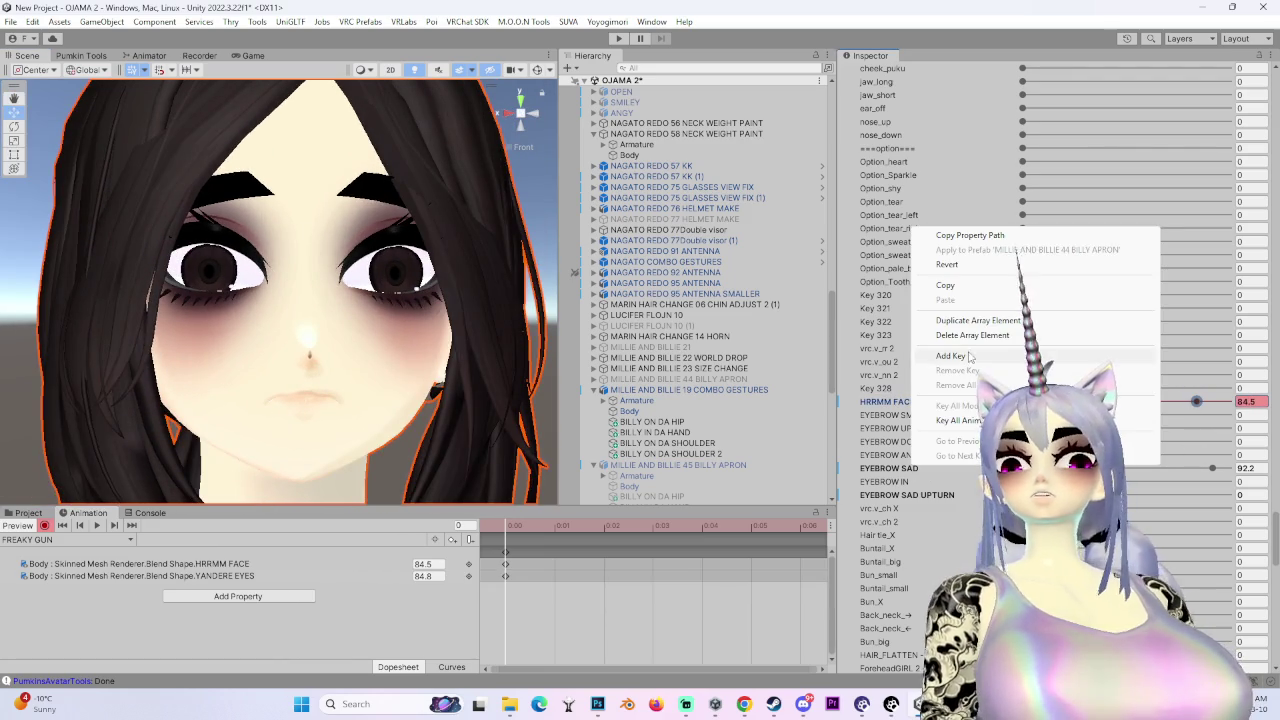
click(1130, 331)
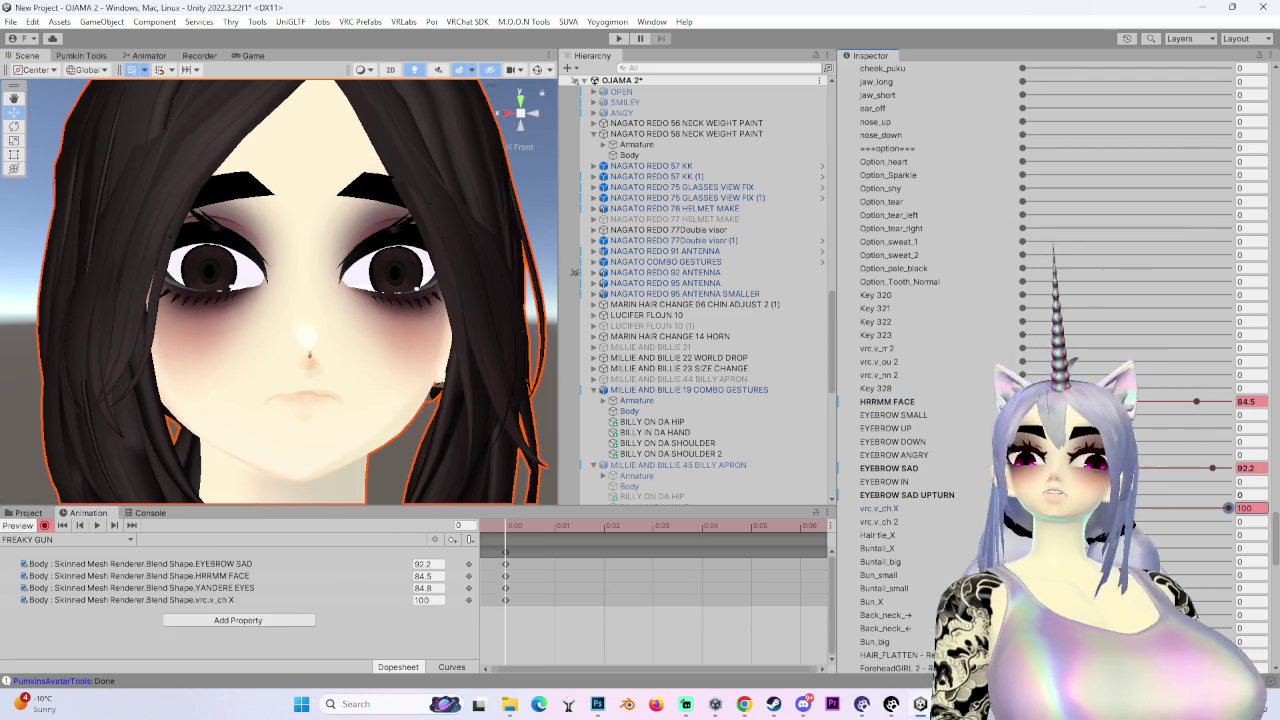
click(960, 508)
scroll(963, 545, down, 10)
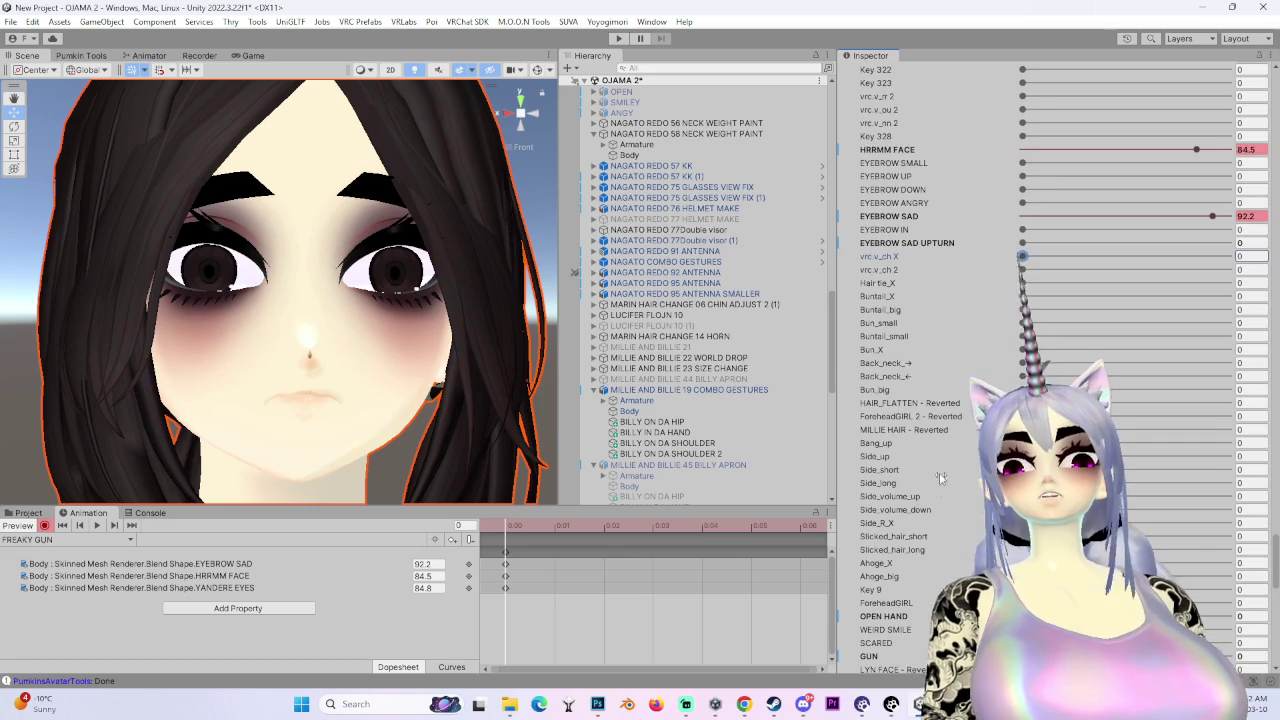
mouse_move(1022, 508)
mouse_down()
mouse_move(1160, 508)
mouse_move(1134, 508)
mouse_up()
mouse_move(260, 400)
mouse_down()
mouse_move(179, 404)
mouse_move(490, 412)
mouse_up()
key(ctrl+z)
- Zoom out to the whole head and try mouth_down at 6.2, then undo it
scroll(1050, 330, down, 3)
mouse_move(230, 431)
mouse_down()
mouse_move(397, 400)
mouse_move(423, 370)
mouse_move(390, 402)
mouse_move(297, 421)
mouse_move(440, 425)
mouse_move(337, 418)
mouse_up()
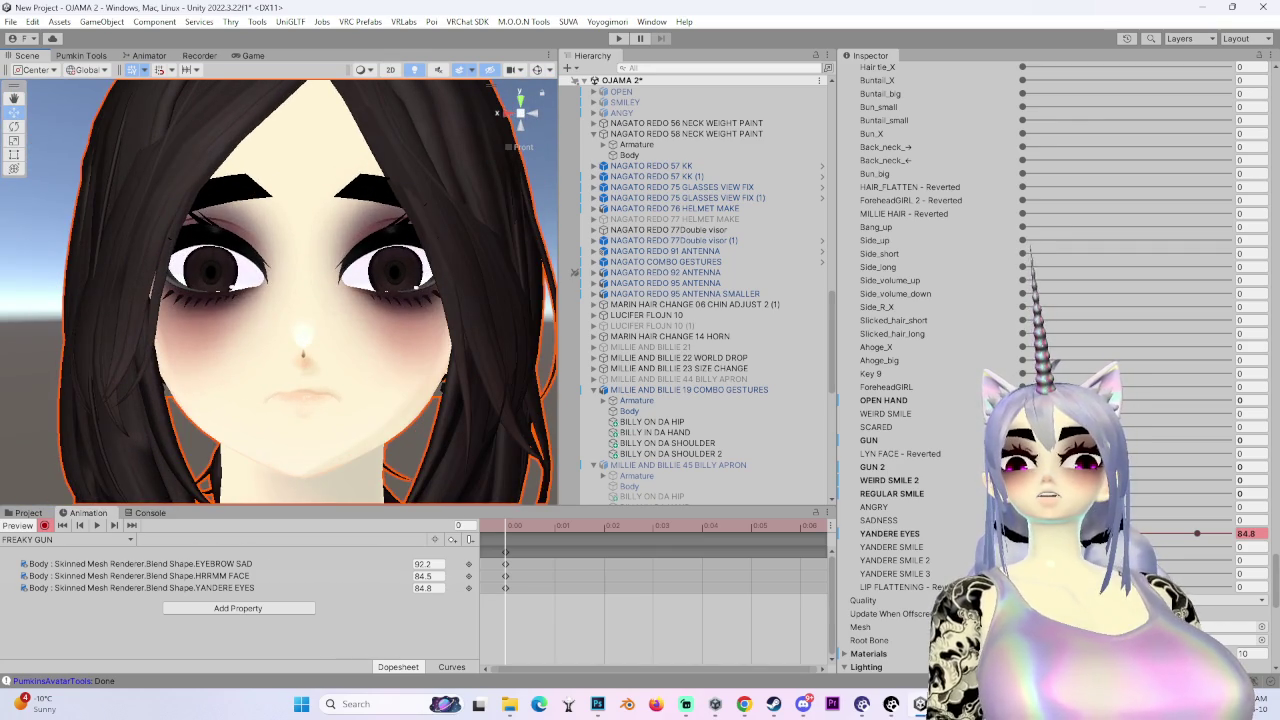
scroll(1050, 350, up, 20)
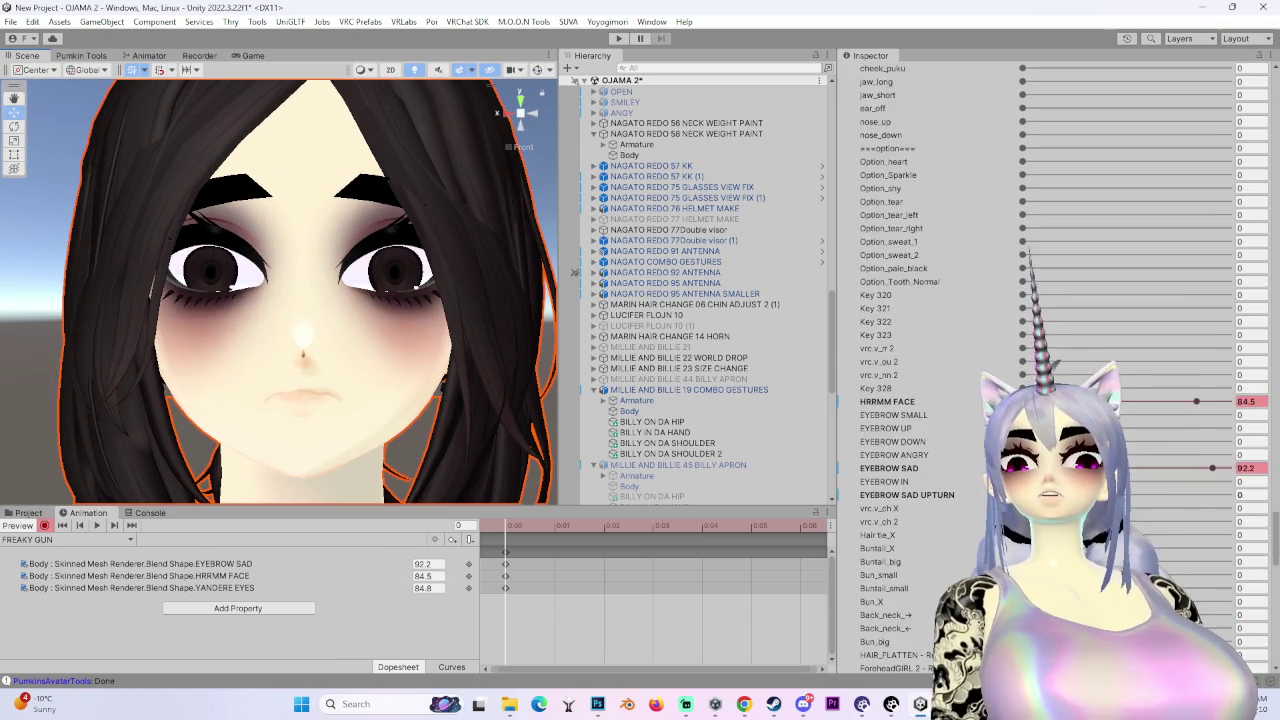
scroll(967, 495, up, 6)
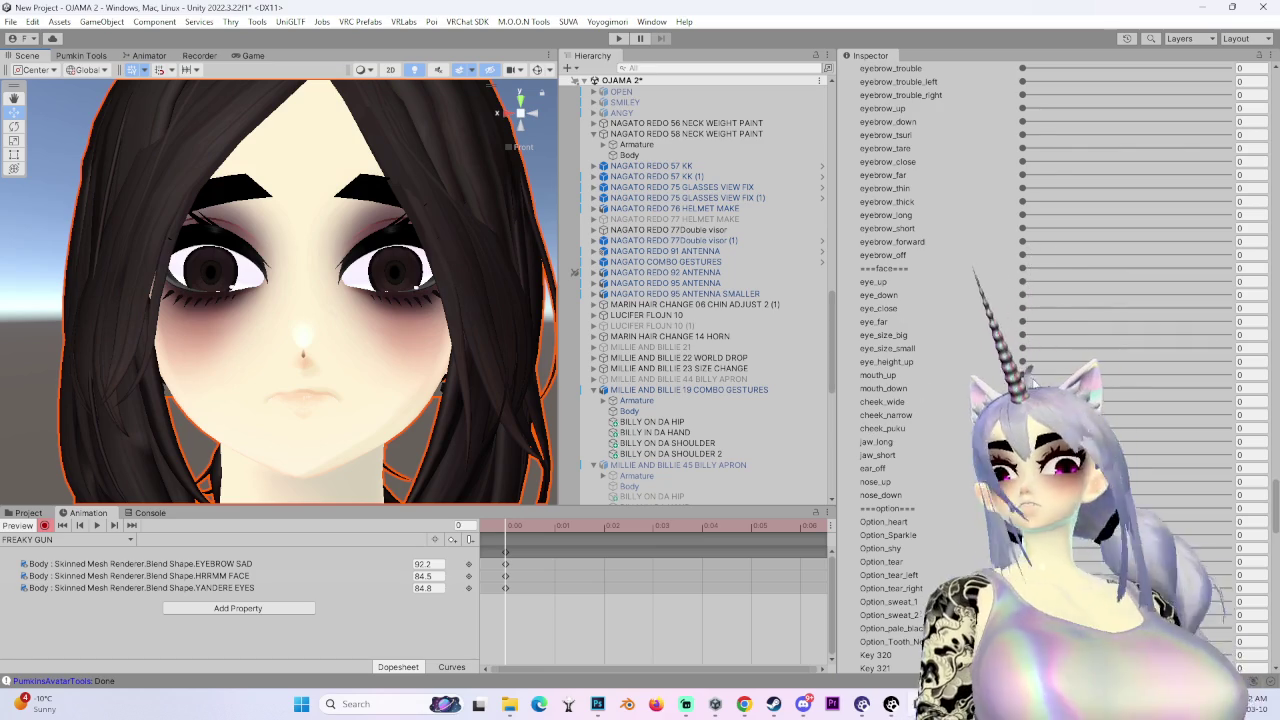
click(1250, 375)
click(1250, 388)
text(6.2)
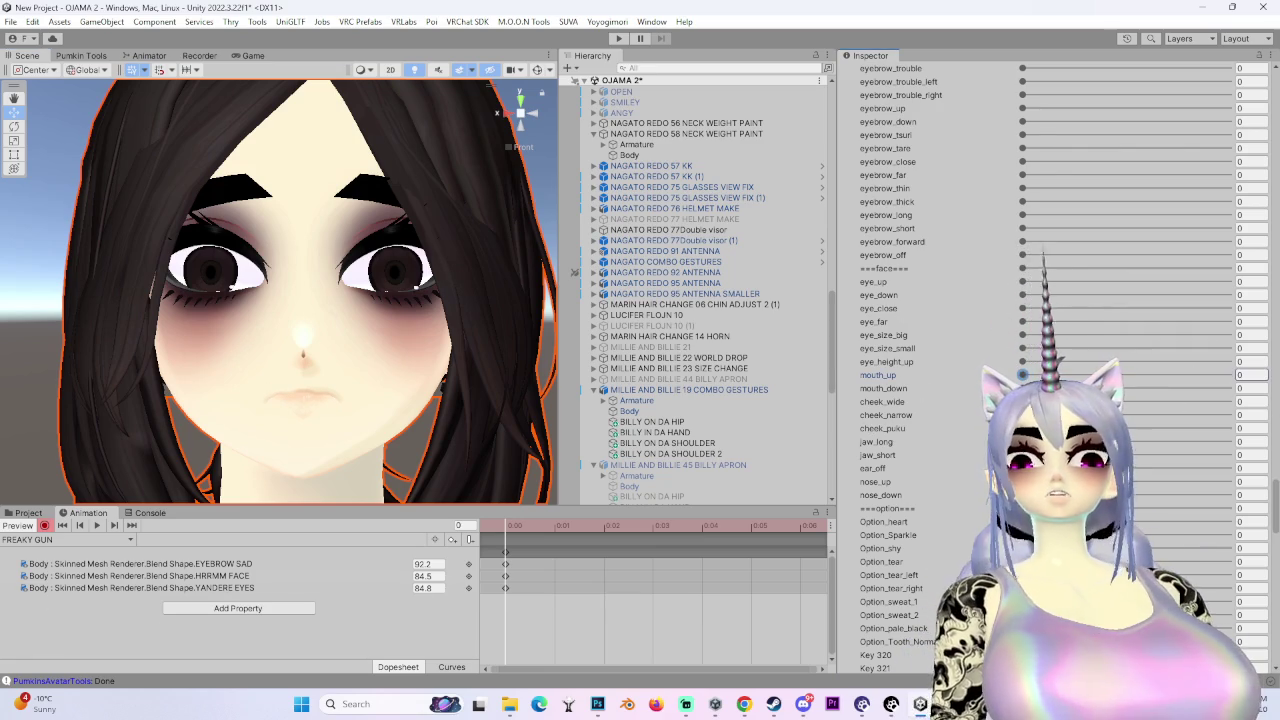
key(ctrl+z)
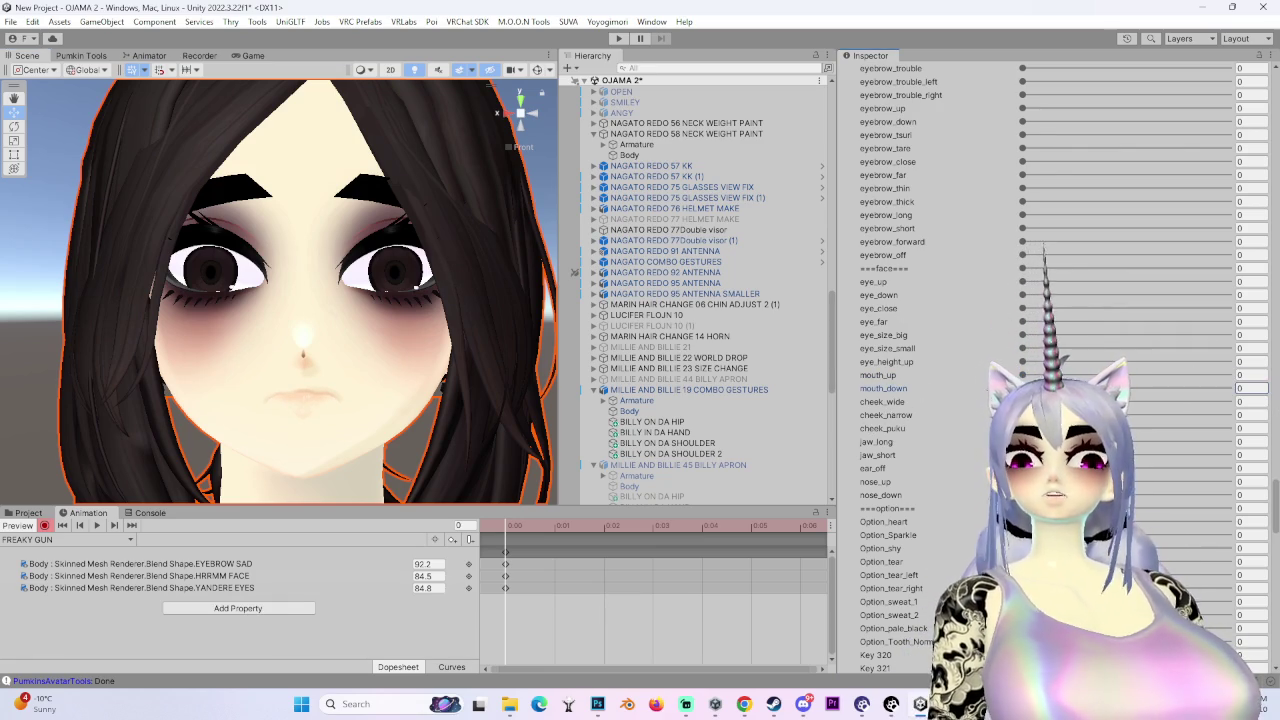
- Key mouth_down at 28.2 to turn the mouth corners down
text(32.7)
drag(286, 363, 310, 333)
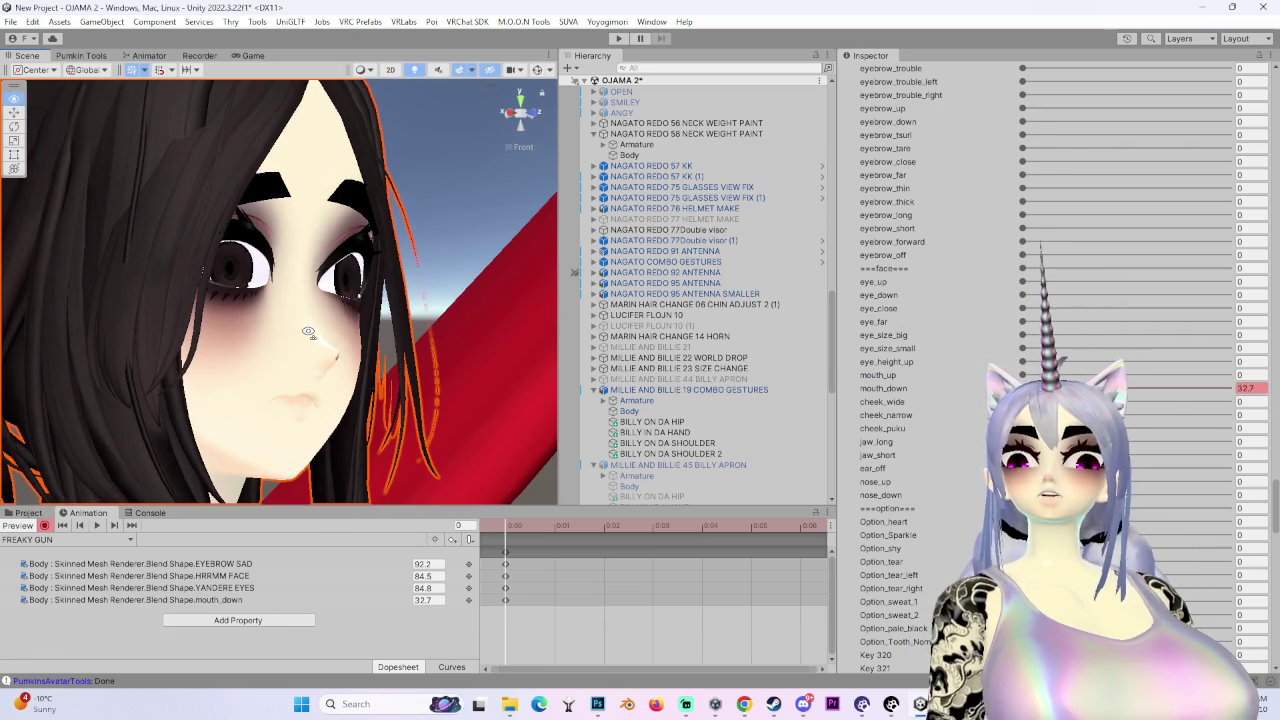
key(ctrl+z)
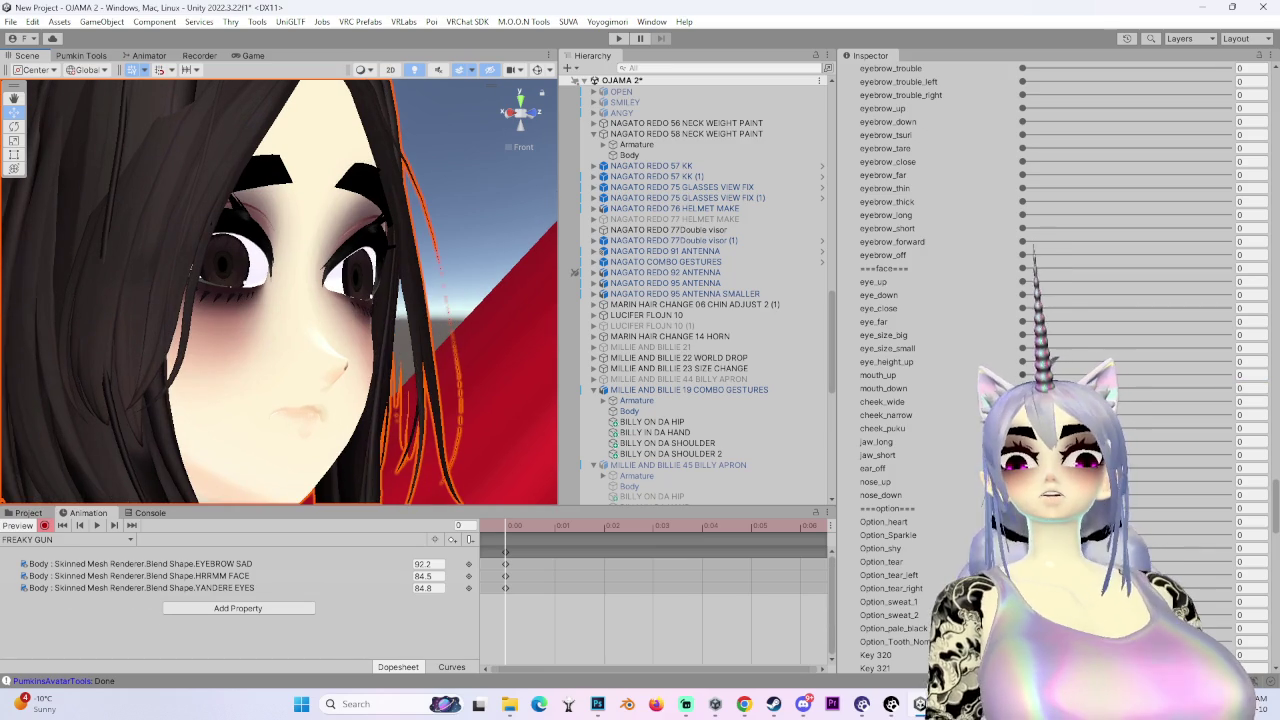
mouse_move(1022, 388)
mouse_down()
mouse_move(1080, 388)
mouse_move(1134, 415)
mouse_up()
drag(86, 371, 343, 371)
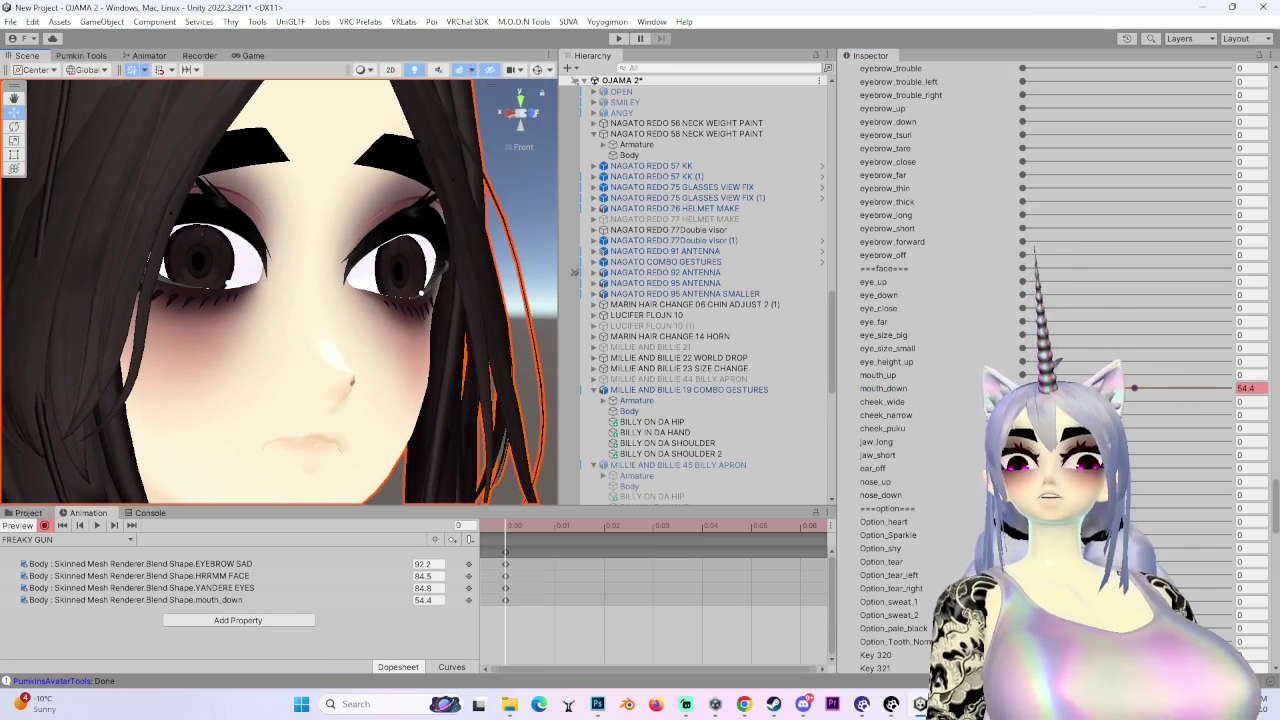
drag(1134, 388, 1081, 388)
drag(340, 418, 465, 418)
- Try the mouth_wa shape at 100 and undo it
scroll(970, 466, up, 10)
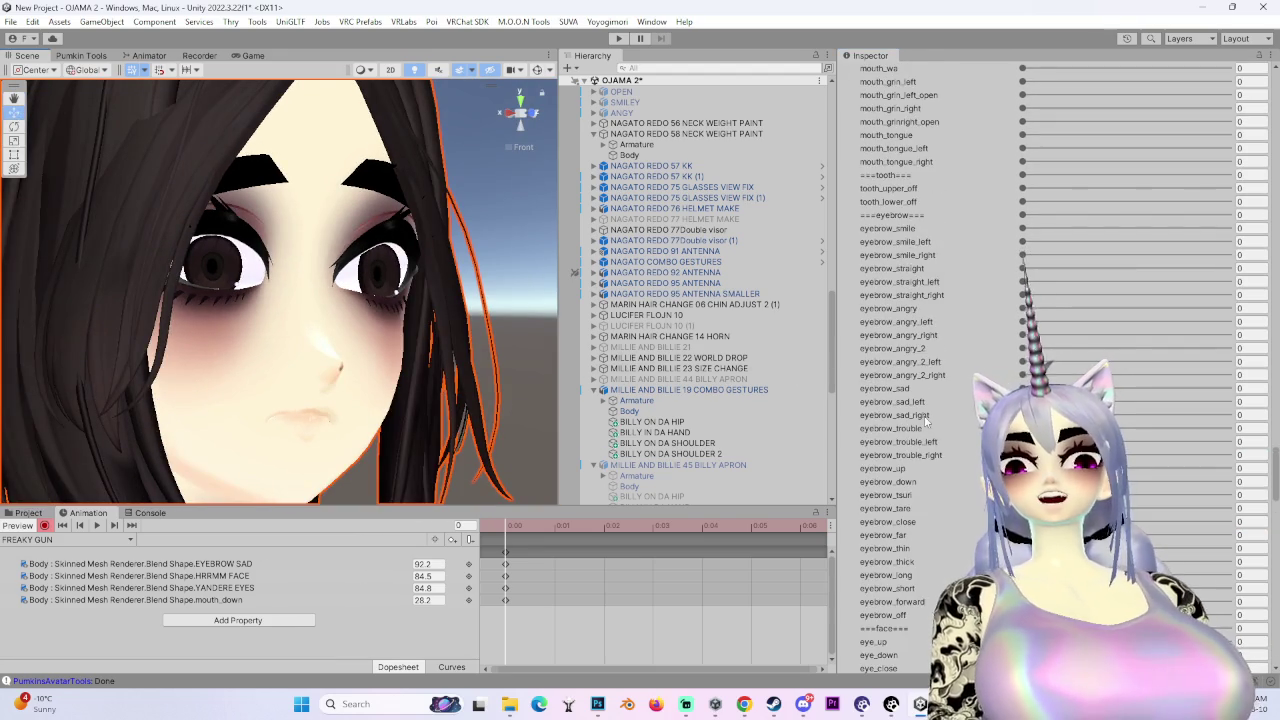
scroll(1038, 348, up, 3)
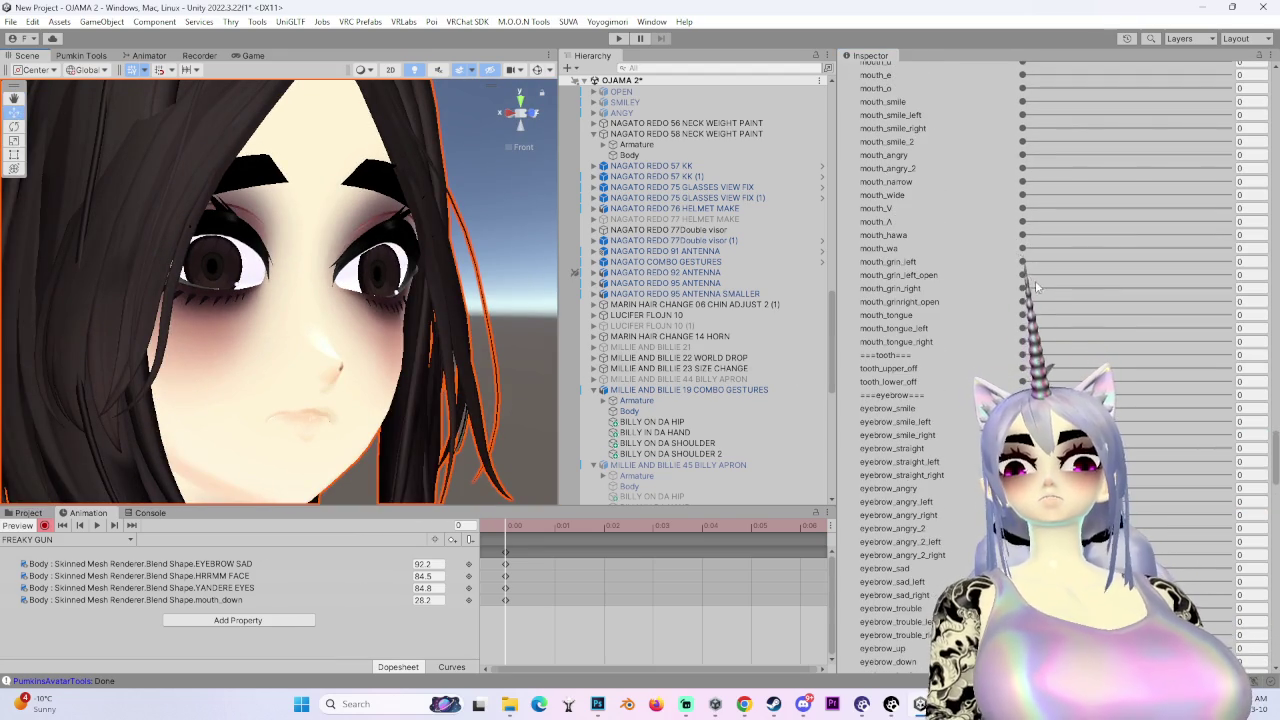
drag(1022, 248, 1232, 252)
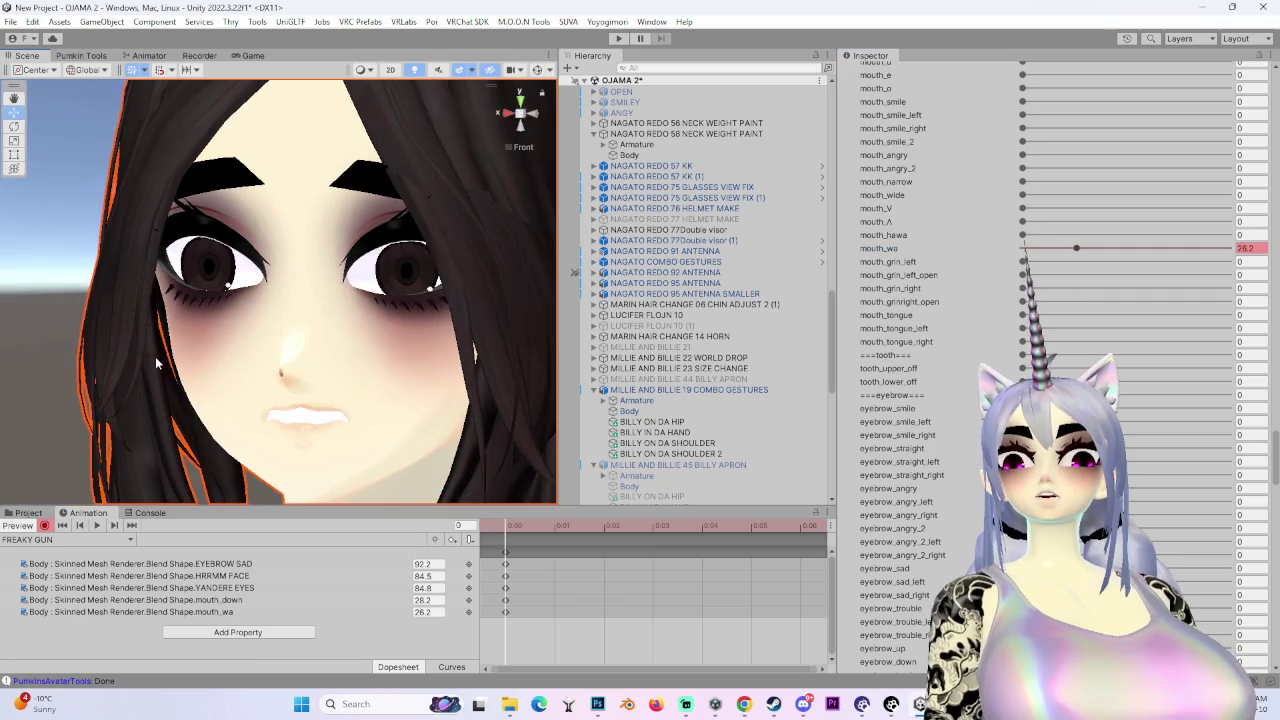
key(ctrl+z)
scroll(970, 305, up, 8)
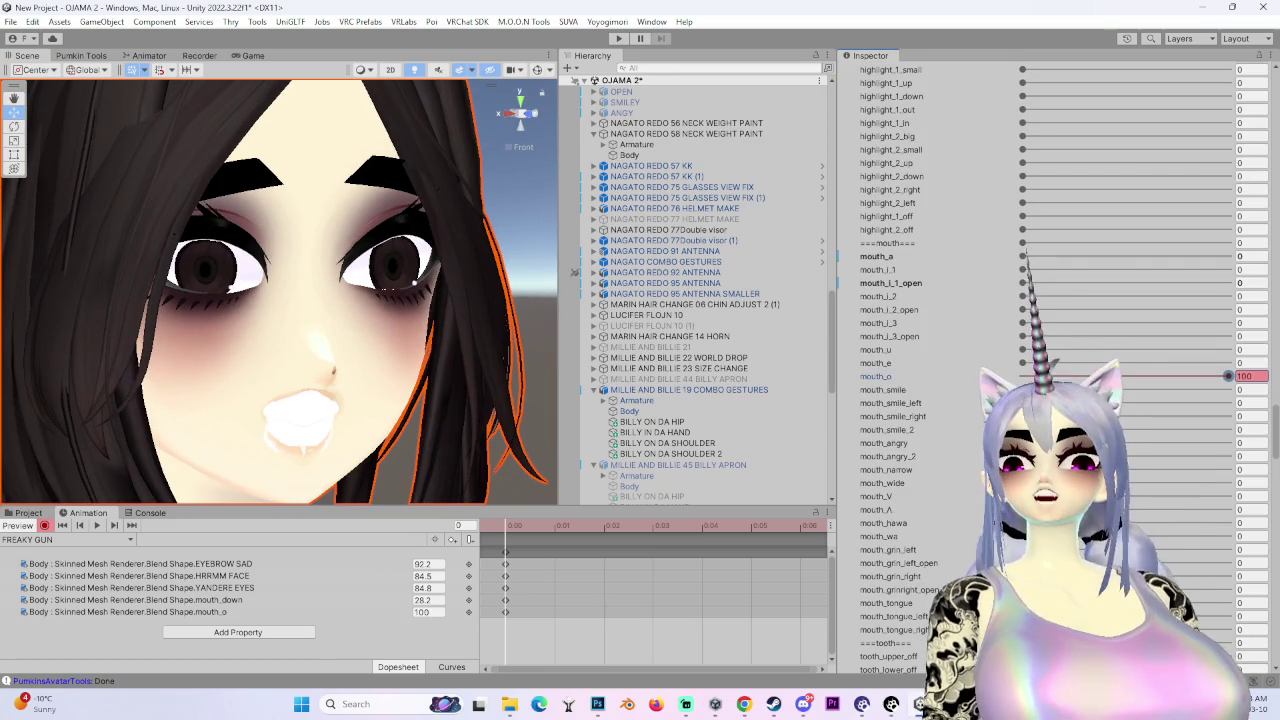
- Key eye_off at 100 to blank the eyes white, then view the face from the Front
scroll(970, 305, up, 9)
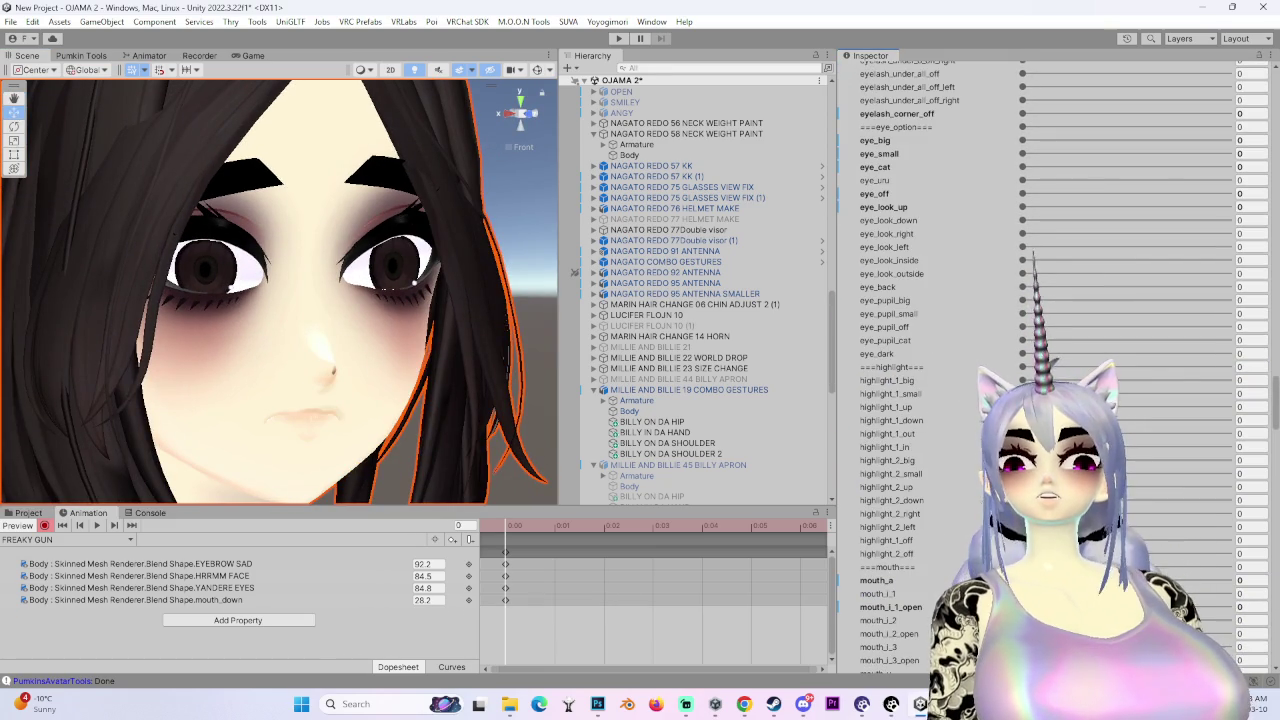
scroll(929, 612, up, 18)
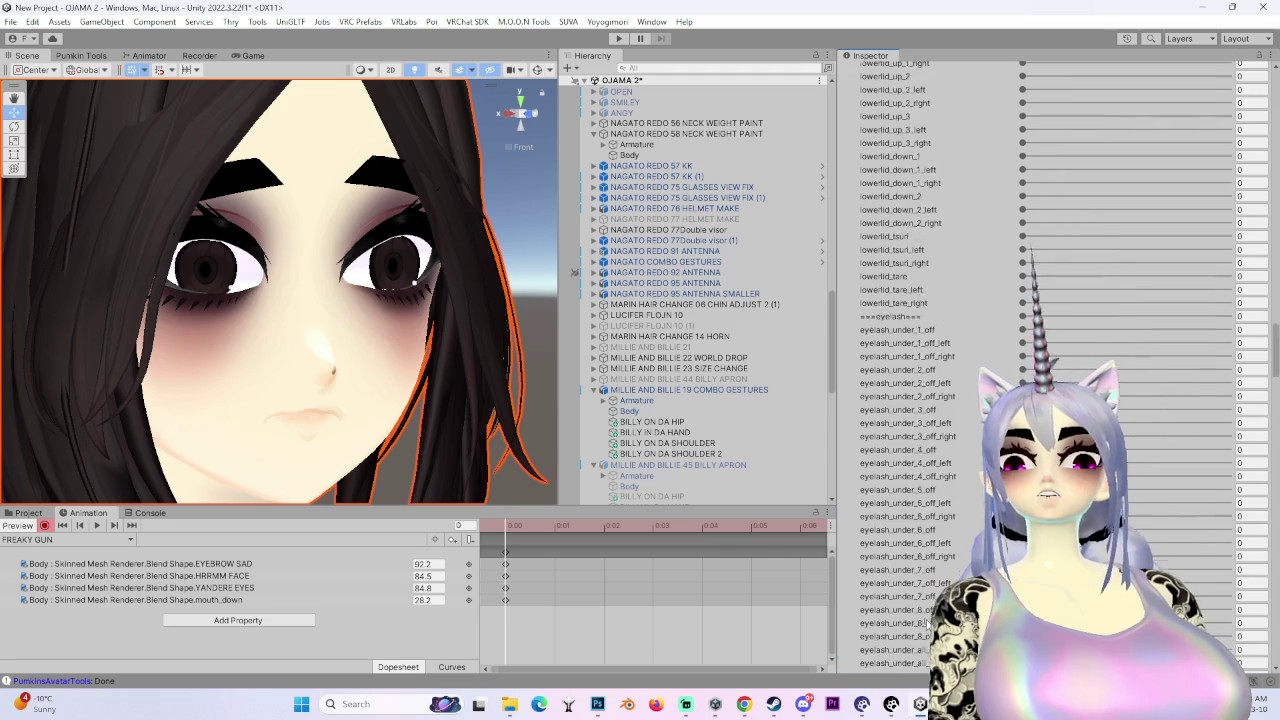
scroll(929, 620, up, 4)
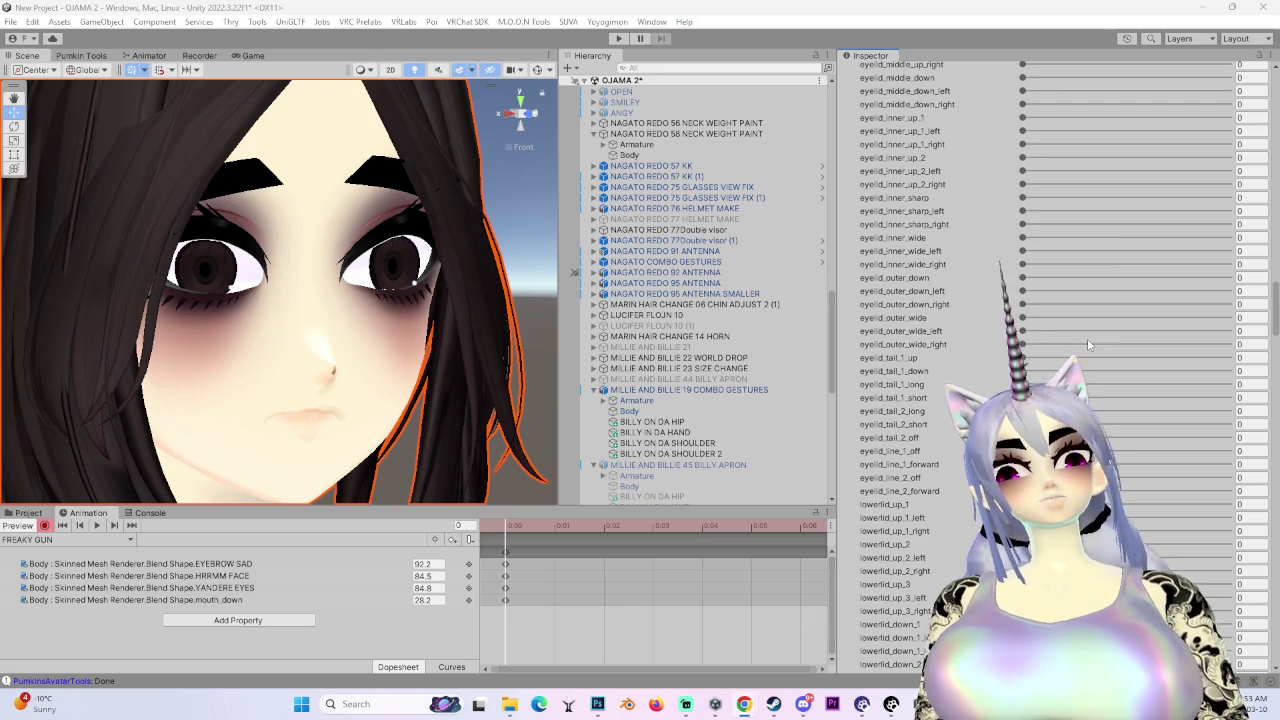
scroll(927, 484, down, 15)
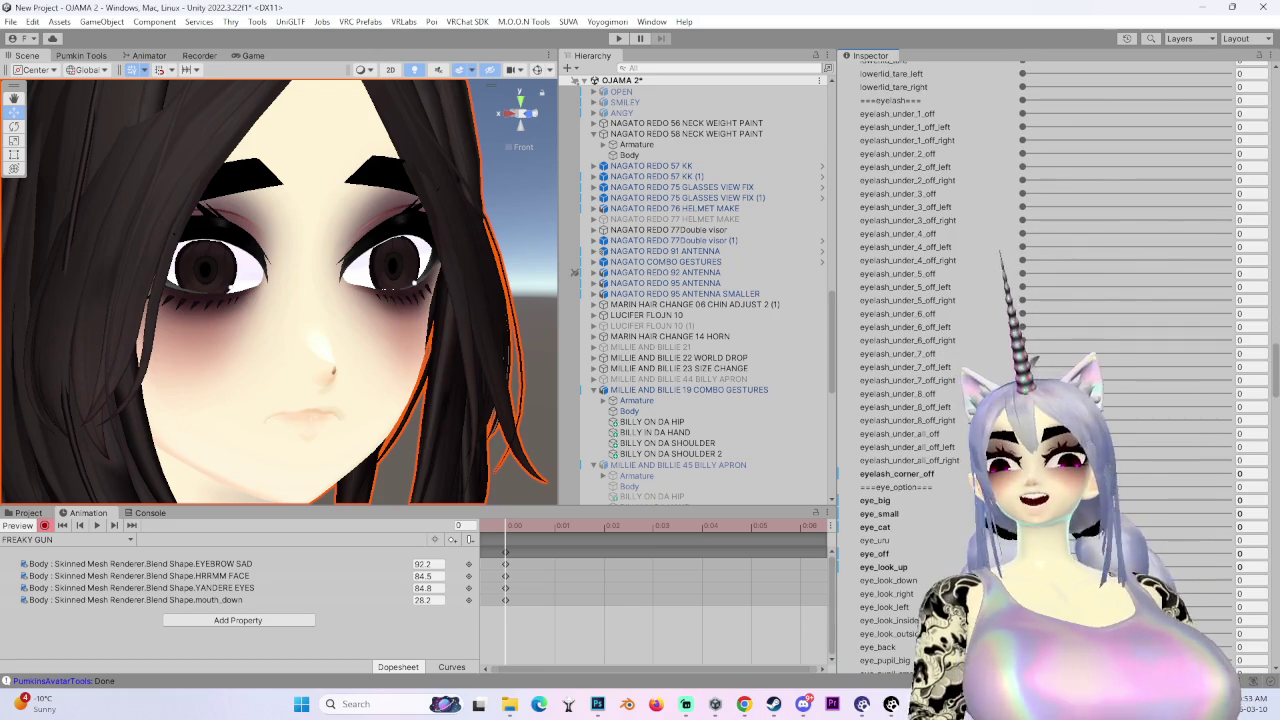
drag(1022, 553, 1229, 553)
mouse_move(256, 323)
mouse_down()
mouse_move(344, 435)
mouse_move(441, 434)
mouse_up()
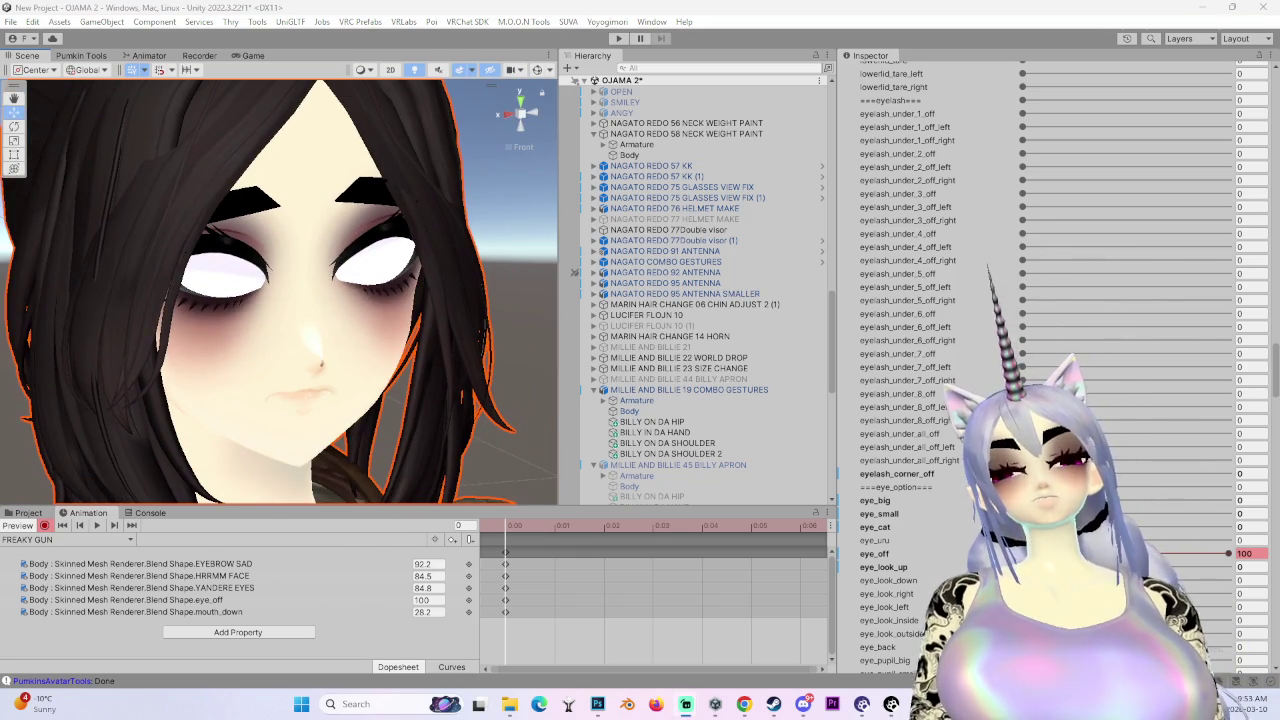
drag(300, 352, 360, 350)
scroll(330, 357, up, 5)
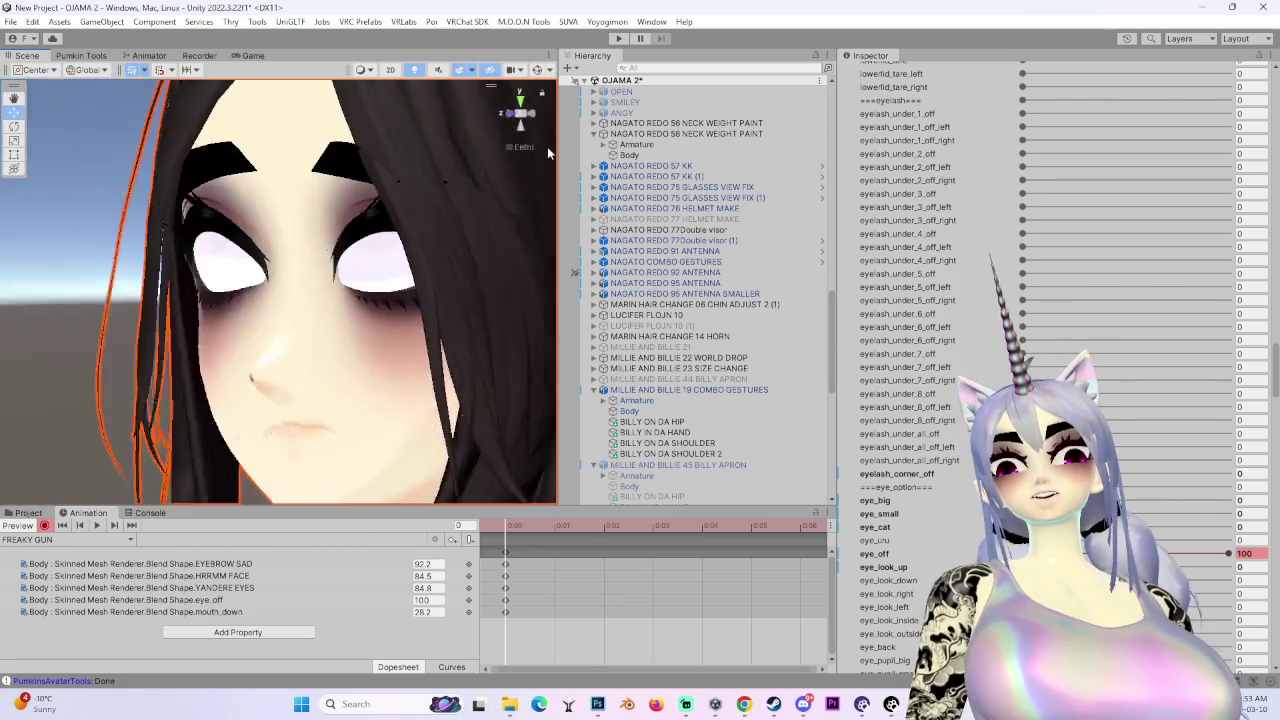
click(521, 112)
scroll(978, 524, down, 15)
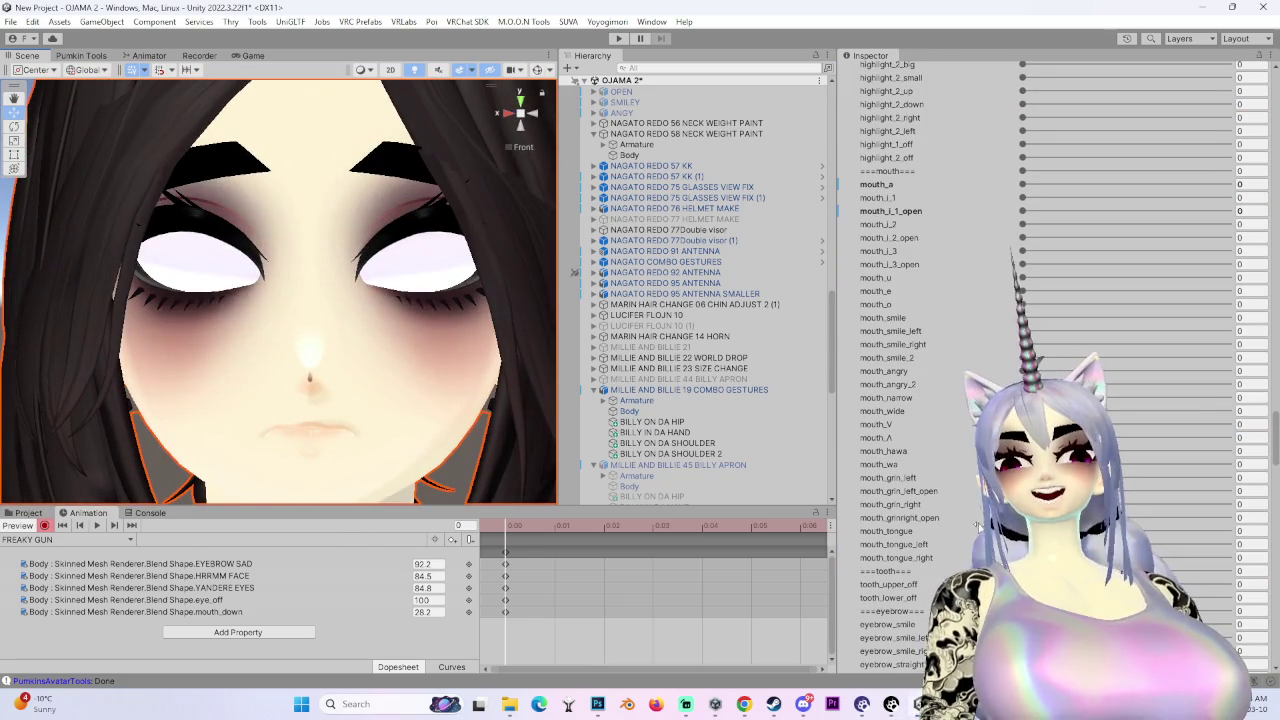
- Try the mouth_o, eye_down and eye_up shapes, undoing each one
drag(1026, 308, 1232, 306)
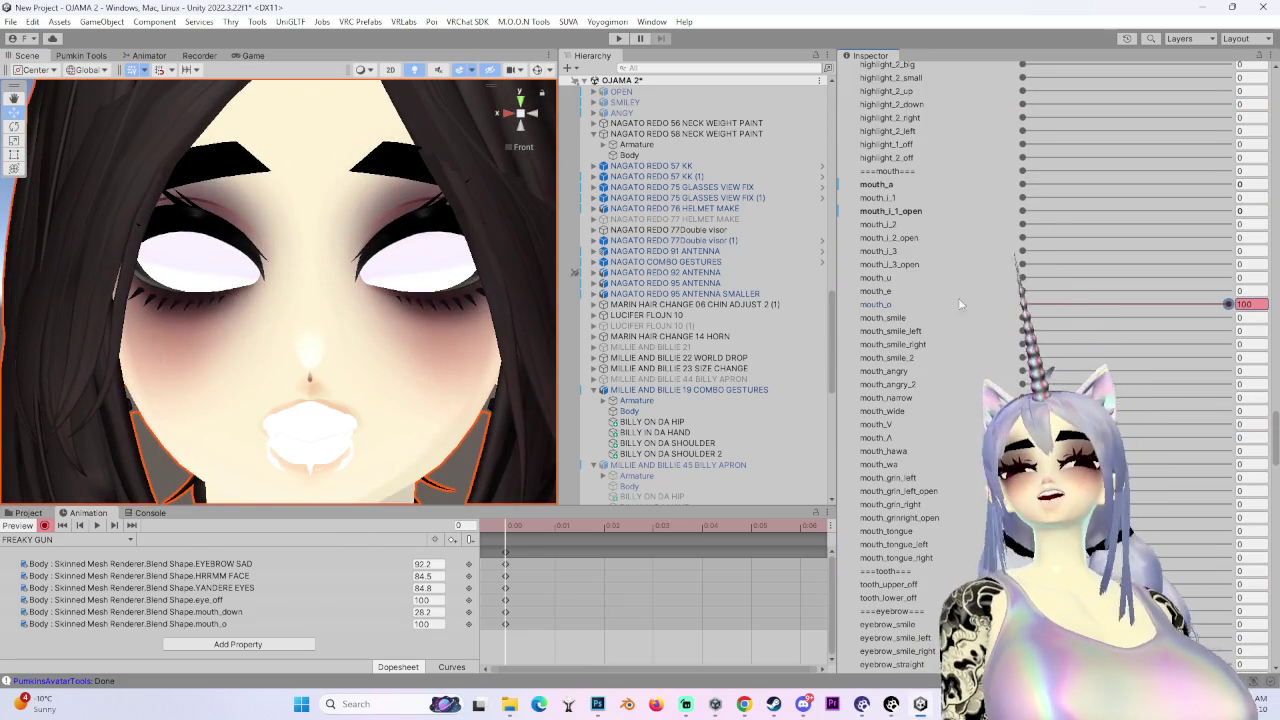
key(ctrl+z)
scroll(931, 431, down, 10)
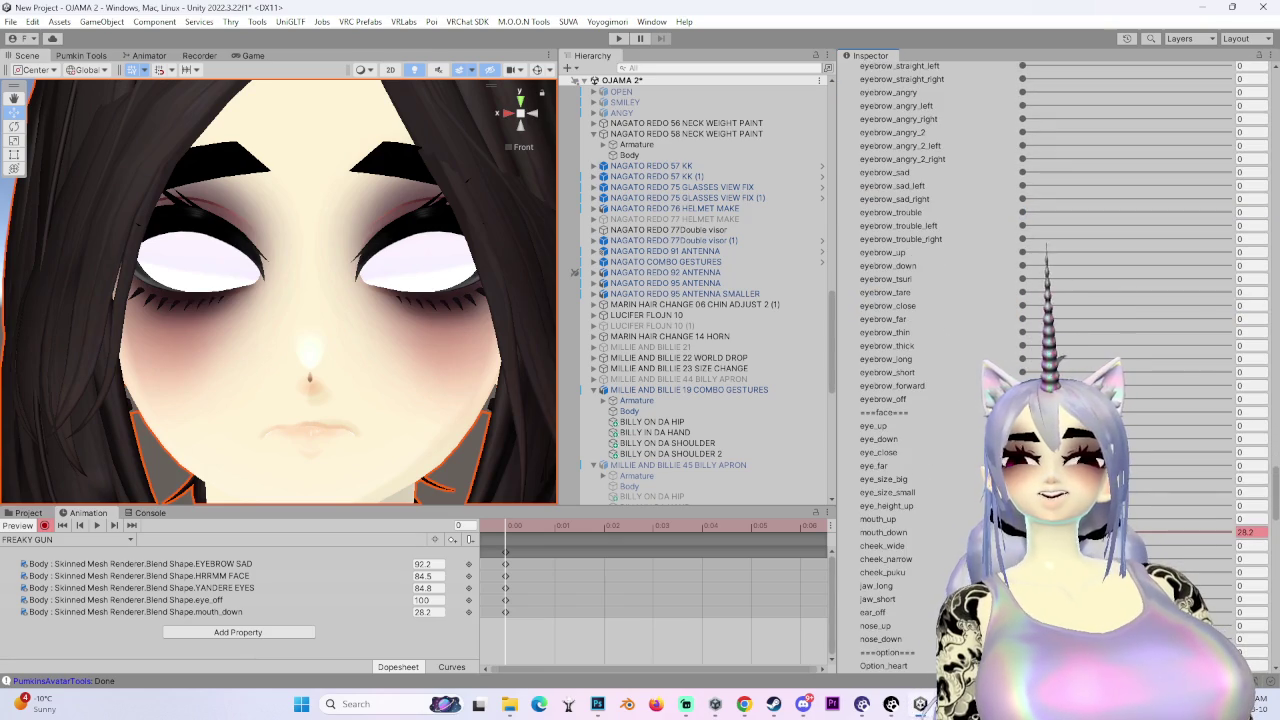
mouse_move(1022, 438)
mouse_down()
mouse_move(1203, 438)
mouse_move(620, 440)
mouse_up()
key(ctrl+z)
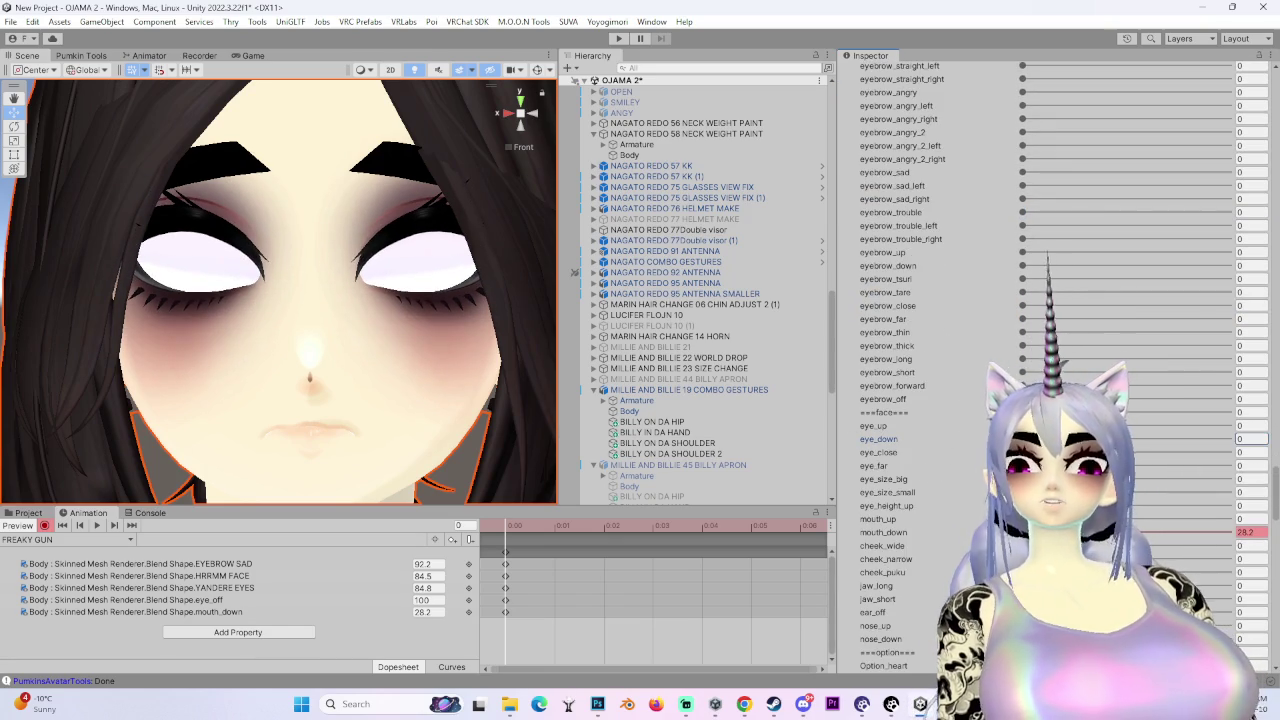
click(1250, 452)
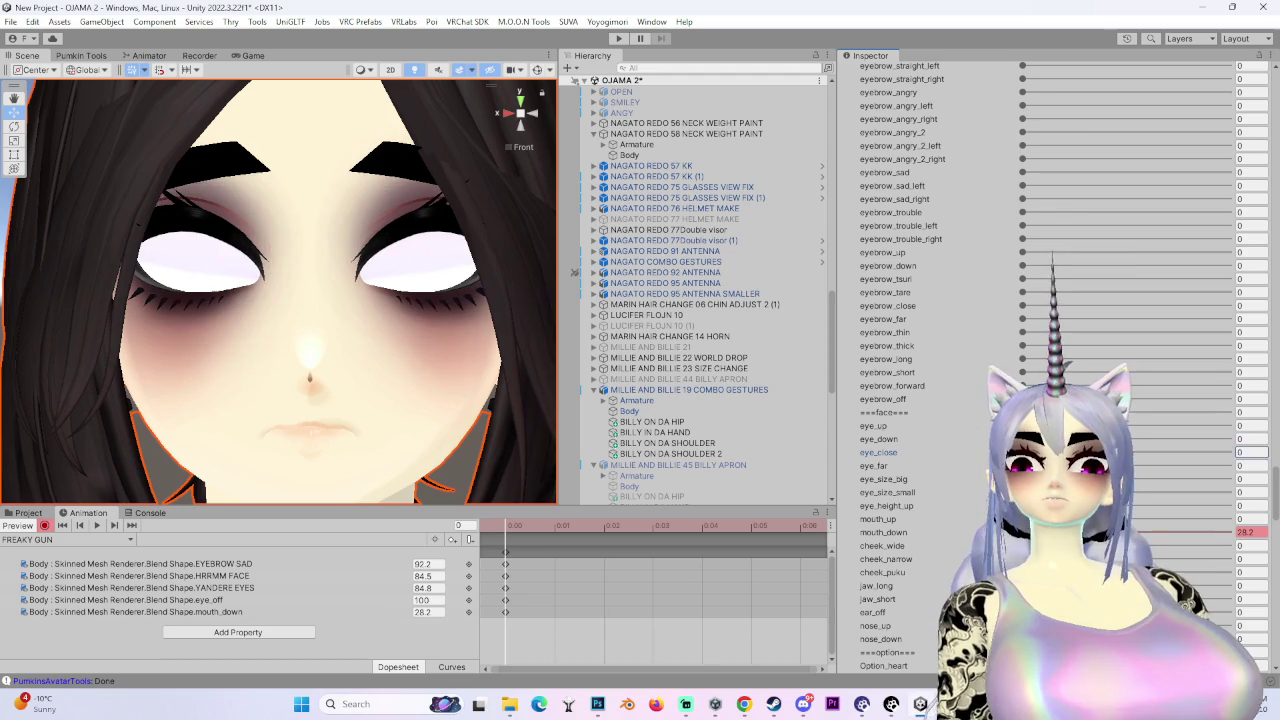
drag(1022, 425, 1228, 425)
mouse_move(250, 300)
mouse_down()
mouse_move(370, 320)
mouse_move(395, 277)
mouse_move(397, 196)
mouse_move(572, 82)
mouse_up()
key(ctrl+z)
- Delete the eye_off key track so the eyes look normal again
mouse_move(248, 285)
mouse_down()
mouse_move(378, 290)
mouse_move(352, 326)
mouse_up()
drag(334, 320, 358, 336)
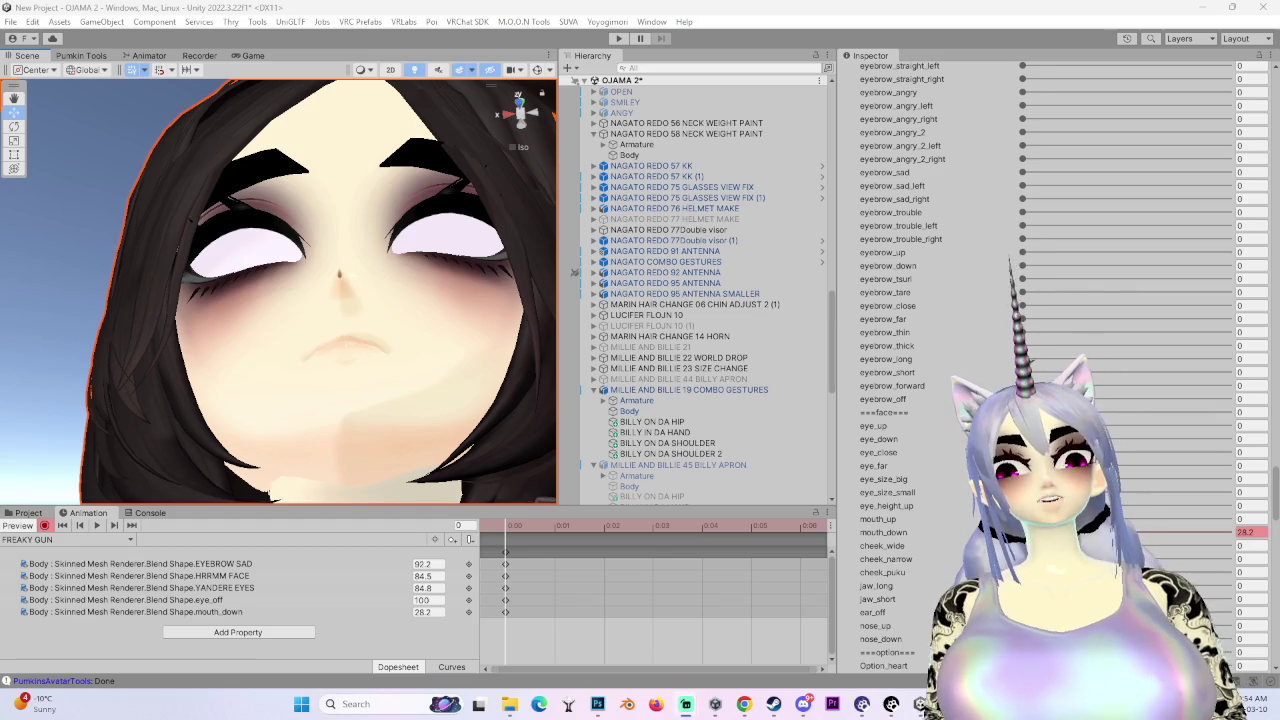
mouse_move(112, 288)
mouse_down()
mouse_move(189, 277)
mouse_move(304, 398)
mouse_move(200, 370)
mouse_up()
scroll(900, 300, up, 3)
click(130, 599)
key(Delete)
- Reframe the face close-up and show the MILLIE FACES clip assets in the Project panel
drag(300, 350, 423, 432)
drag(459, 133, 519, 127)
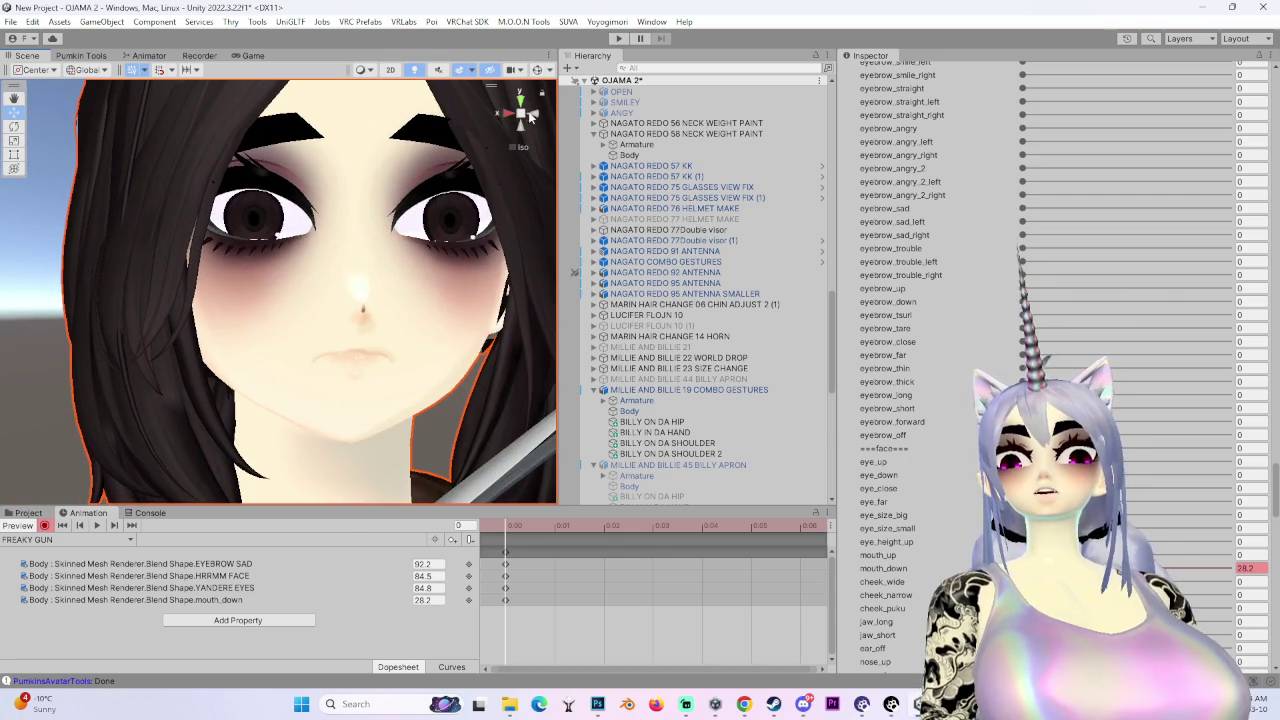
scroll(531, 117, down, 5)
scroll(200, 380, up, 5)
drag(200, 380, 146, 401)
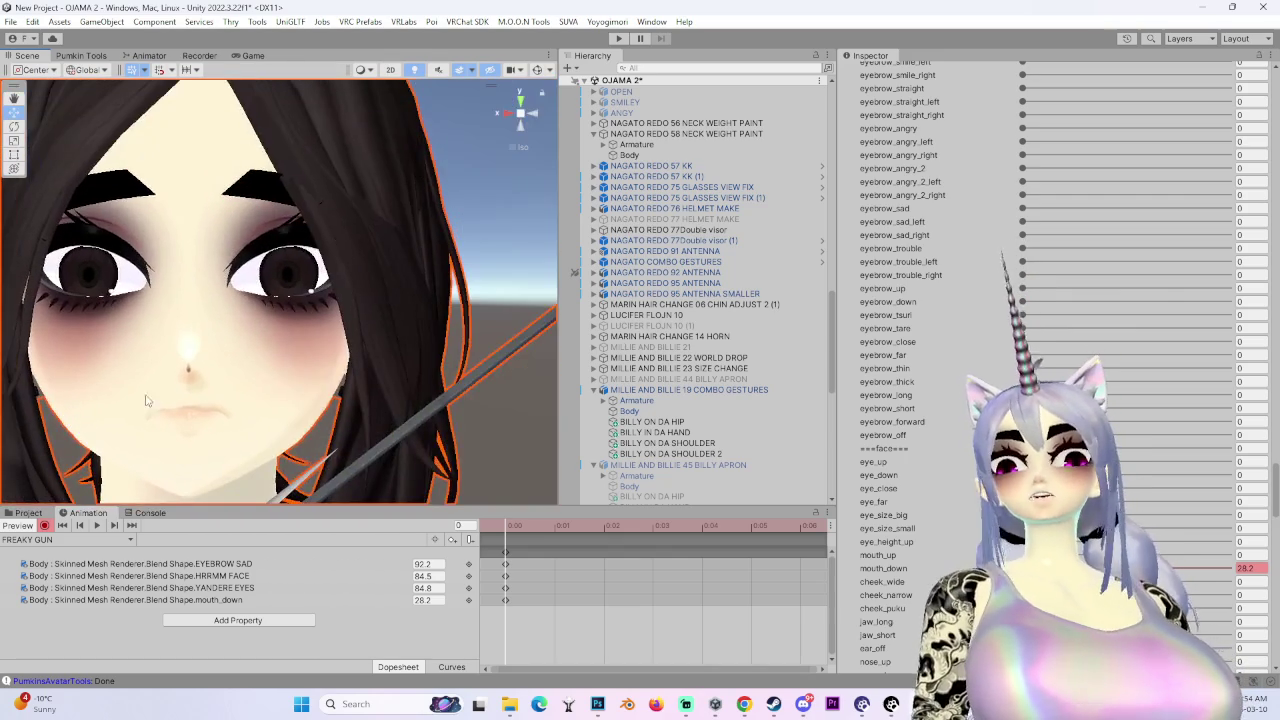
scroll(1050, 360, up, 6)
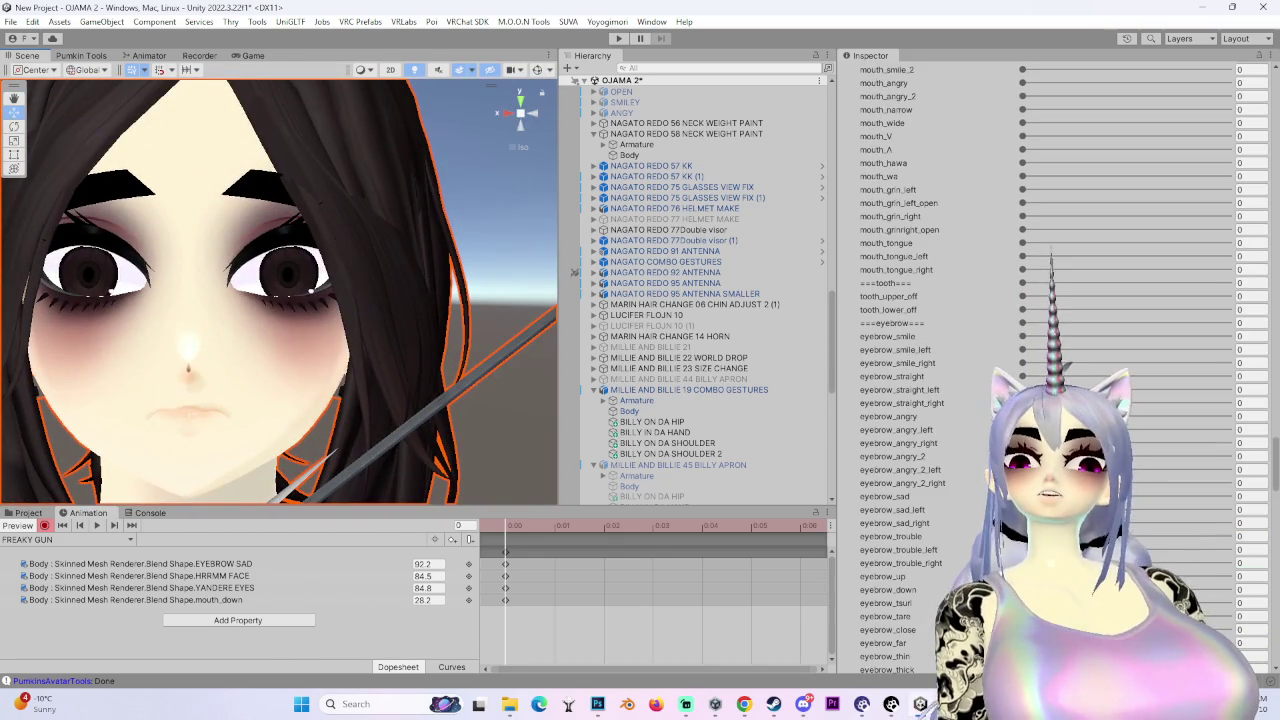
scroll(900, 420, up, 4)
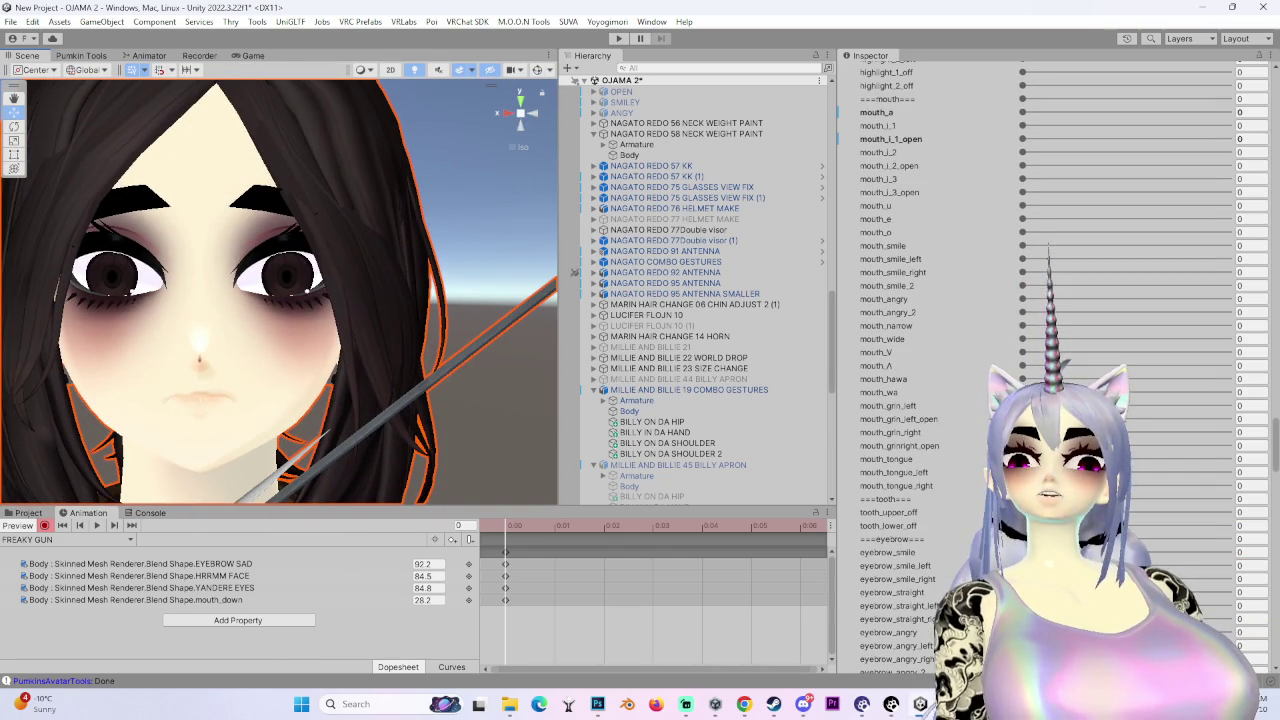
click(33, 513)
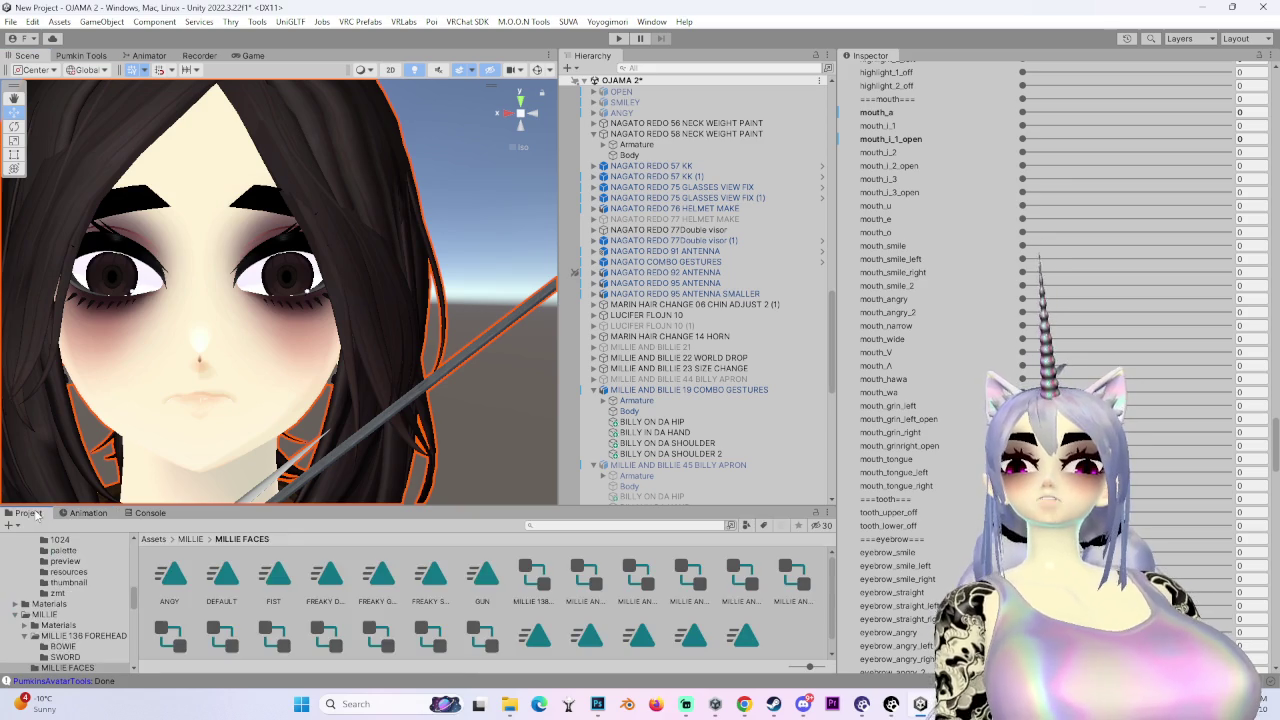
- Select the FREAKY child under ComboGestureExpressions and open its Combo Gesture Activity grid
click(378, 588)
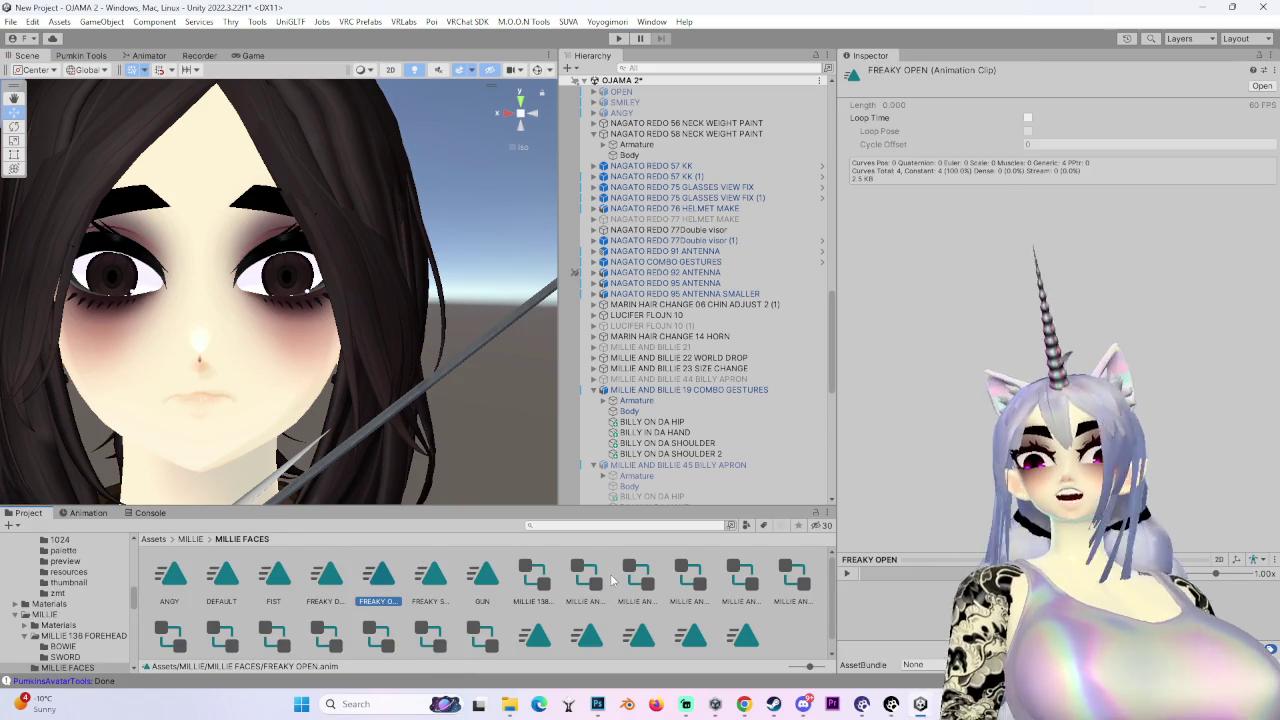
mouse_move(300, 360)
mouse_down()
mouse_move(82, 379)
mouse_move(418, 363)
mouse_up()
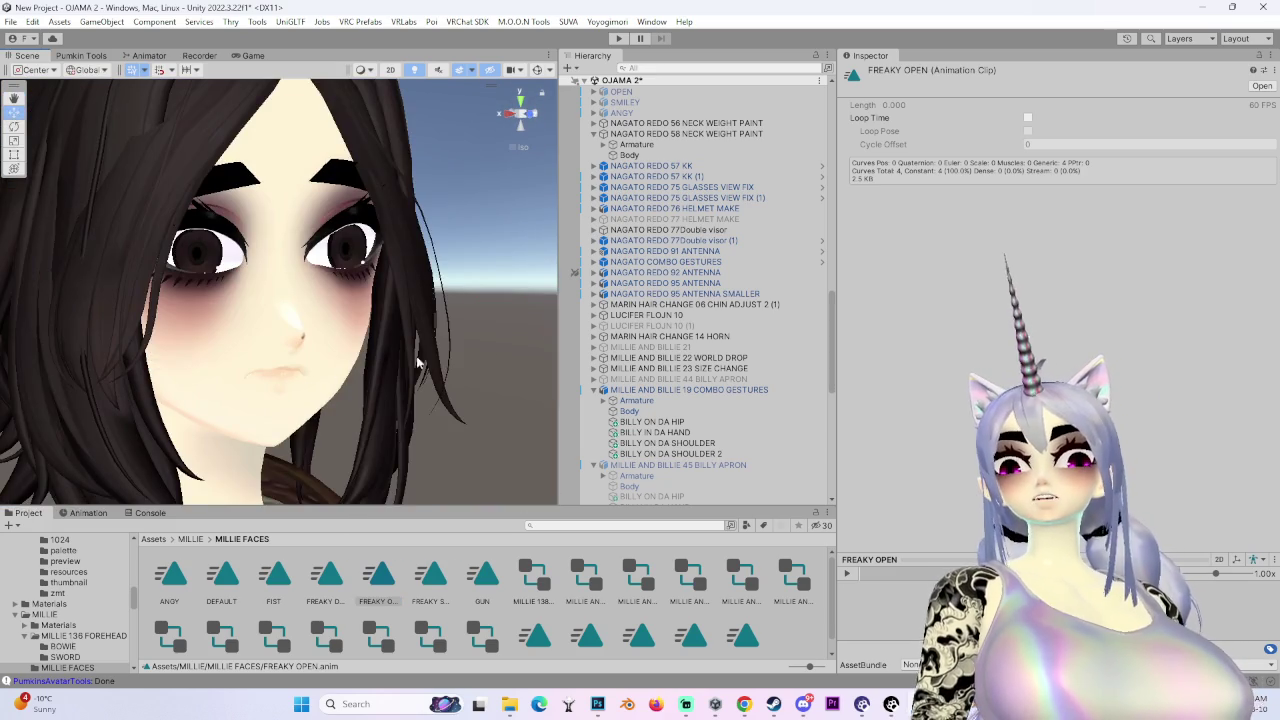
click(700, 390)
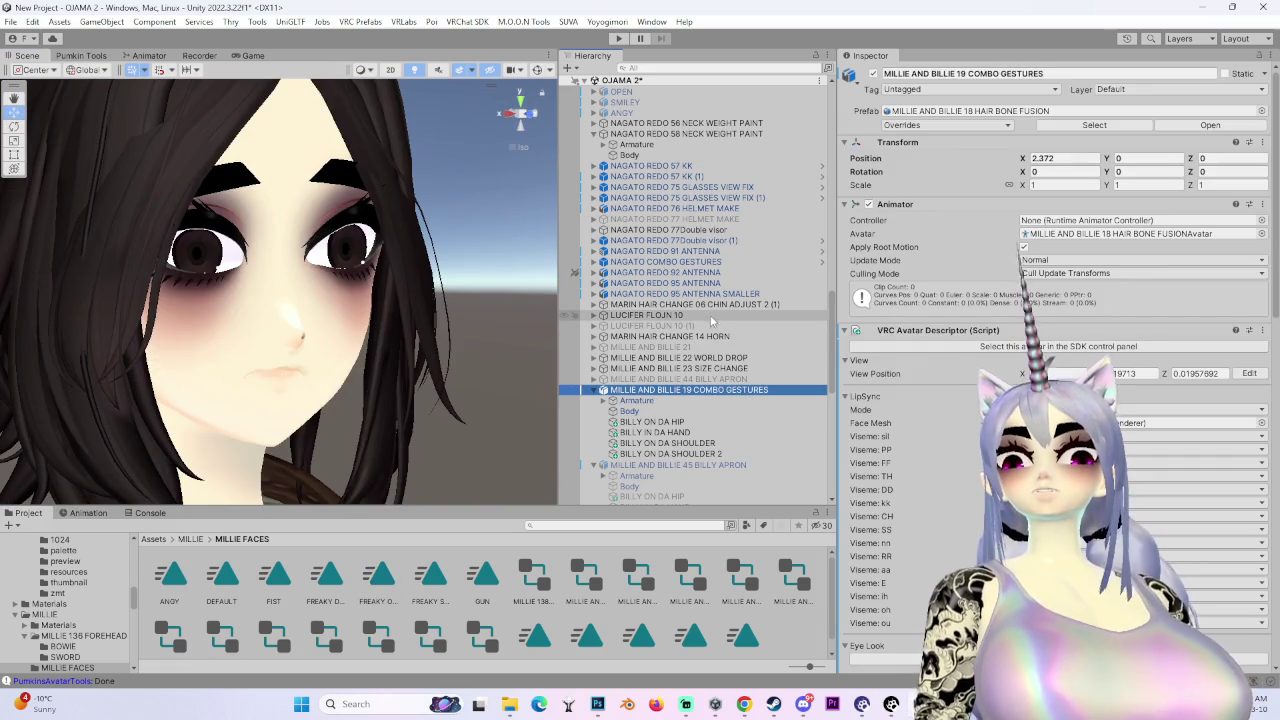
scroll(710, 340, down, 10)
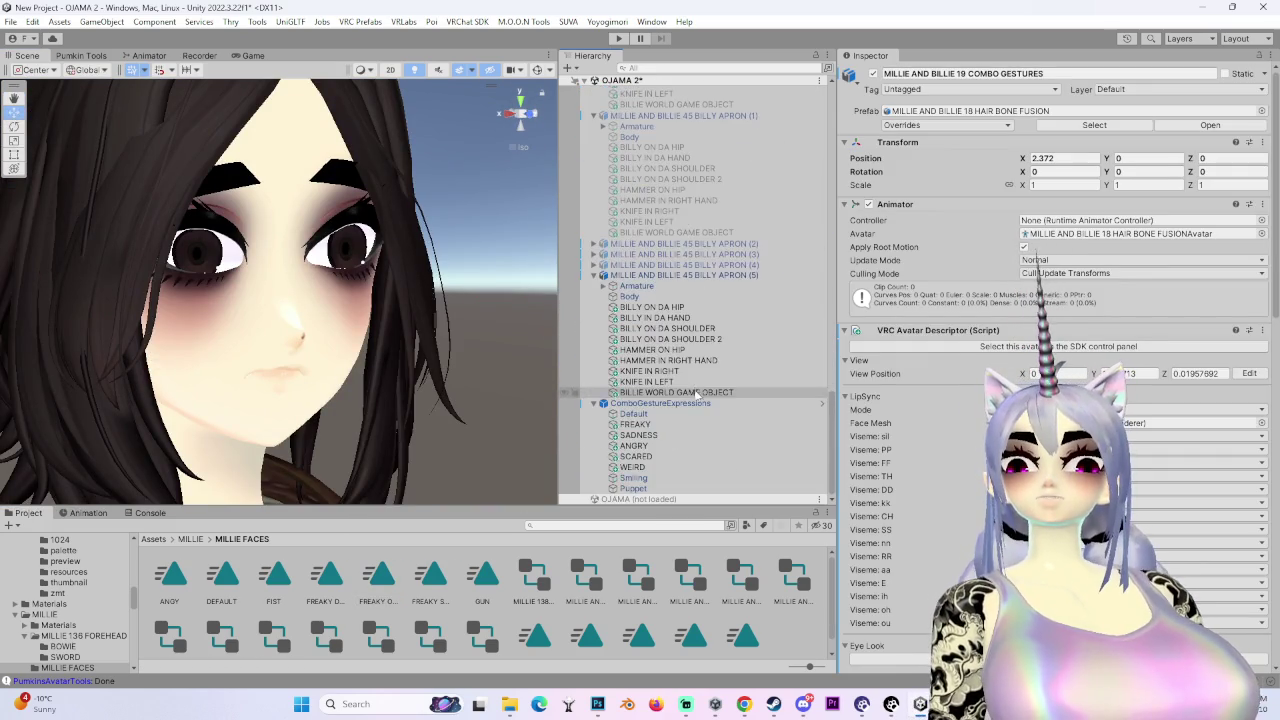
scroll(705, 300, up, 8)
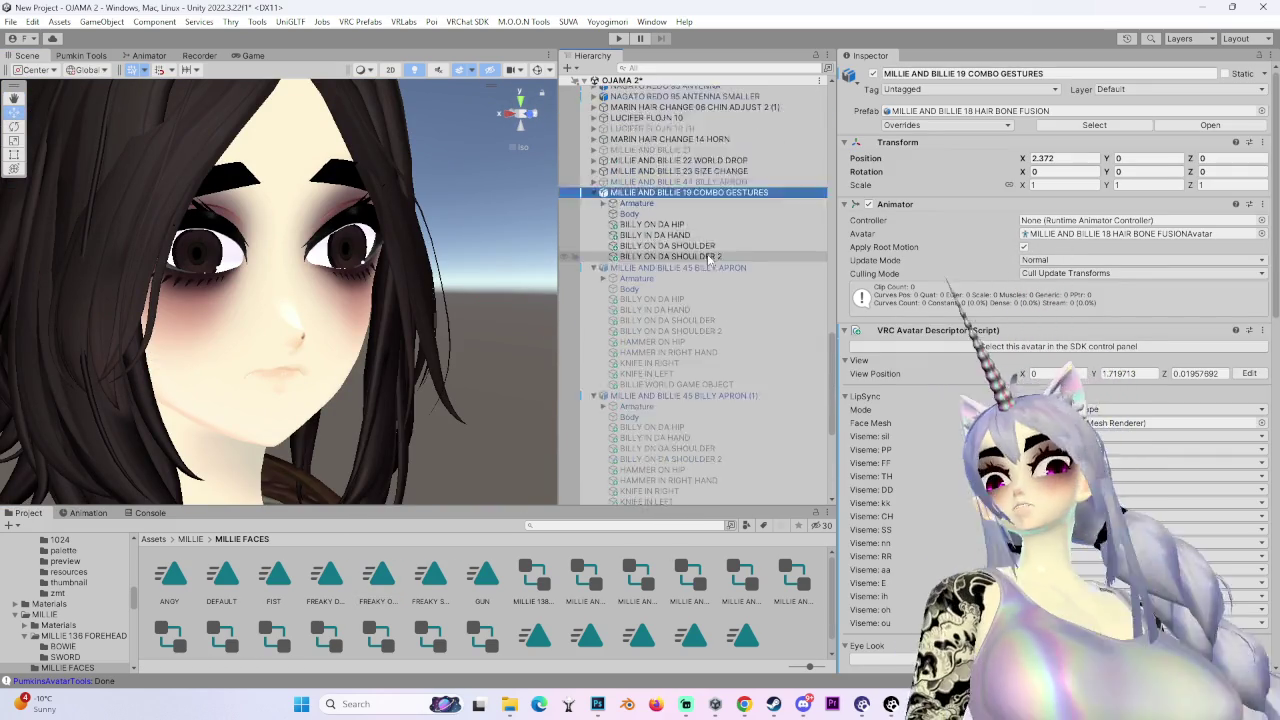
scroll(712, 256, up, 5)
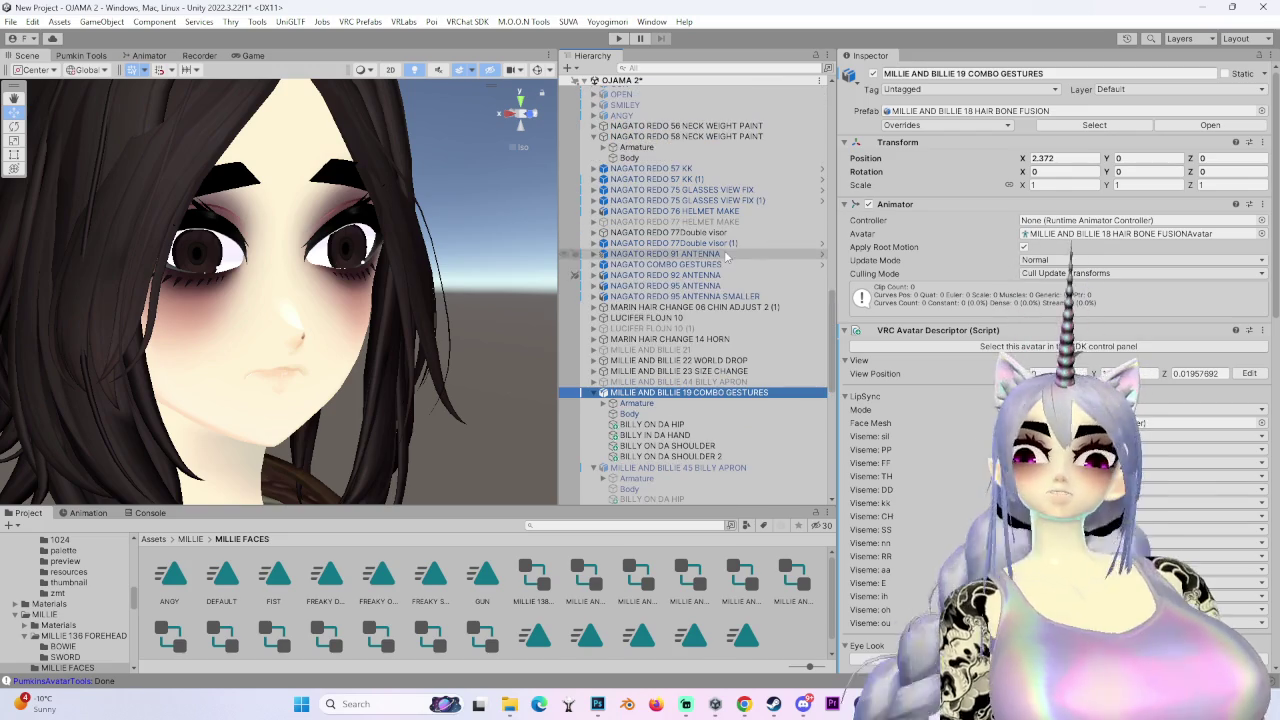
scroll(709, 313, down, 8)
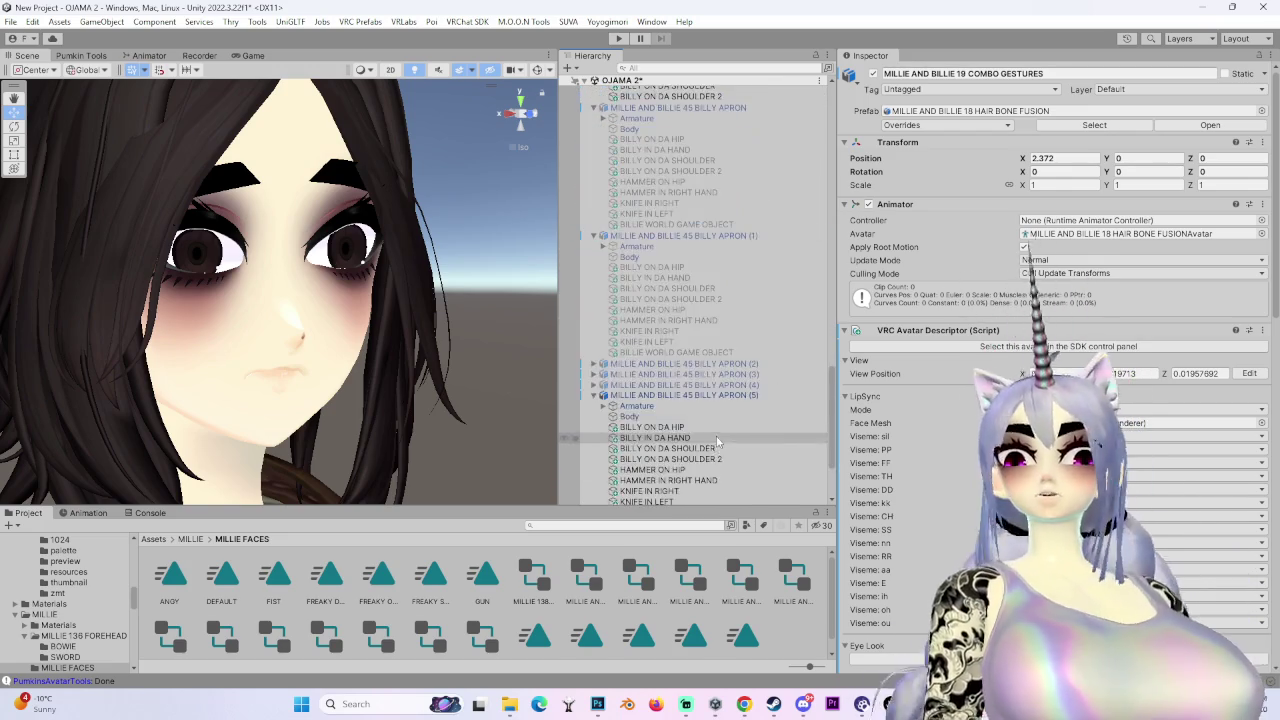
scroll(716, 441, down, 3)
click(690, 403)
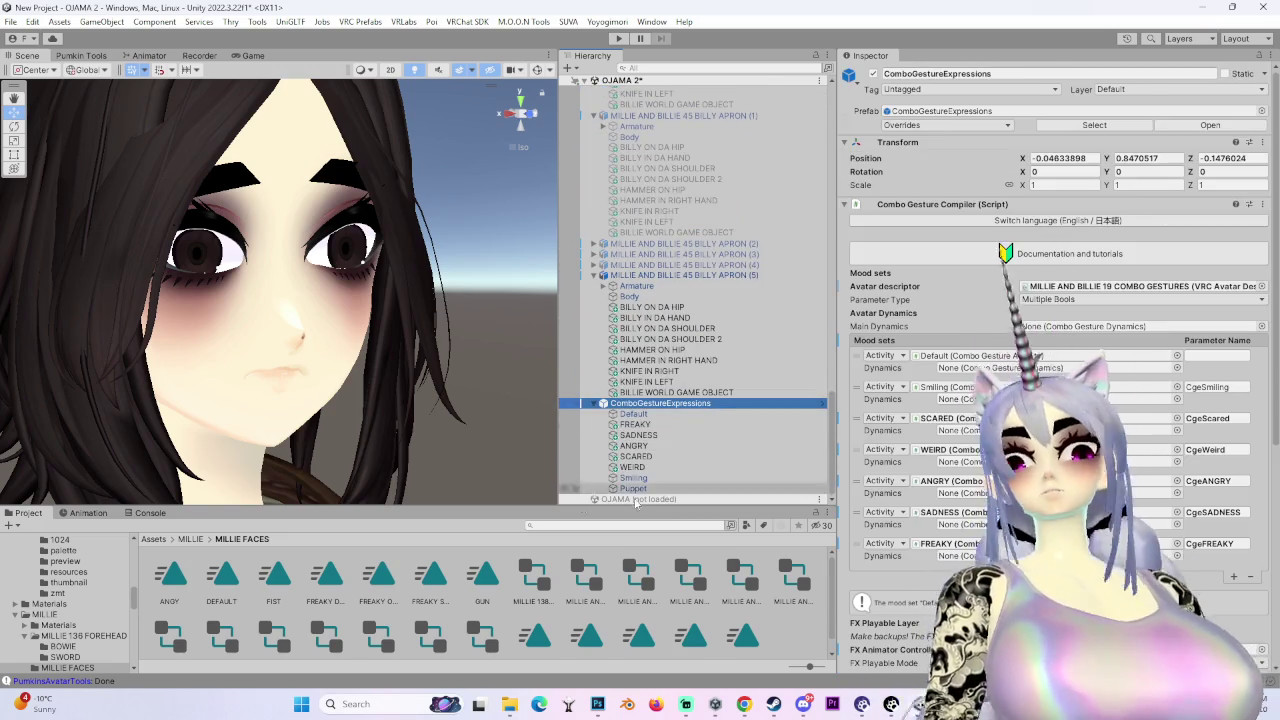
click(635, 424)
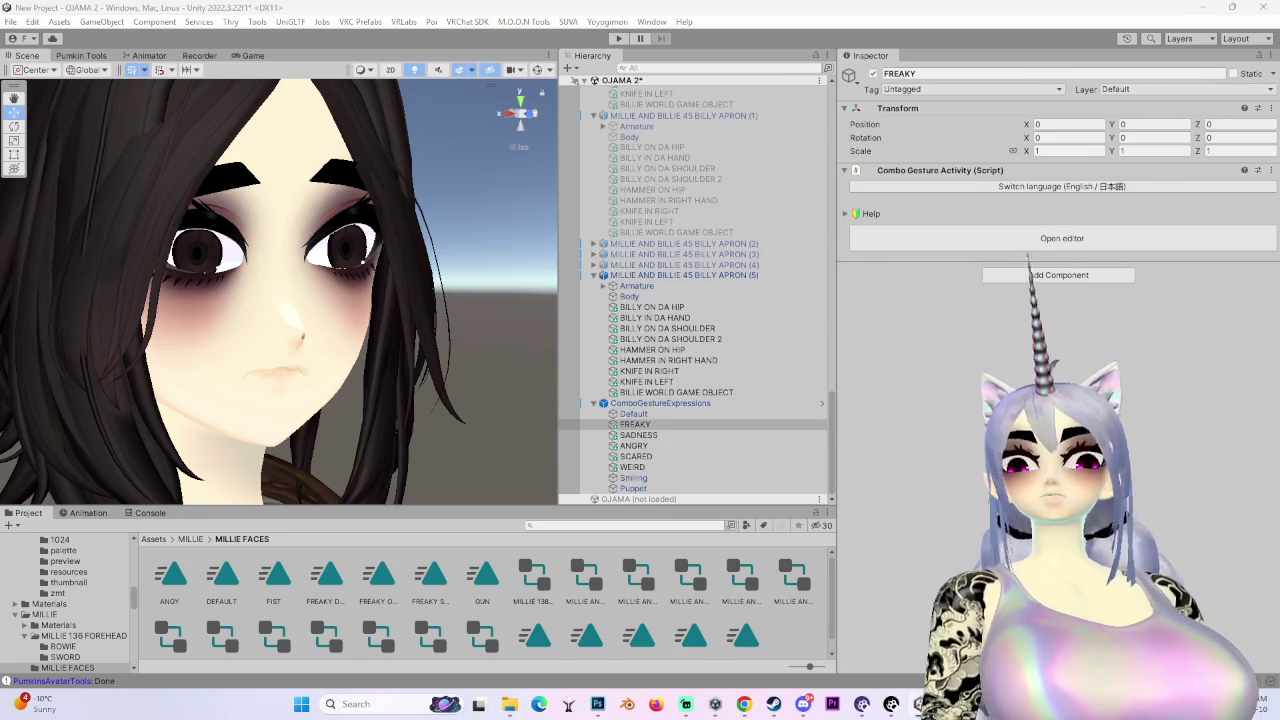
click(1062, 238)
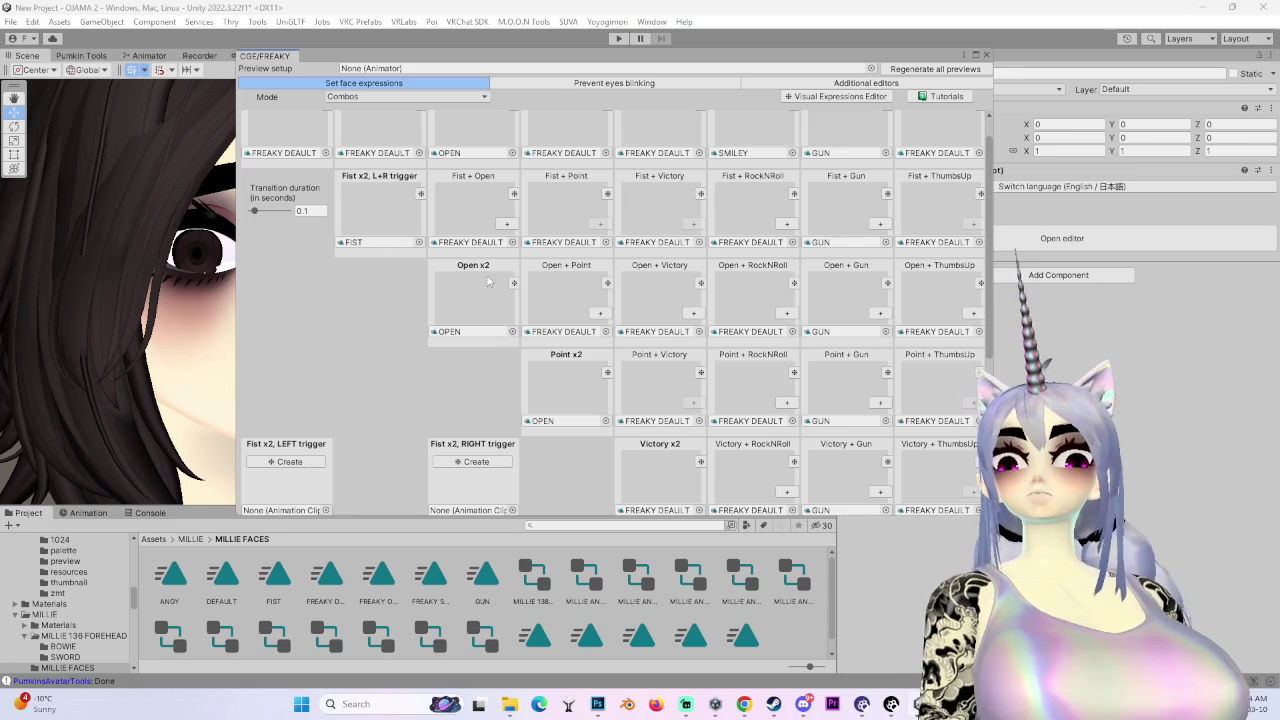
- Assign FREAKY OPEN to the Open x2, Point x2 and Open gesture slots
drag(492, 58, 444, 56)
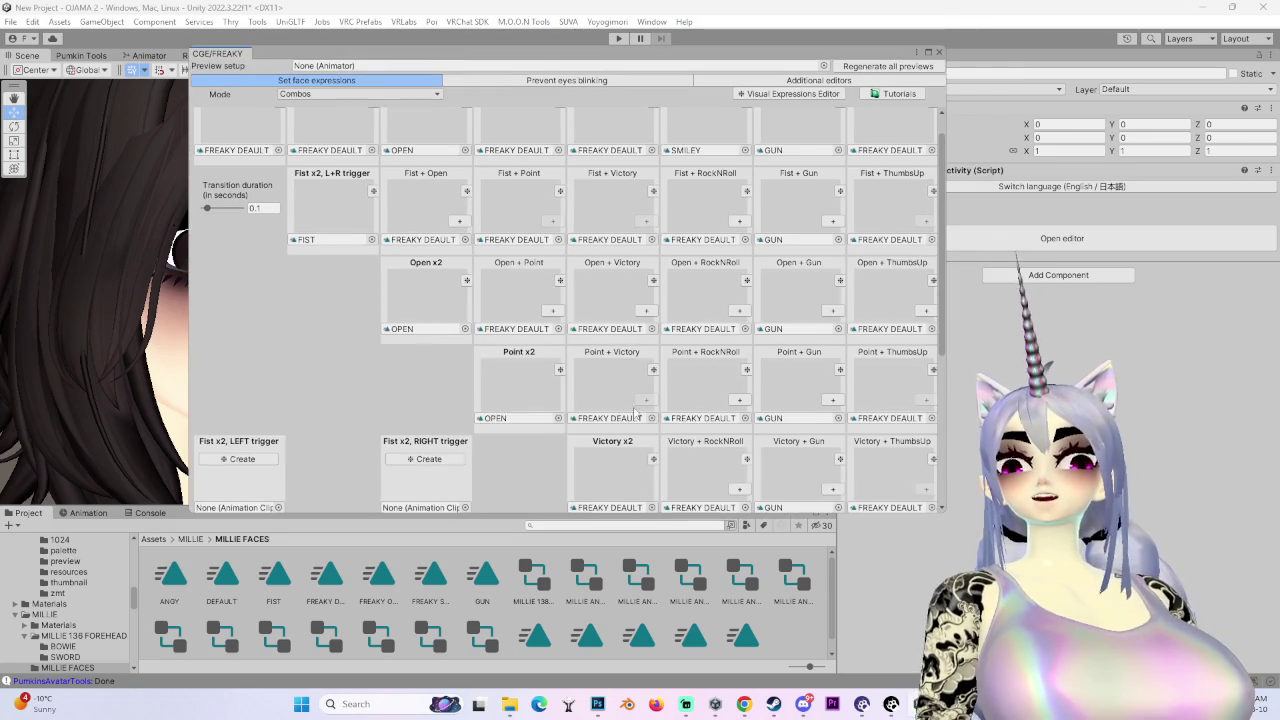
scroll(645, 430, down, 5)
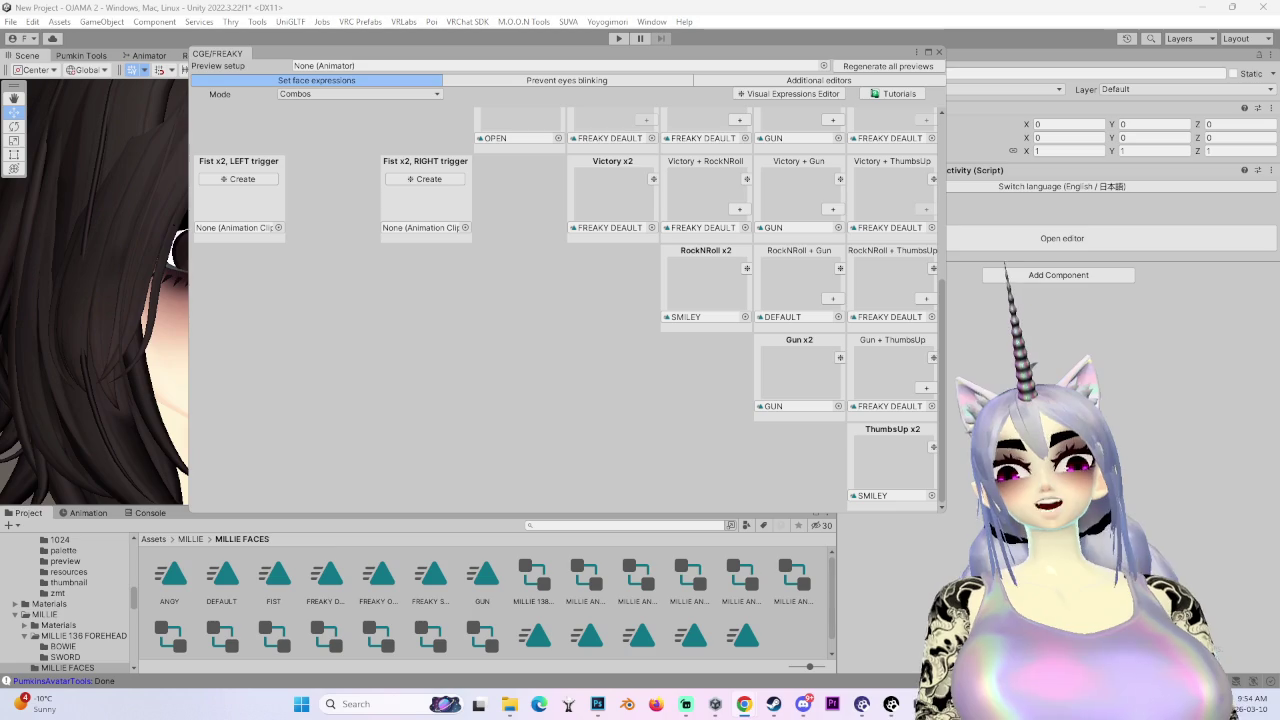
scroll(452, 226, up, 5)
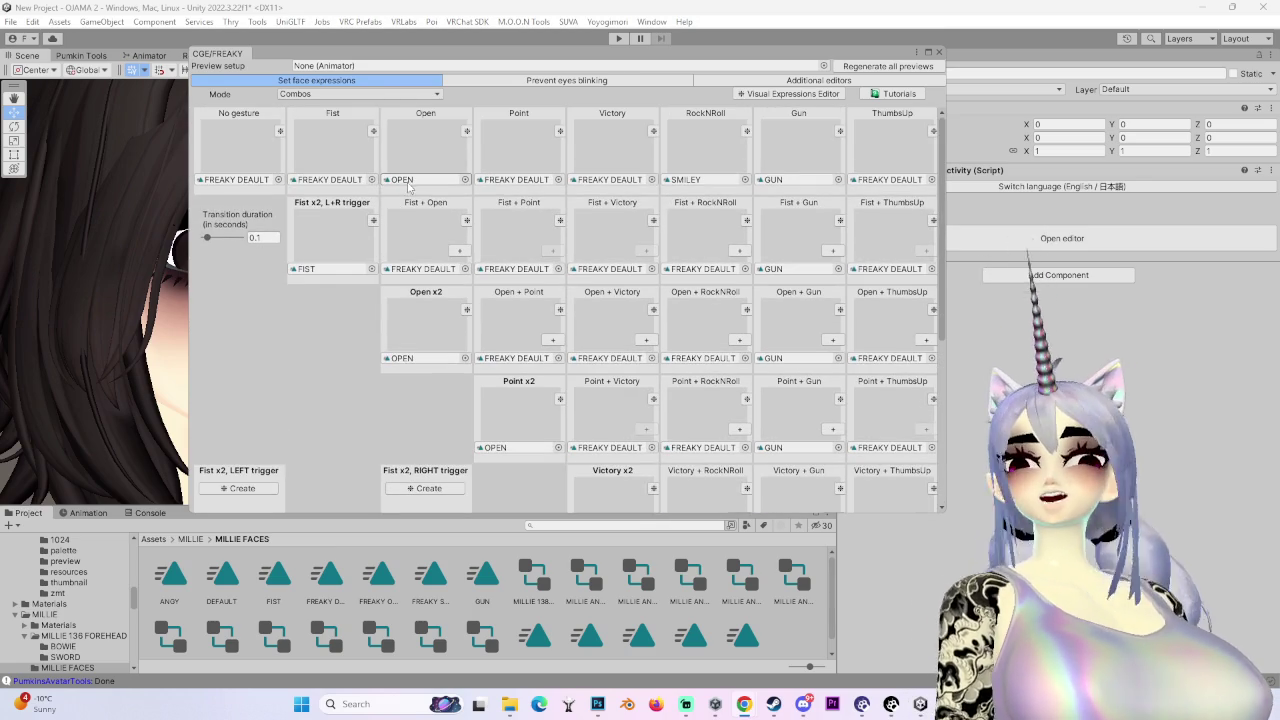
scroll(742, 631, down, 1)
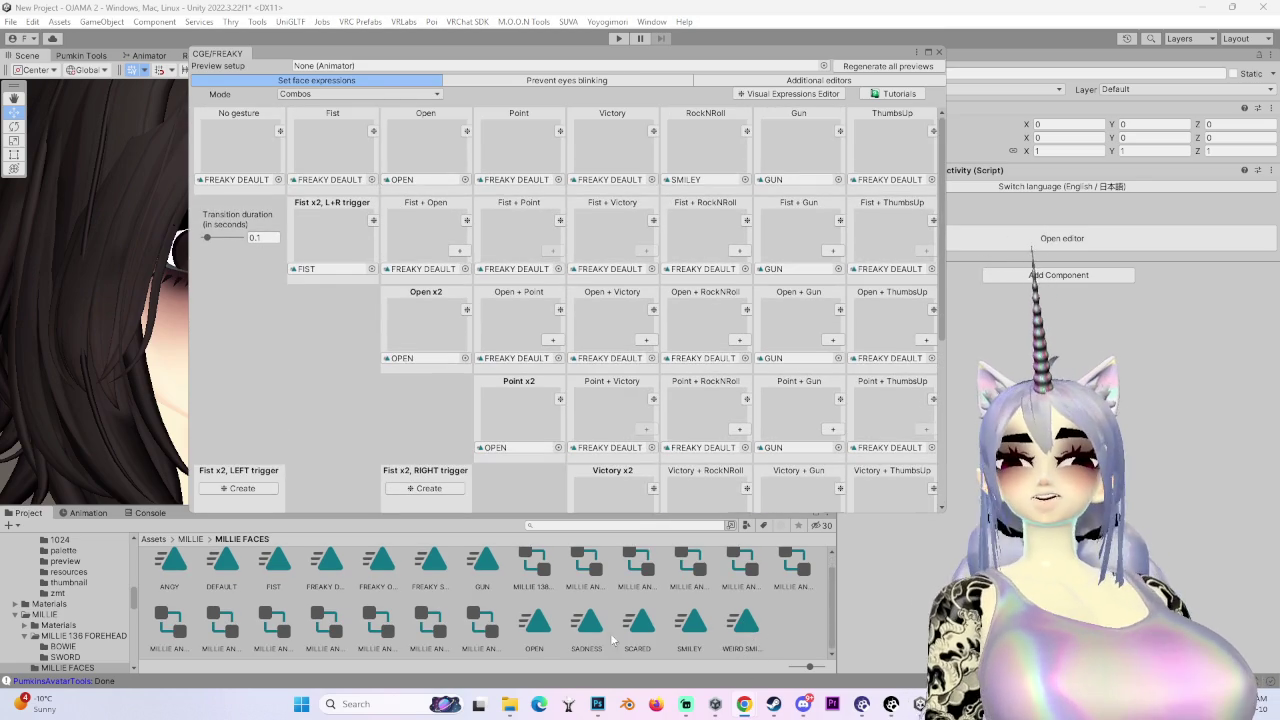
scroll(407, 604, up, 1)
mouse_move(392, 587)
mouse_down()
mouse_move(430, 341)
mouse_move(425, 366)
mouse_move(530, 457)
mouse_up()
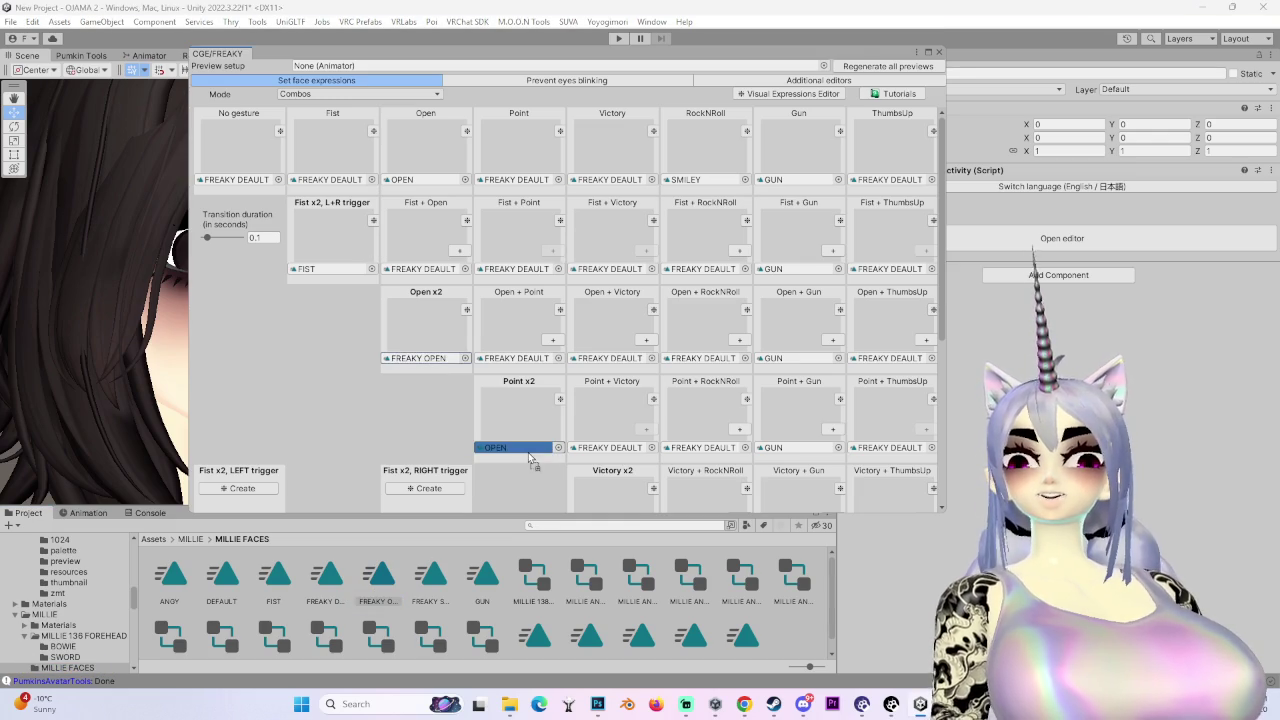
drag(423, 590, 423, 186)
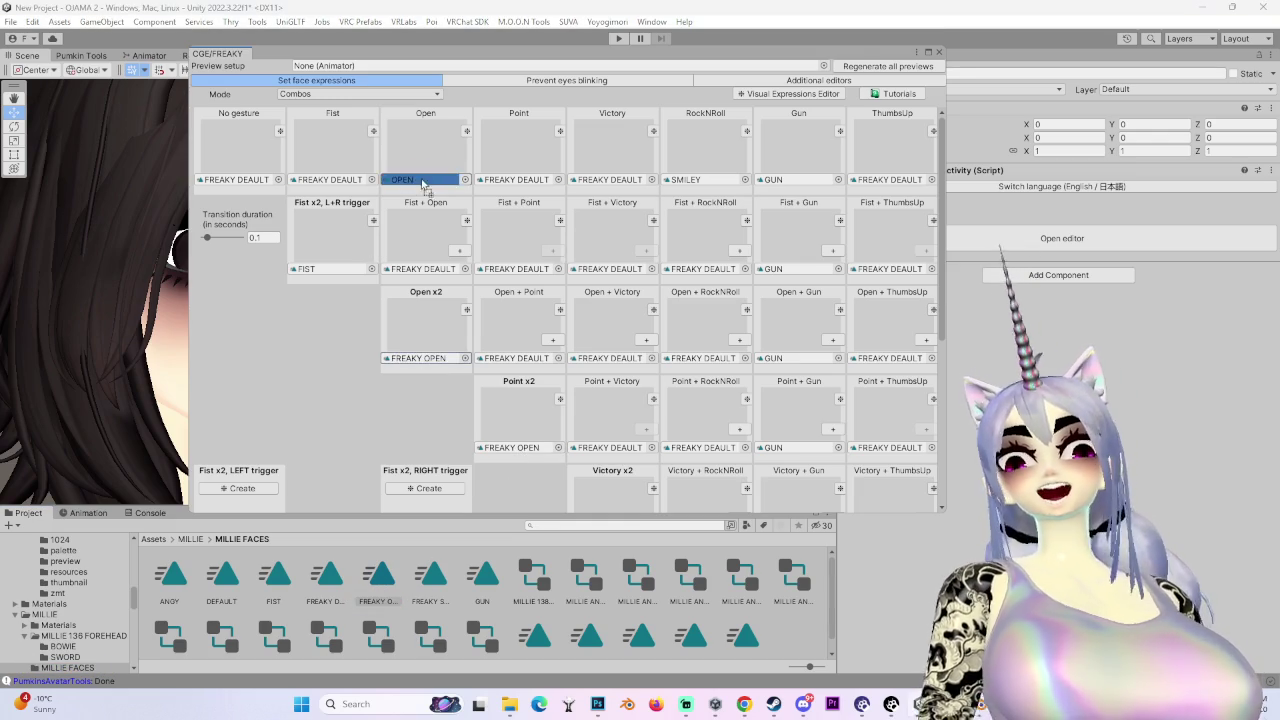
- Assign FREAKY SMILE to the ThumbsUp x2 and RockNRoll x2 gesture slots
scroll(600, 300, down, 5)
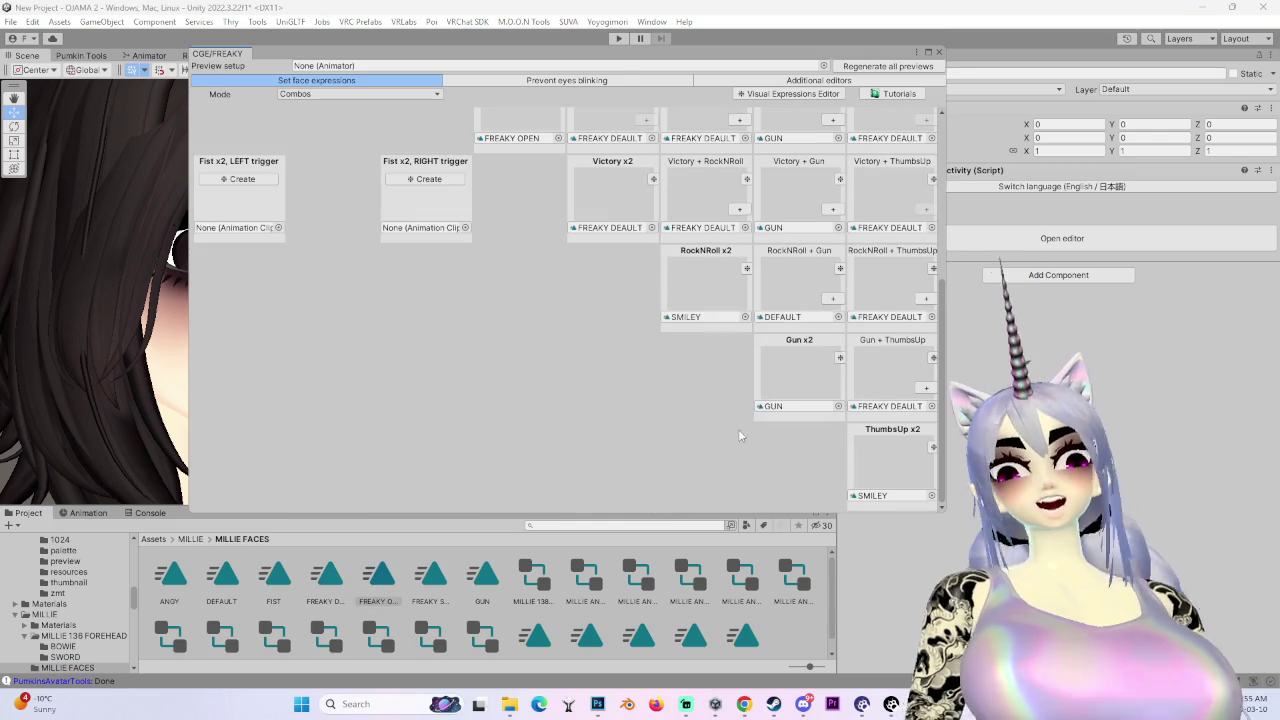
scroll(764, 433, up, 3)
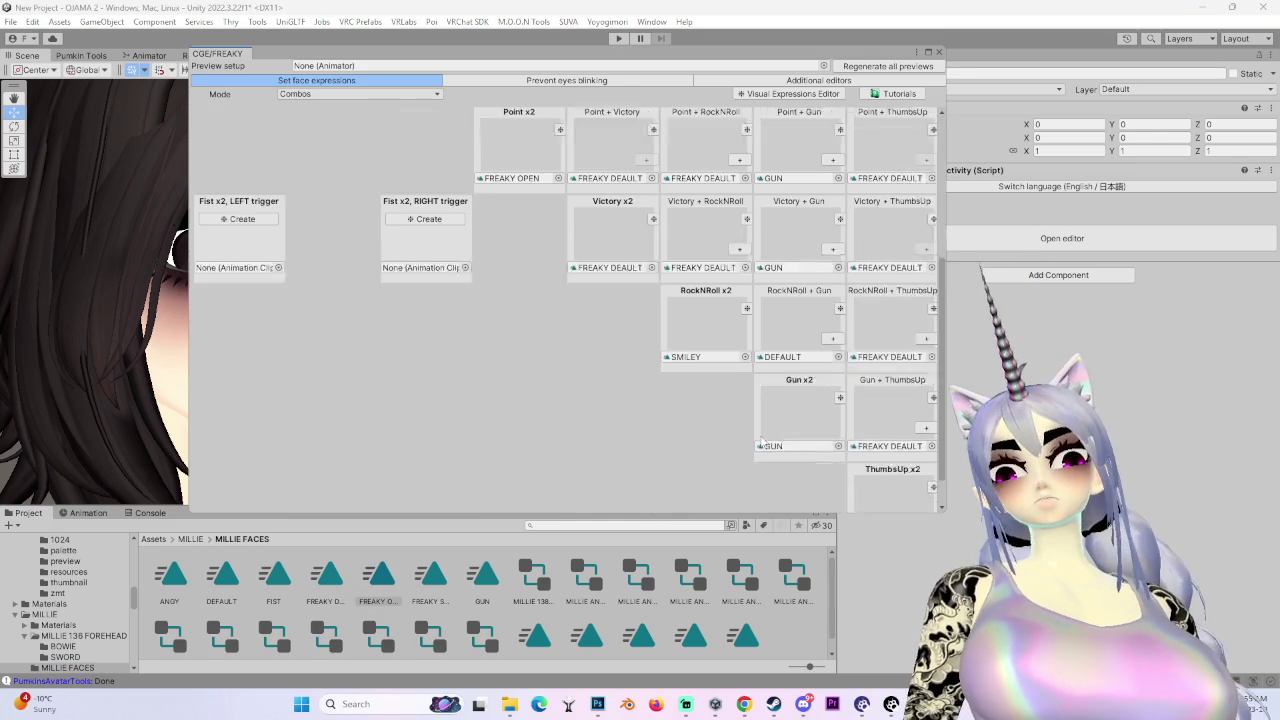
scroll(890, 430, down, 3)
click(893, 407)
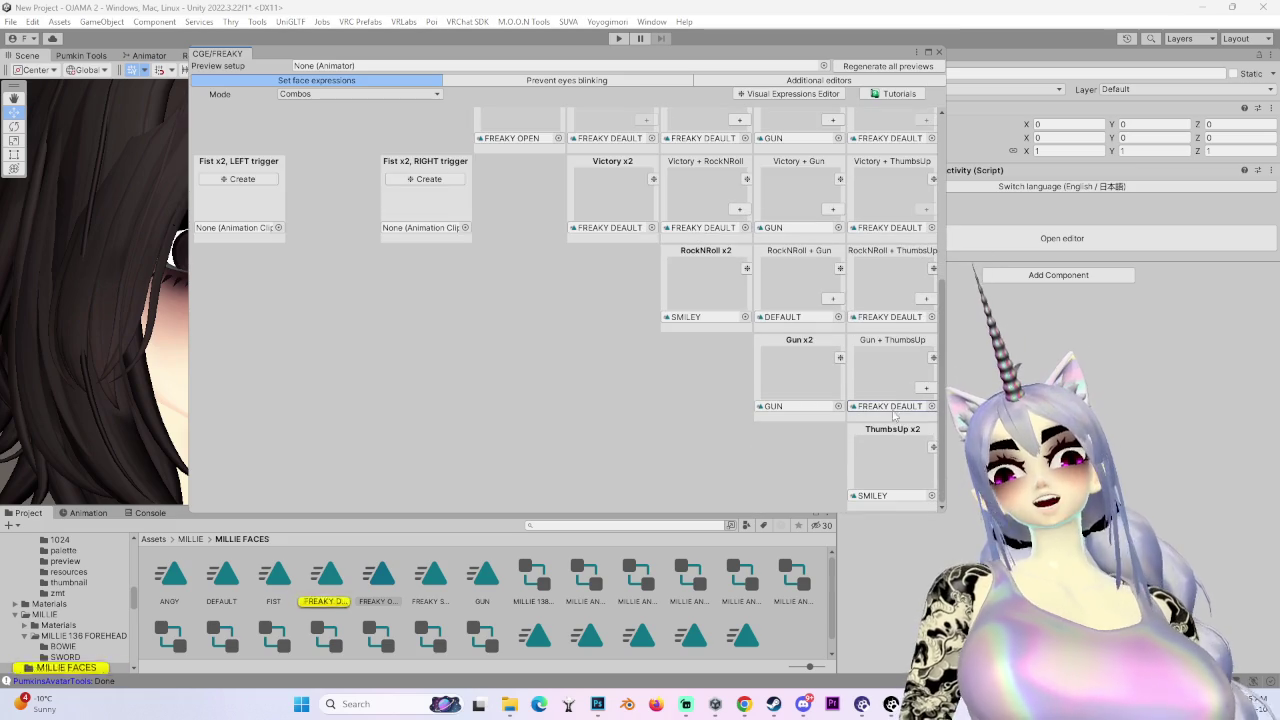
click(432, 588)
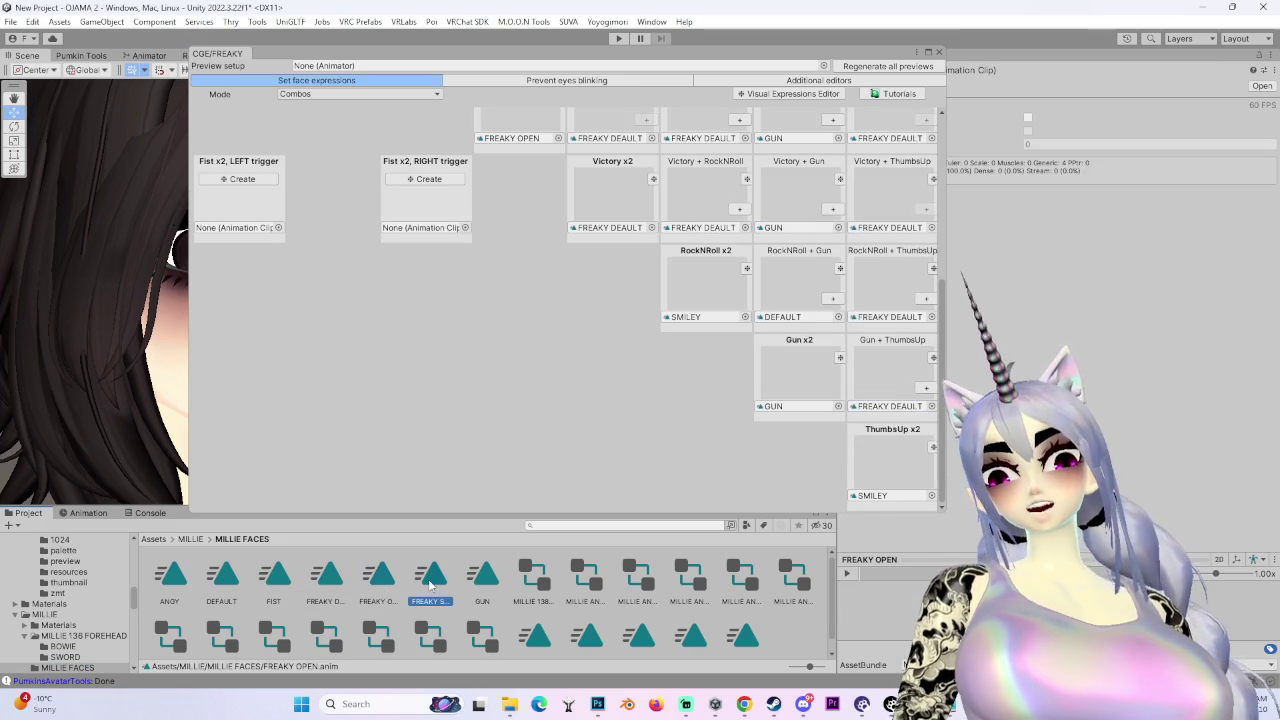
drag(755, 524, 877, 506)
click(874, 497)
mouse_move(327, 575)
mouse_down()
mouse_move(826, 323)
mouse_move(800, 316)
mouse_up()
scroll(811, 345, up, 3)
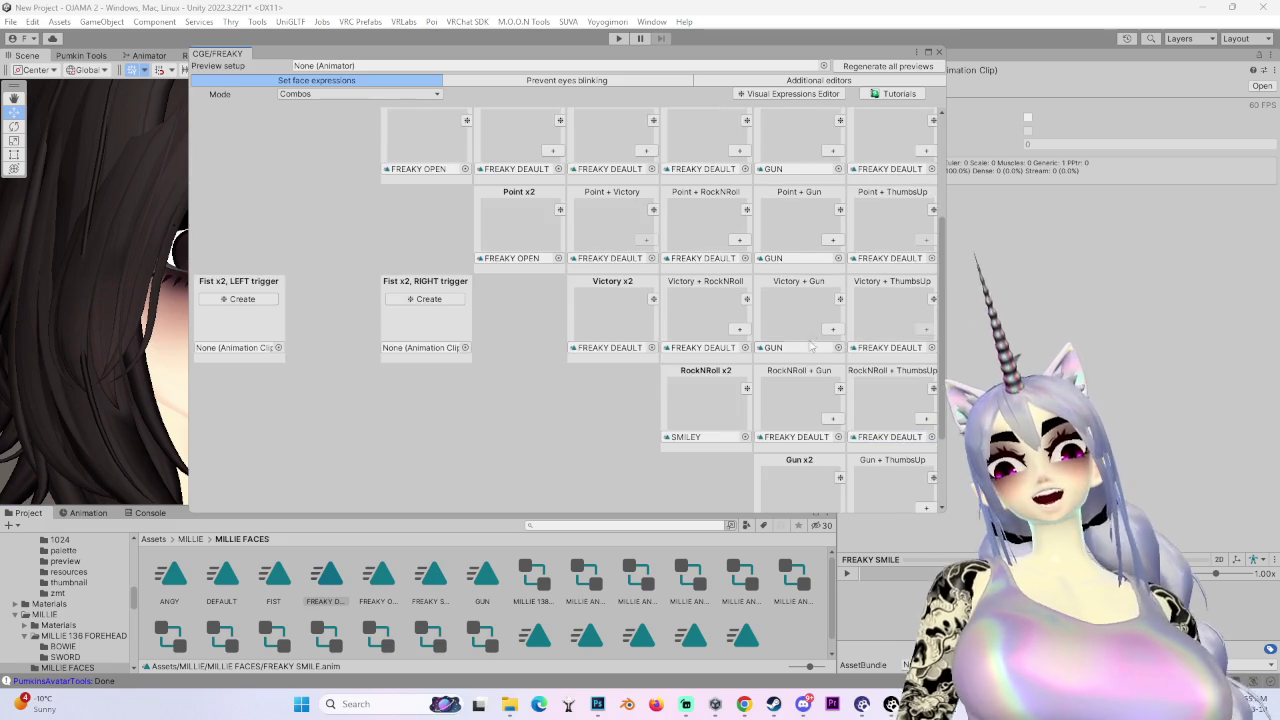
scroll(811, 345, up, 1)
click(701, 389)
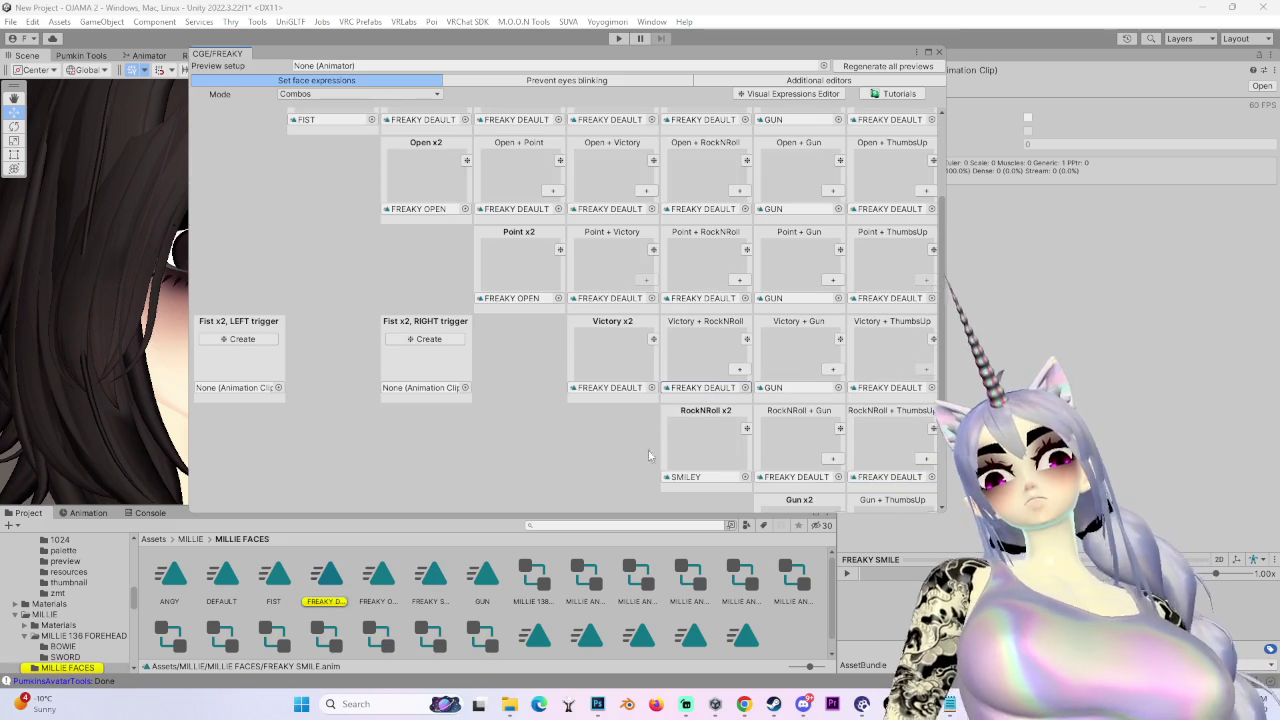
drag(420, 575, 713, 488)
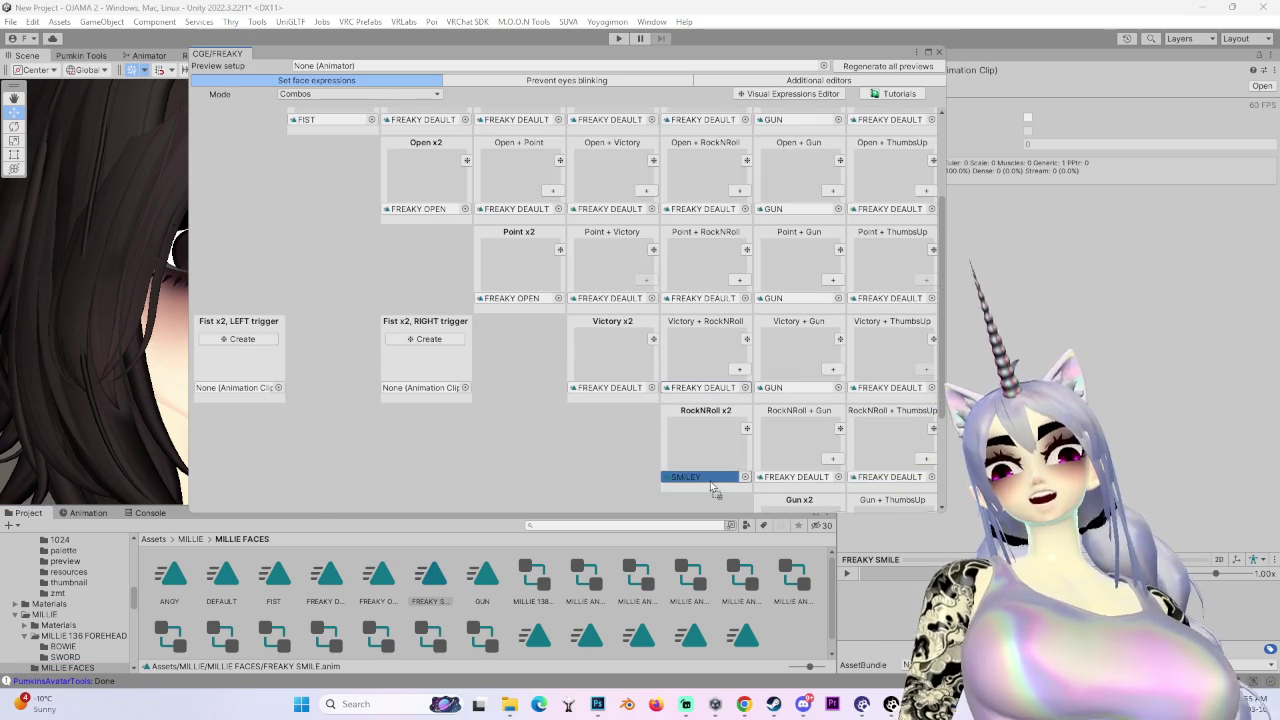
- Put FREAKY SMILE in the RockNRoll slot, then replace it with FREAKY DEAULT
scroll(708, 483, up, 4)
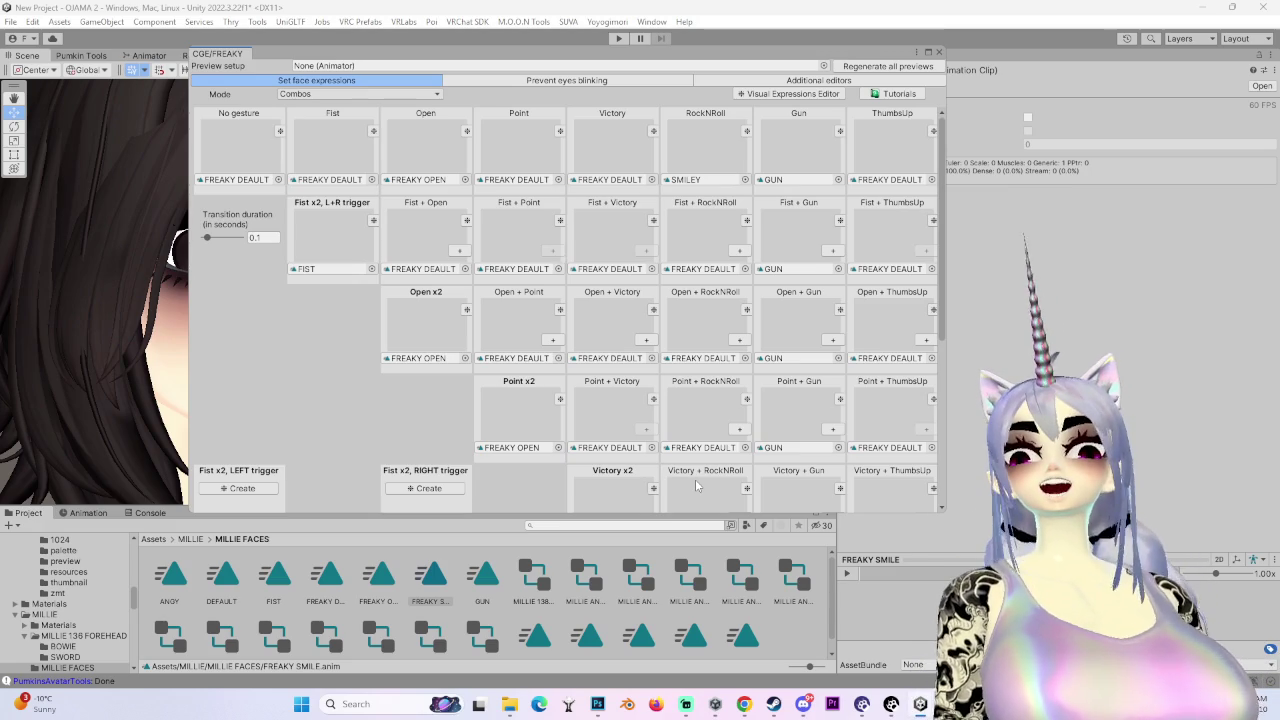
scroll(640, 450, down, 2)
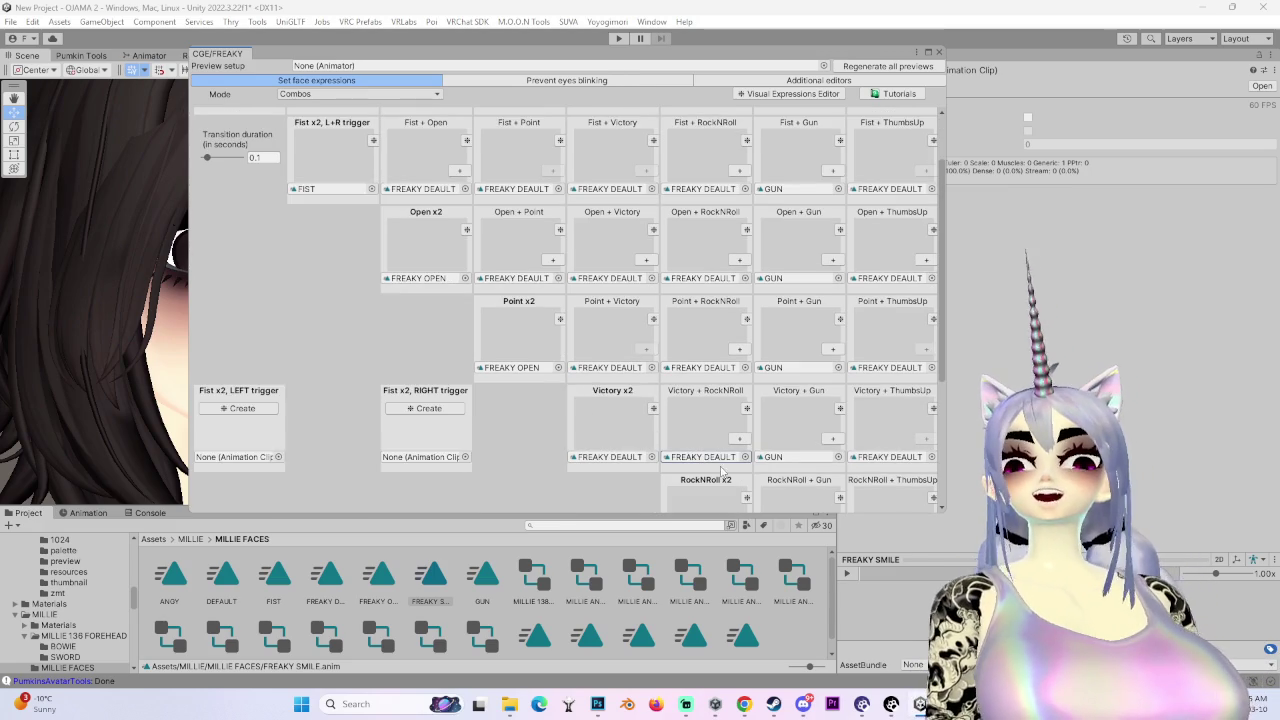
scroll(710, 448, down, 3)
scroll(699, 440, up, 5)
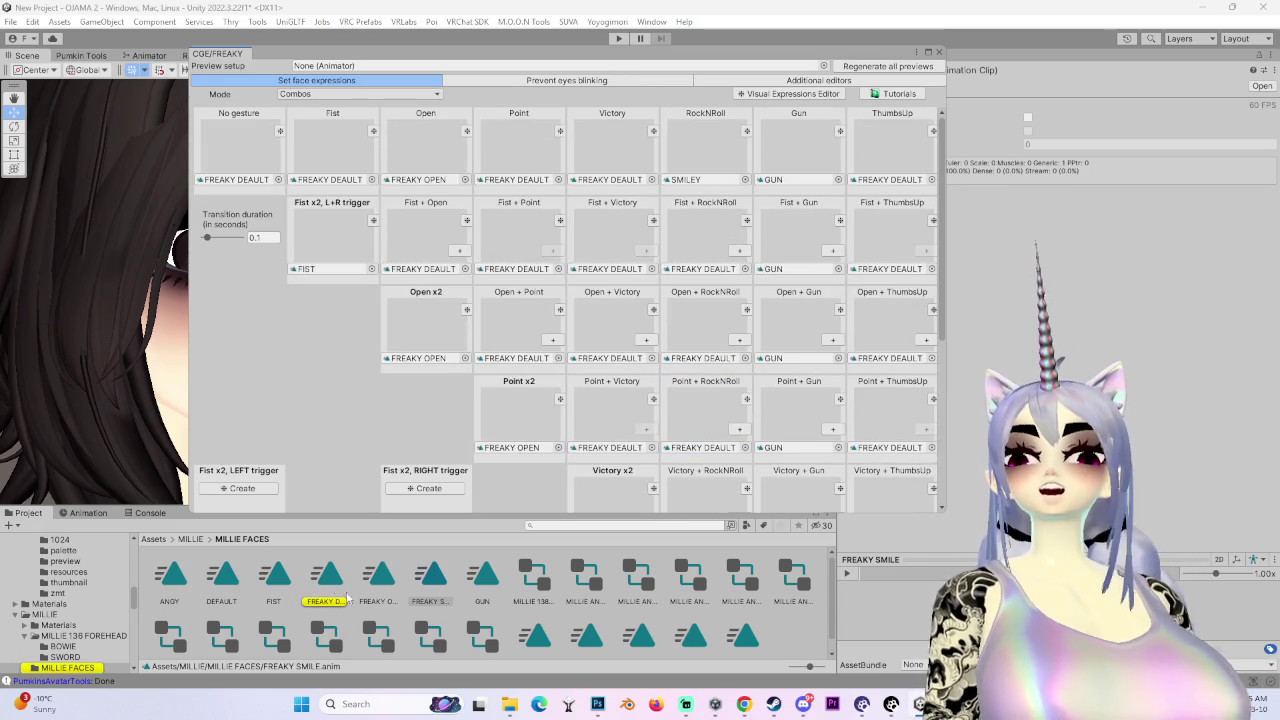
mouse_move(340, 585)
mouse_down()
mouse_move(772, 189)
mouse_move(326, 550)
mouse_up()
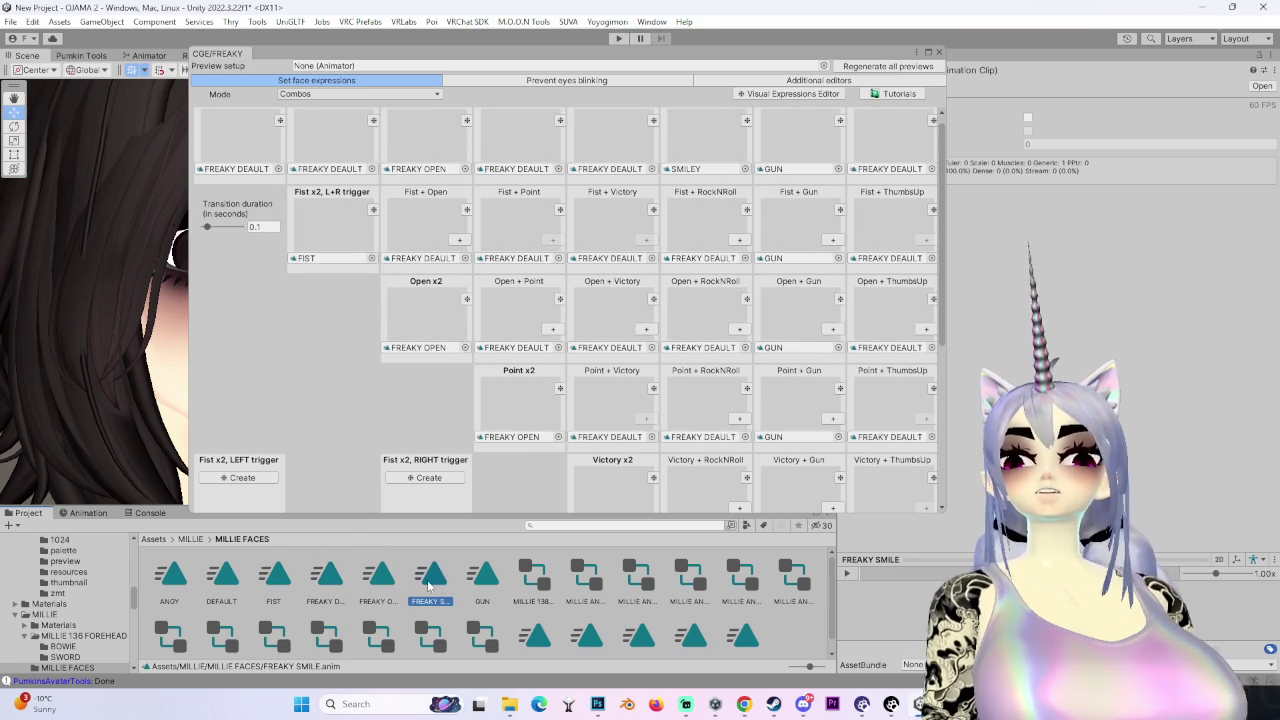
drag(430, 585, 741, 112)
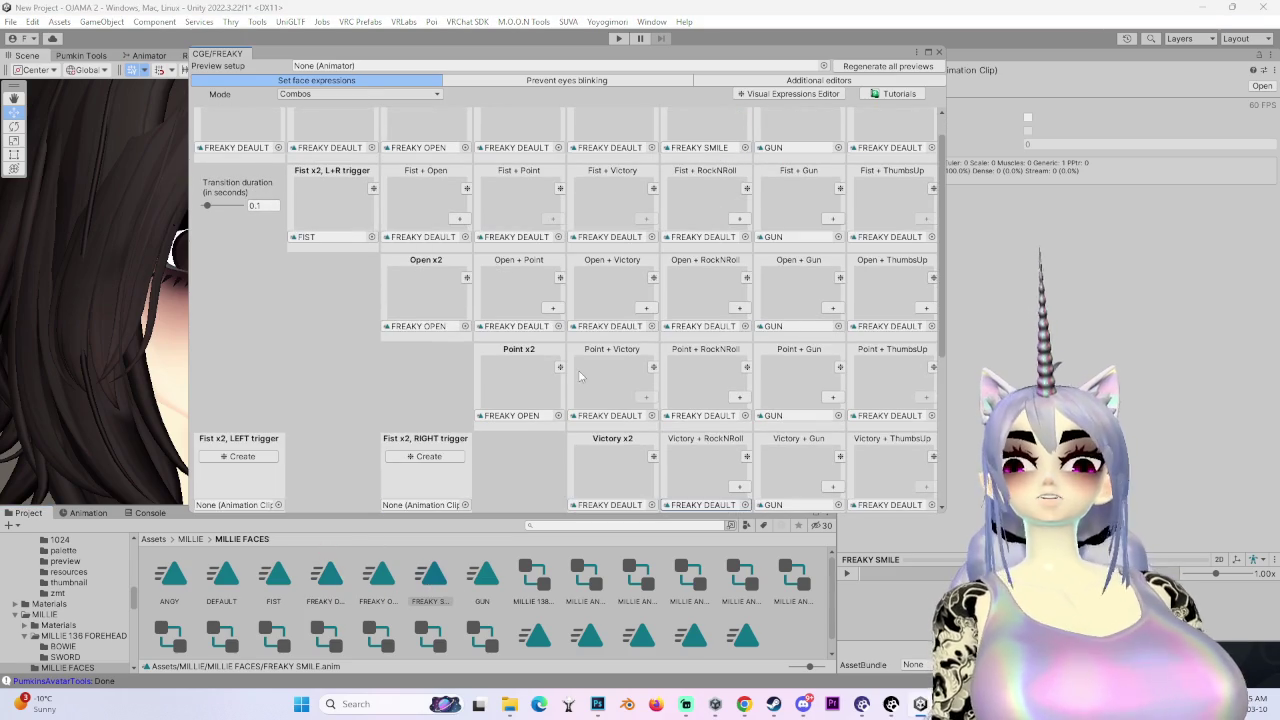
drag(322, 590, 714, 150)
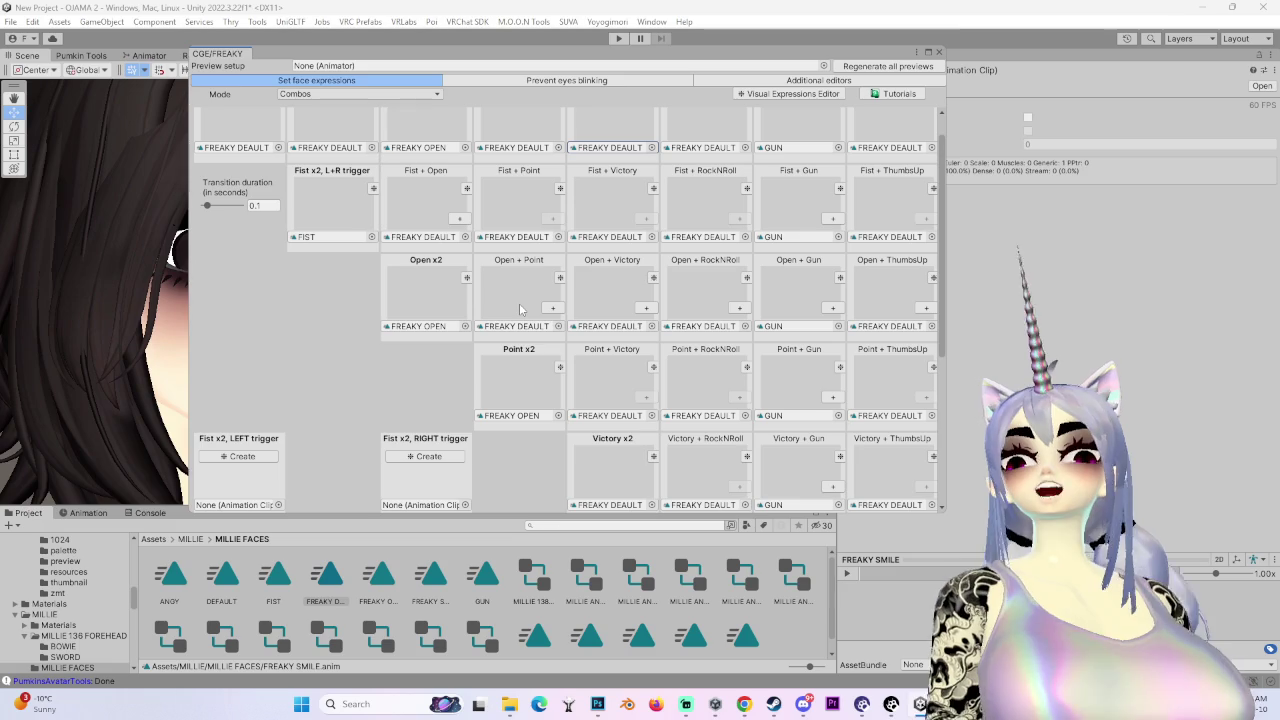
- Move the gesture grid window aside and return to the avatar's scene view
scroll(520, 310, up, 2)
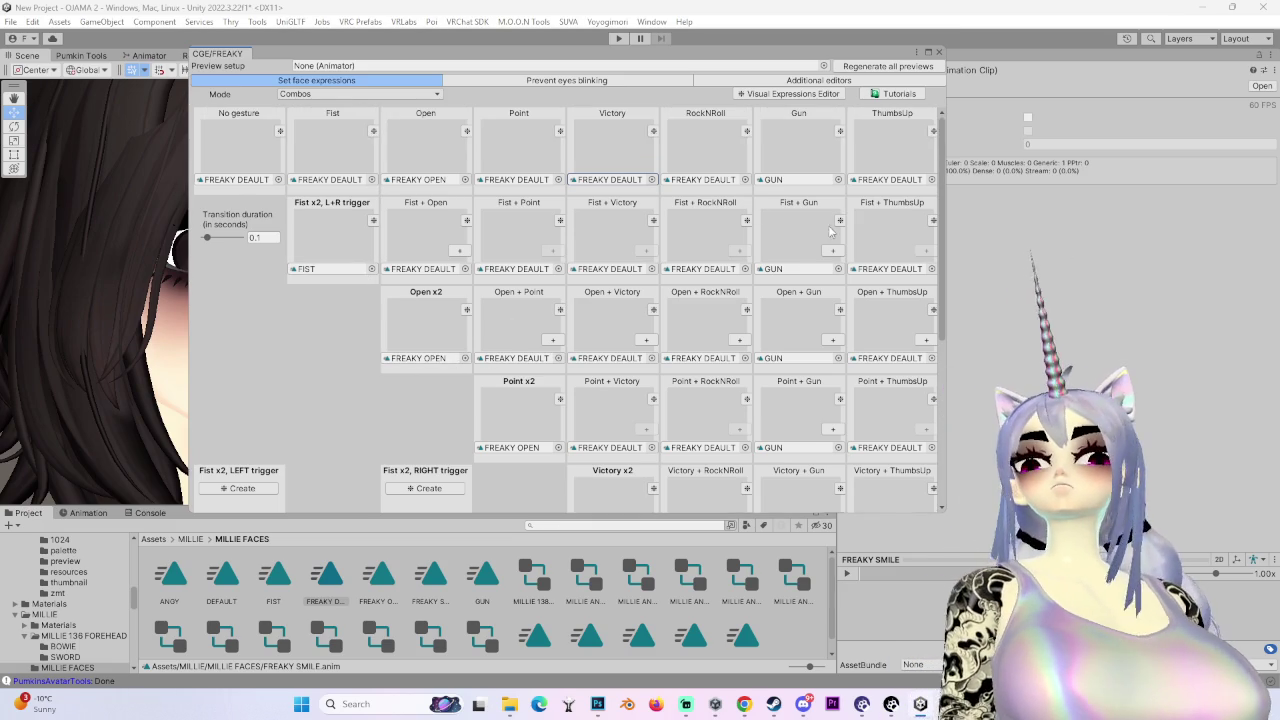
scroll(920, 330, down, 7)
scroll(948, 338, down, 1)
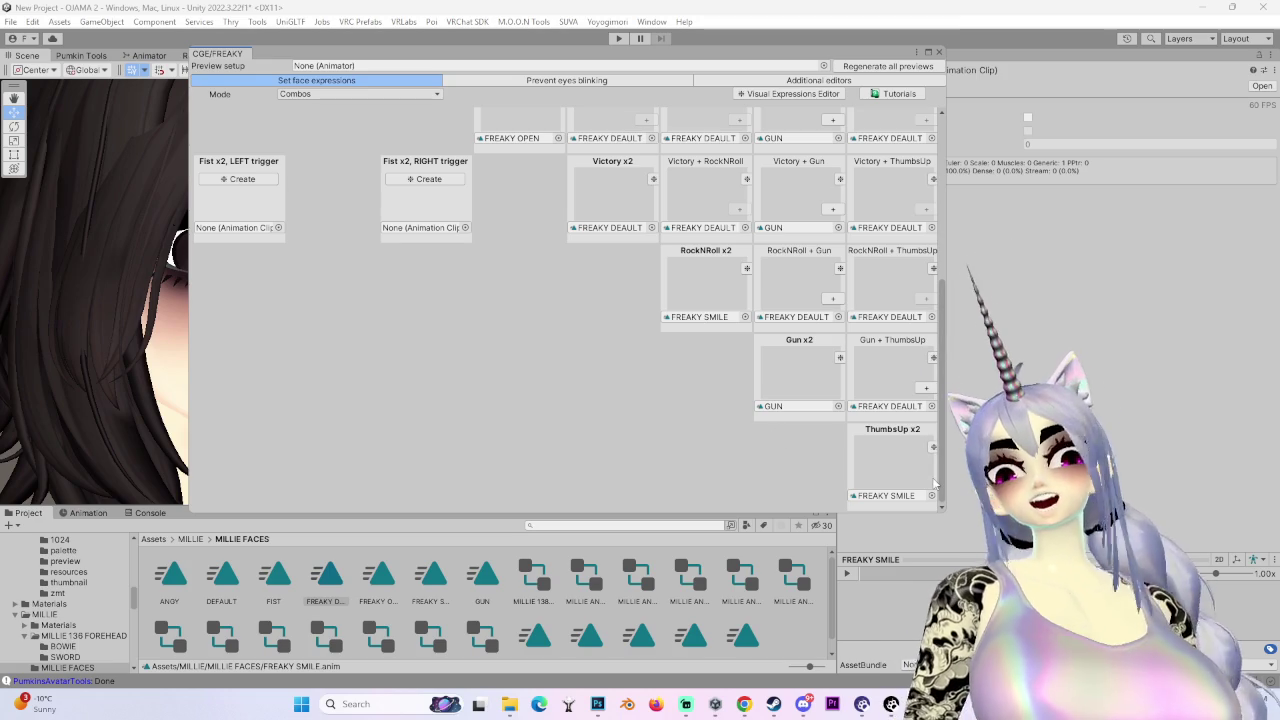
scroll(803, 401, up, 2)
scroll(803, 401, up, 3)
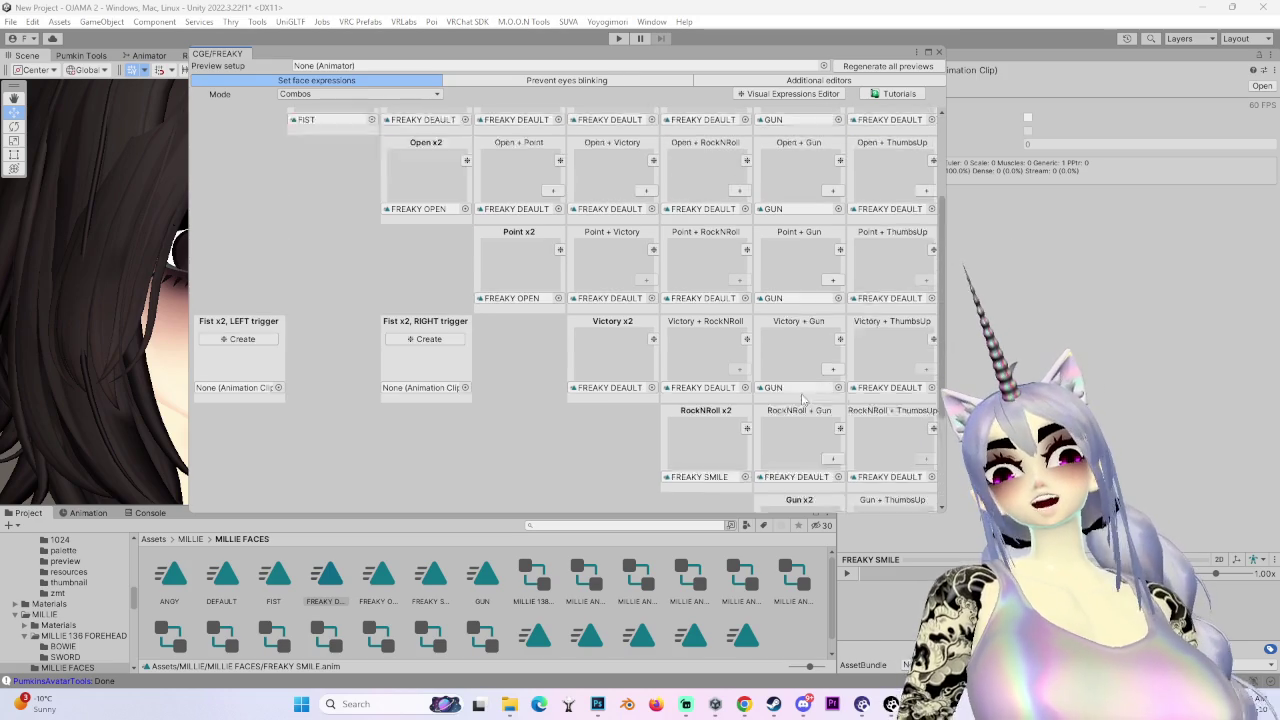
scroll(700, 470, down, 2)
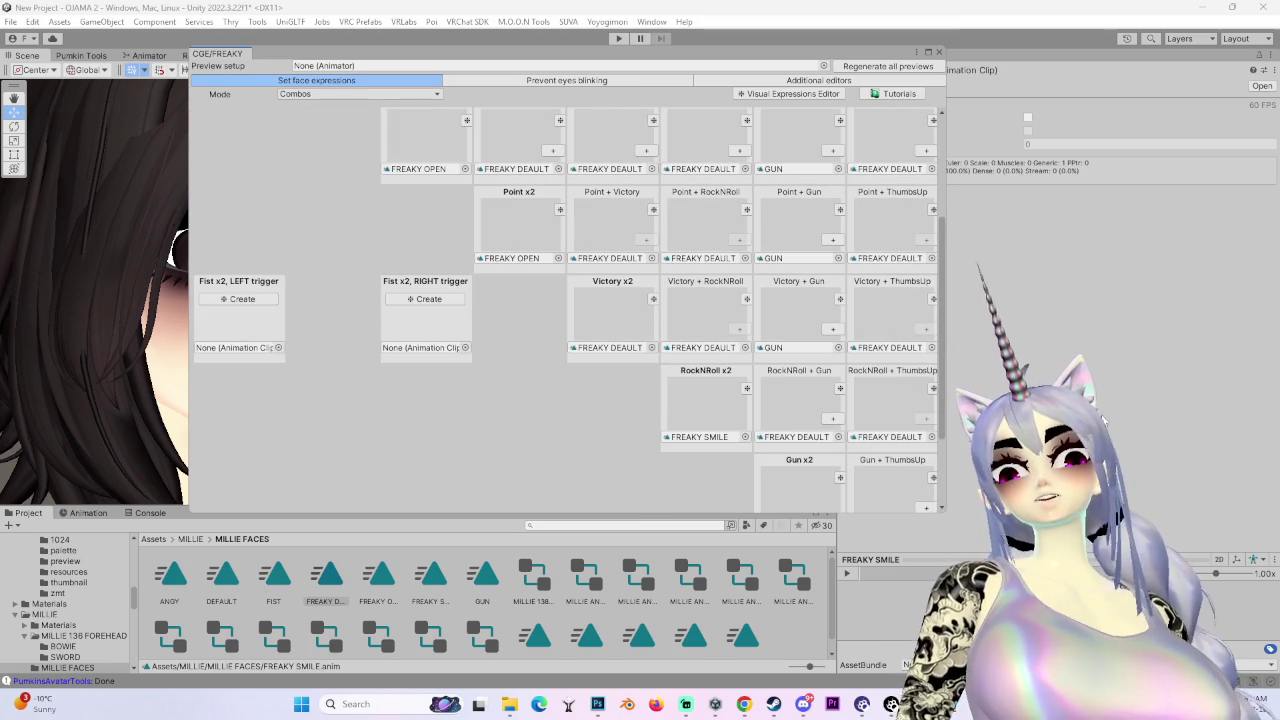
click(119, 323)
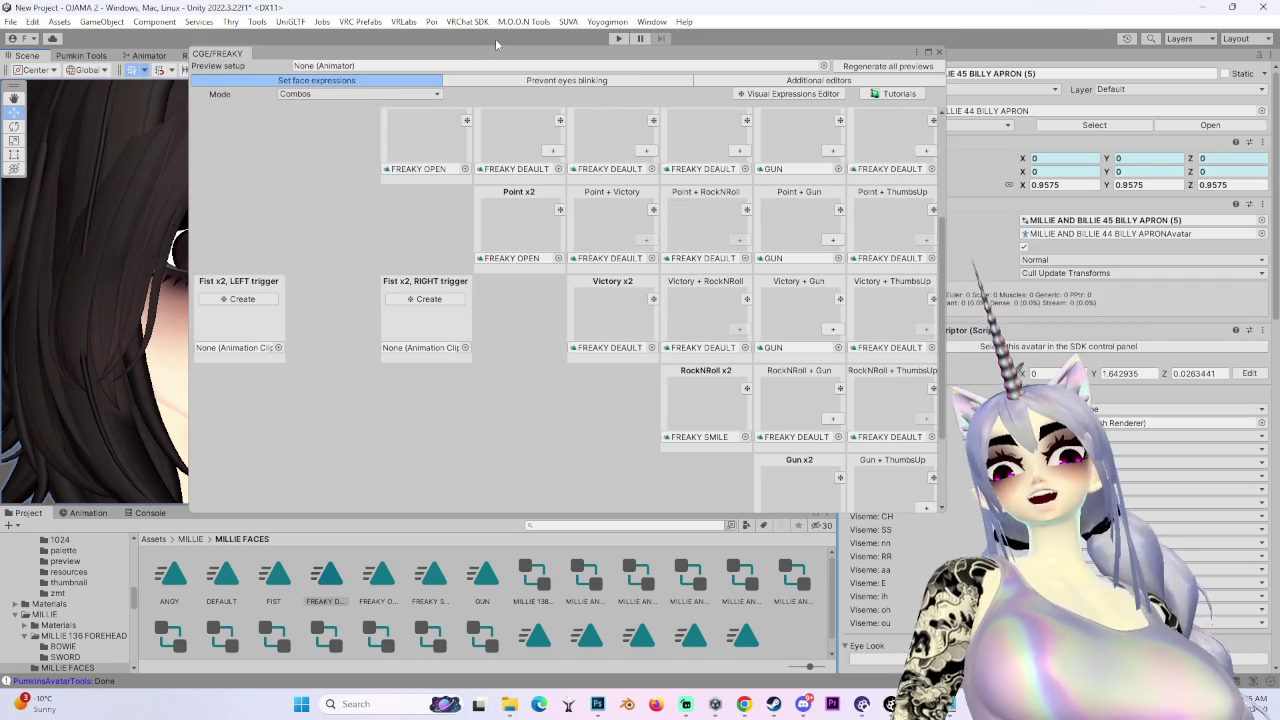
drag(470, 60, 717, 190)
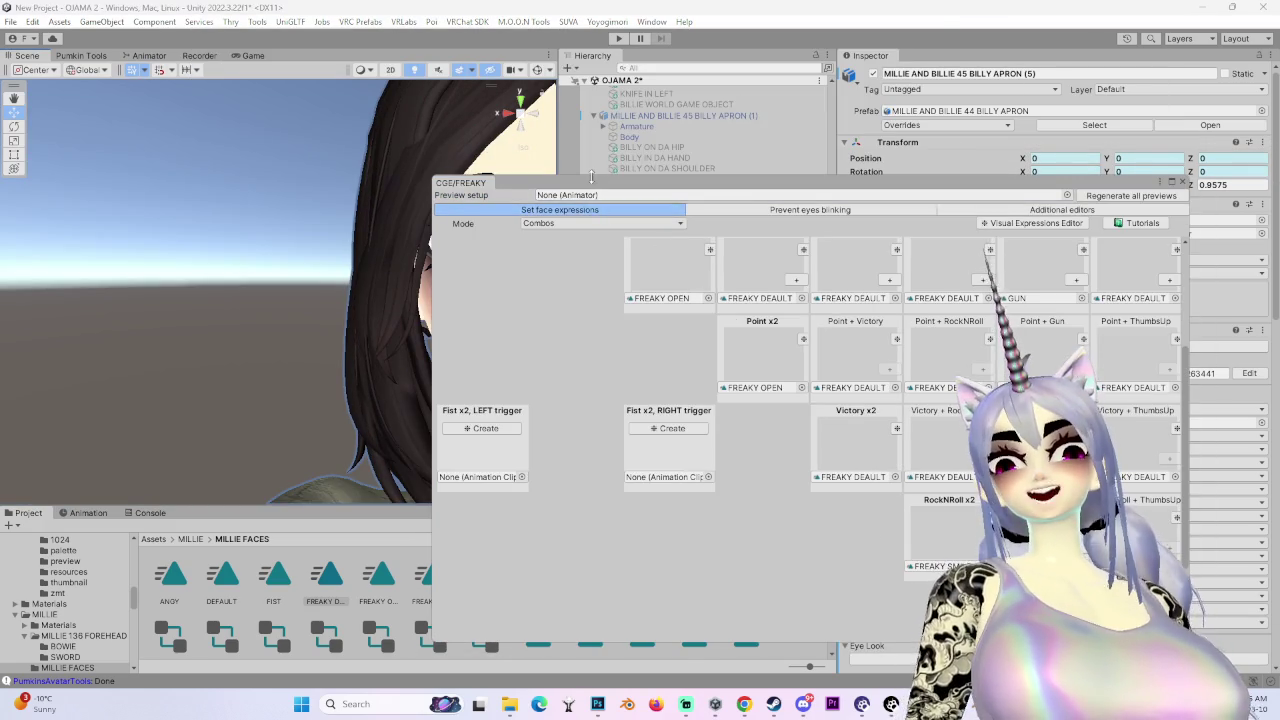
drag(838, 183, 838, 156)
click(470, 305)
- Duplicate the FREAKY OPEN clip to create FREAKY OPEN 1
mouse_move(470, 305)
mouse_down()
mouse_move(271, 331)
mouse_move(294, 306)
mouse_move(430, 296)
mouse_move(270, 300)
mouse_up()
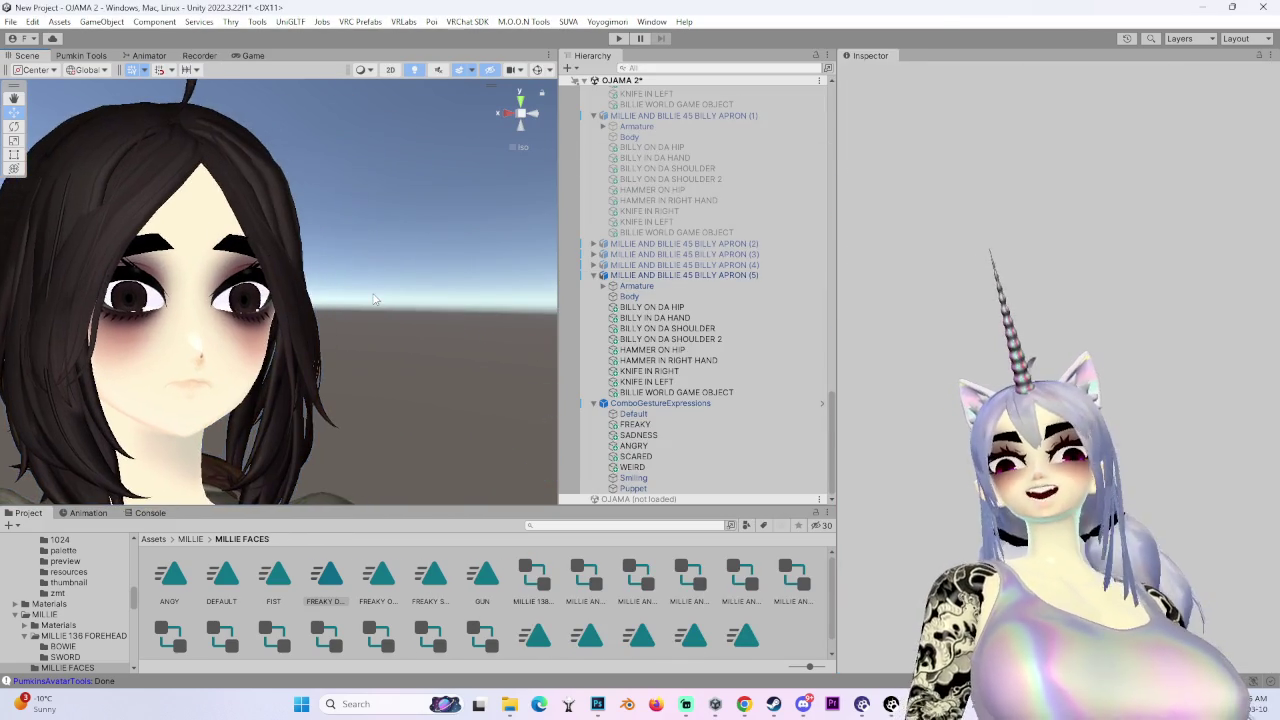
click(326, 578)
click(380, 578)
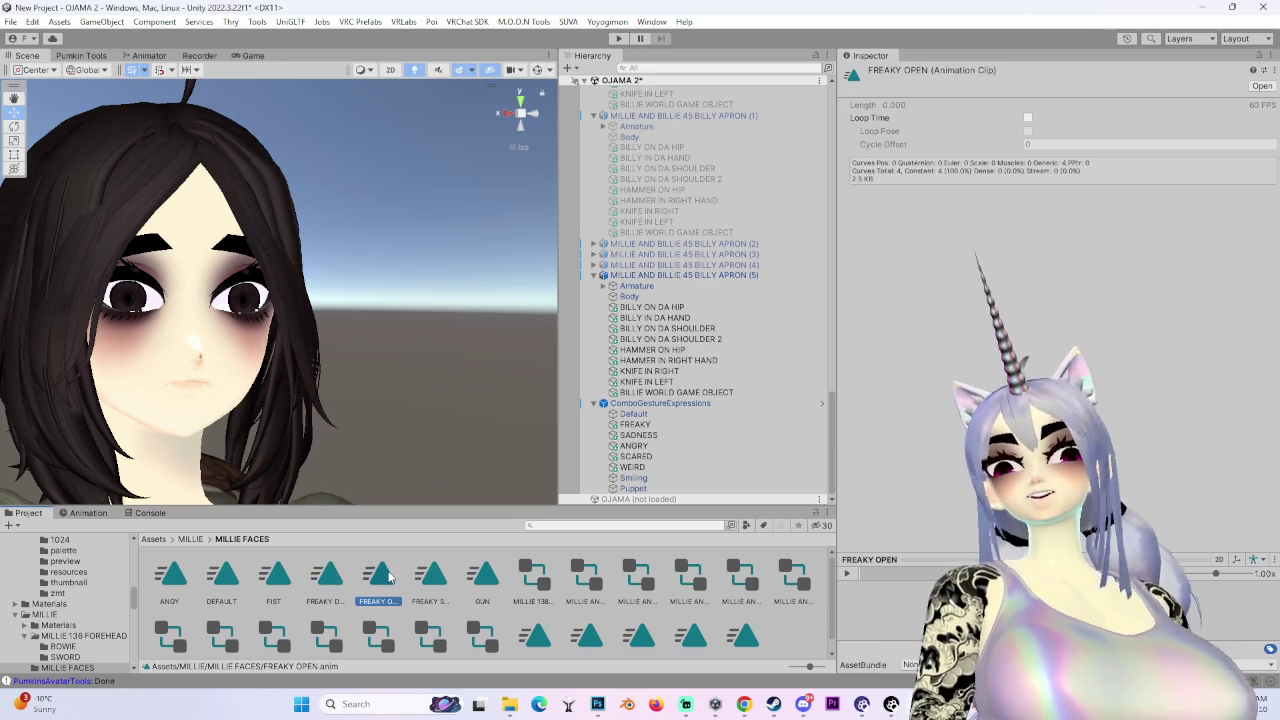
key(ctrl+d)
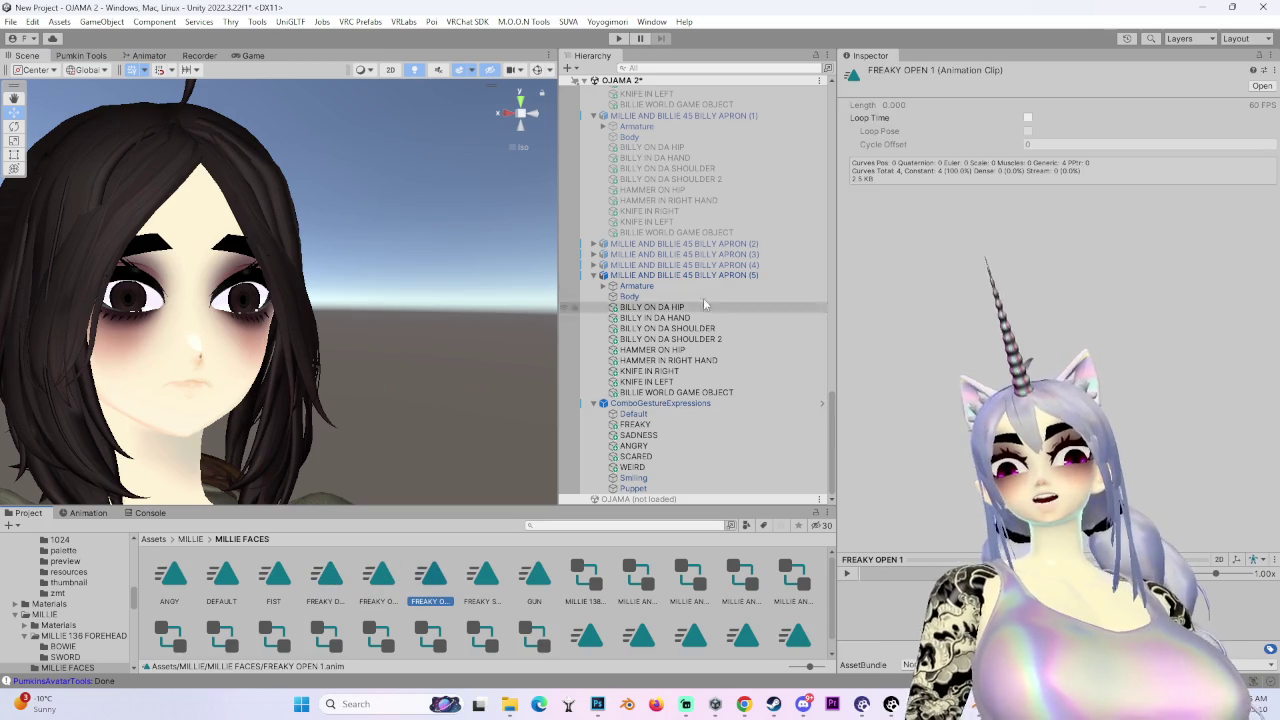
- Hide the APRON (5) avatar, enable APRON (4), and select FREAKY OPEN 1
click(700, 275)
click(872, 74)
click(766, 264)
click(872, 74)
click(380, 580)
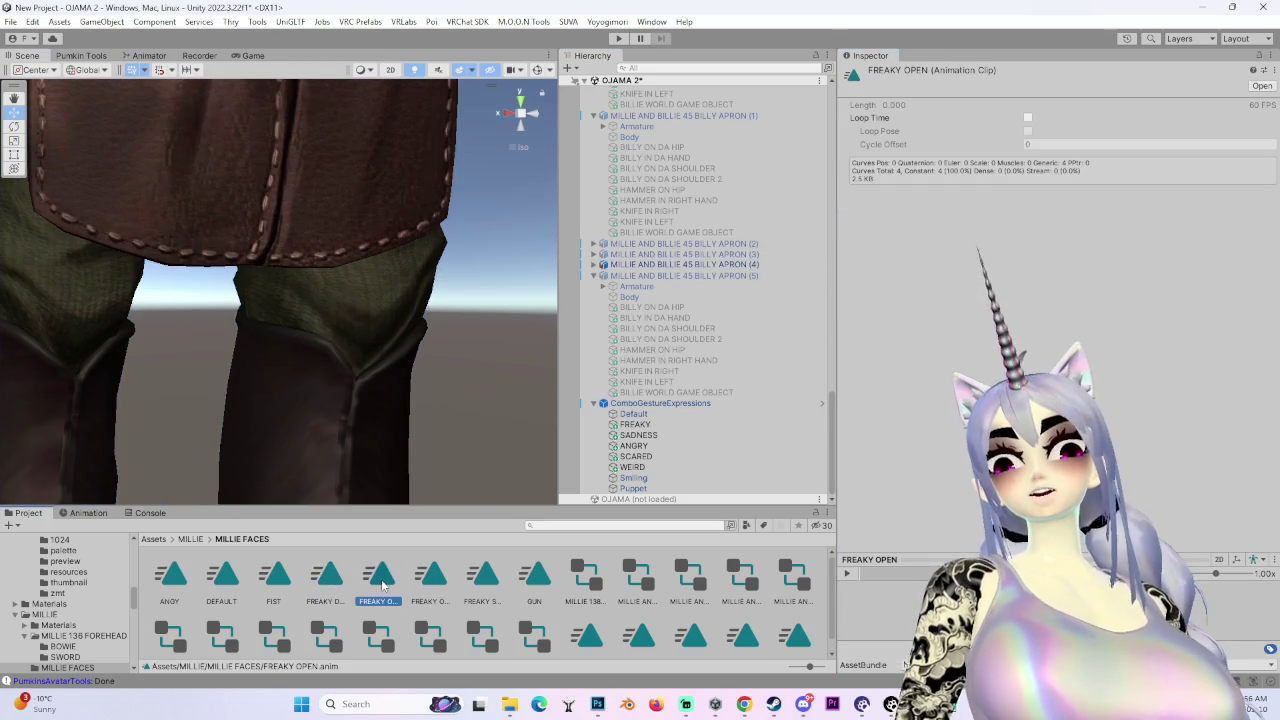
click(739, 264)
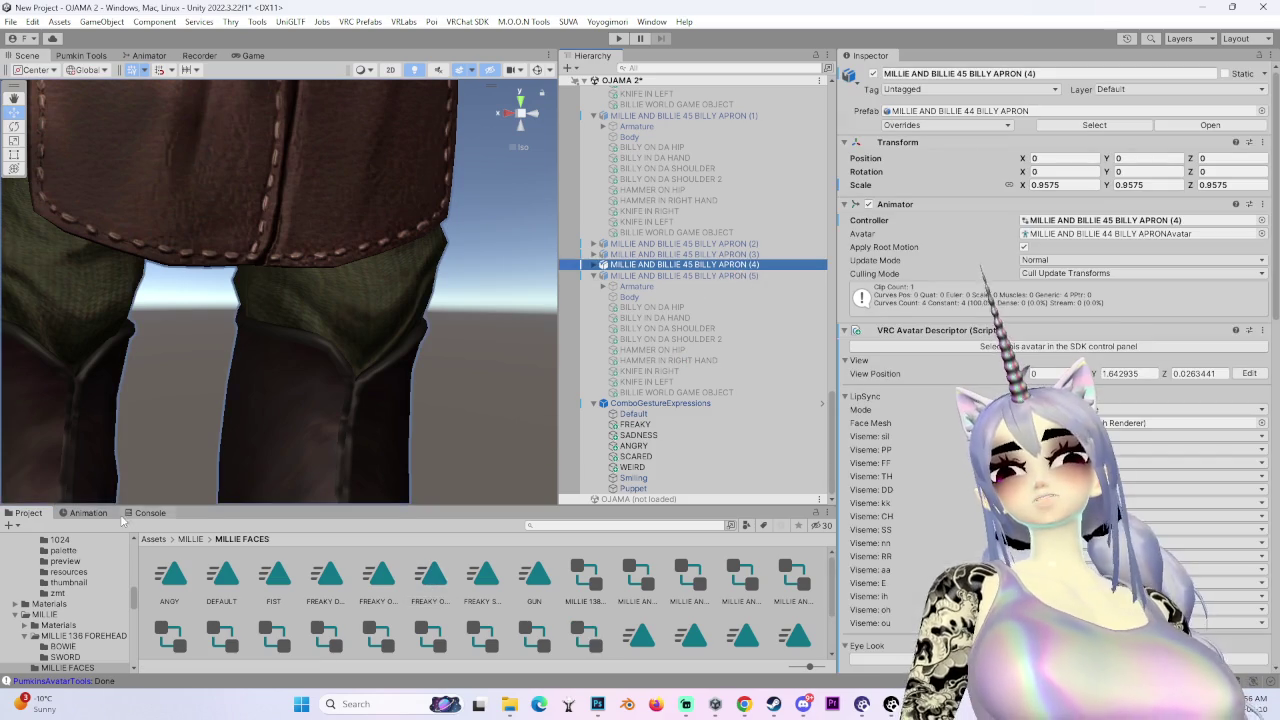
- Show the Animation window, view the face from the Front, and select APRON (4)'s Body mesh
click(88, 512)
click(511, 139)
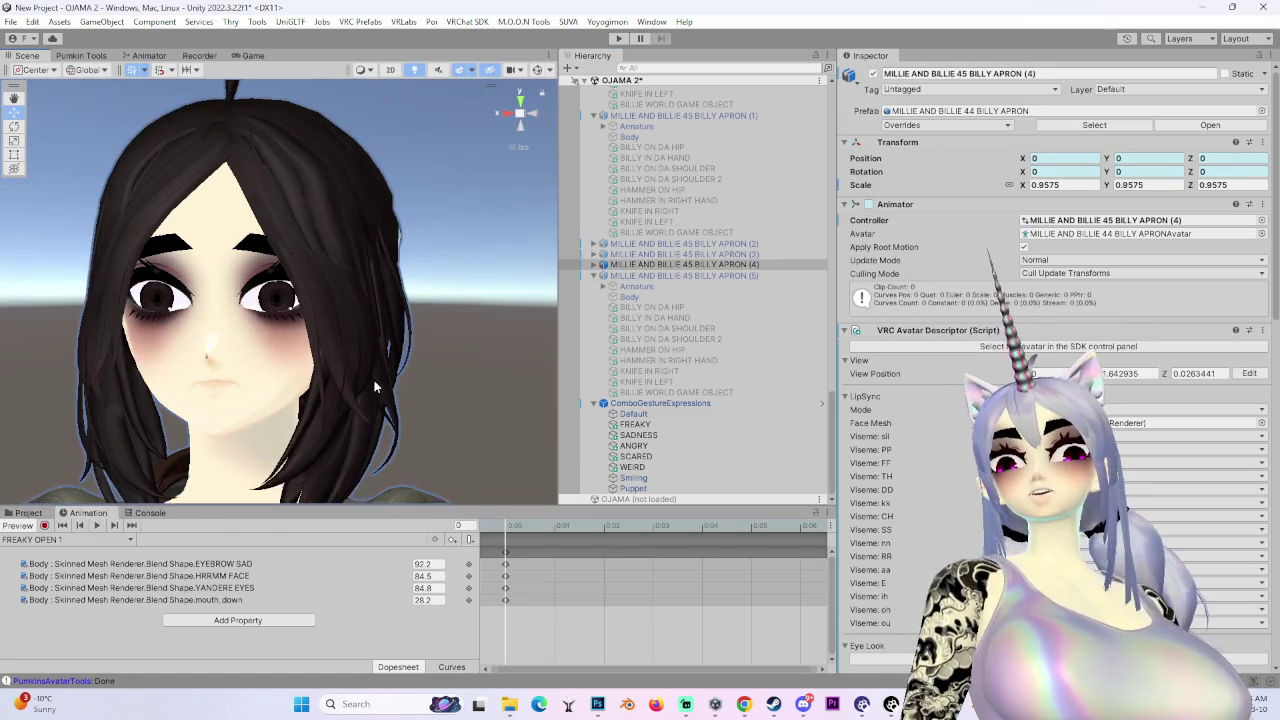
click(510, 113)
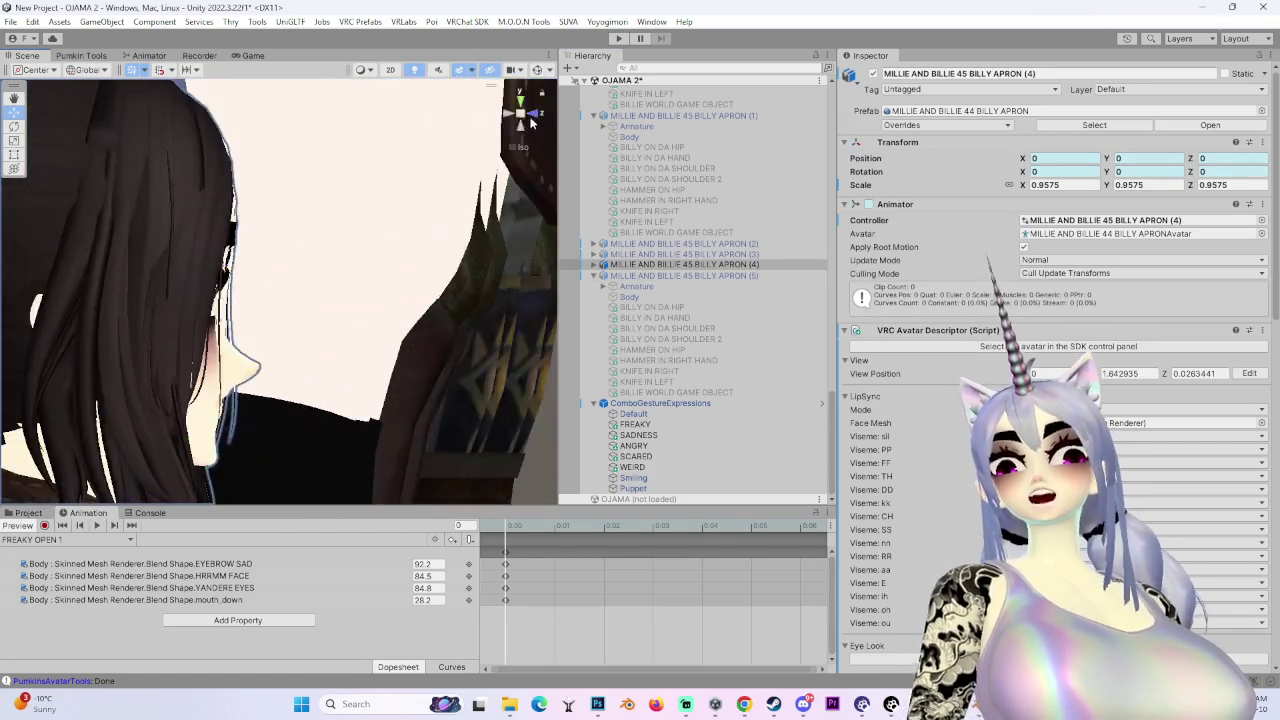
scroll(349, 255, up, 2)
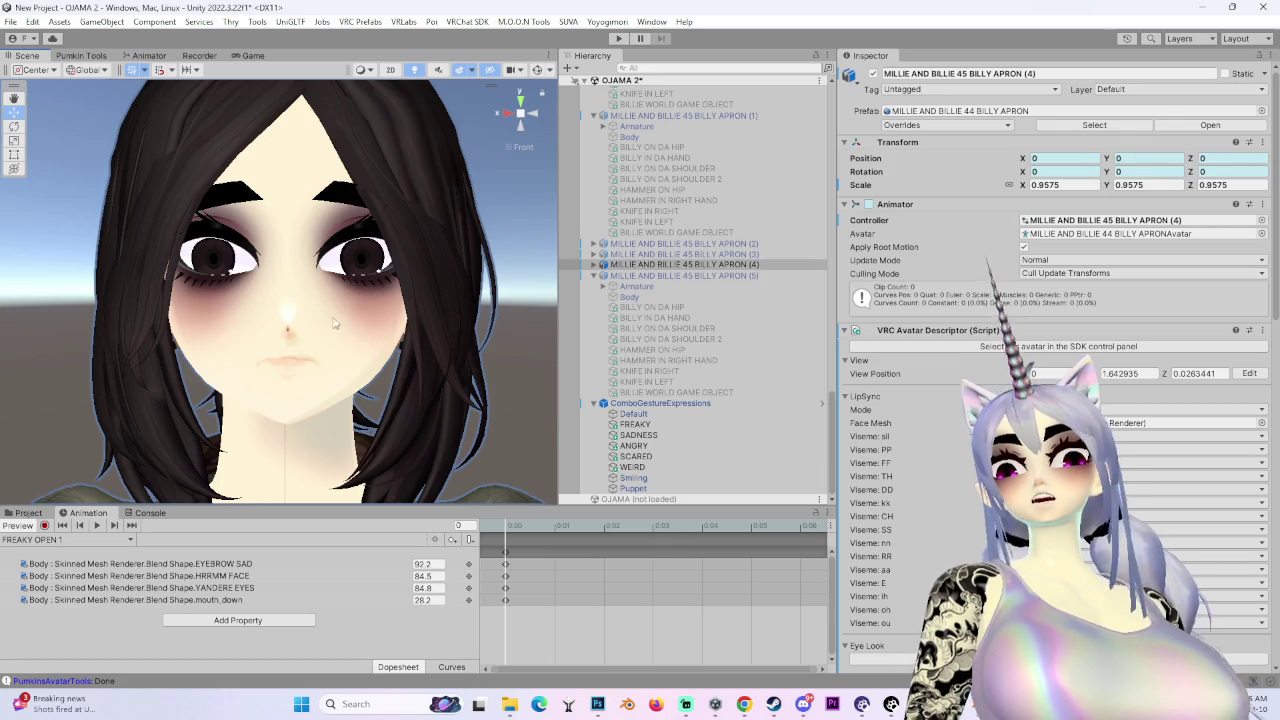
scroll(400, 340, up, 3)
click(593, 265)
click(629, 286)
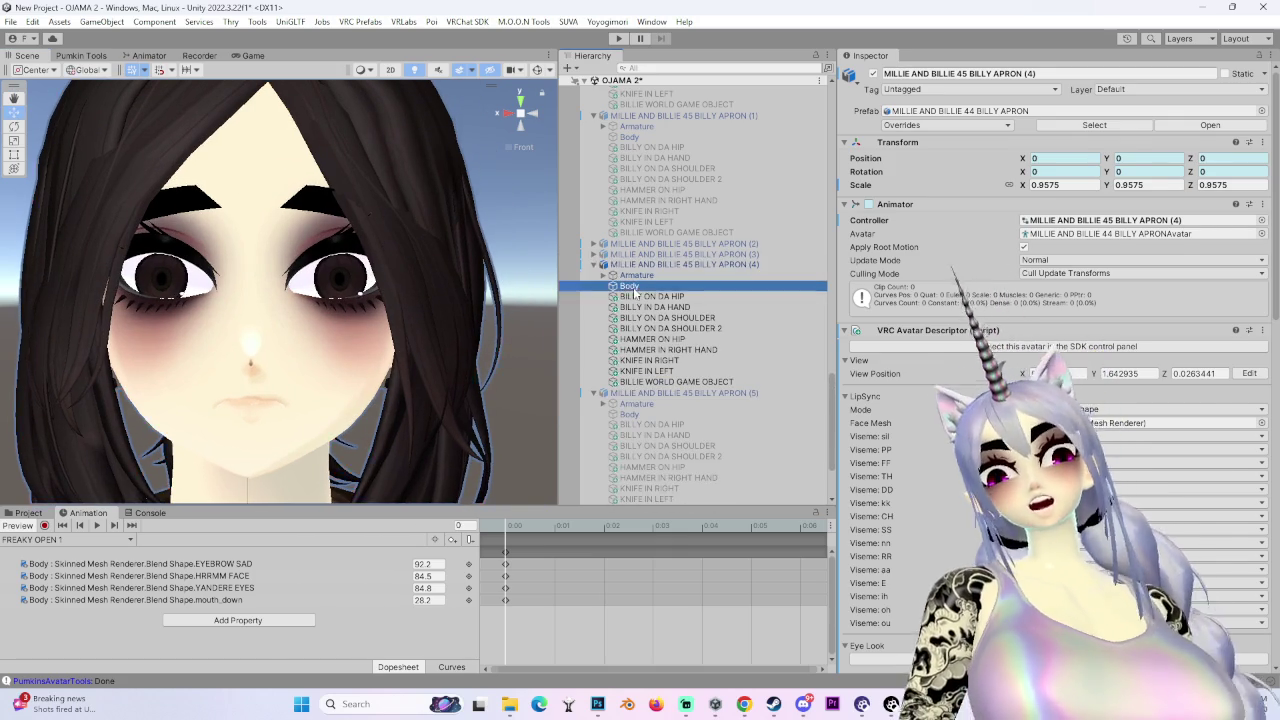
- Try eye_Nagomi at 100 to close the eyes, then undo it
scroll(916, 500, down, 10)
scroll(916, 500, down, 9)
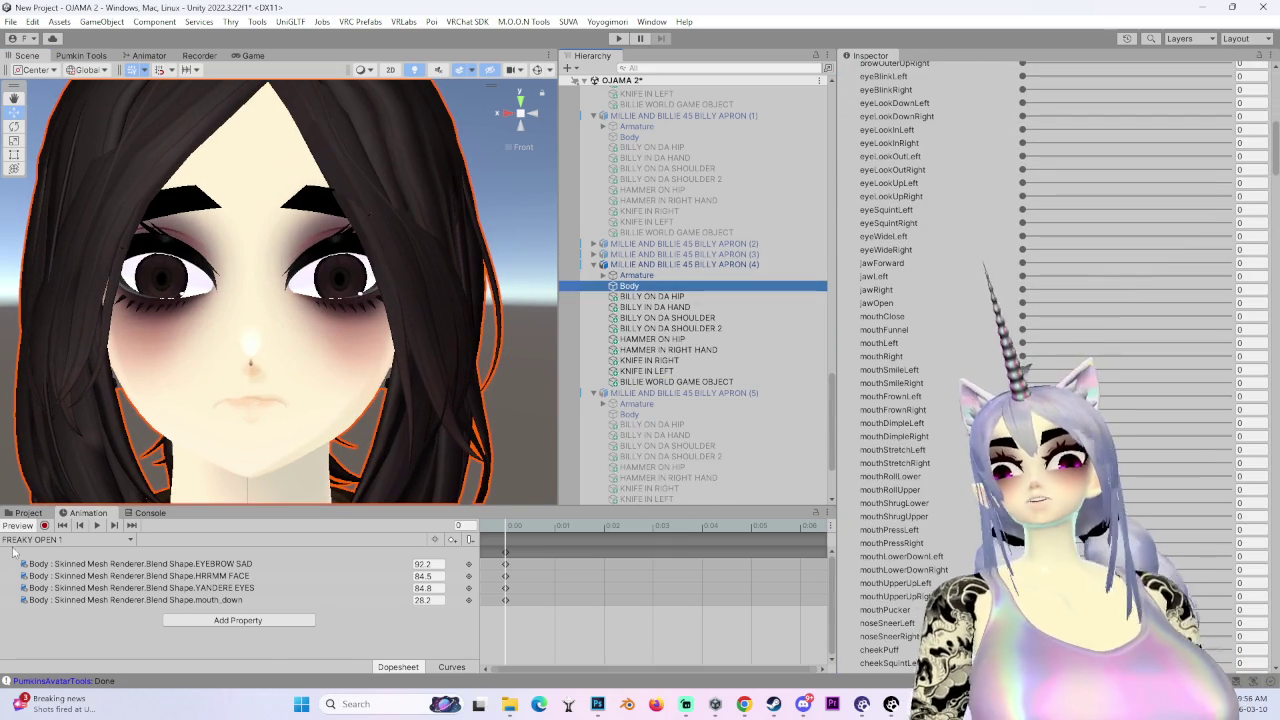
scroll(931, 519, up, 8)
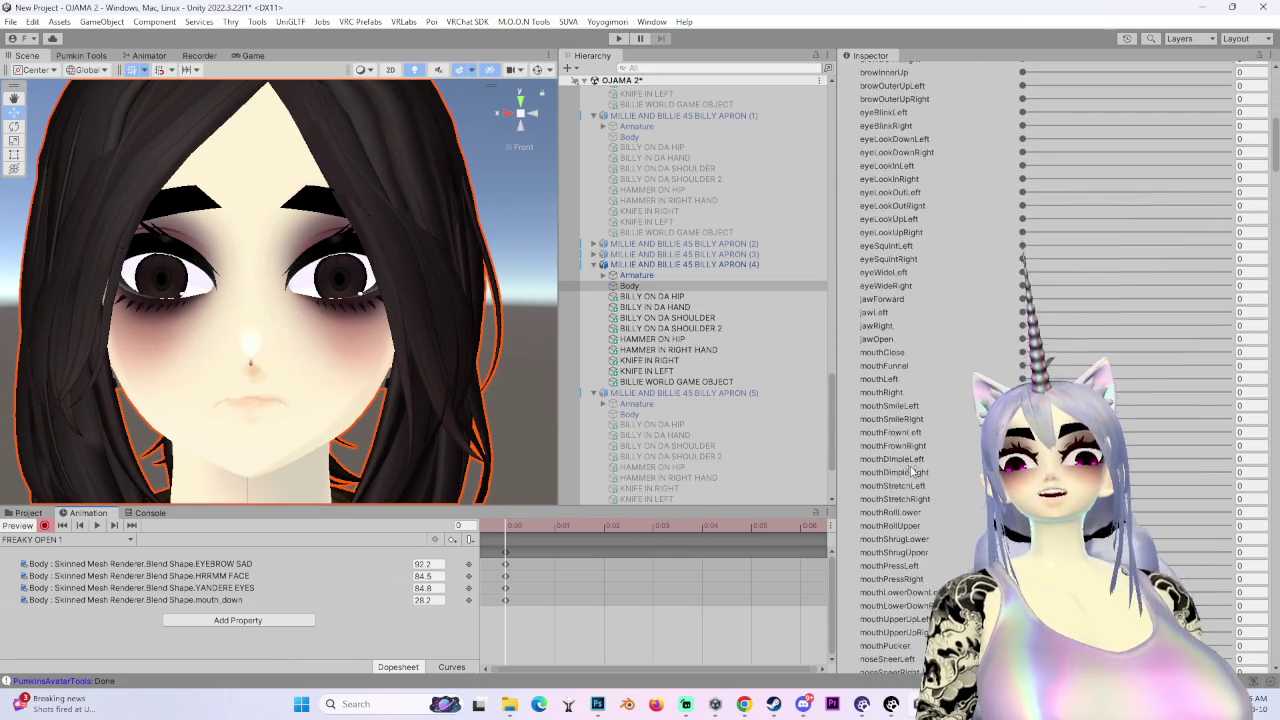
scroll(931, 522, down, 10)
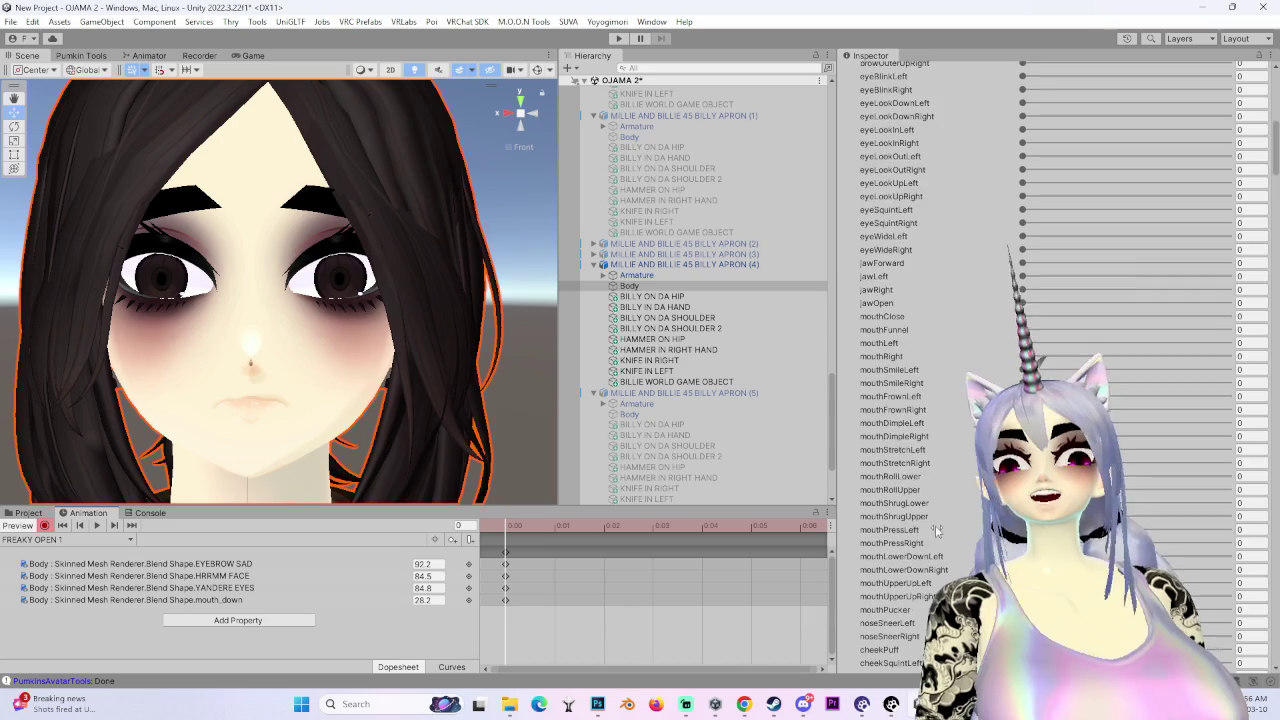
scroll(906, 572, down, 10)
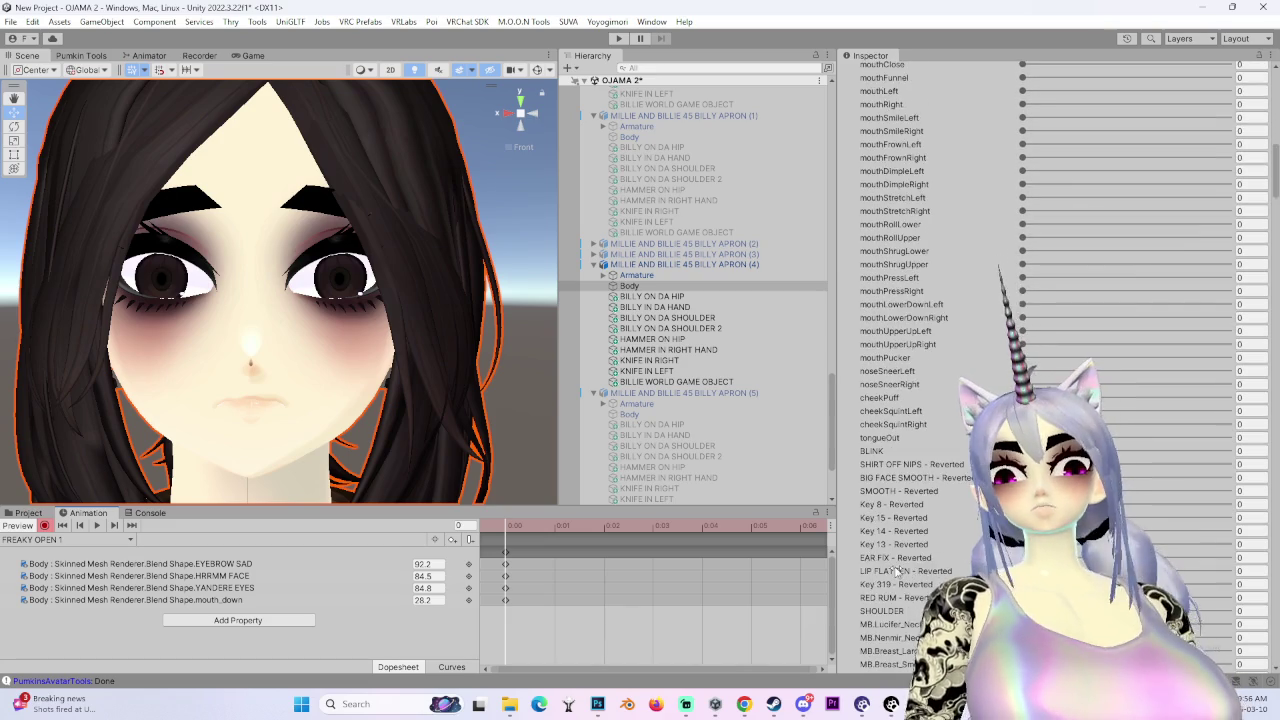
scroll(887, 560, down, 15)
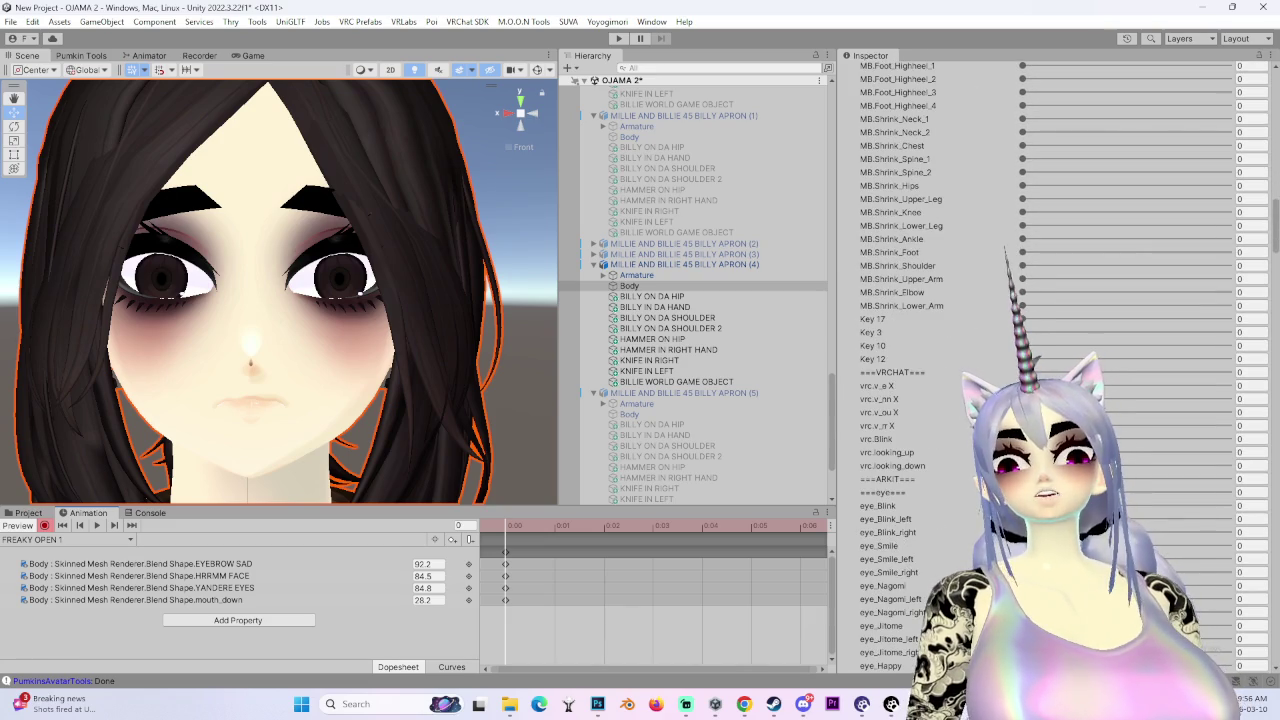
drag(1022, 585, 1228, 585)
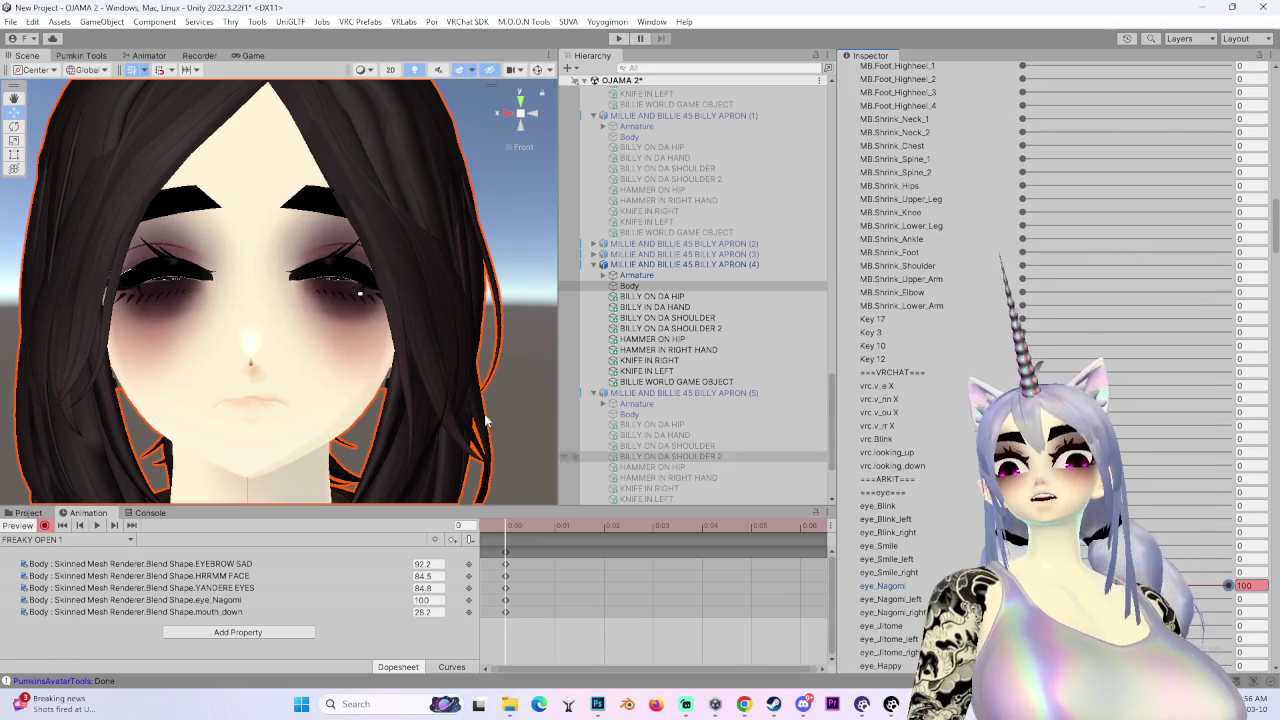
drag(320, 400, 355, 400)
scroll(355, 400, up, 3)
mouse_move(394, 323)
mouse_down()
mouse_move(412, 375)
mouse_move(380, 378)
mouse_move(395, 378)
mouse_move(339, 354)
mouse_move(320, 370)
mouse_up()
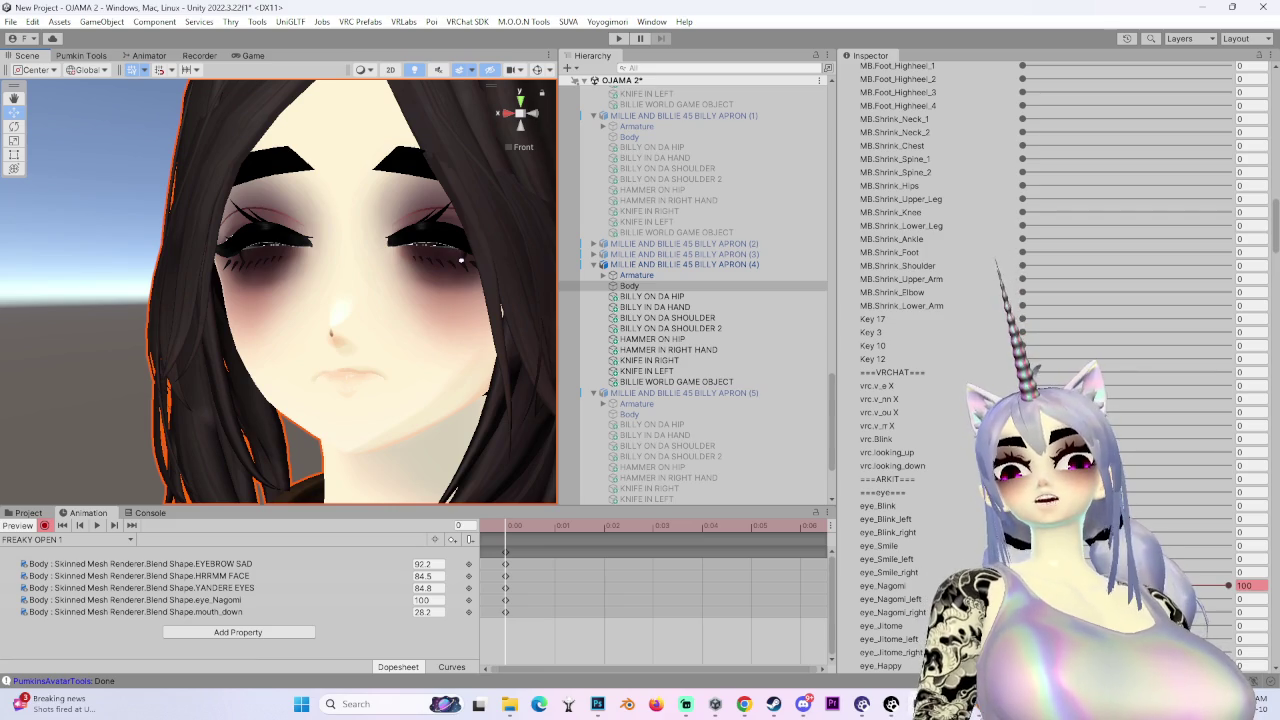
key(ctrl+z)
- Try eye_Jitome half-closed eyes and eye_Tare_2 at 100, undoing each
scroll(1050, 360, down, 3)
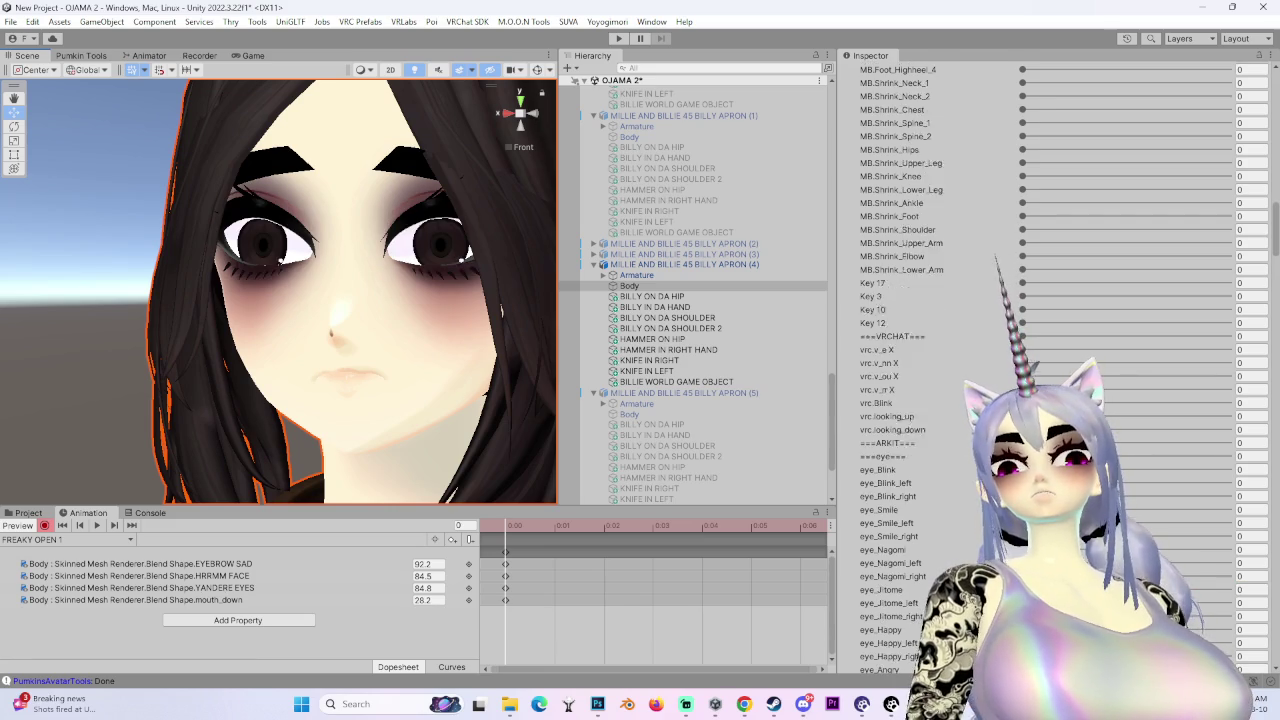
drag(1022, 553, 1102, 553)
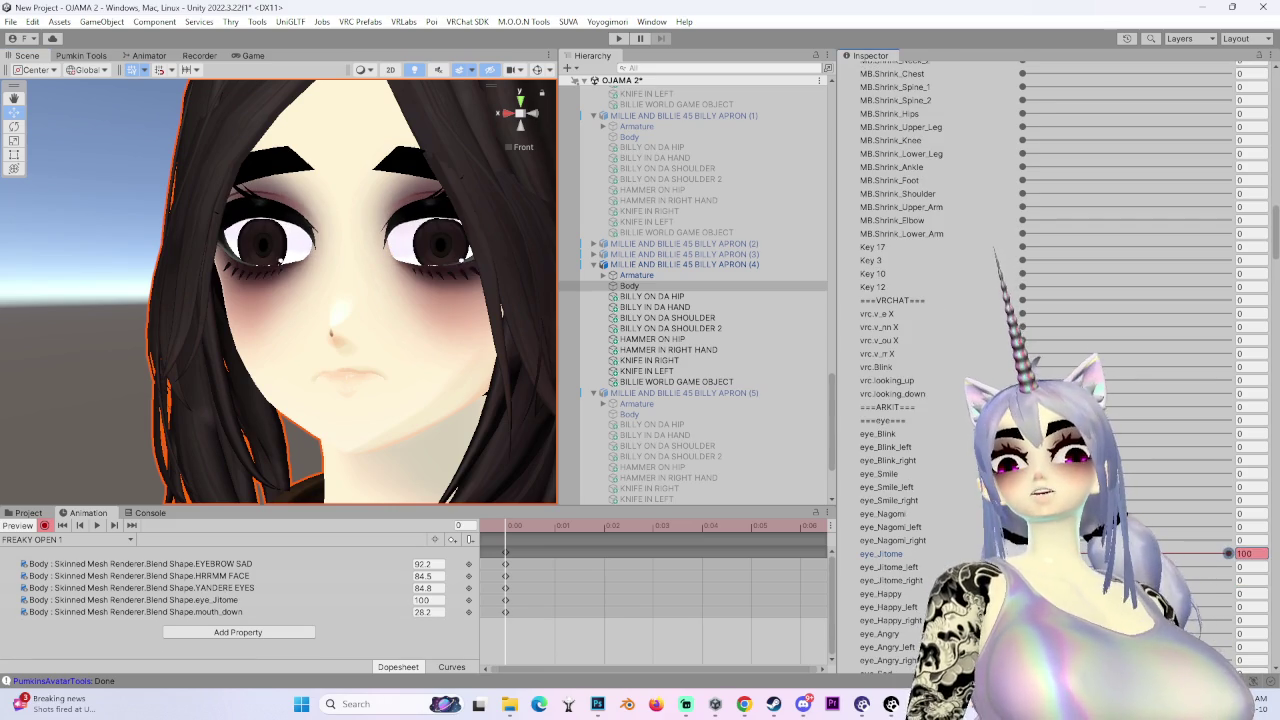
drag(470, 305, 523, 299)
key(ctrl+z)
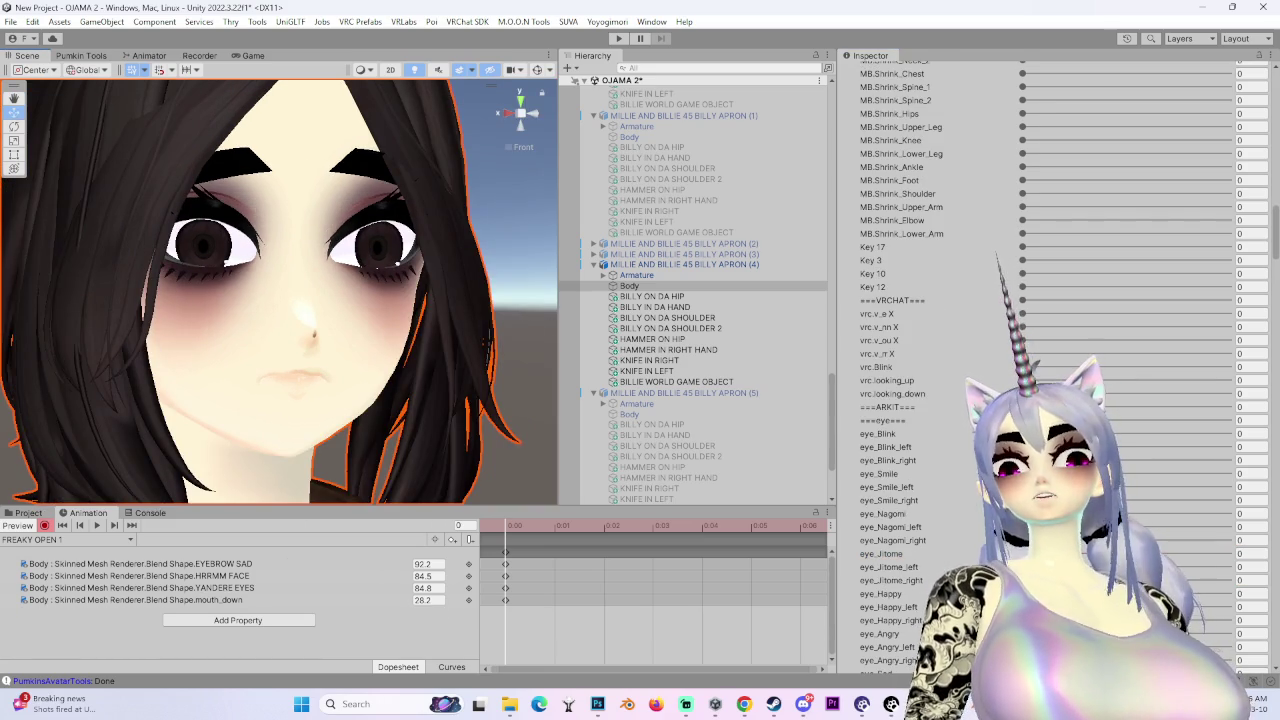
scroll(1050, 360, down, 10)
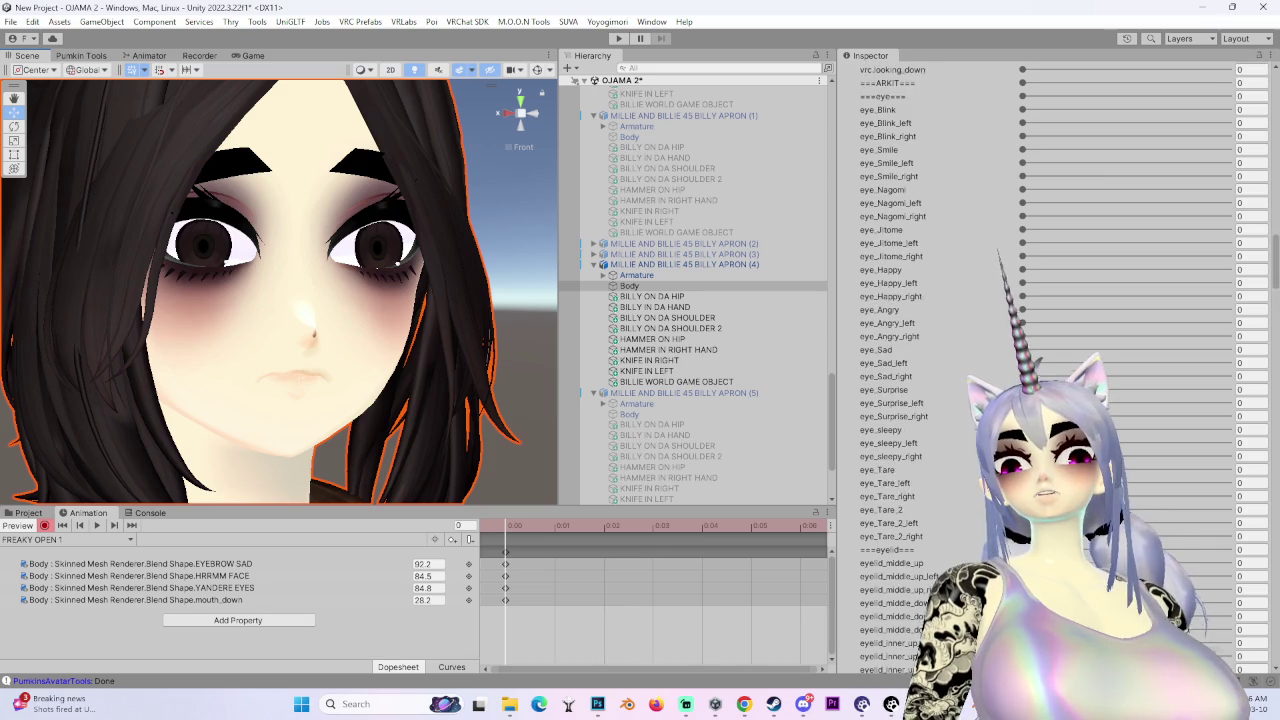
text(100)
key(Return)
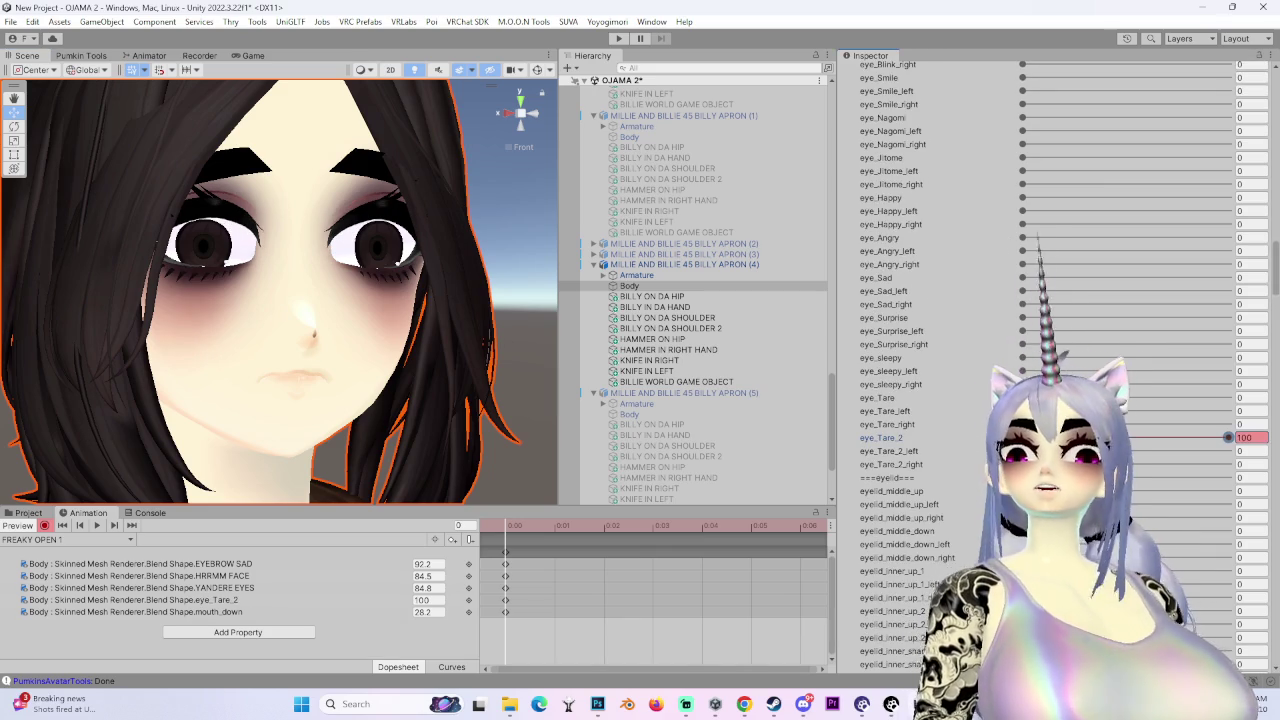
drag(428, 363, 381, 367)
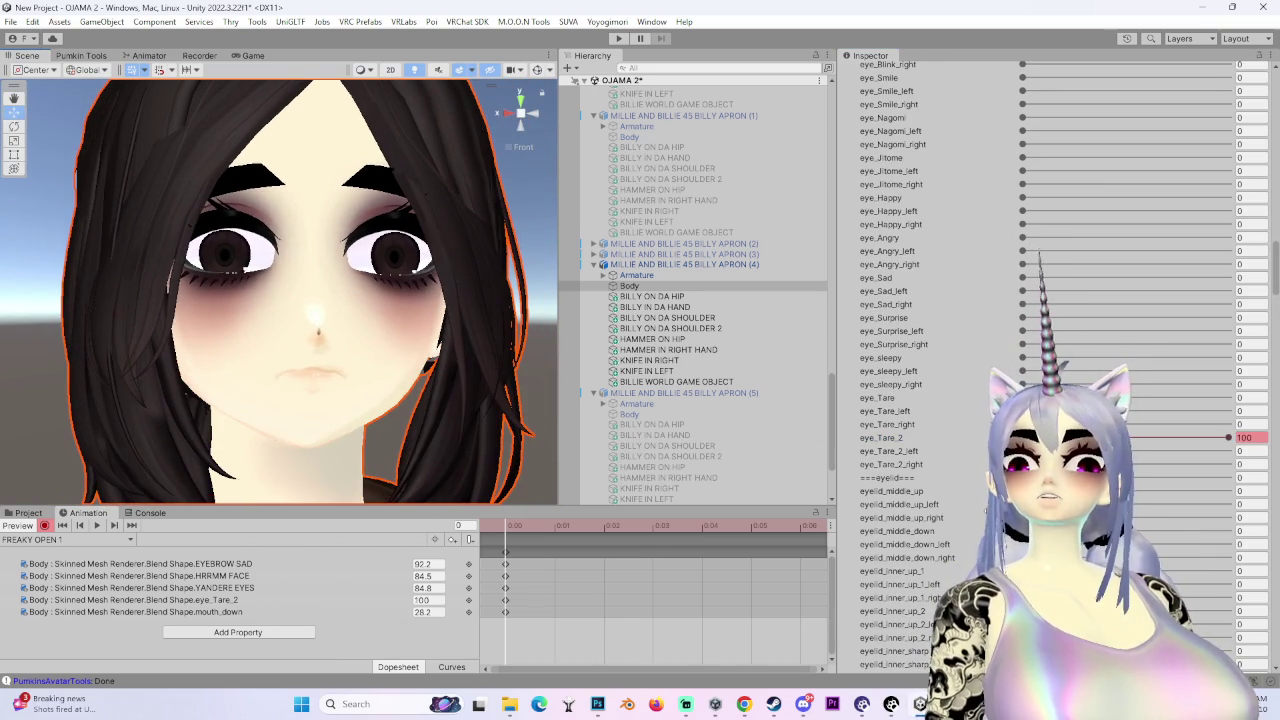
key(ctrl+z)
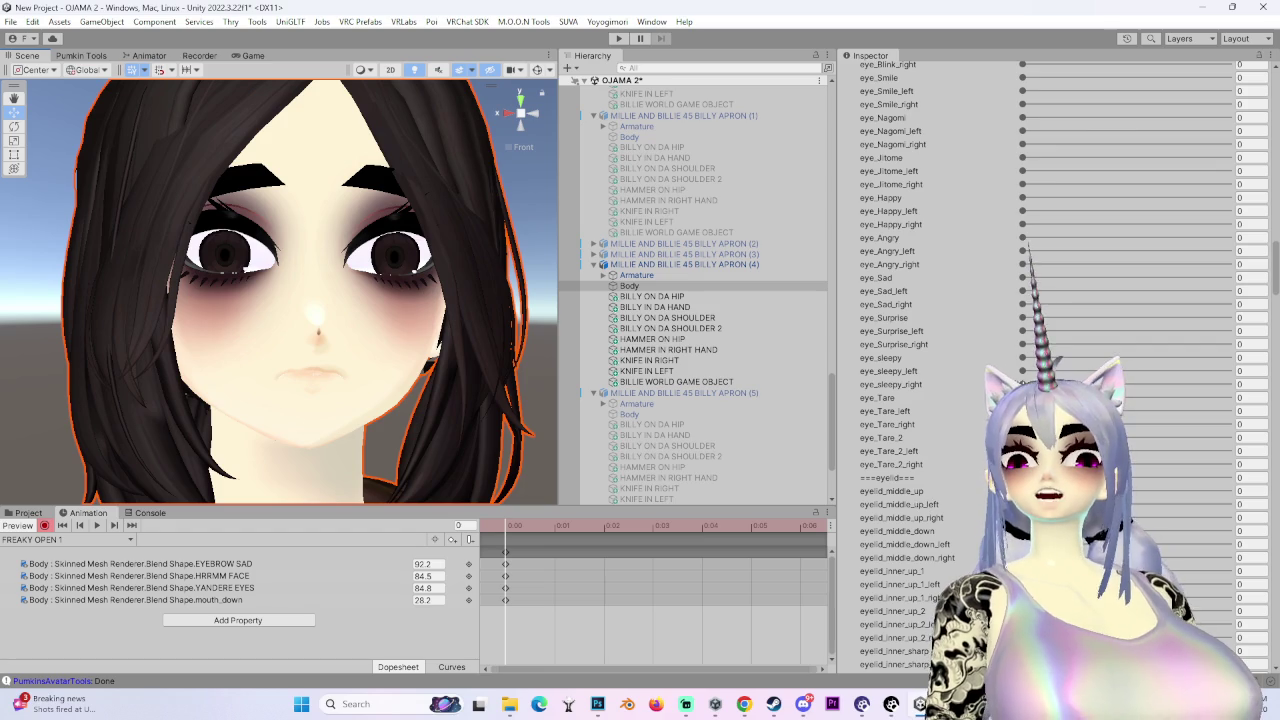
- Try eye_sleepy and lowerlid_tare at 100, undoing both
drag(1023, 358, 1229, 357)
scroll(364, 324, up, 4)
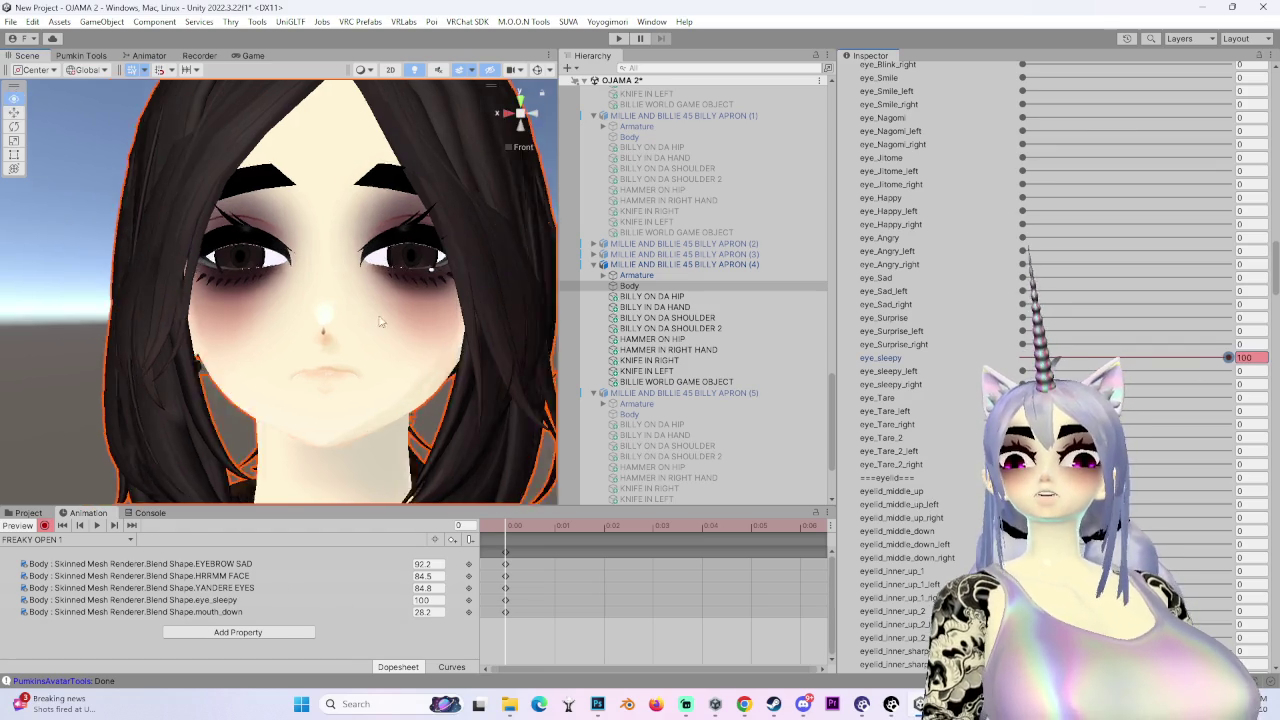
scroll(364, 324, down, 3)
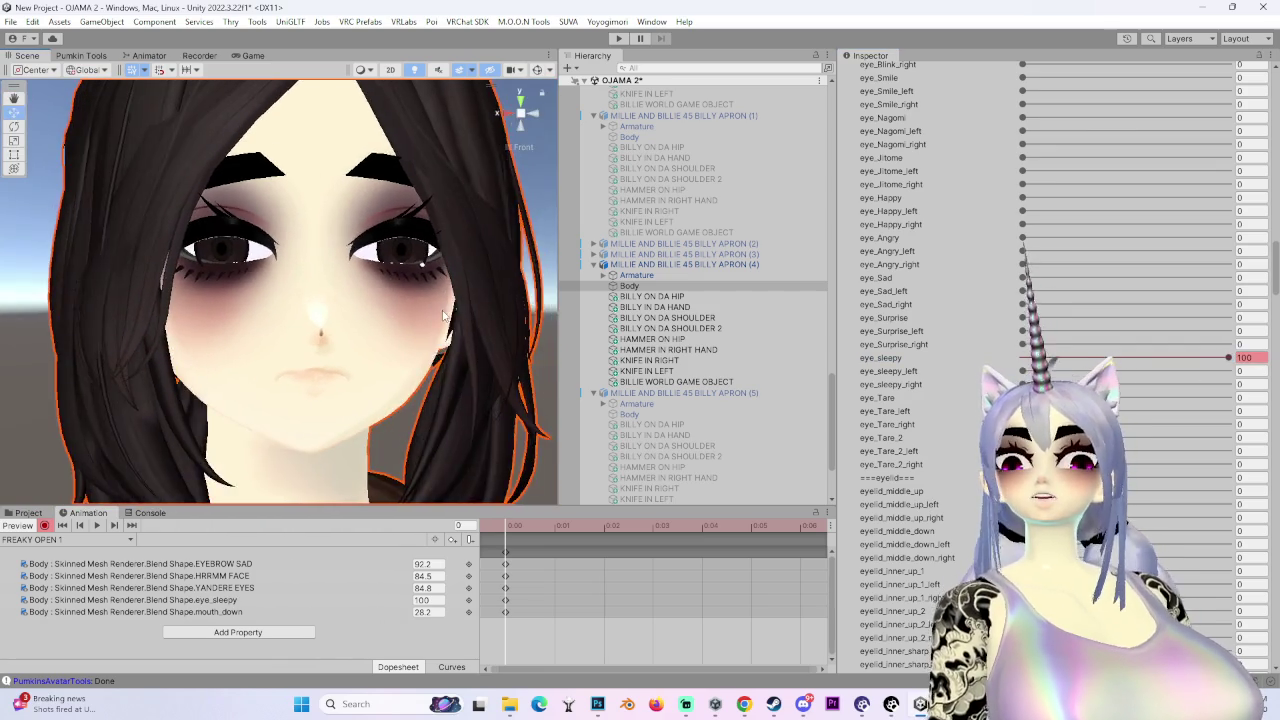
drag(493, 308, 475, 322)
key(ctrl+z)
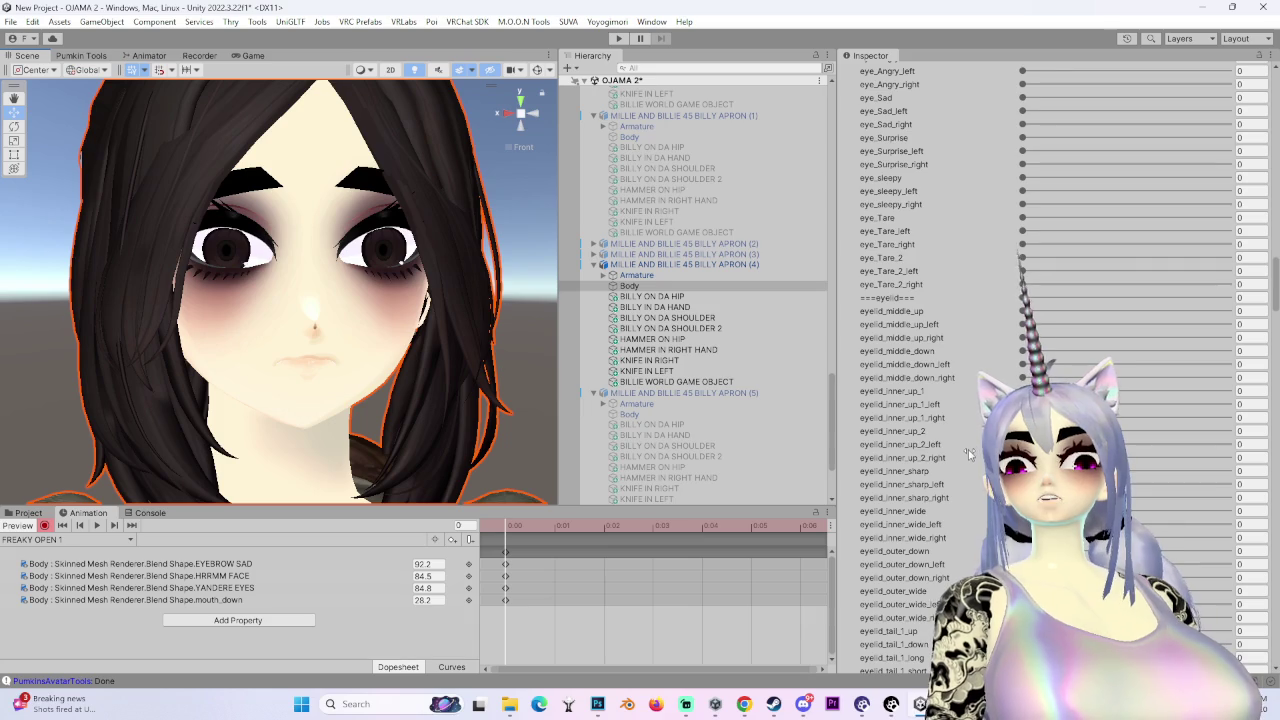
scroll(960, 457, down, 5)
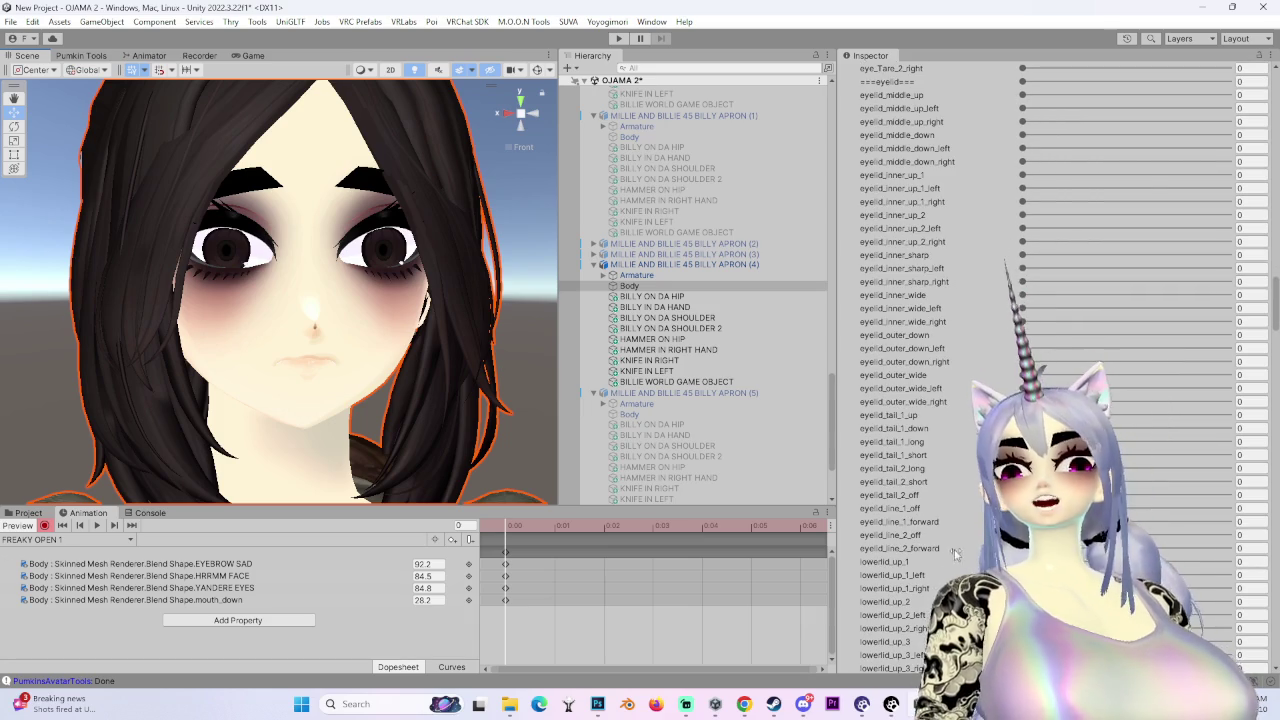
scroll(950, 555, down, 8)
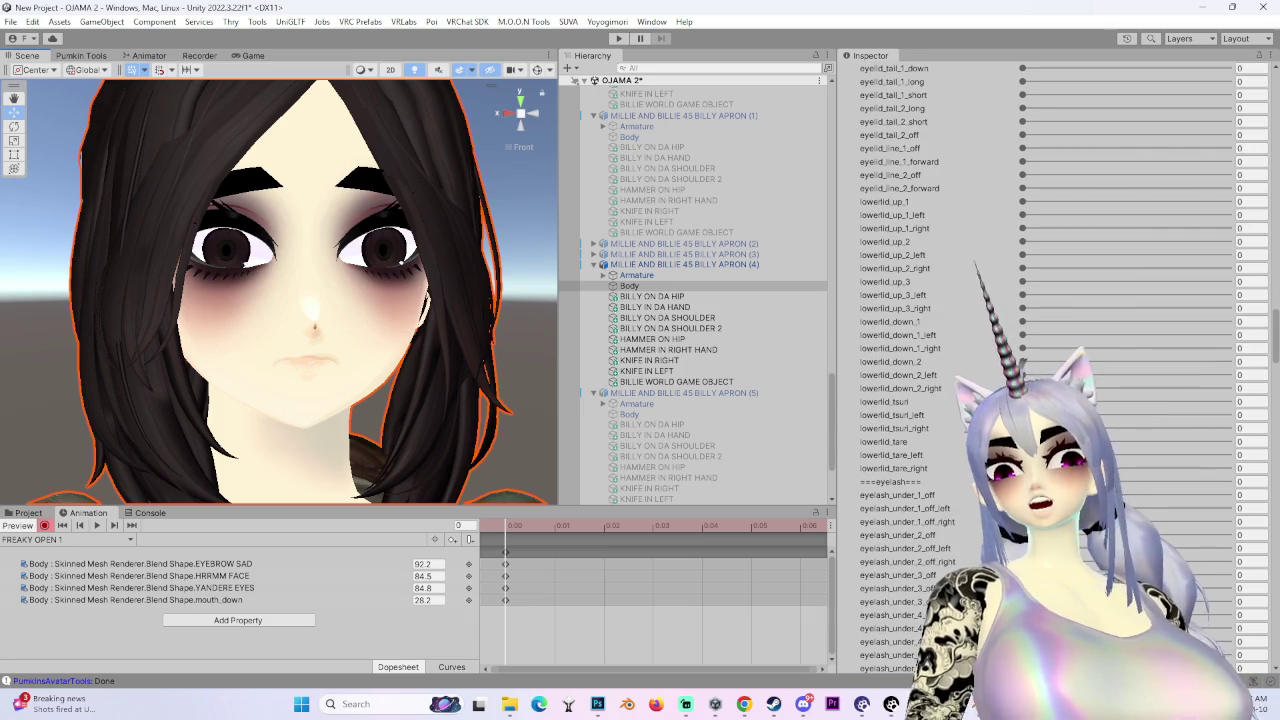
scroll(950, 400, up, 3)
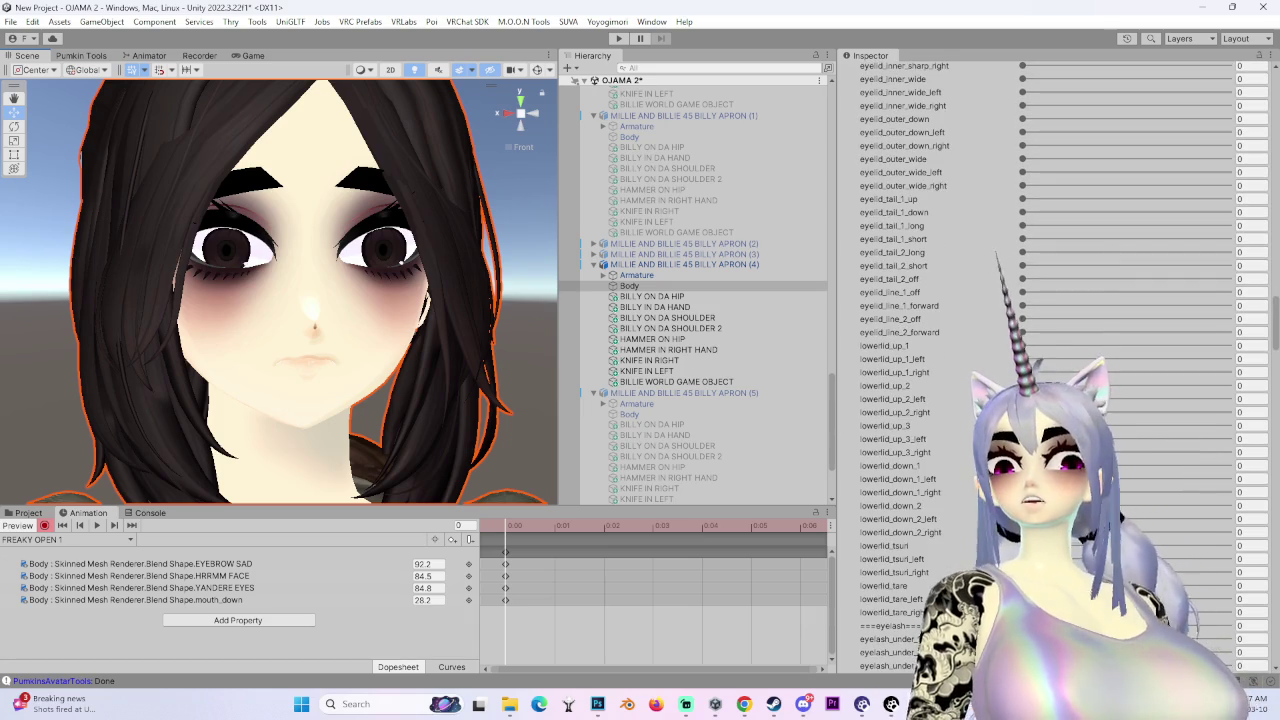
drag(1022, 585, 1230, 585)
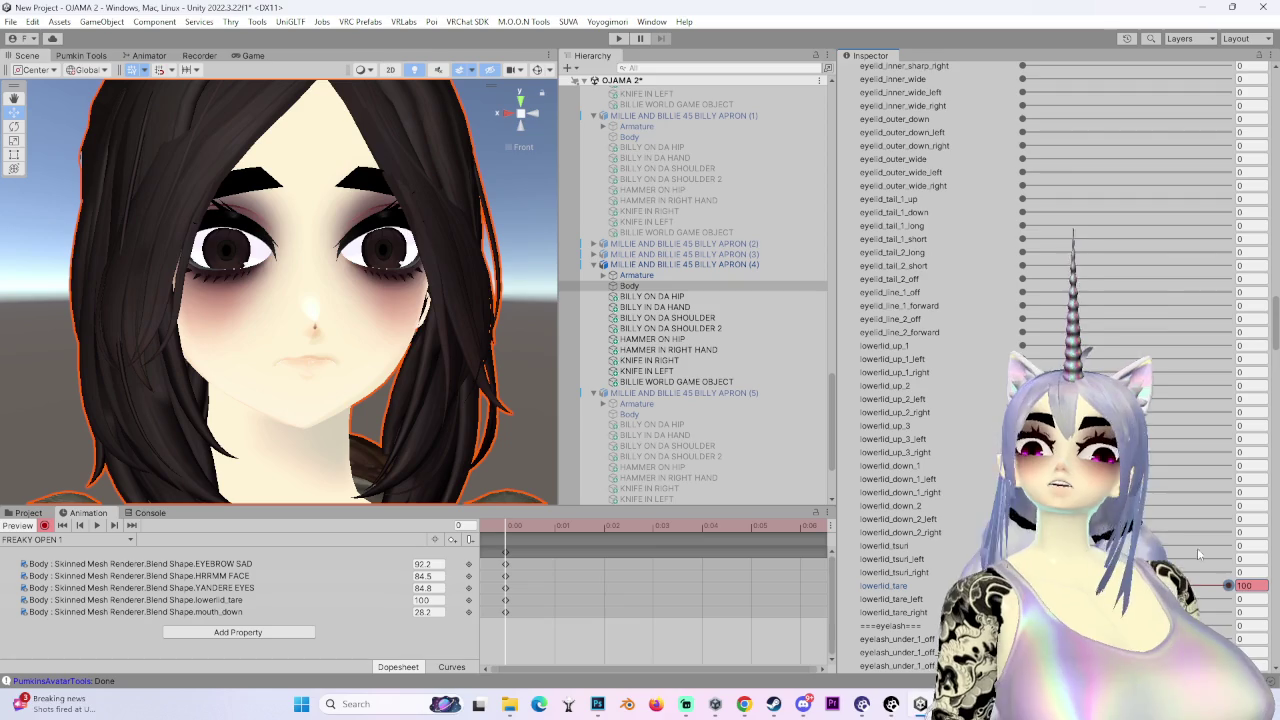
key(ctrl+z)
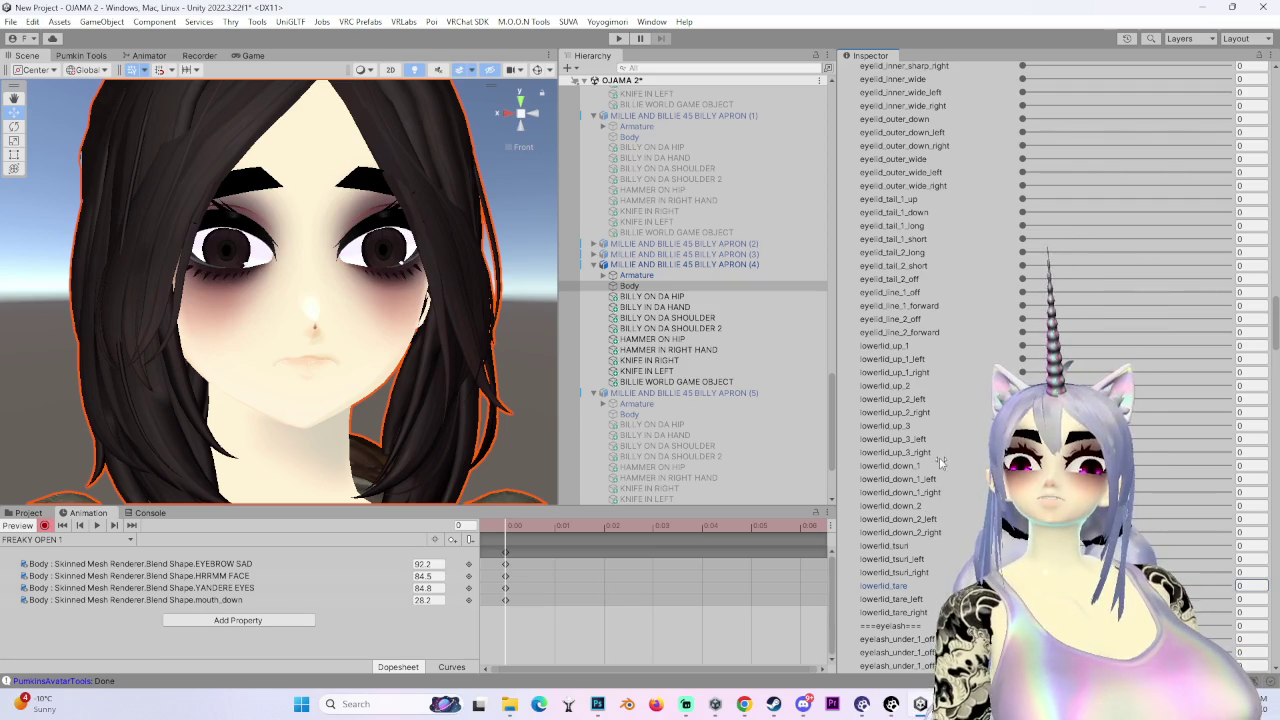
- Key eye_off at 100 for blank white eyes and check the face from the side
scroll(935, 470, down, 10)
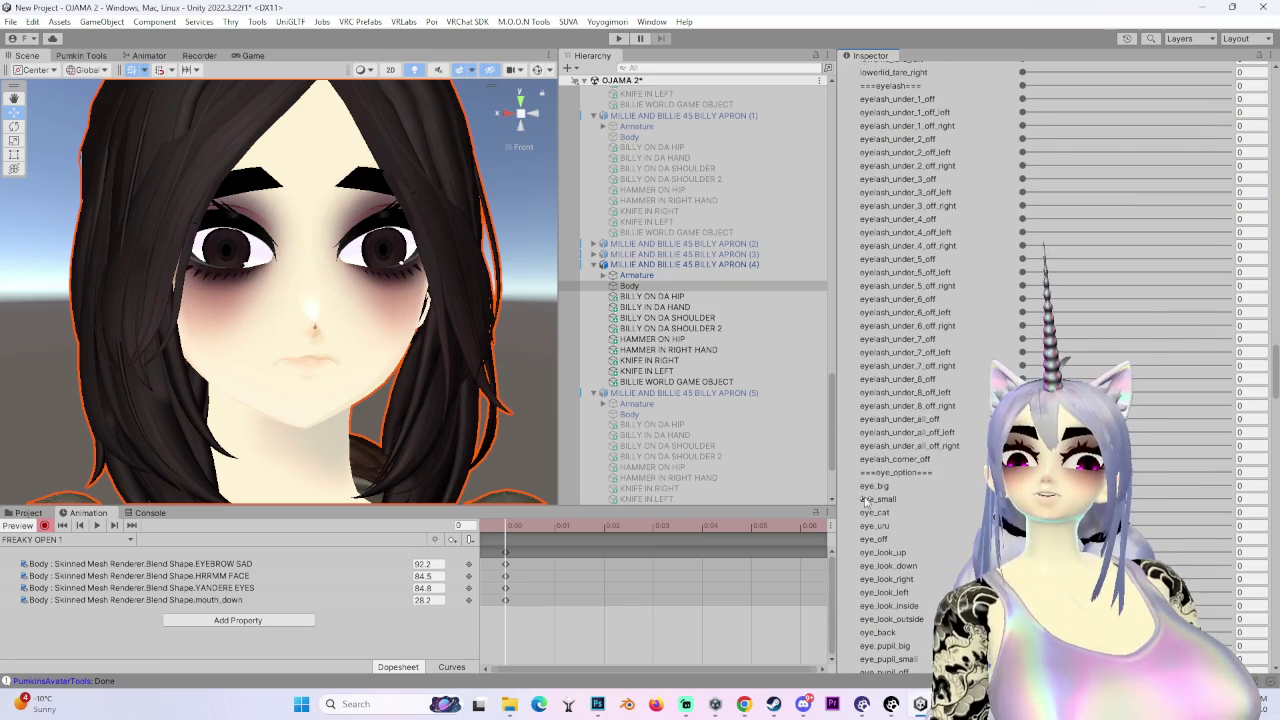
scroll(878, 508, down, 2)
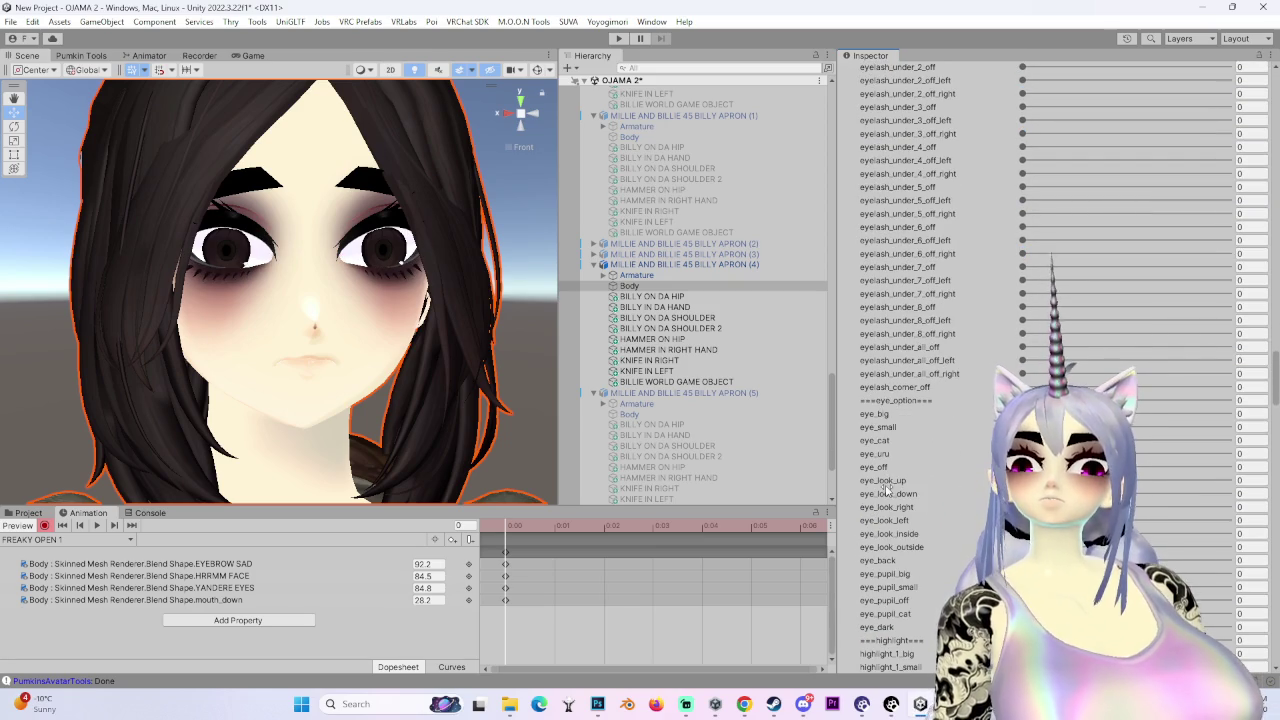
drag(1022, 467, 1230, 467)
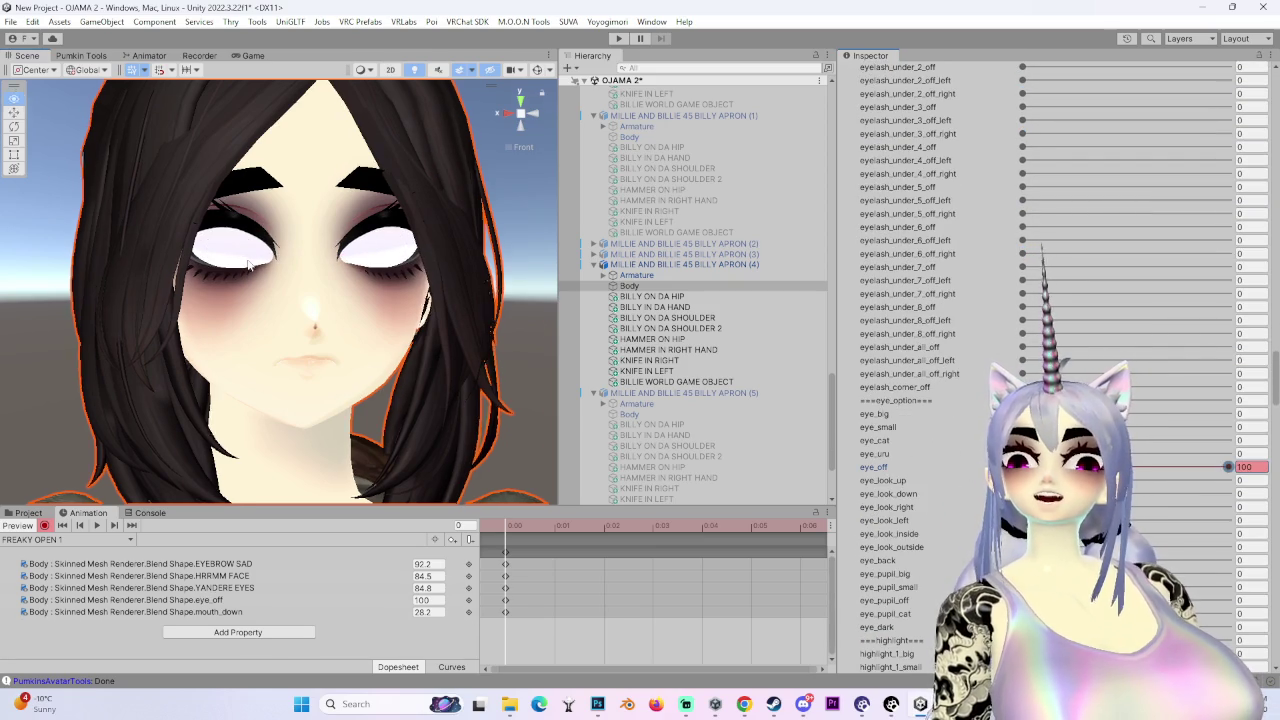
scroll(232, 296, up, 2)
drag(232, 296, 503, 116)
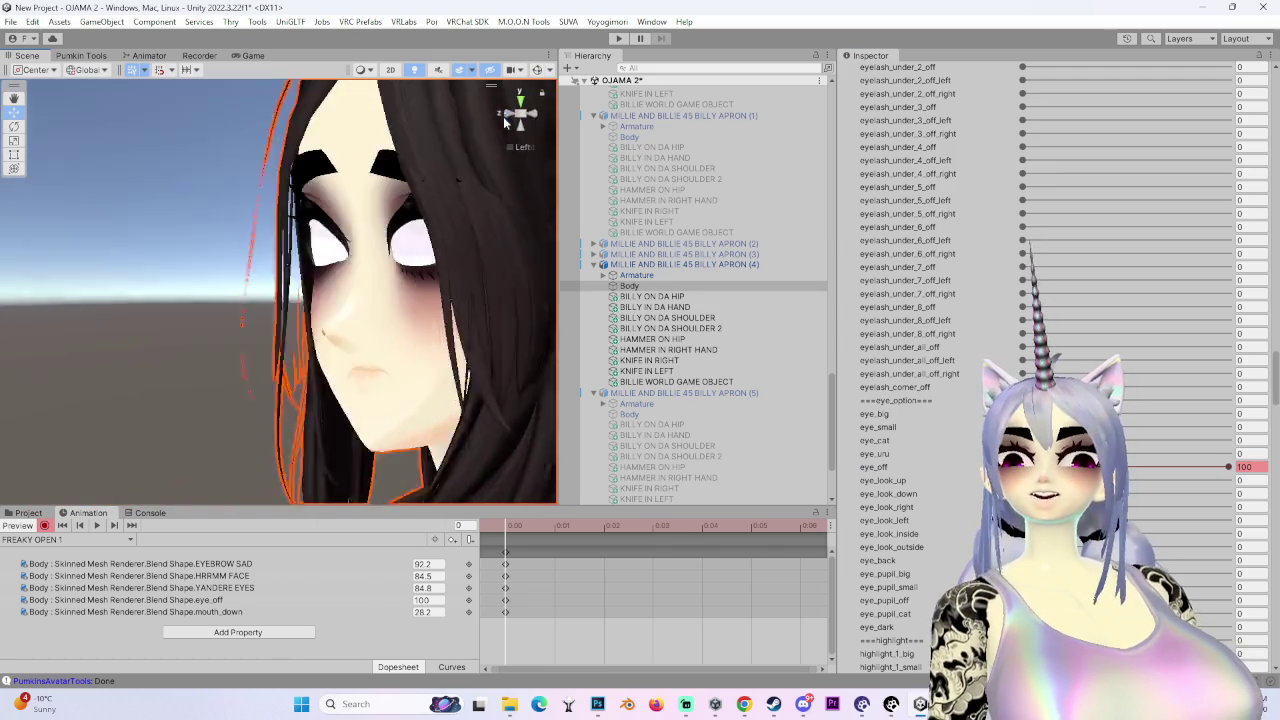
click(503, 116)
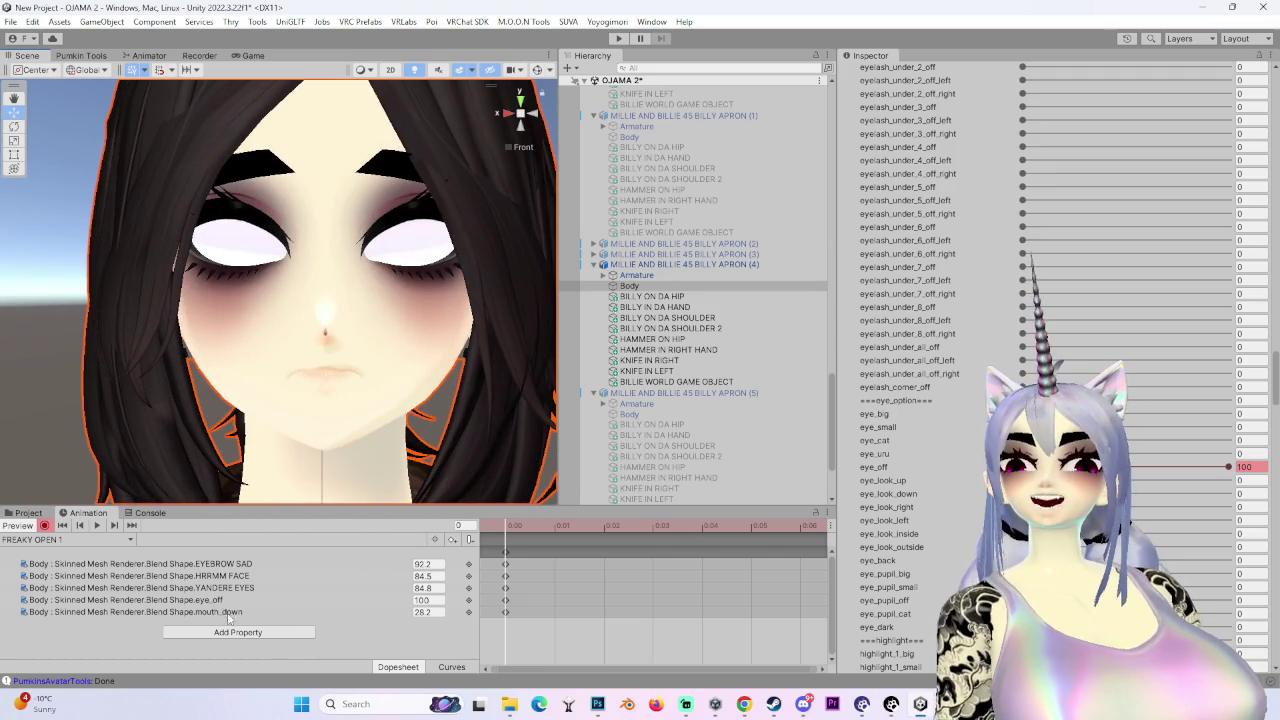
- Select the mouth_down property and bring up the wide-eyed dog meme for reference
click(228, 612)
scroll(930, 500, down, 10)
scroll(930, 500, down, 10)
scroll(922, 496, down, 10)
scroll(920, 497, down, 10)
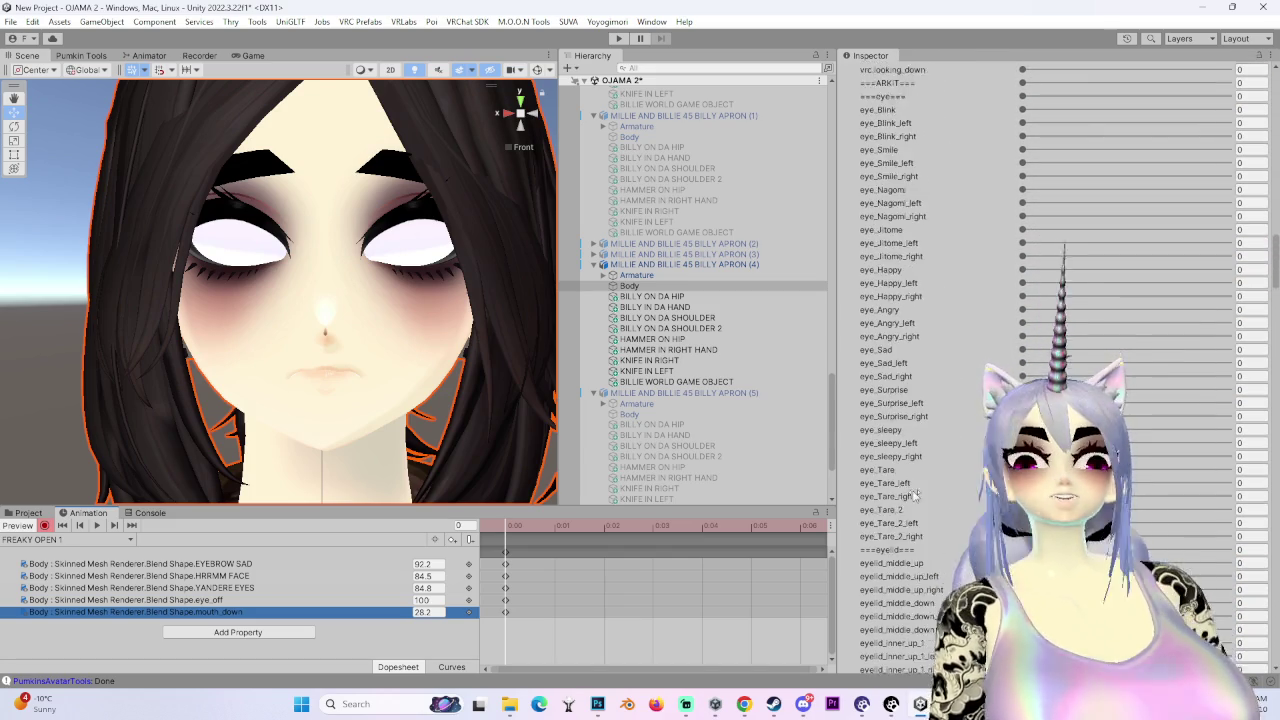
scroll(914, 496, down, 10)
scroll(914, 476, up, 20)
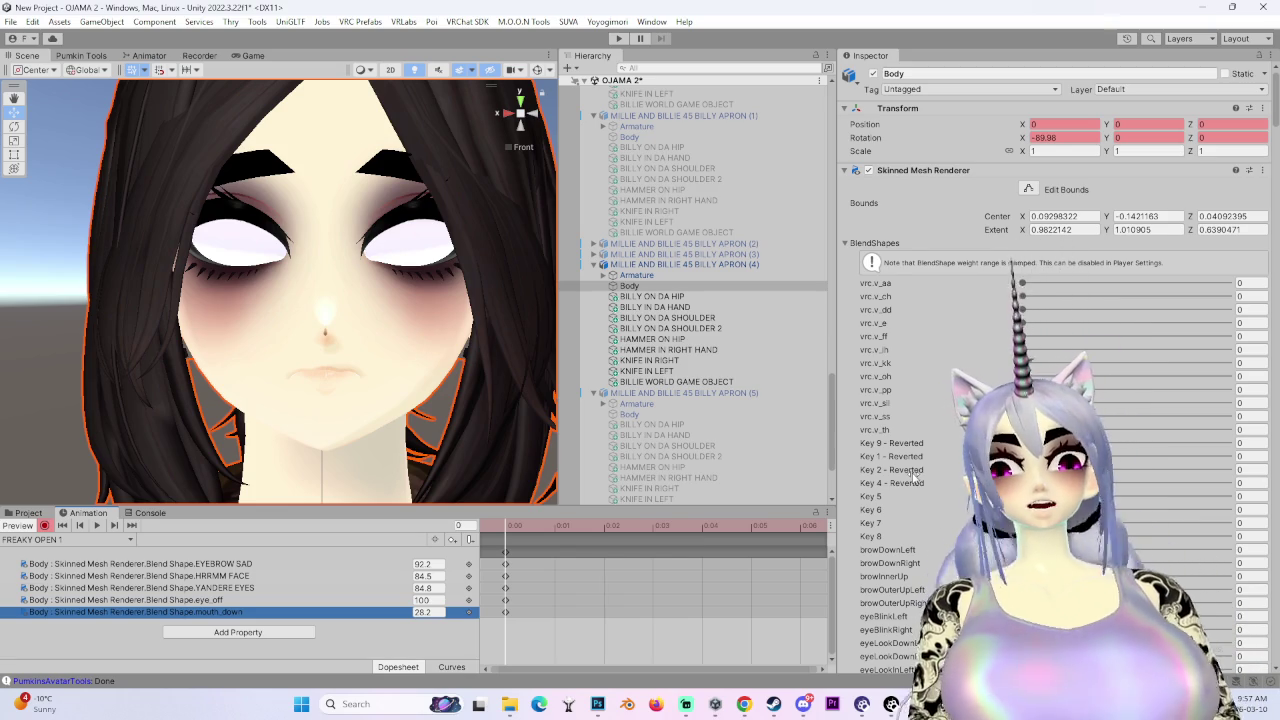
scroll(914, 476, down, 5)
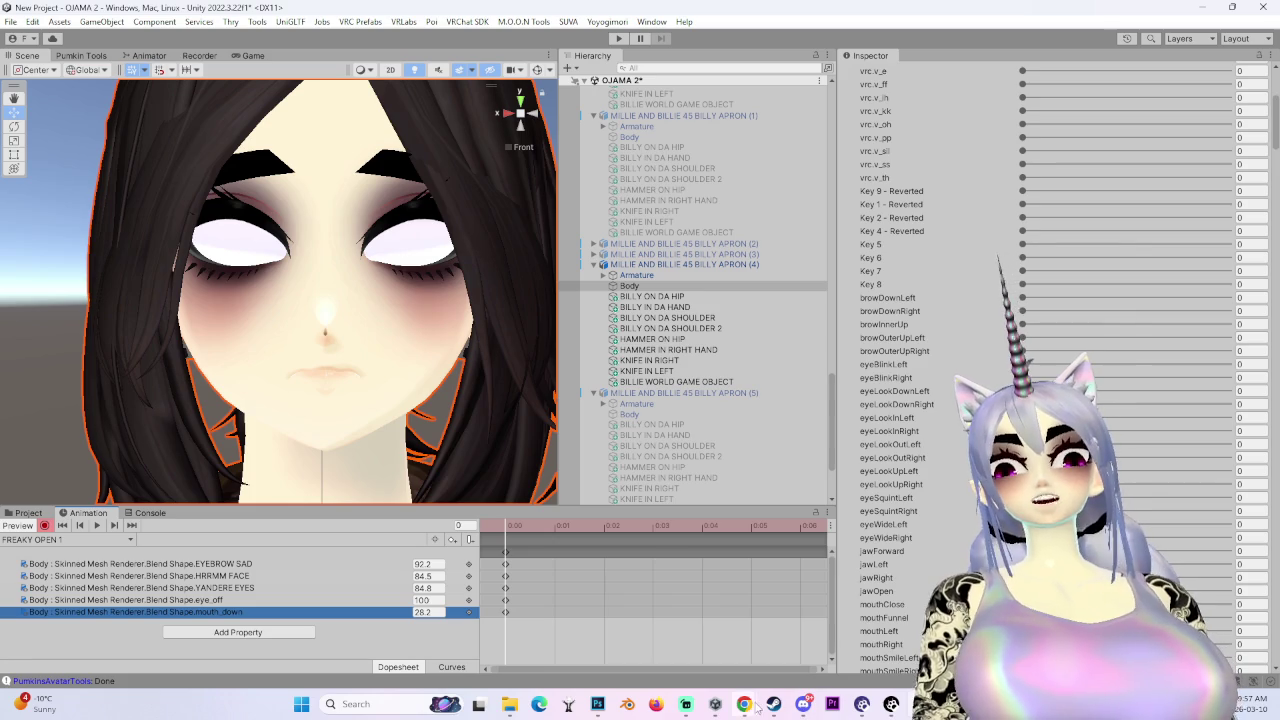
mouse_move(750, 706)
click(785, 625)
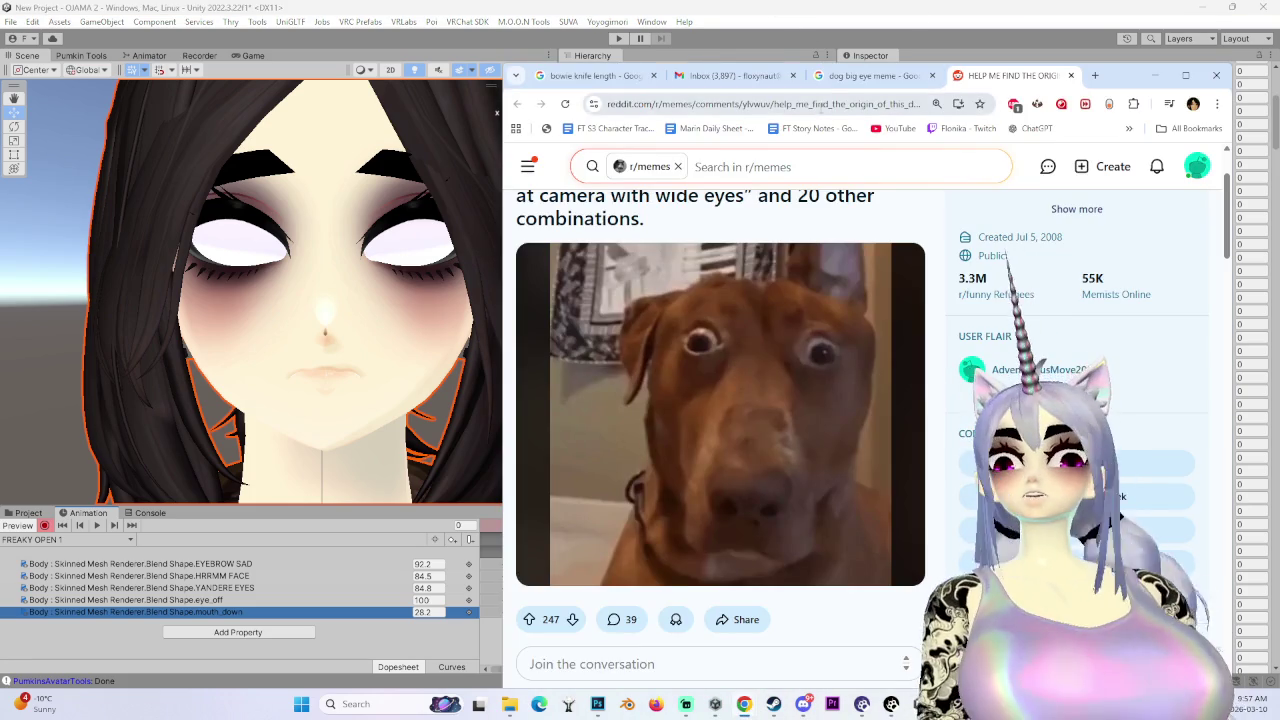
click(1153, 76)
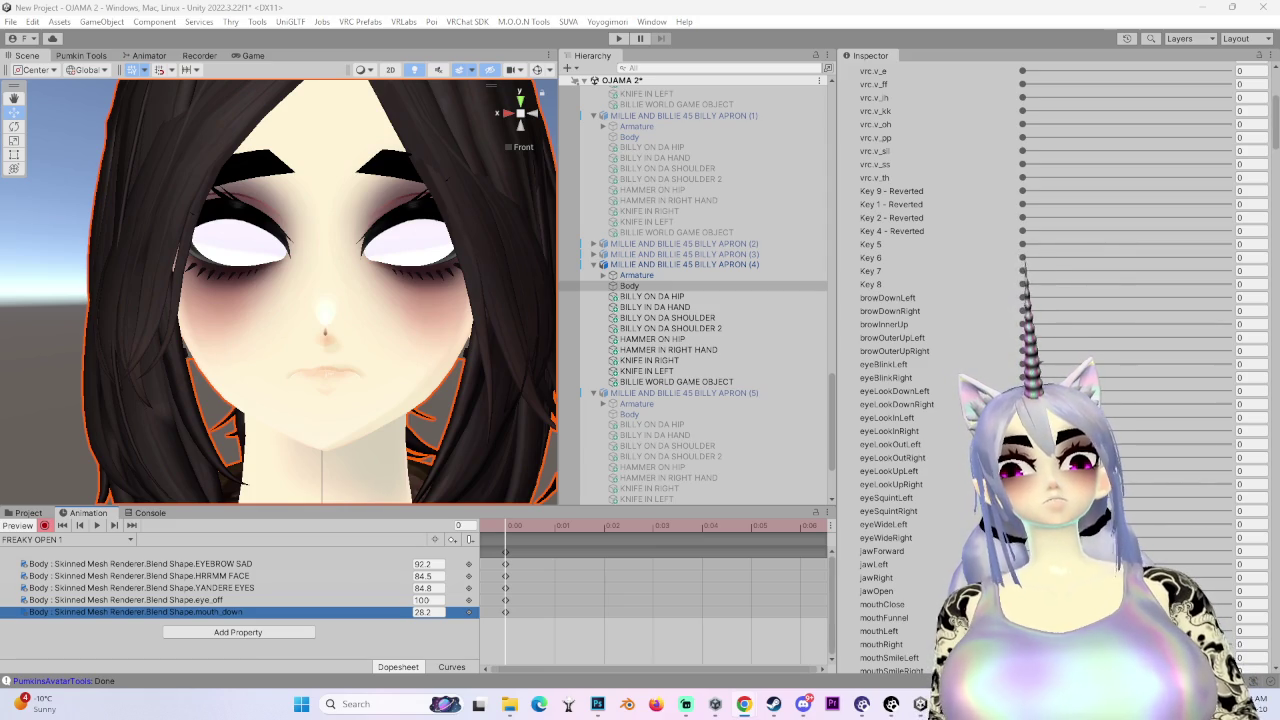
- Raise YANDERE EYES to 100, trying ANGRY and YANDERE SMILE 2 and 3 along the way
scroll(903, 445, down, 15)
scroll(868, 445, down, 5)
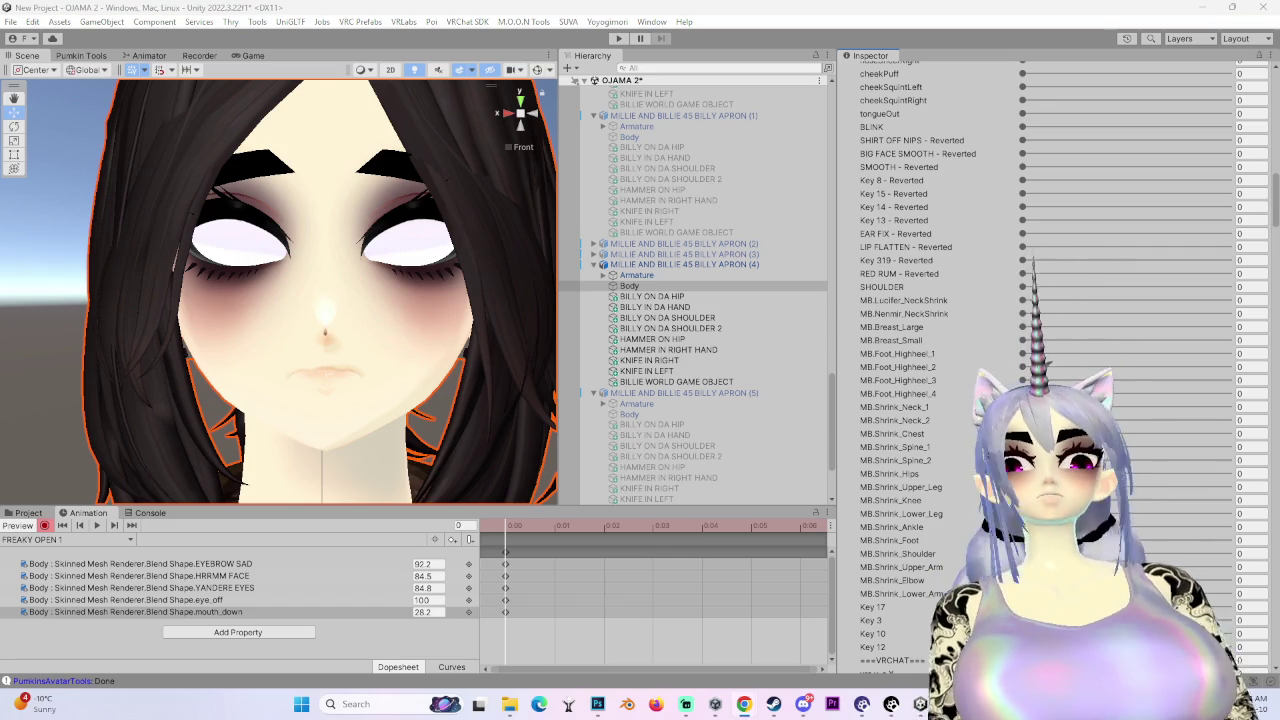
scroll(960, 360, down, 10)
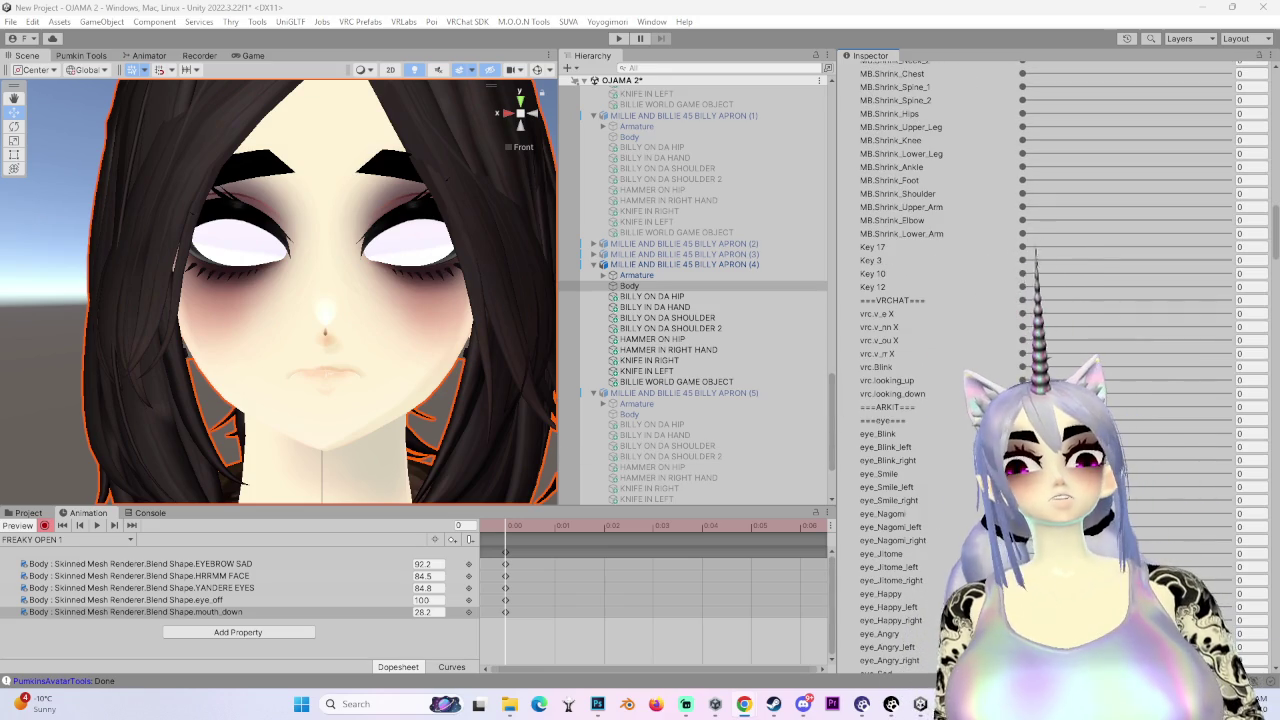
scroll(968, 437, down, 3)
scroll(968, 437, down, 15)
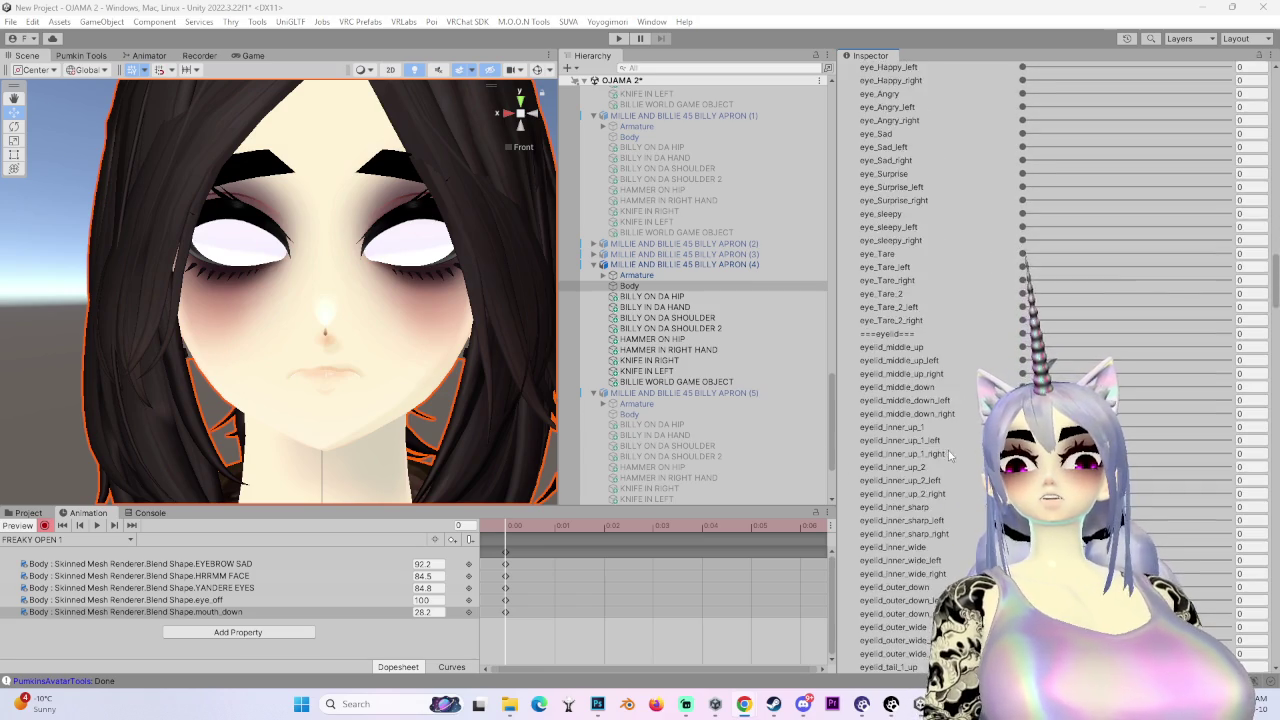
scroll(1232, 312, down, 15)
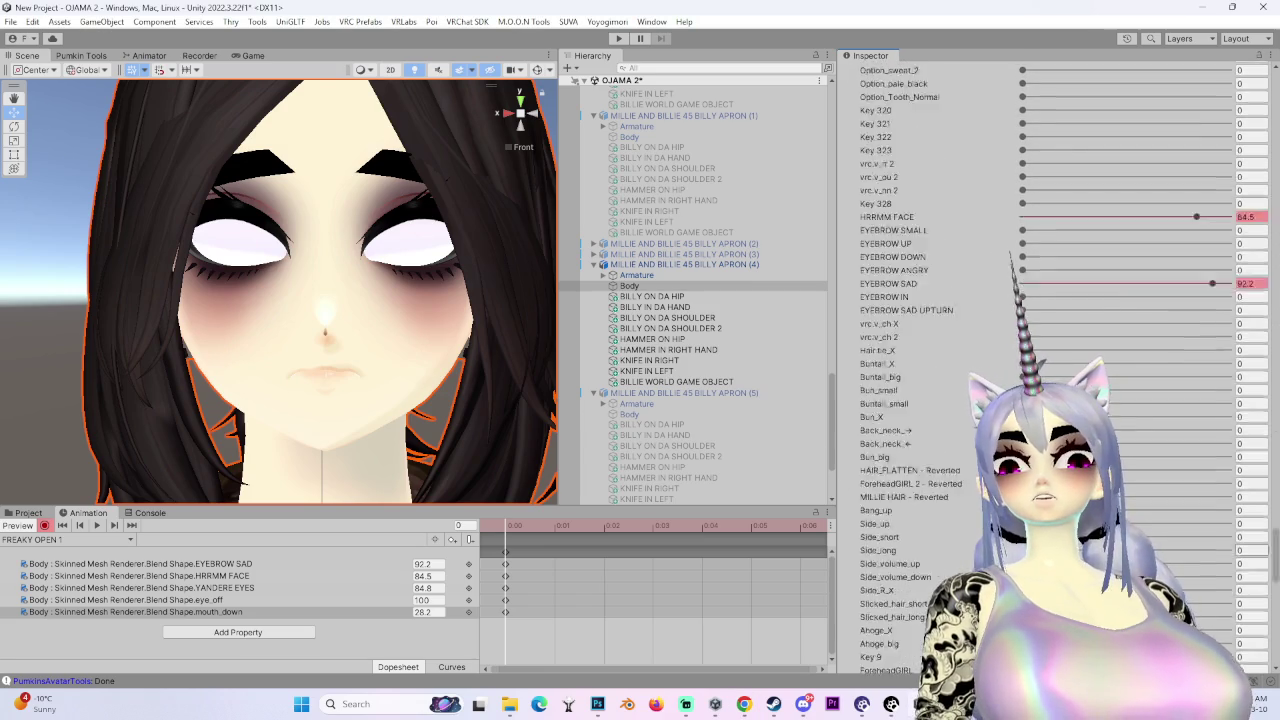
scroll(1228, 537, up, 6)
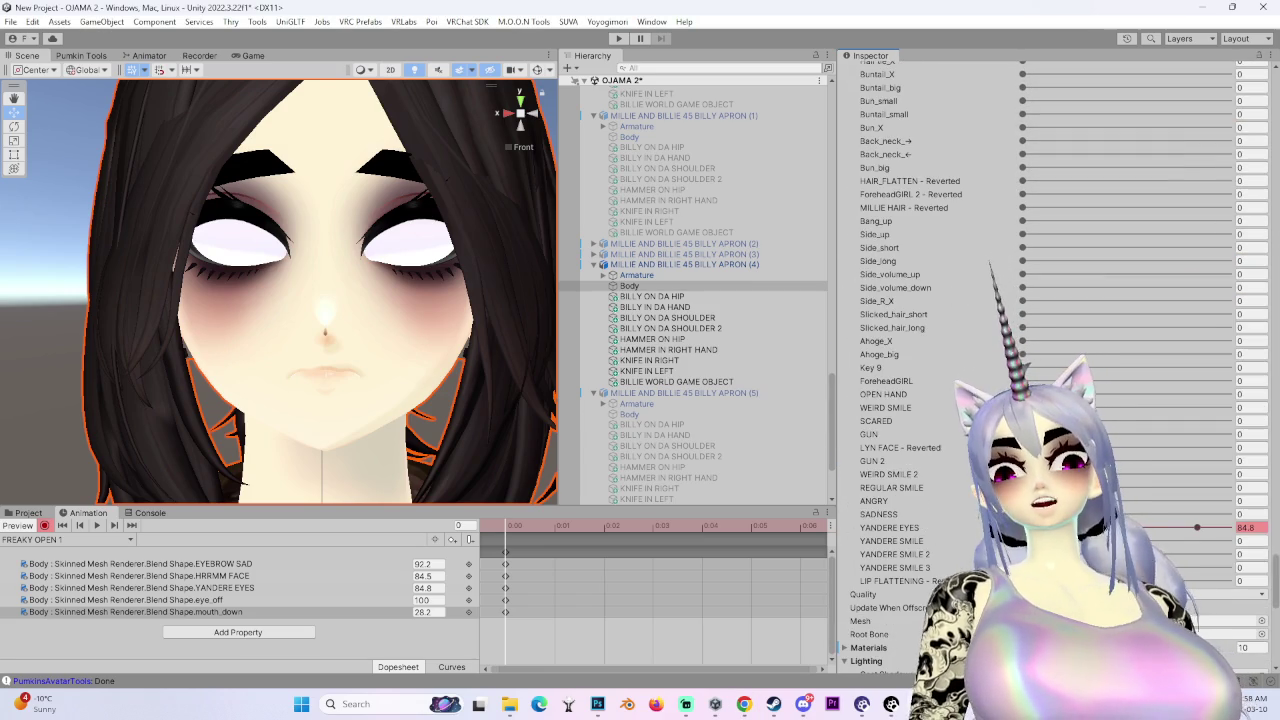
drag(1198, 530, 1240, 530)
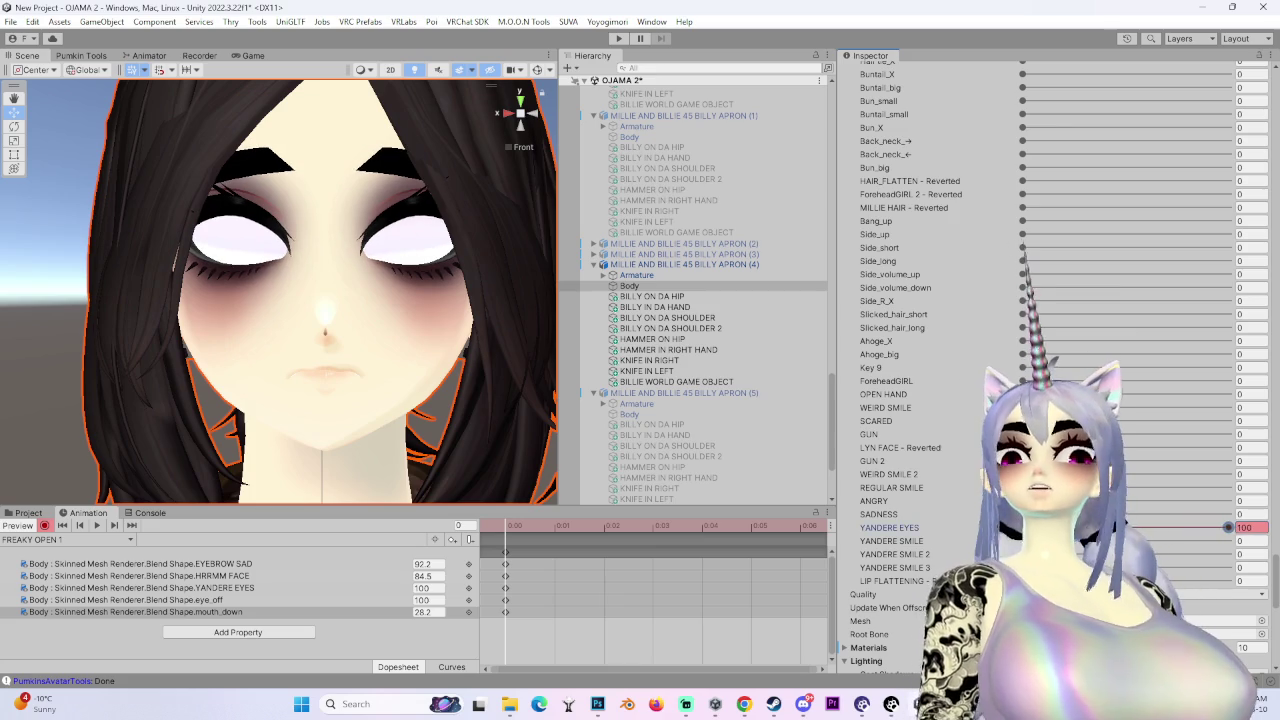
mouse_move(1022, 501)
mouse_down()
mouse_move(1232, 501)
mouse_move(950, 527)
mouse_up()
key(ctrl+z)
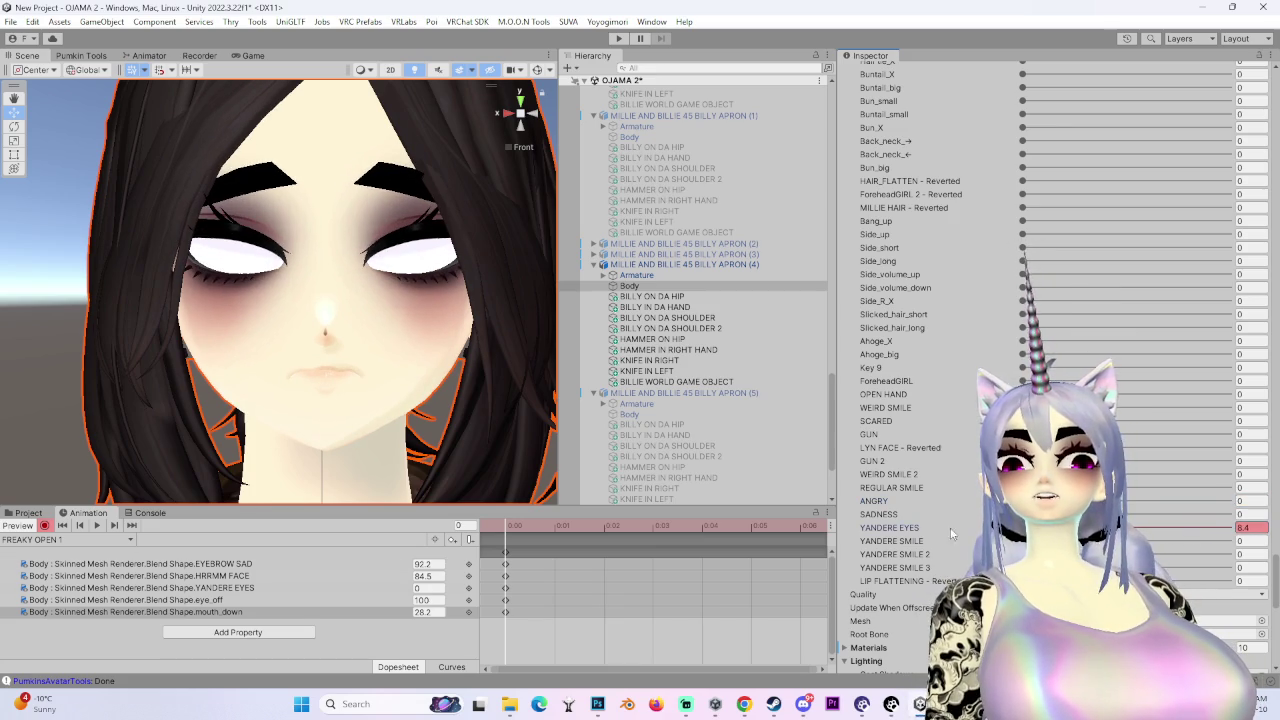
click(1250, 554)
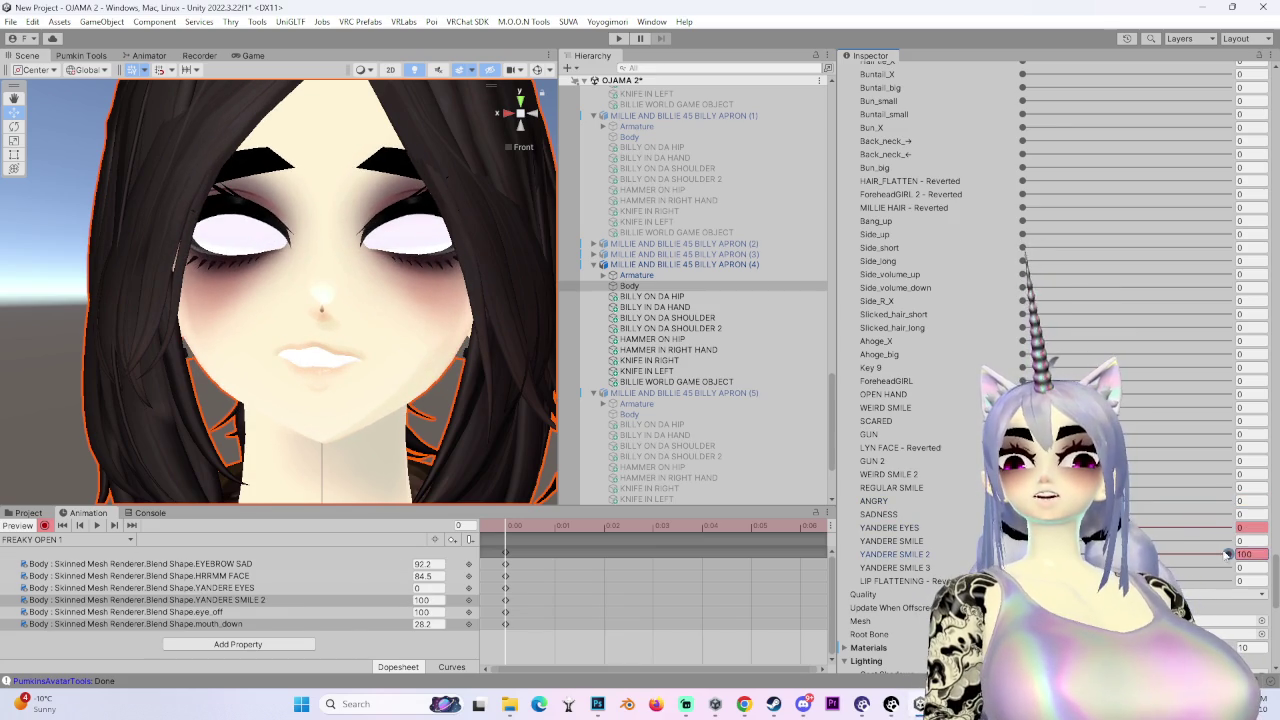
text(2)
click(1250, 567)
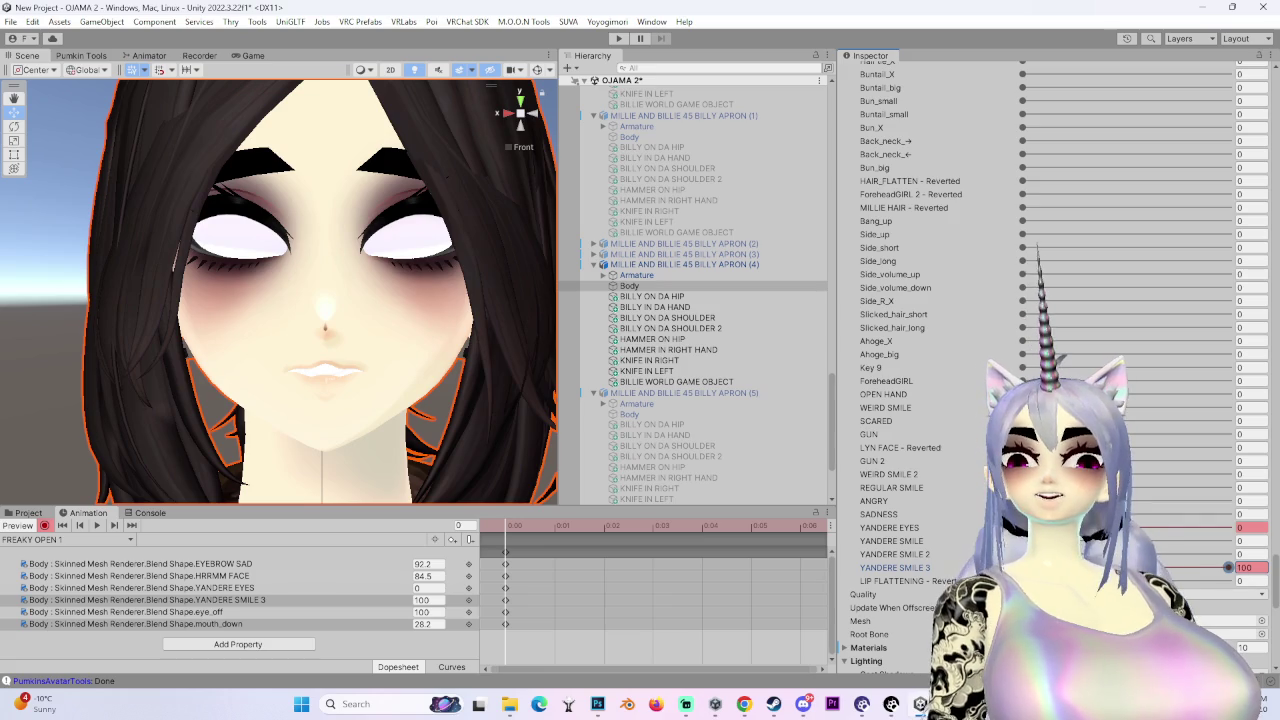
drag(1022, 527, 1230, 527)
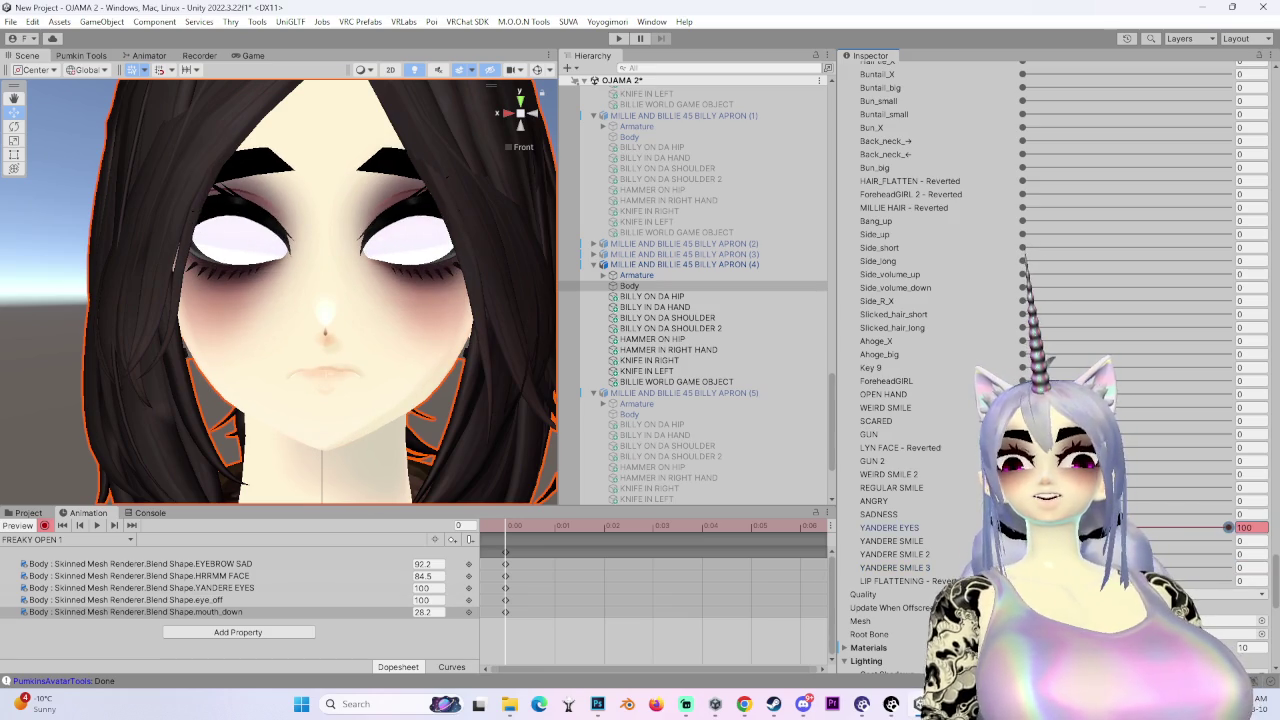
- Set EYEBROW SAD to 53.1 and turn HRRMM FACE down to 0
scroll(1230, 527, up, 3)
scroll(1216, 217, up, 3)
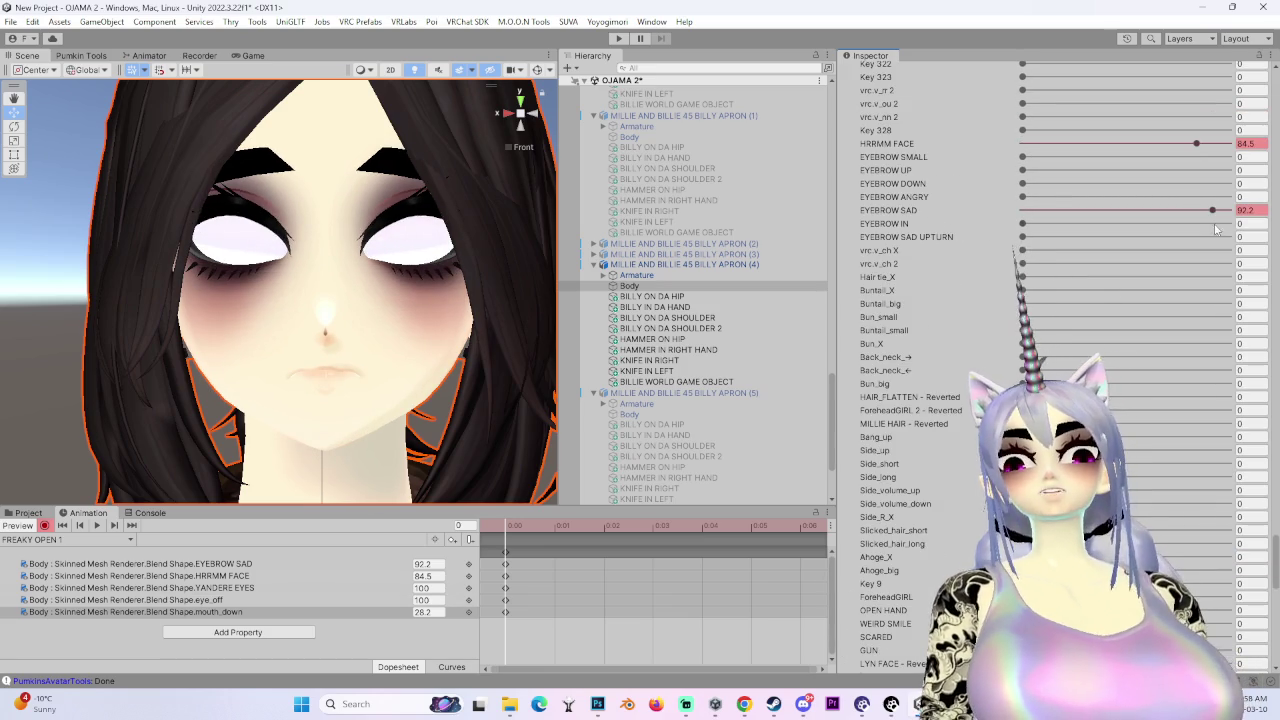
drag(1212, 211, 1022, 210)
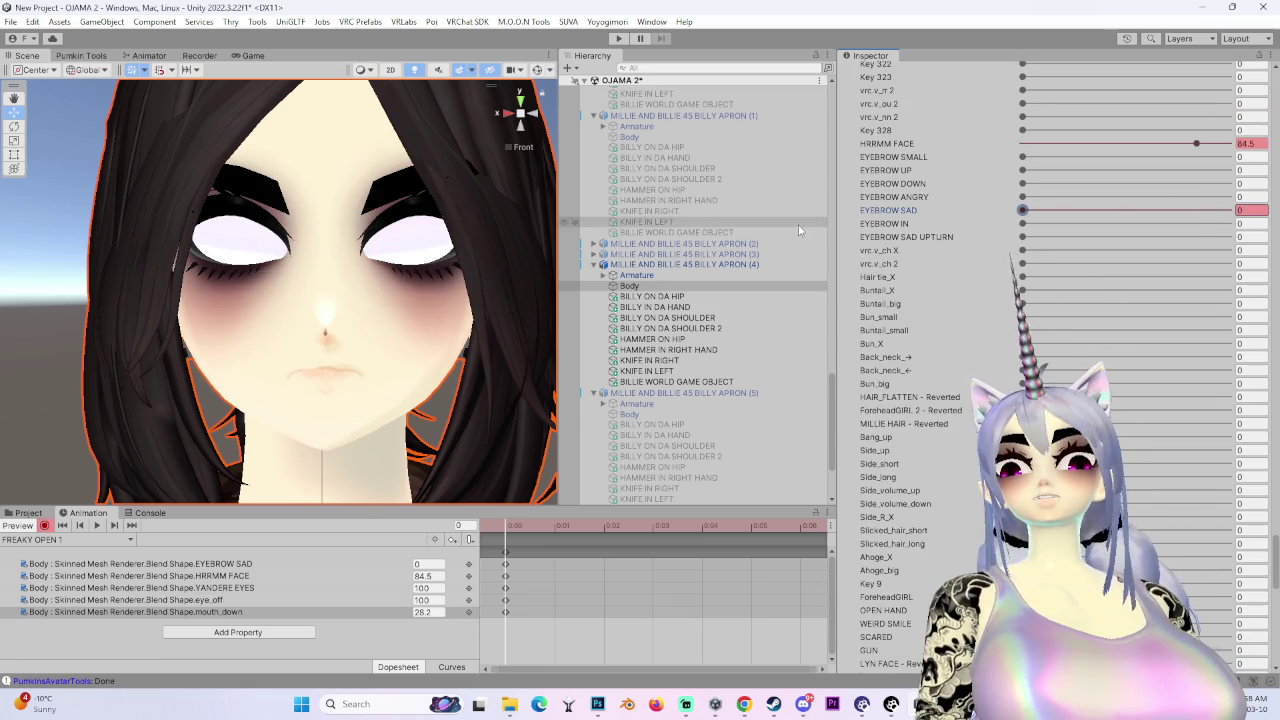
drag(1137, 209, 1130, 209)
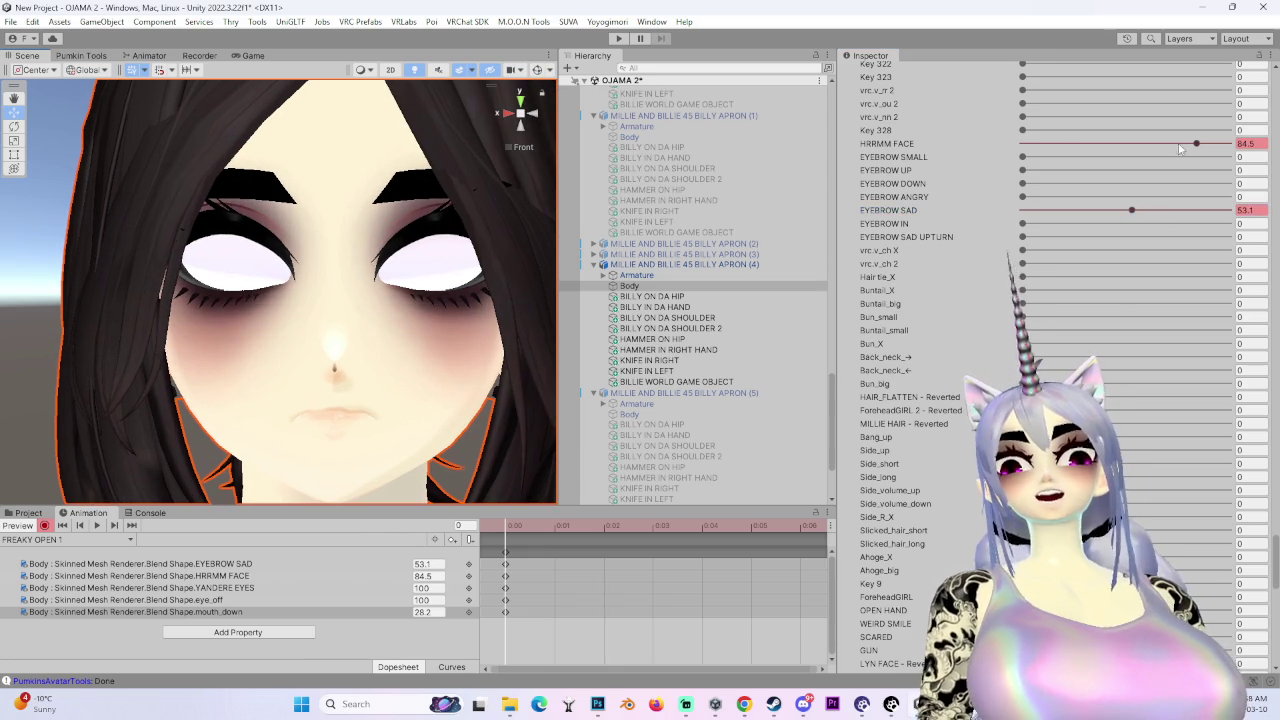
drag(1180, 149, 765, 160)
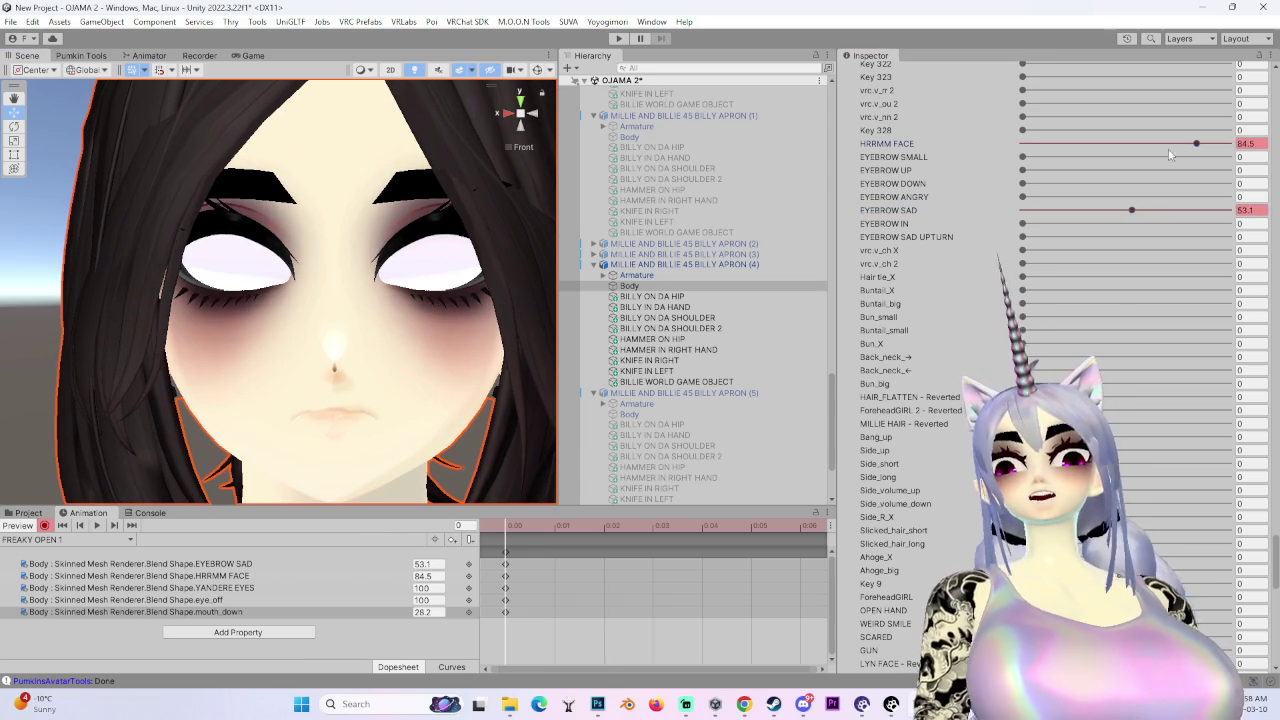
scroll(1000, 349, up, 7)
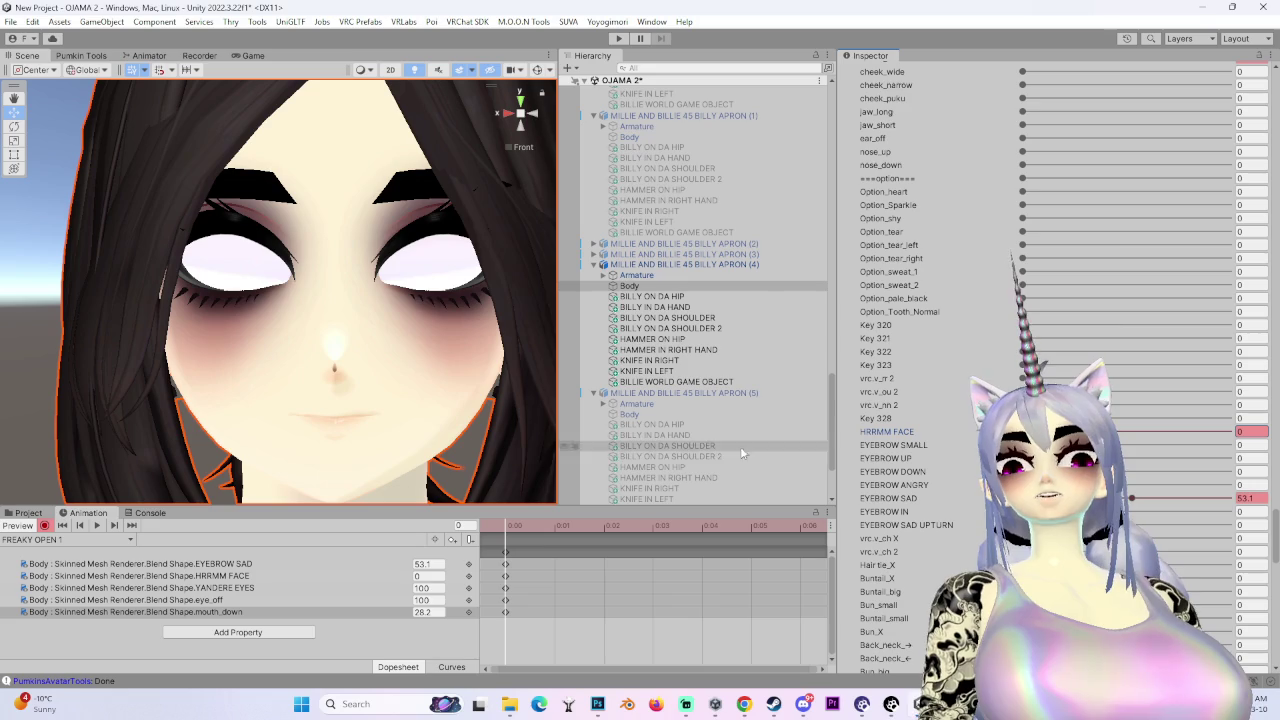
- Delete the HRRMM FACE and mouth_down keys from the FREAKY OPEN 1 clip
right_click(236, 577)
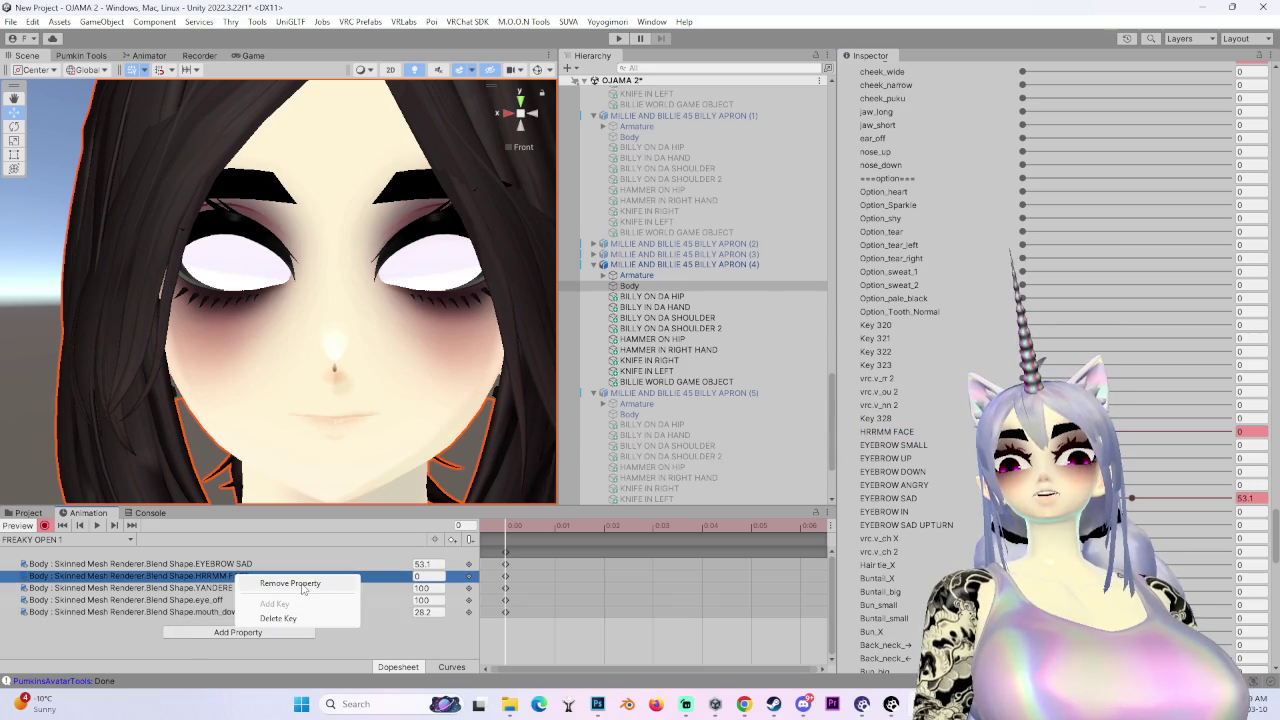
click(292, 619)
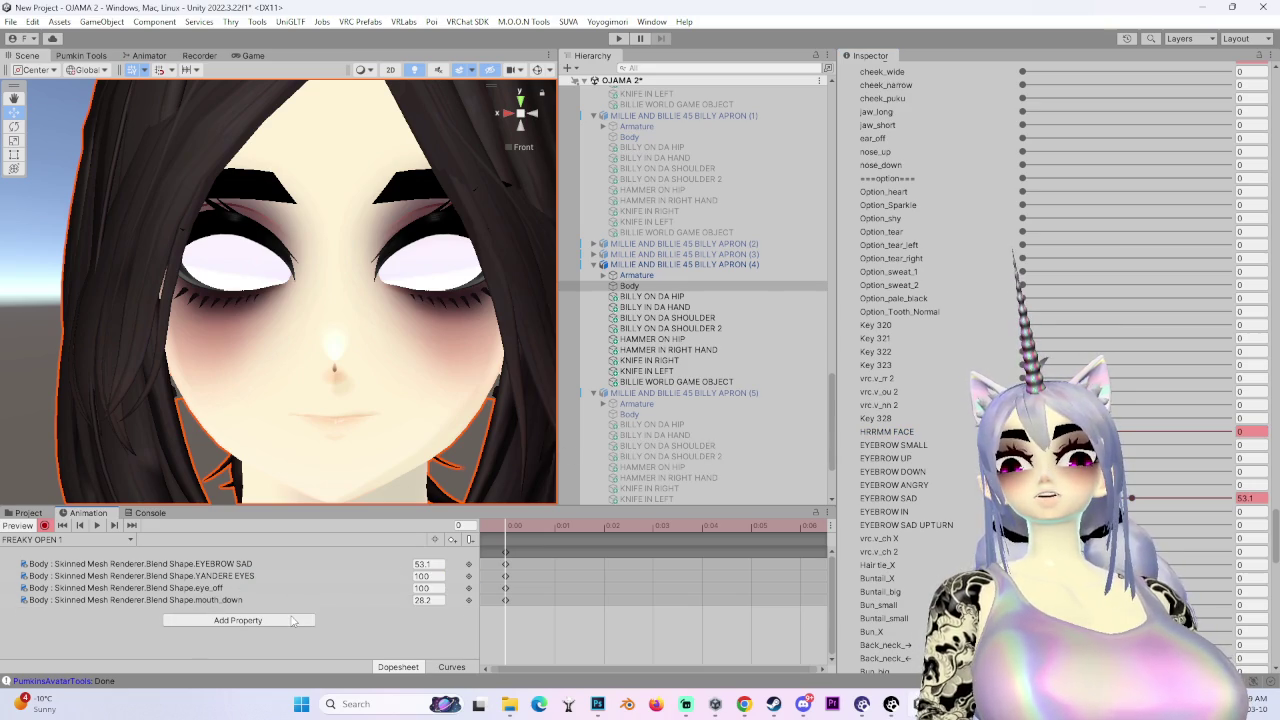
click(267, 577)
click(268, 589)
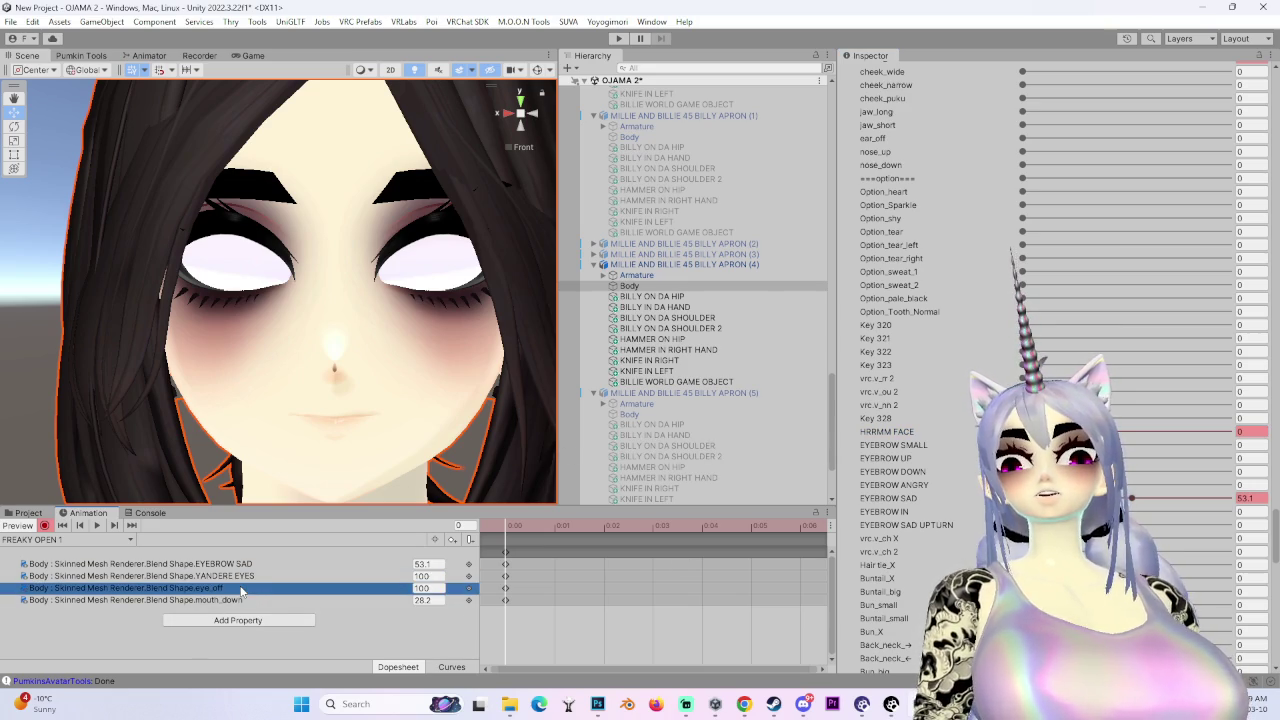
click(270, 601)
scroll(1220, 540, up, 6)
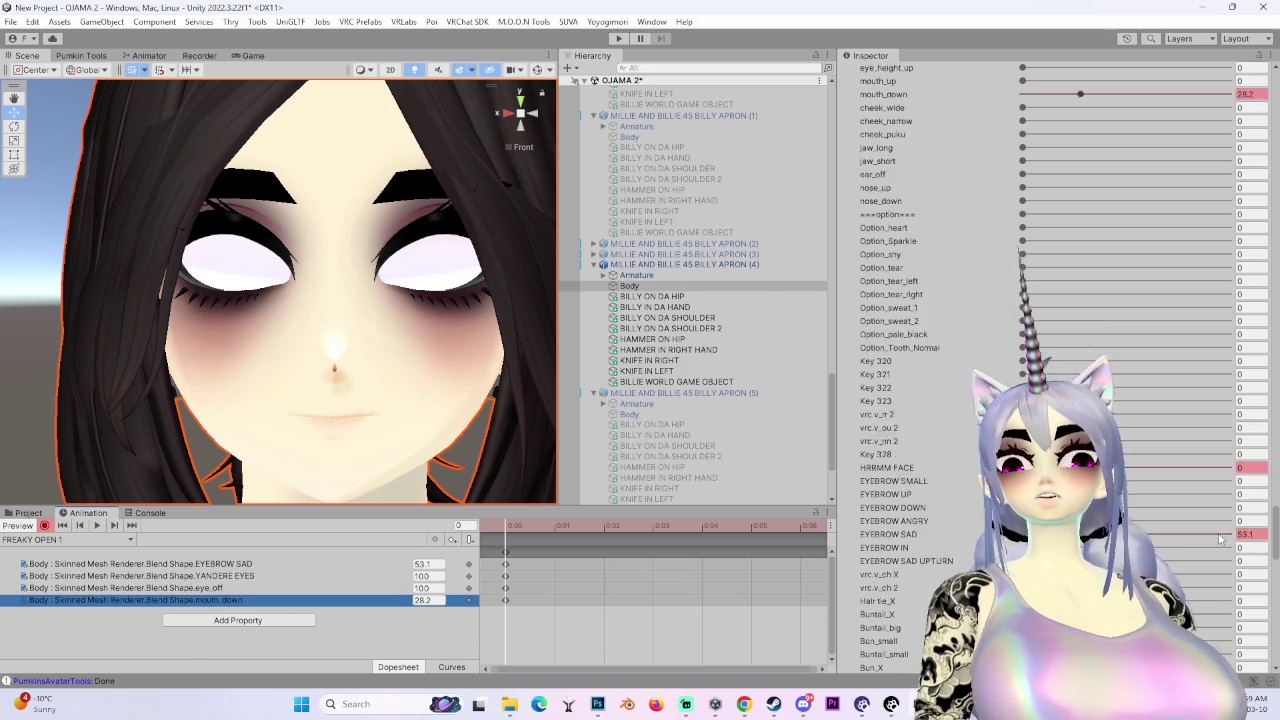
drag(1080, 346, 1078, 349)
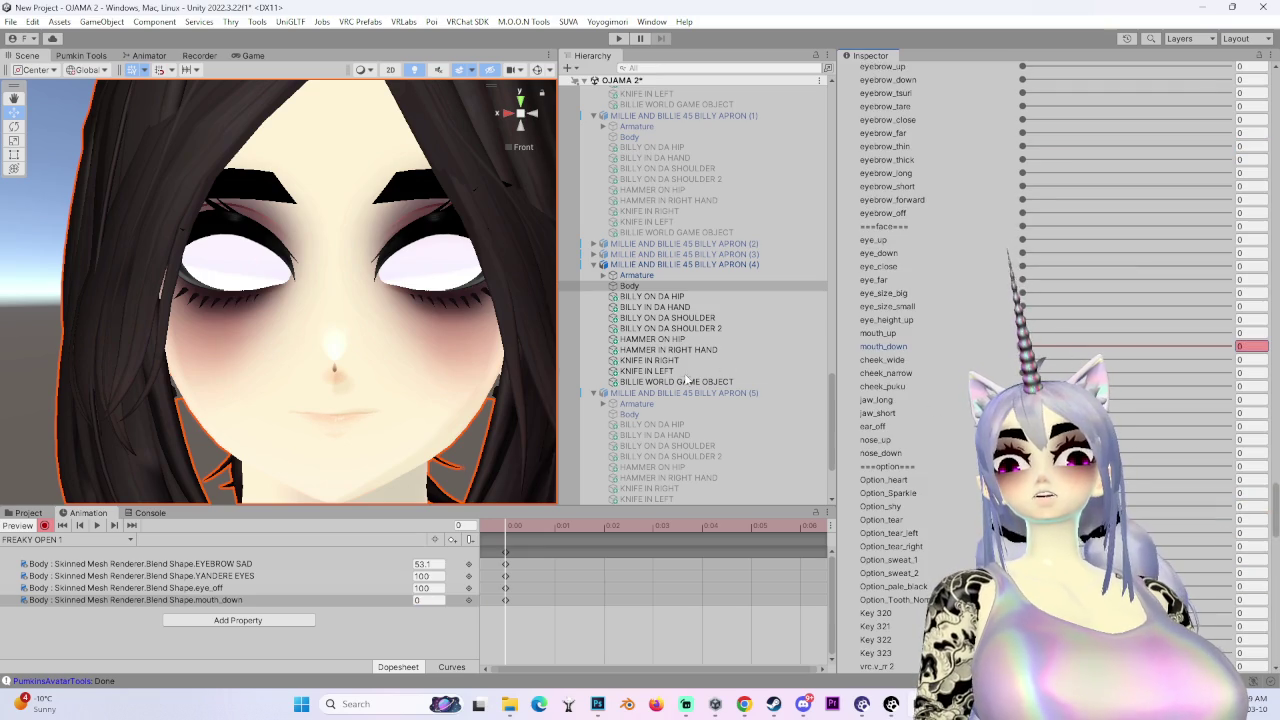
right_click(230, 601)
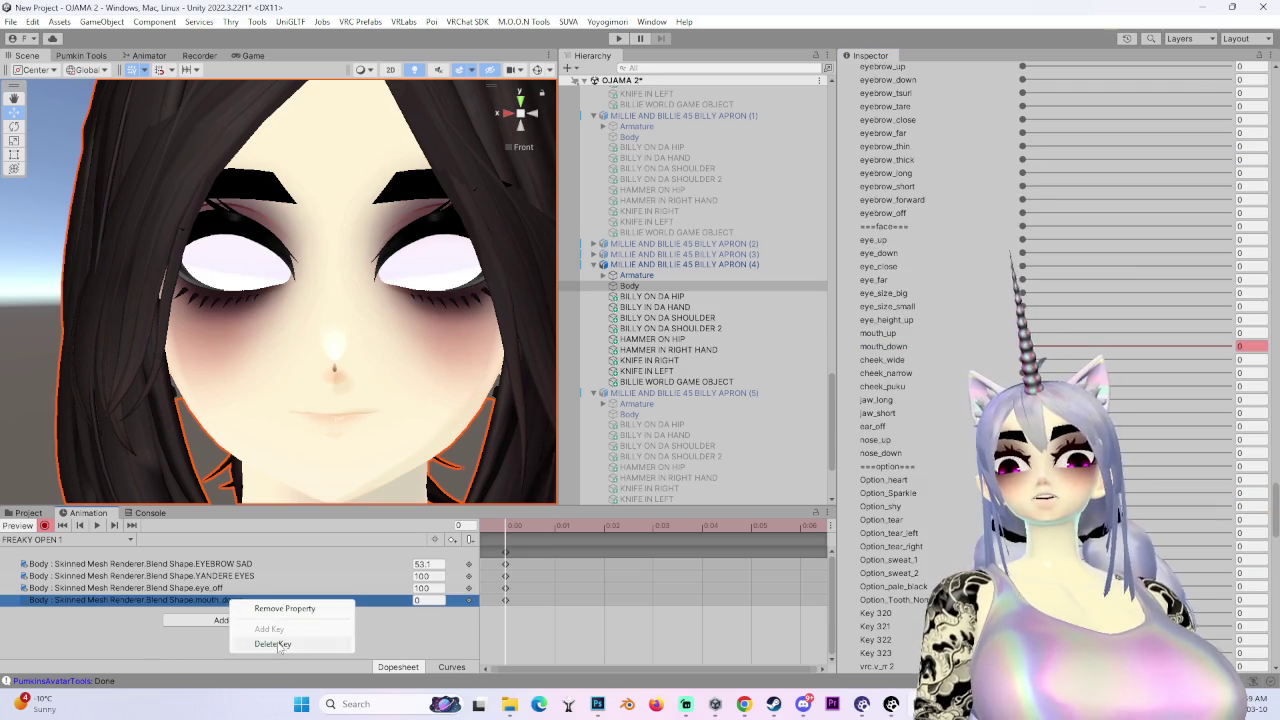
click(278, 644)
- Orbit the Scene view to inspect the face from front and three-quarter angles
scroll(350, 375, down, 4)
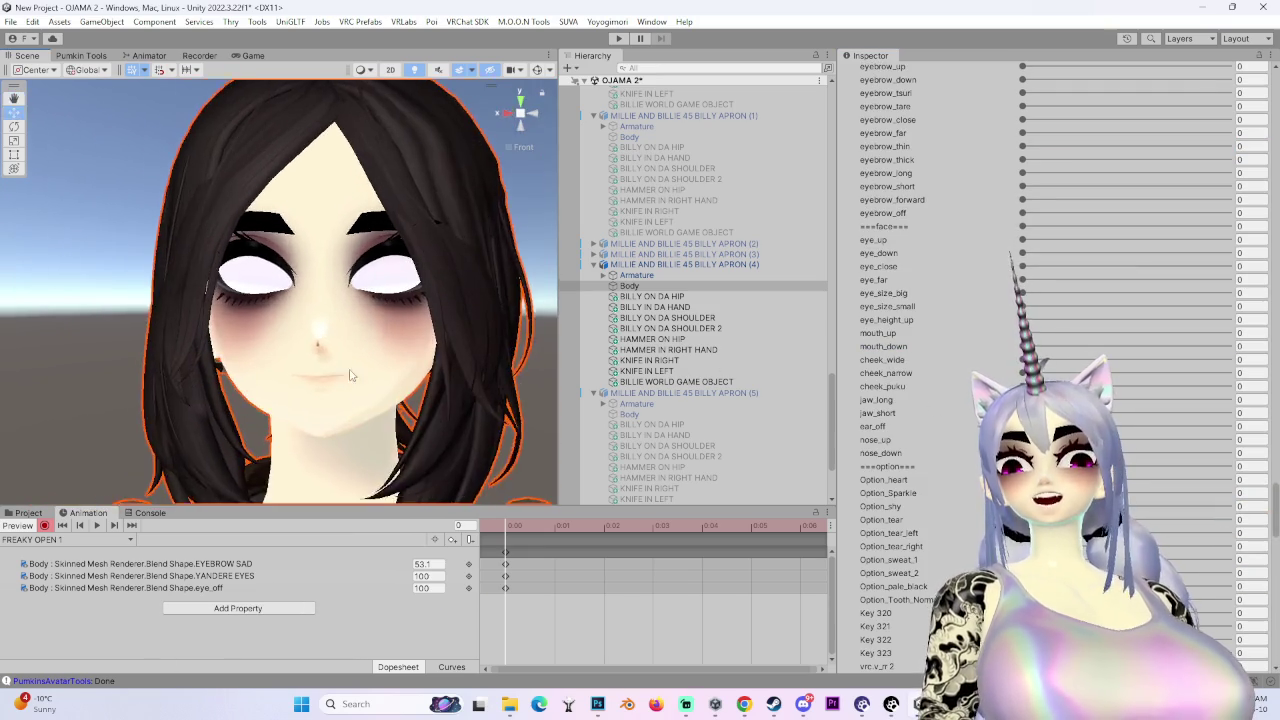
scroll(350, 375, up, 3)
drag(535, 118, 505, 112)
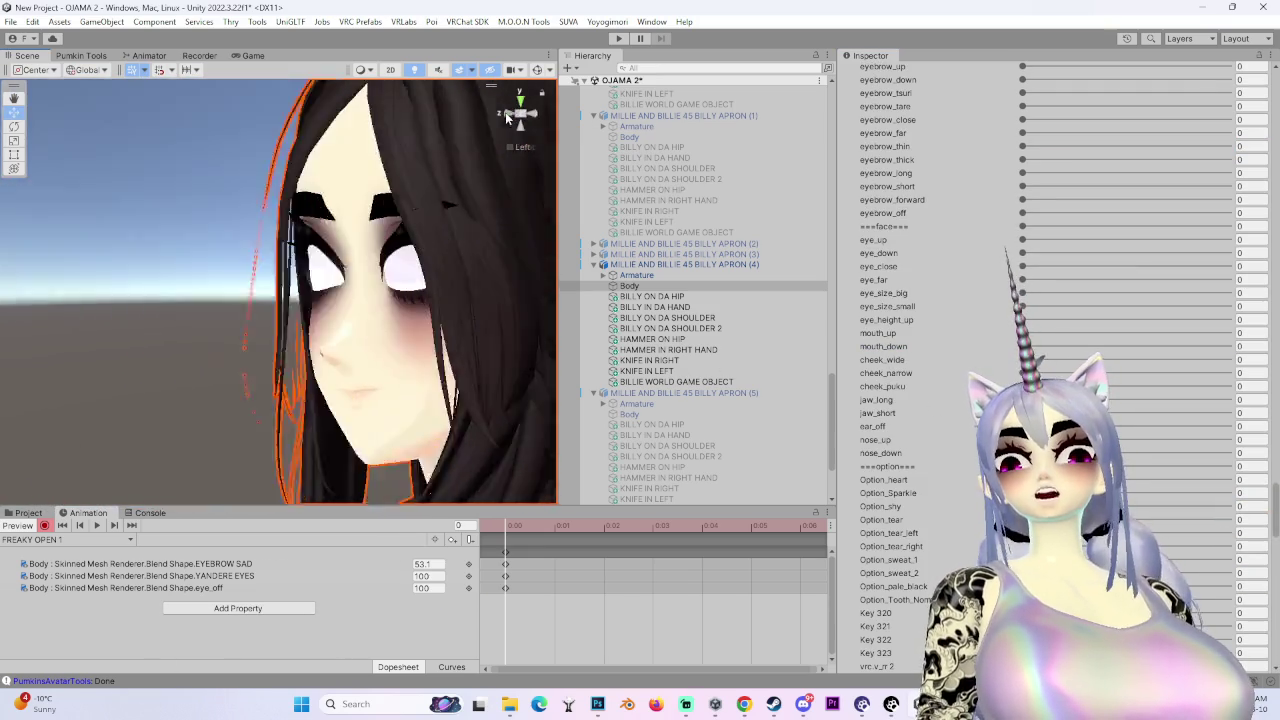
click(520, 113)
scroll(336, 367, up, 2)
scroll(322, 396, down, 5)
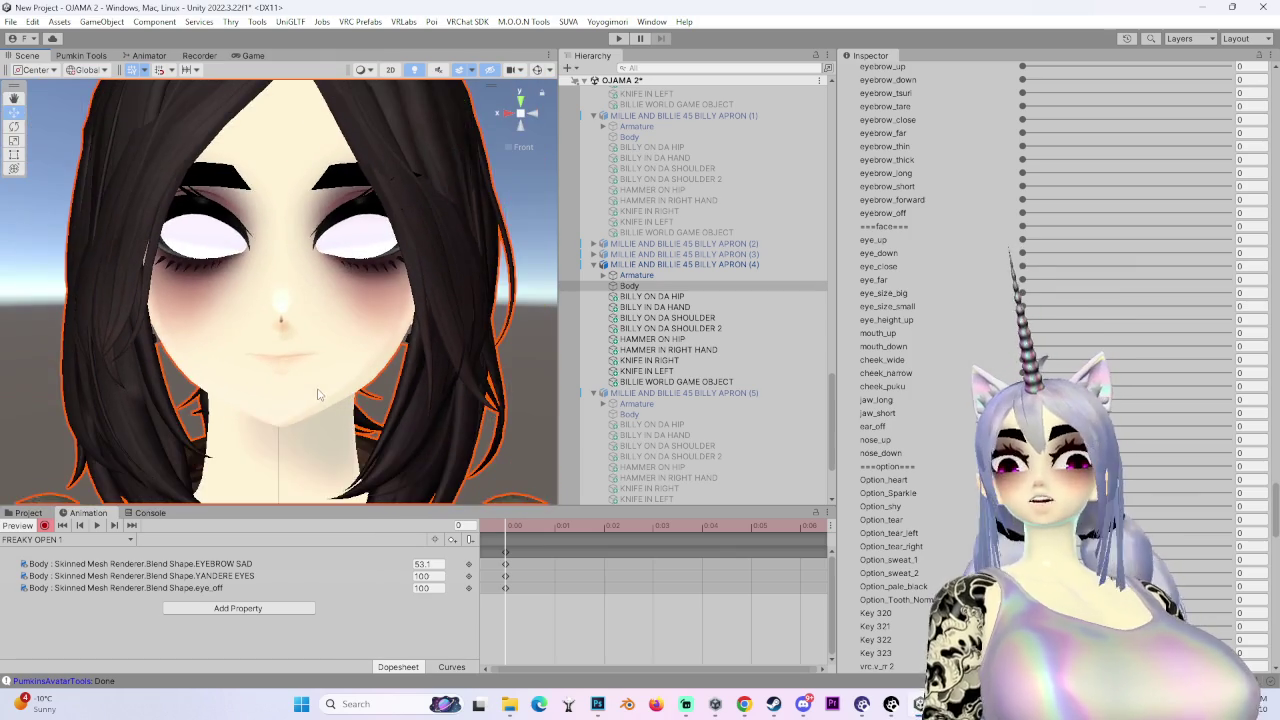
mouse_move(322, 396)
mouse_down()
mouse_move(177, 371)
mouse_move(265, 394)
mouse_move(175, 302)
mouse_up()
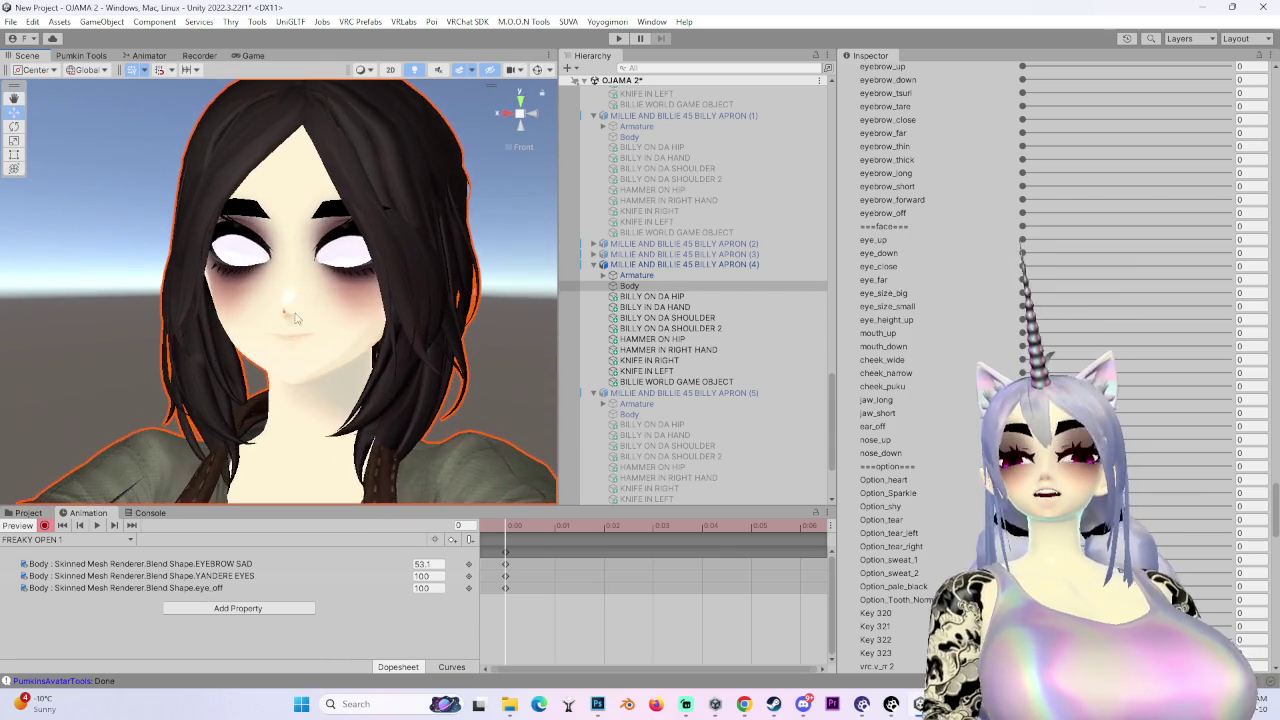
scroll(252, 382, up, 4)
drag(252, 382, 543, 92)
click(530, 117)
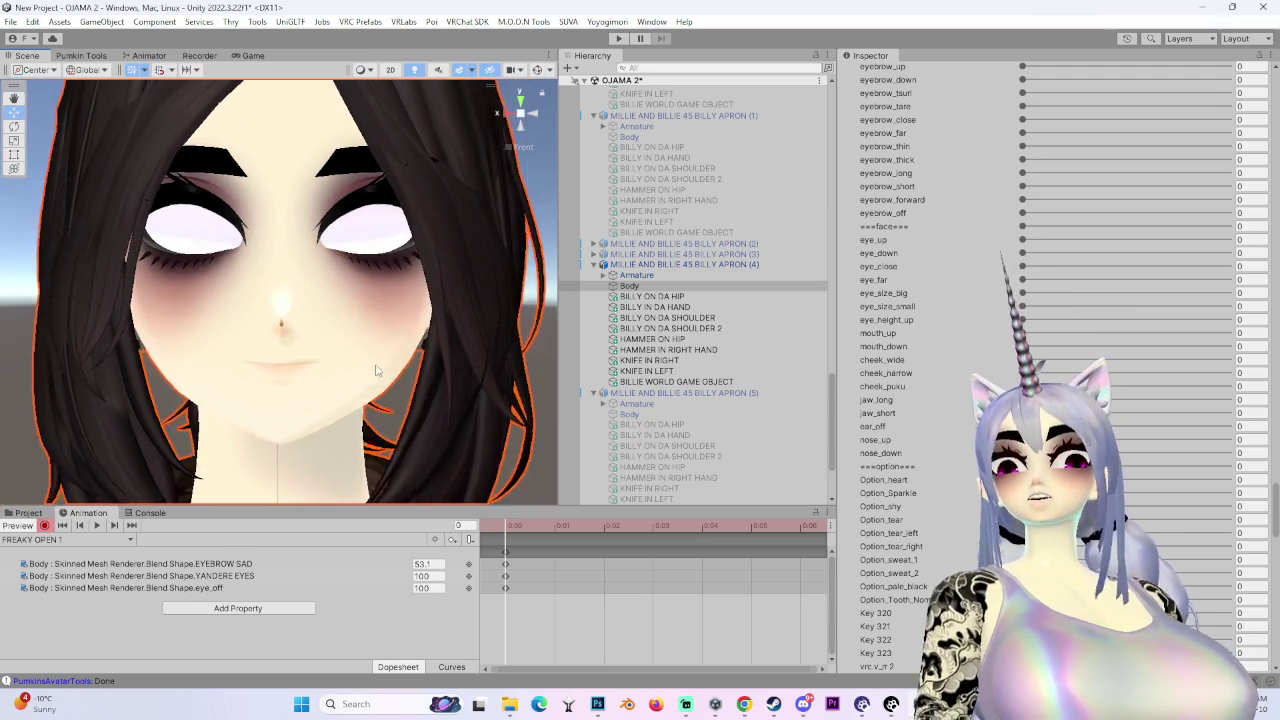
scroll(908, 428, up, 8)
scroll(908, 428, up, 10)
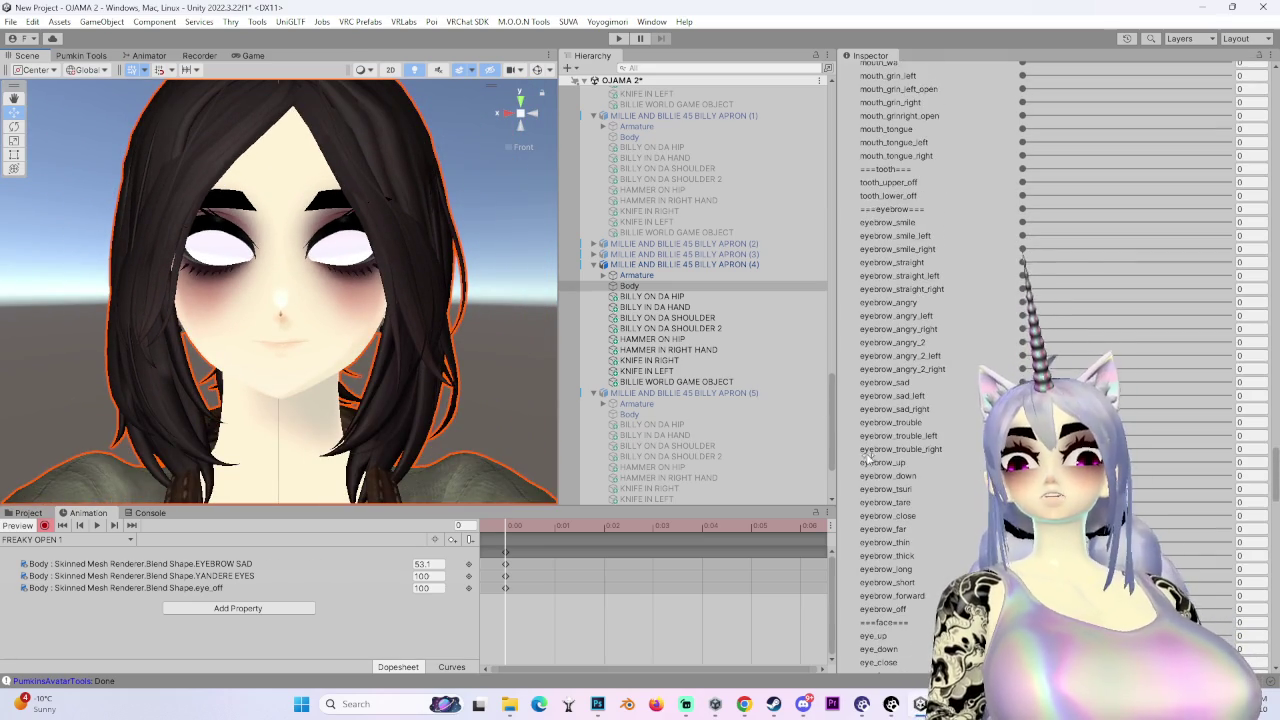
scroll(890, 496, up, 15)
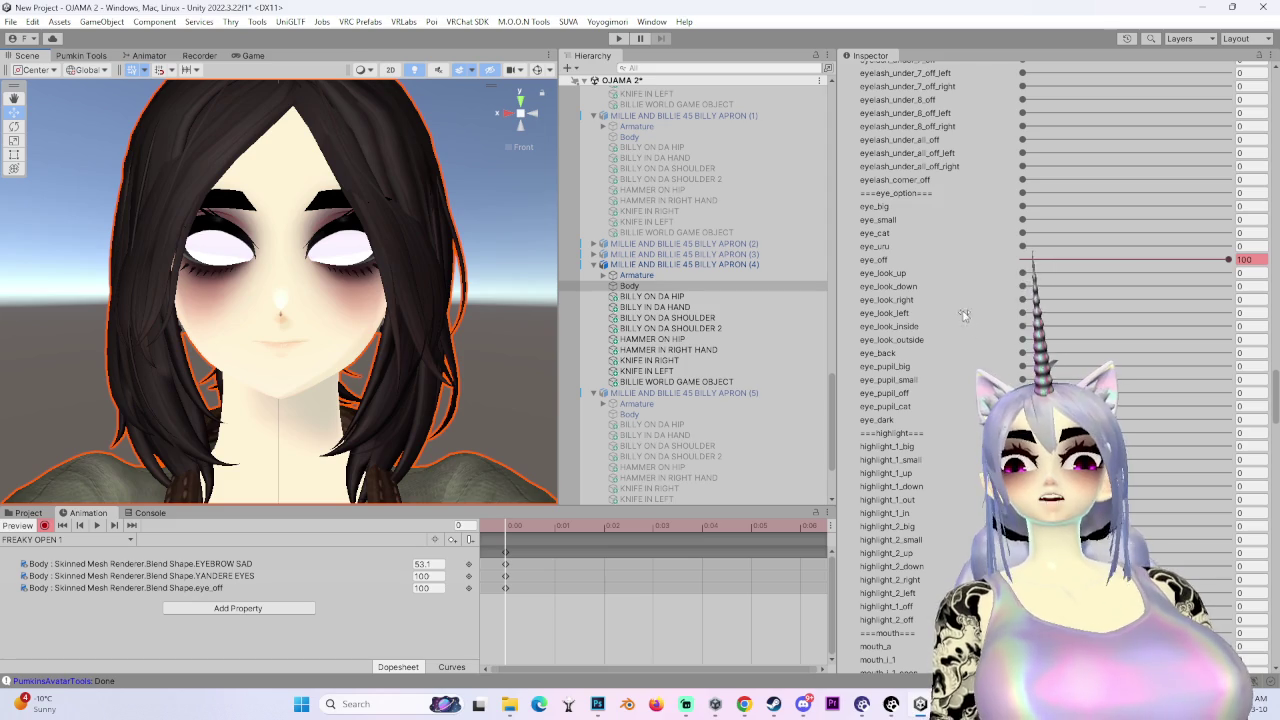
scroll(350, 345, up, 5)
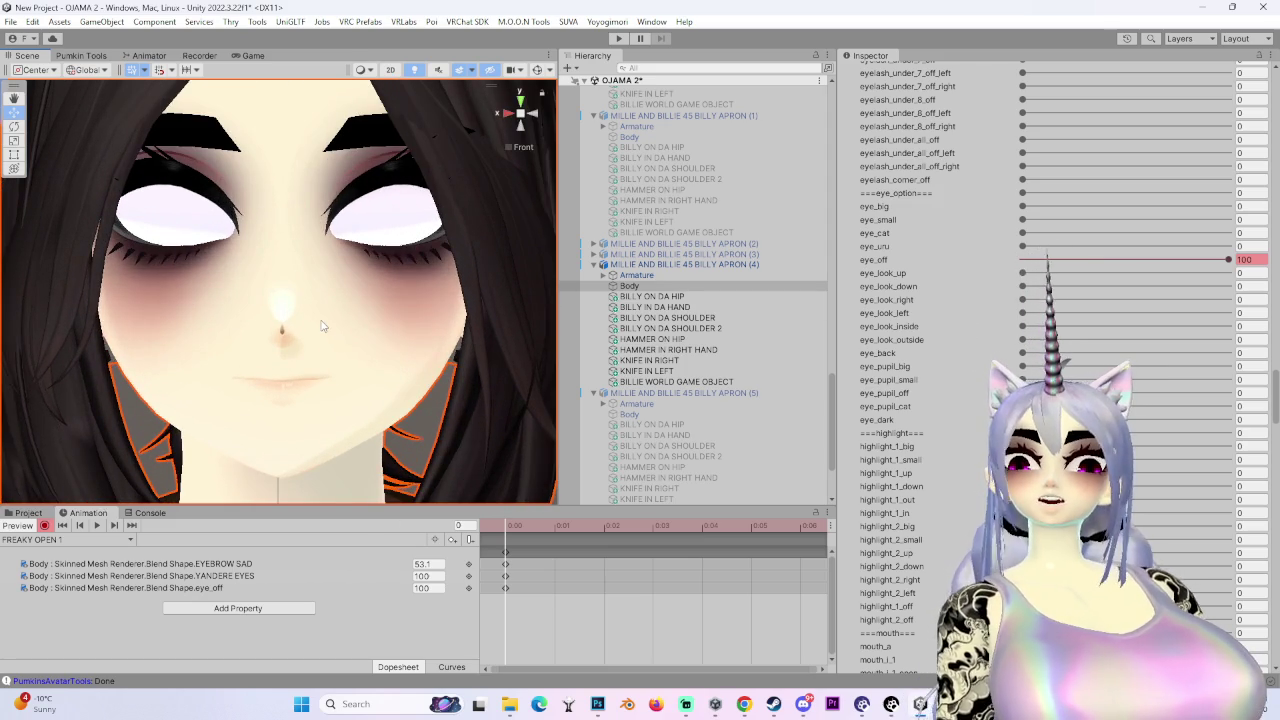
scroll(905, 300, up, 15)
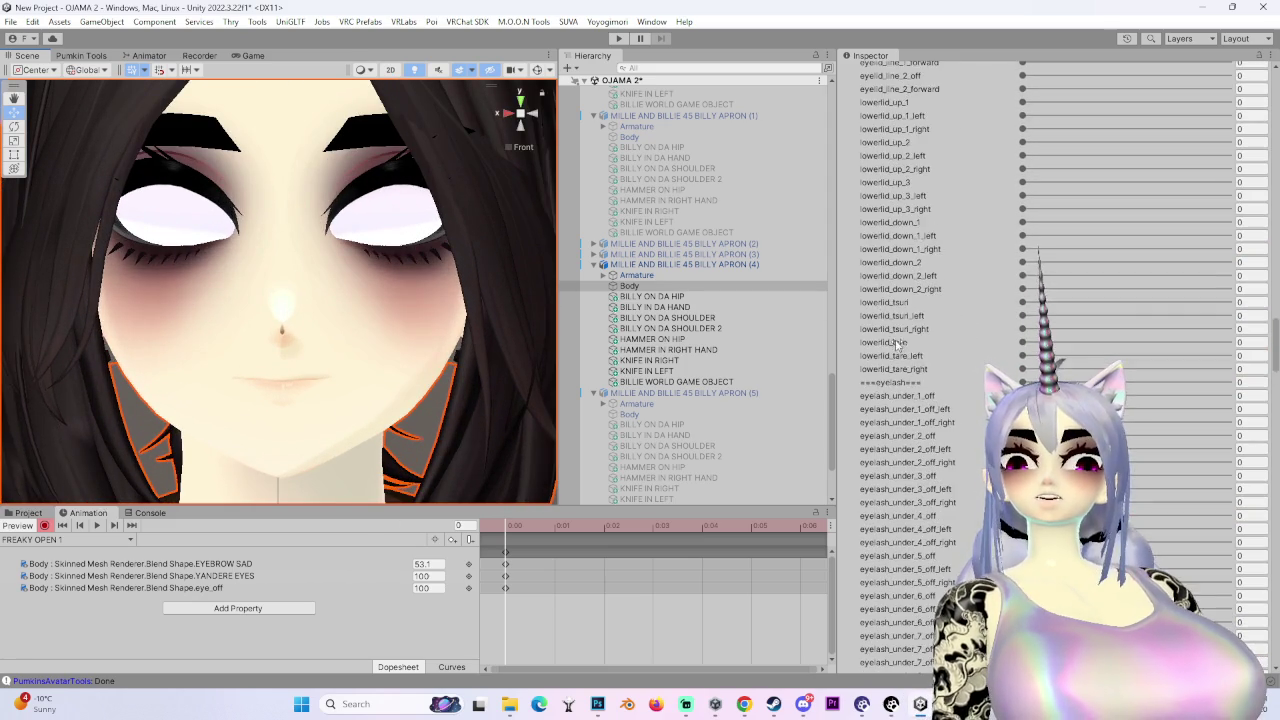
scroll(900, 347, up, 12)
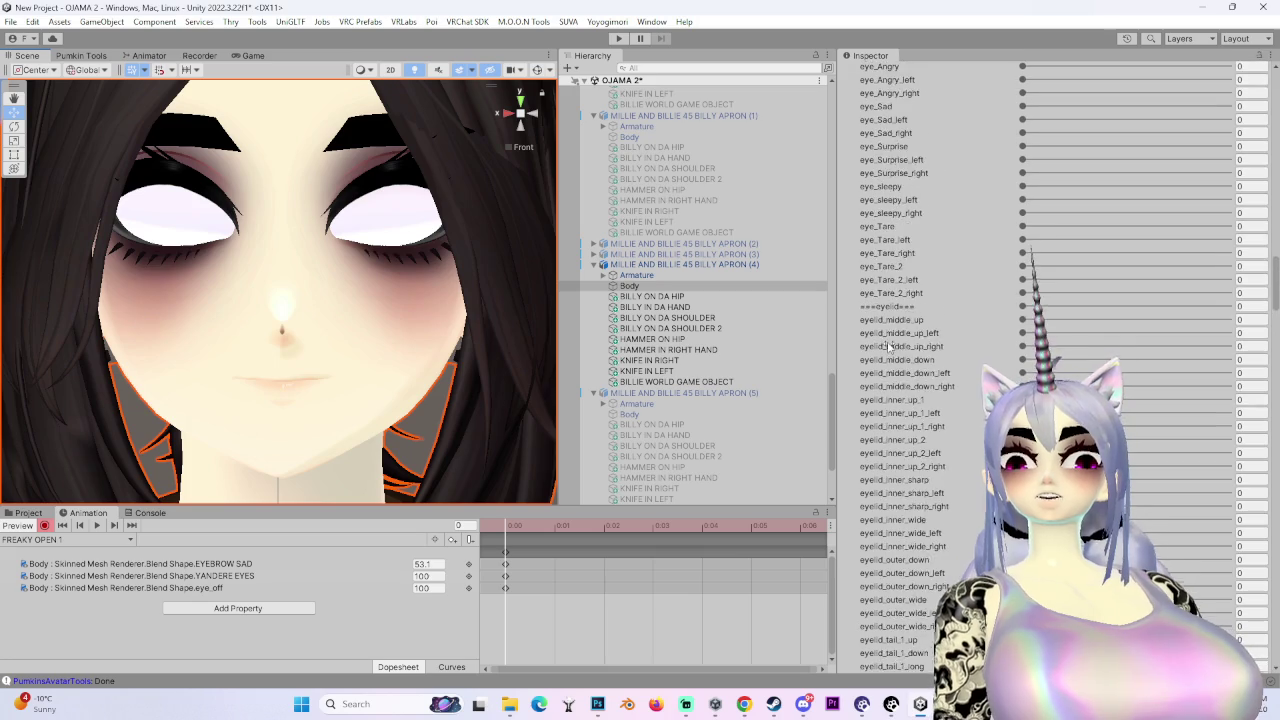
drag(1025, 296, 1228, 294)
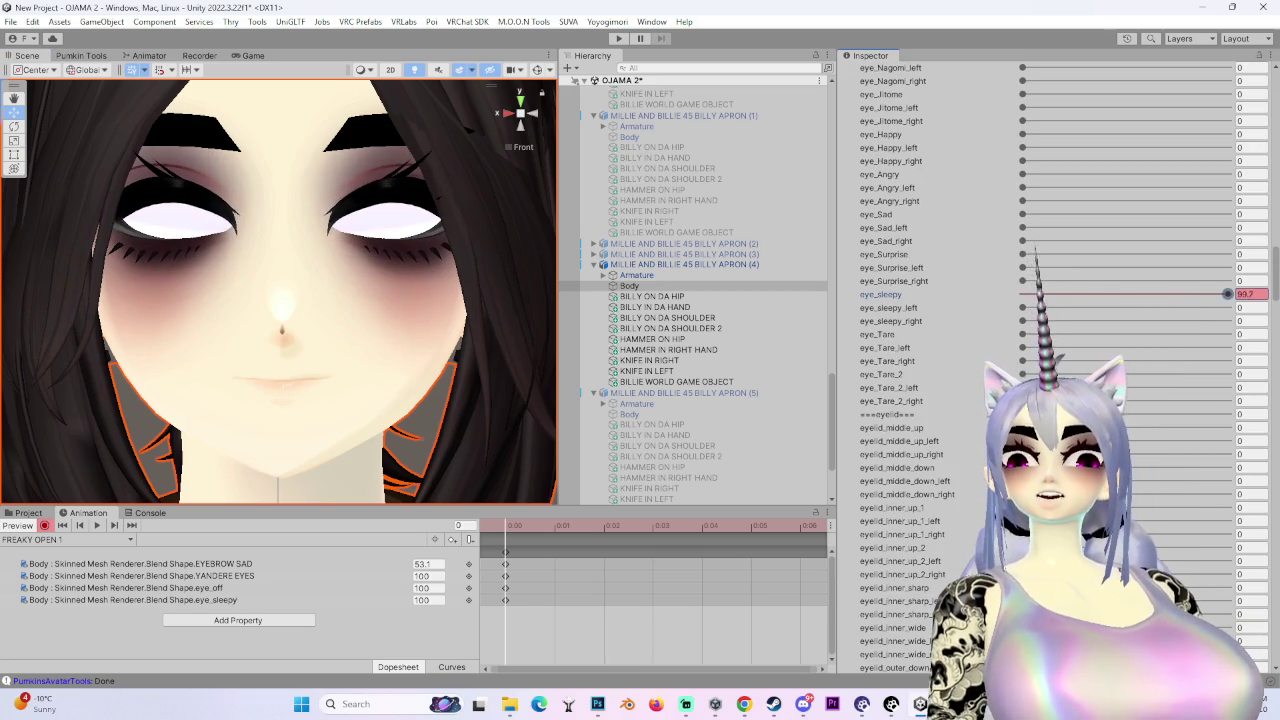
mouse_move(330, 300)
mouse_down()
mouse_move(403, 298)
mouse_move(507, 139)
mouse_move(400, 250)
mouse_move(279, 314)
mouse_move(329, 306)
mouse_up()
key(ctrl+z)
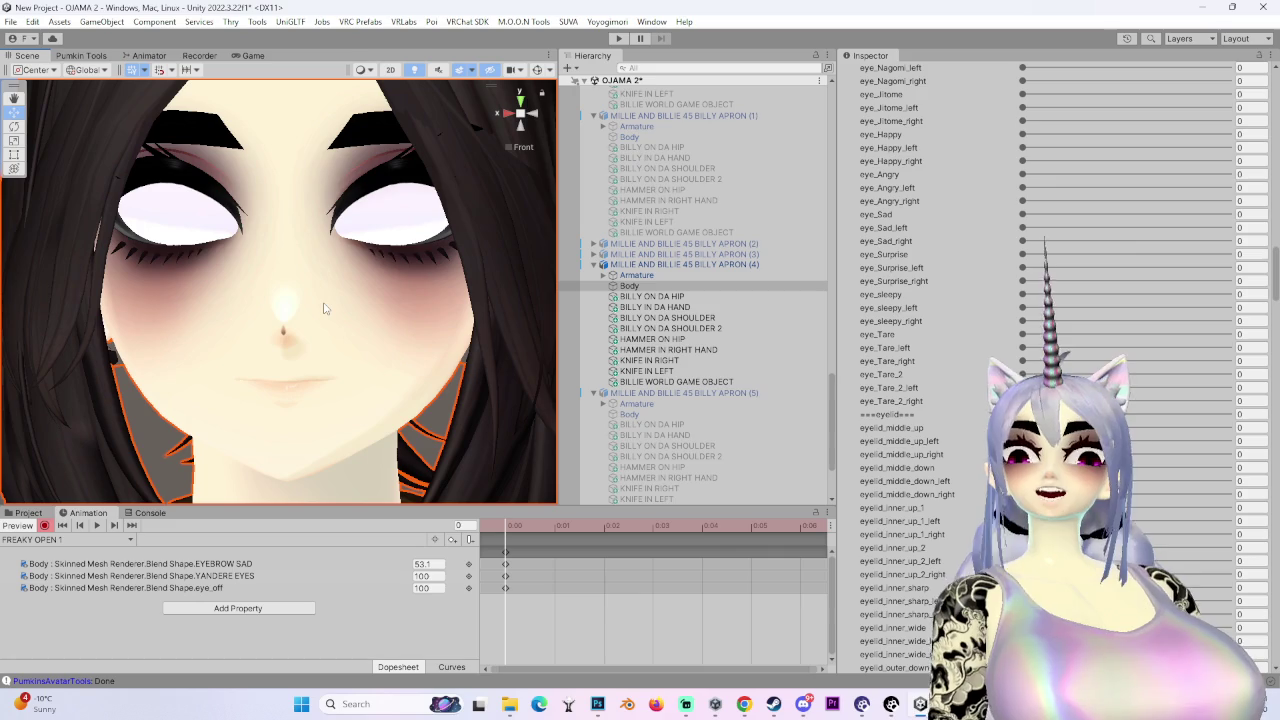
scroll(952, 421, up, 6)
scroll(952, 421, up, 10)
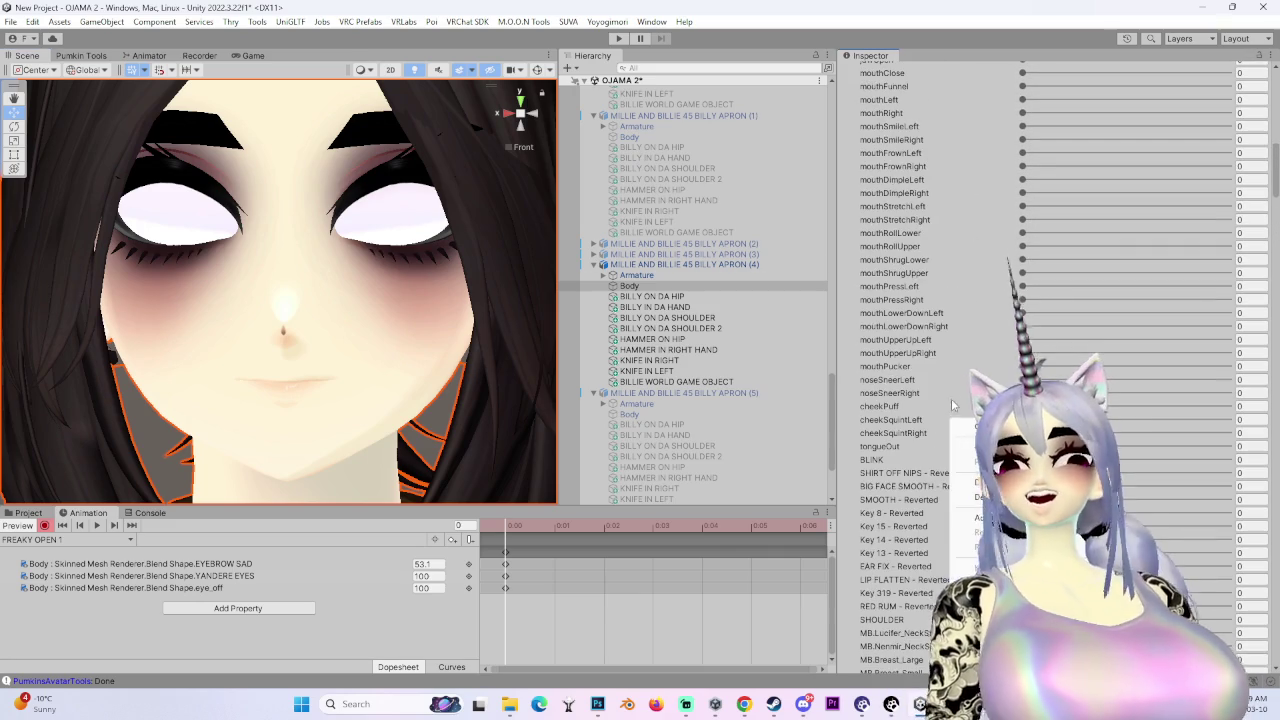
scroll(951, 398, up, 3)
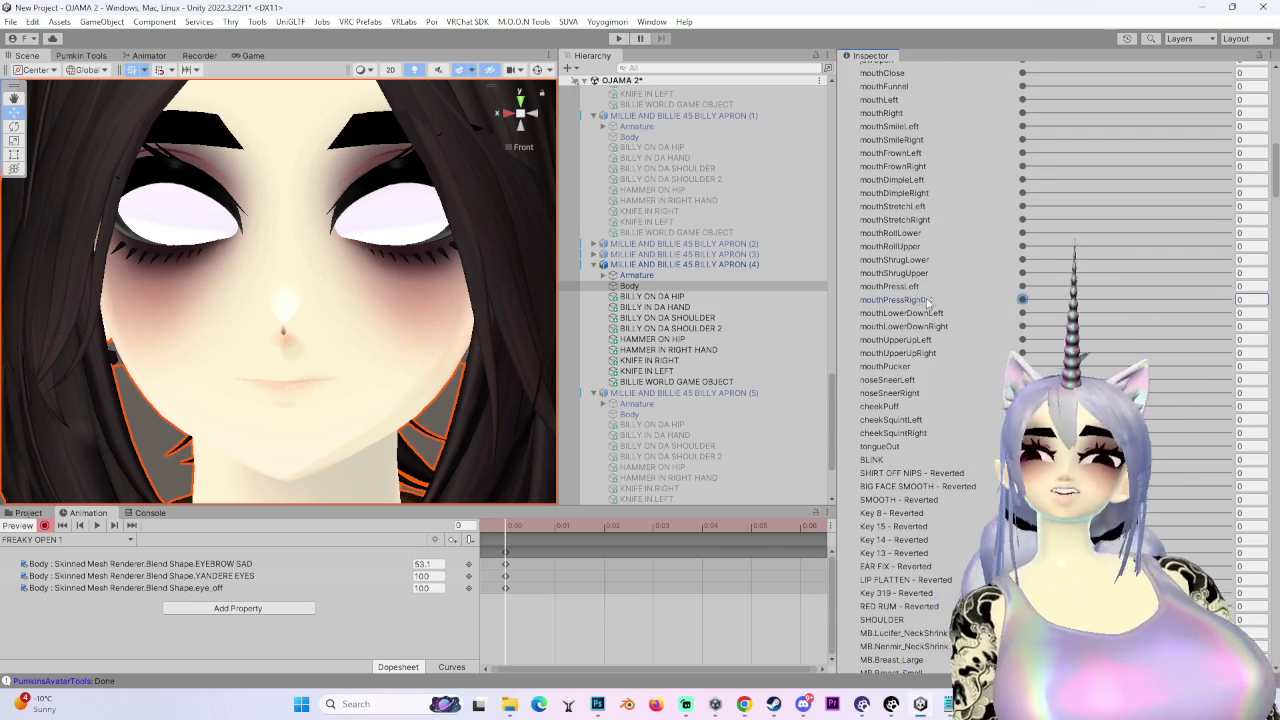
scroll(942, 327, up, 3)
scroll(943, 327, up, 1)
click(957, 373)
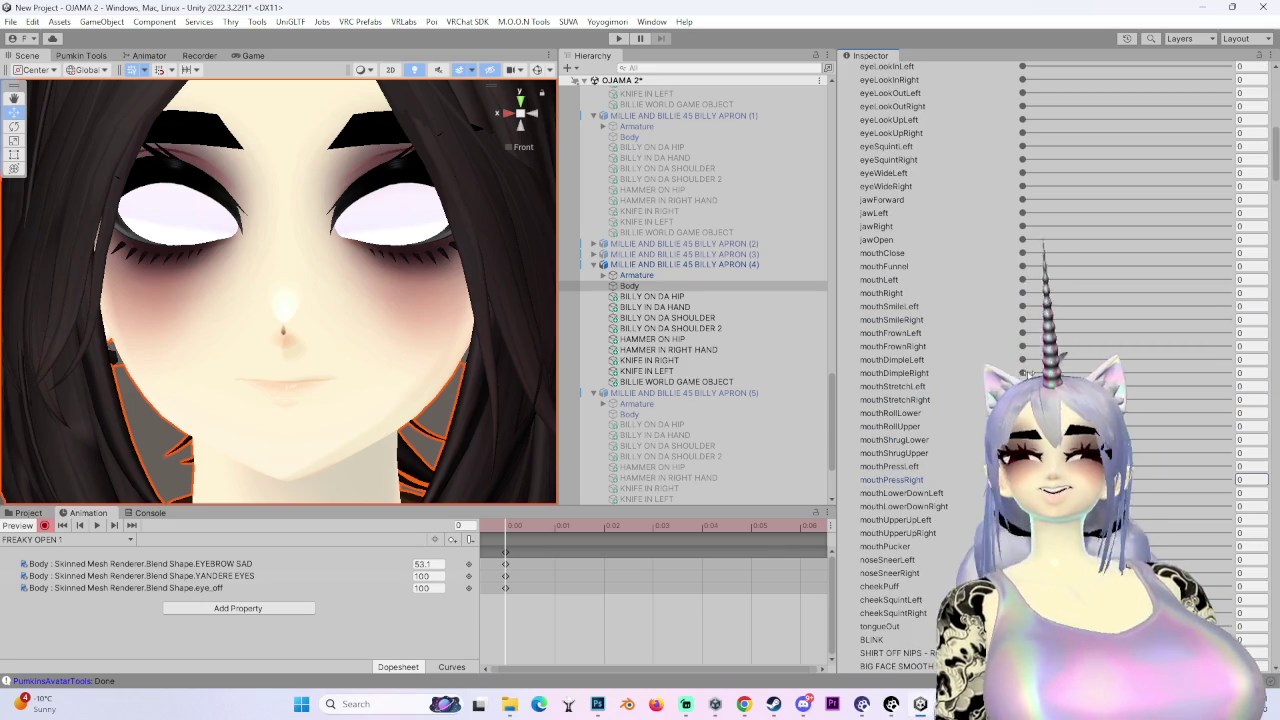
scroll(1145, 393, up, 4)
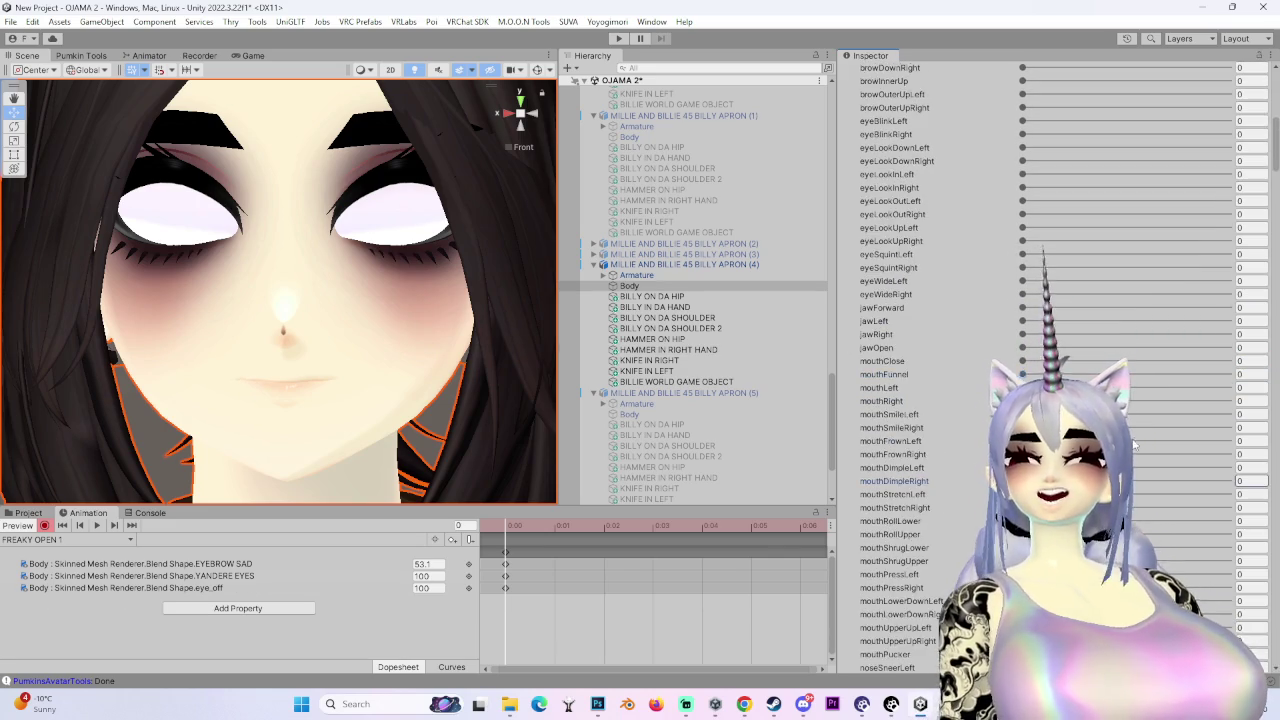
scroll(1030, 262, up, 7)
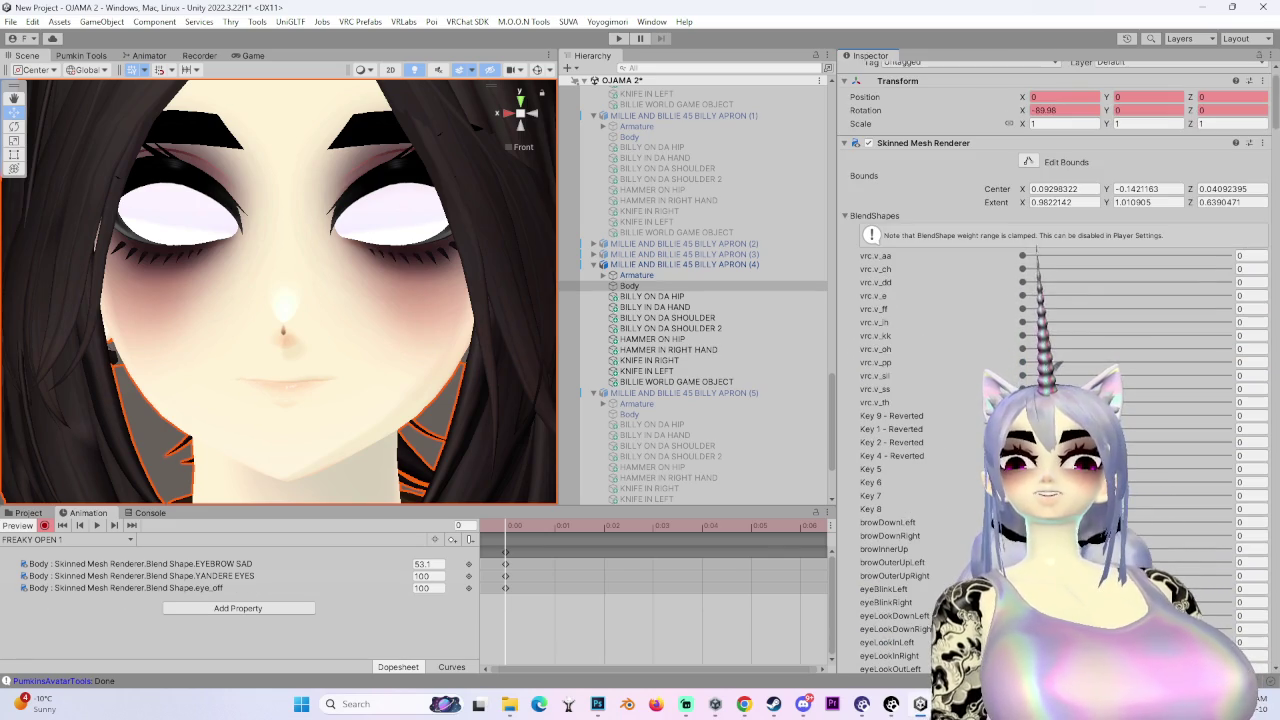
drag(1028, 258, 1232, 256)
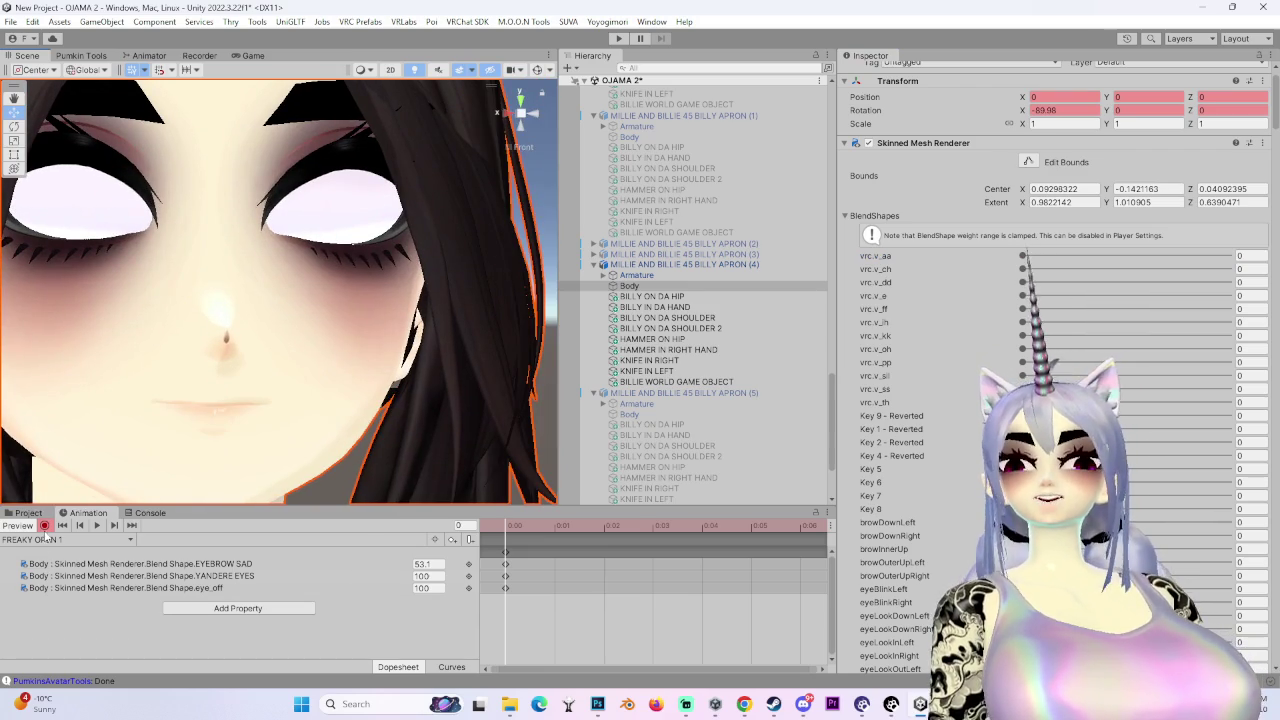
- Rename the FREAKY OPEN 1 clip in MILLIE FACES to FREAKY NO EYES and check its keys
click(30, 513)
click(430, 575)
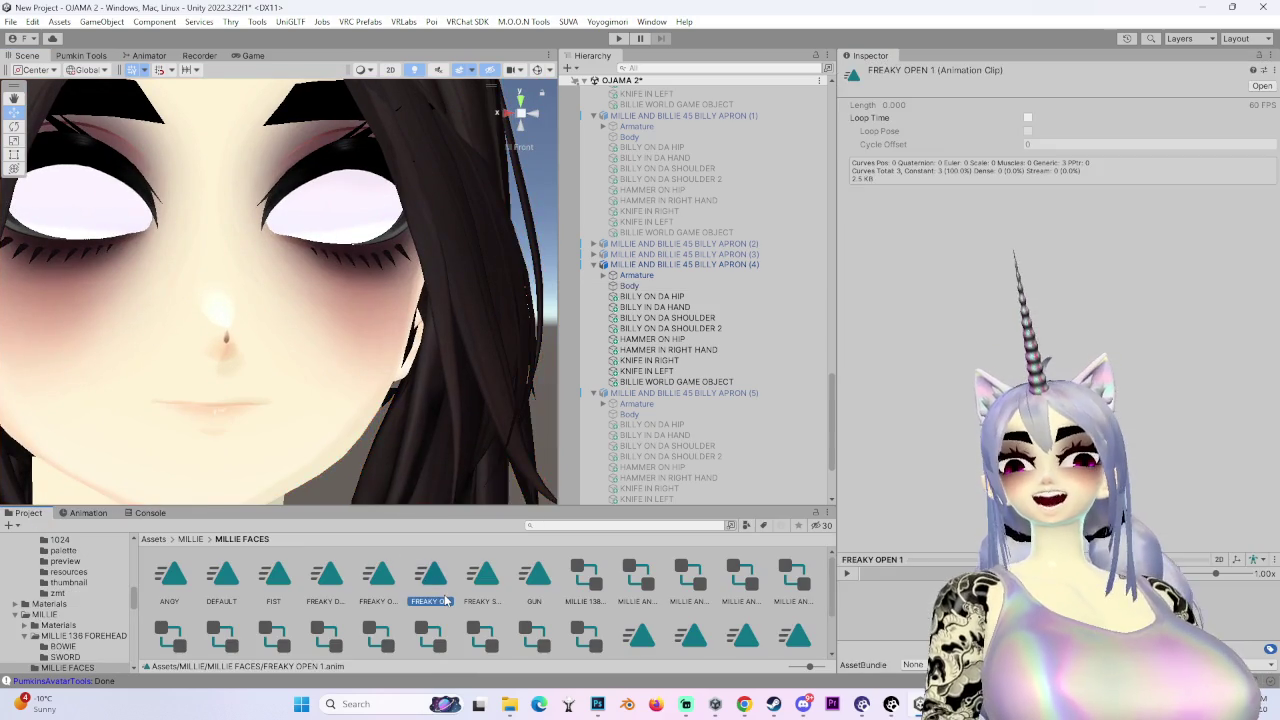
click(425, 602)
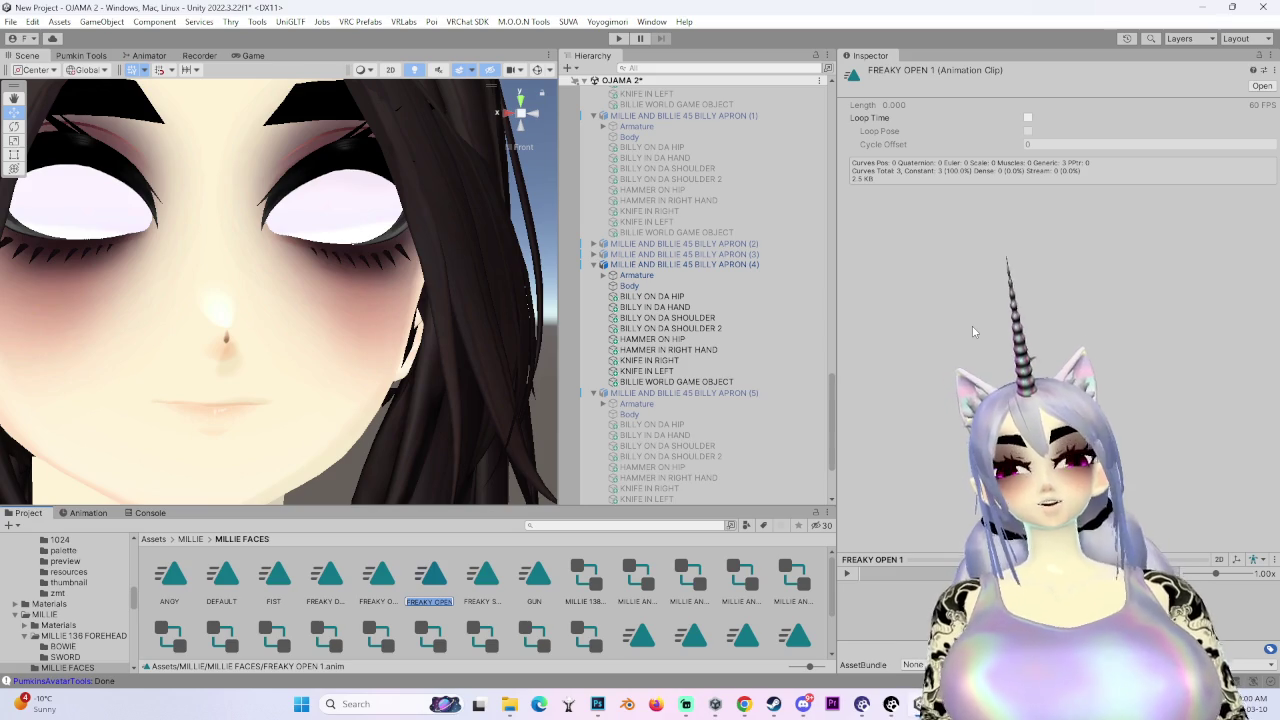
text(F)
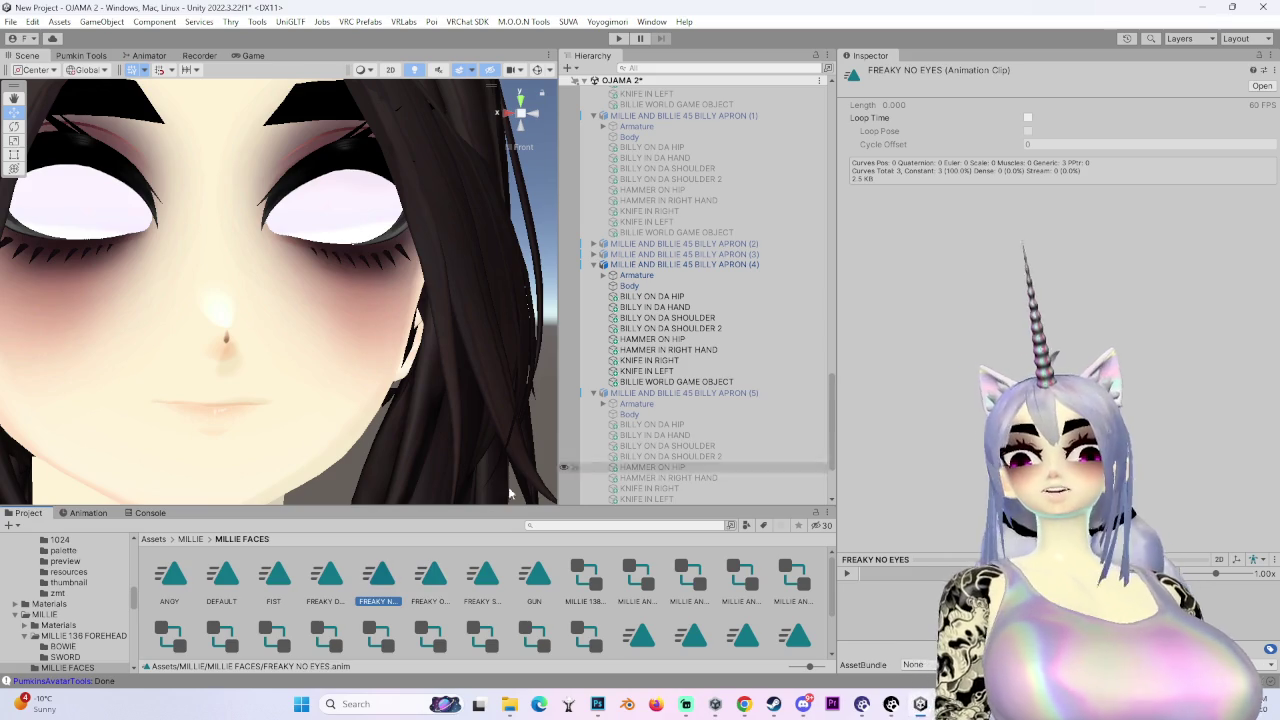
click(90, 514)
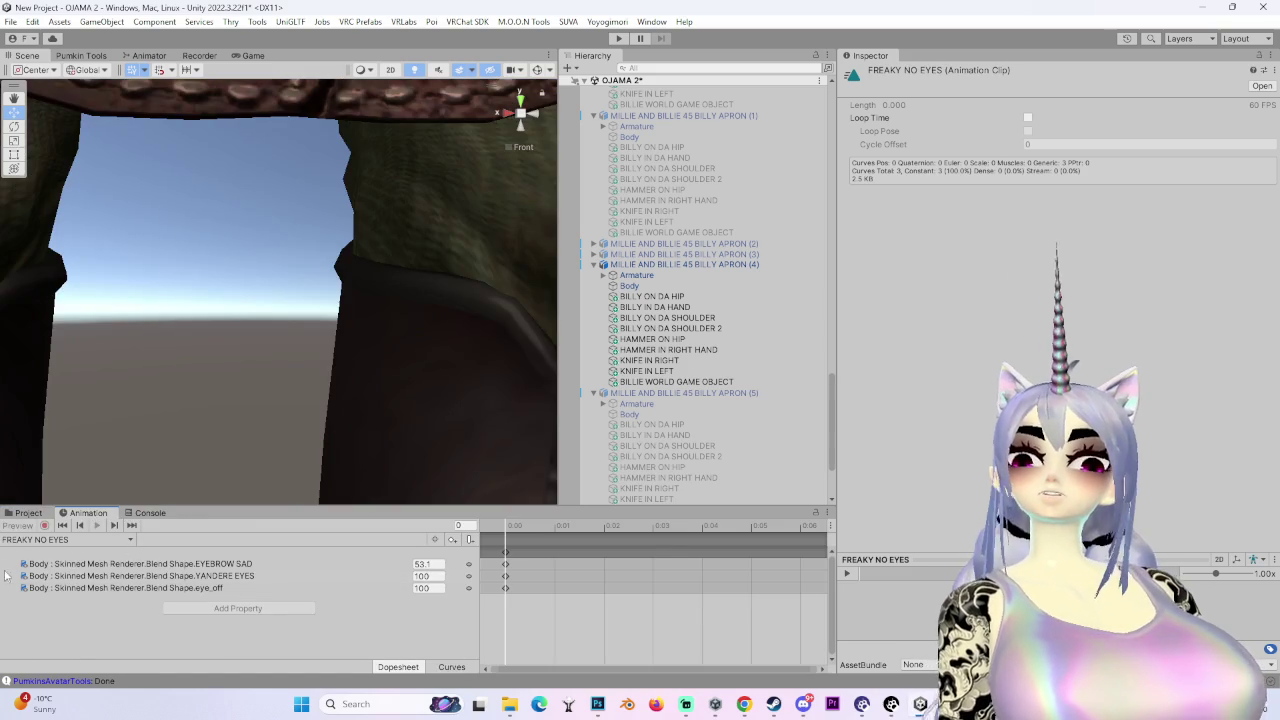
click(30, 514)
right_click(748, 268)
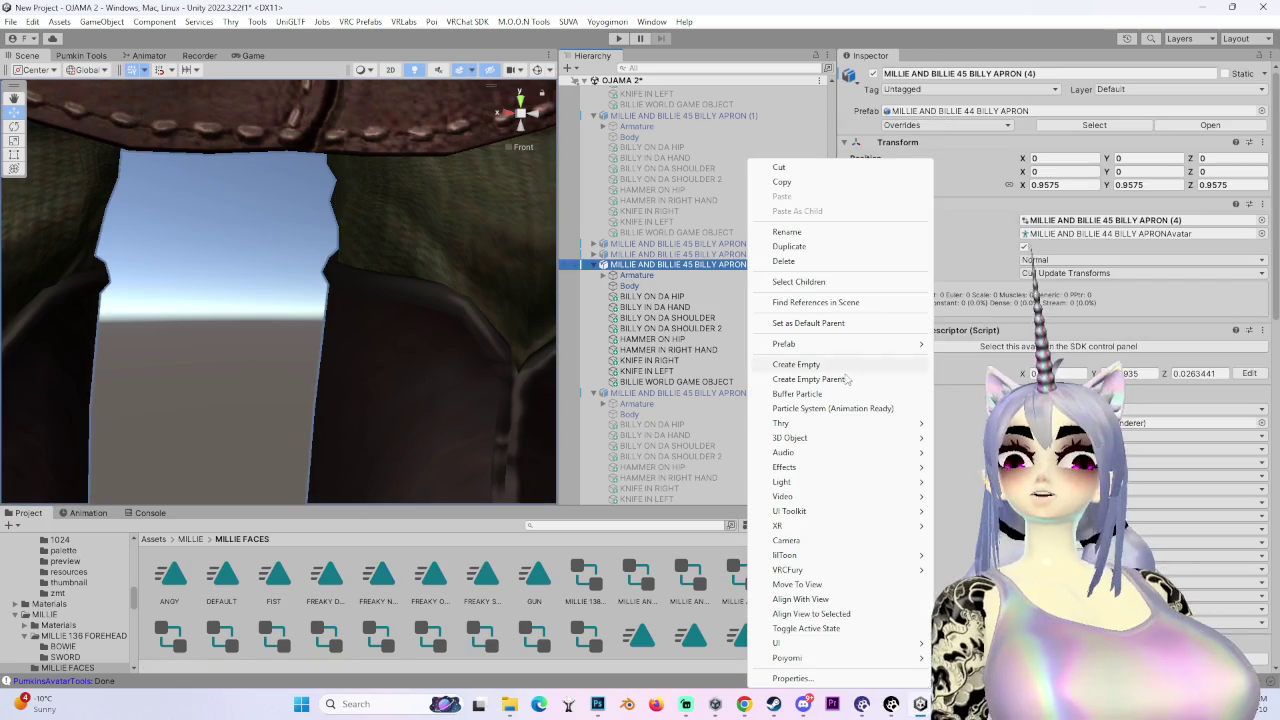
- Delete the BILLY APRON (4) and (5) avatar copies and frame BILLY APRON (3)
click(784, 261)
click(744, 275)
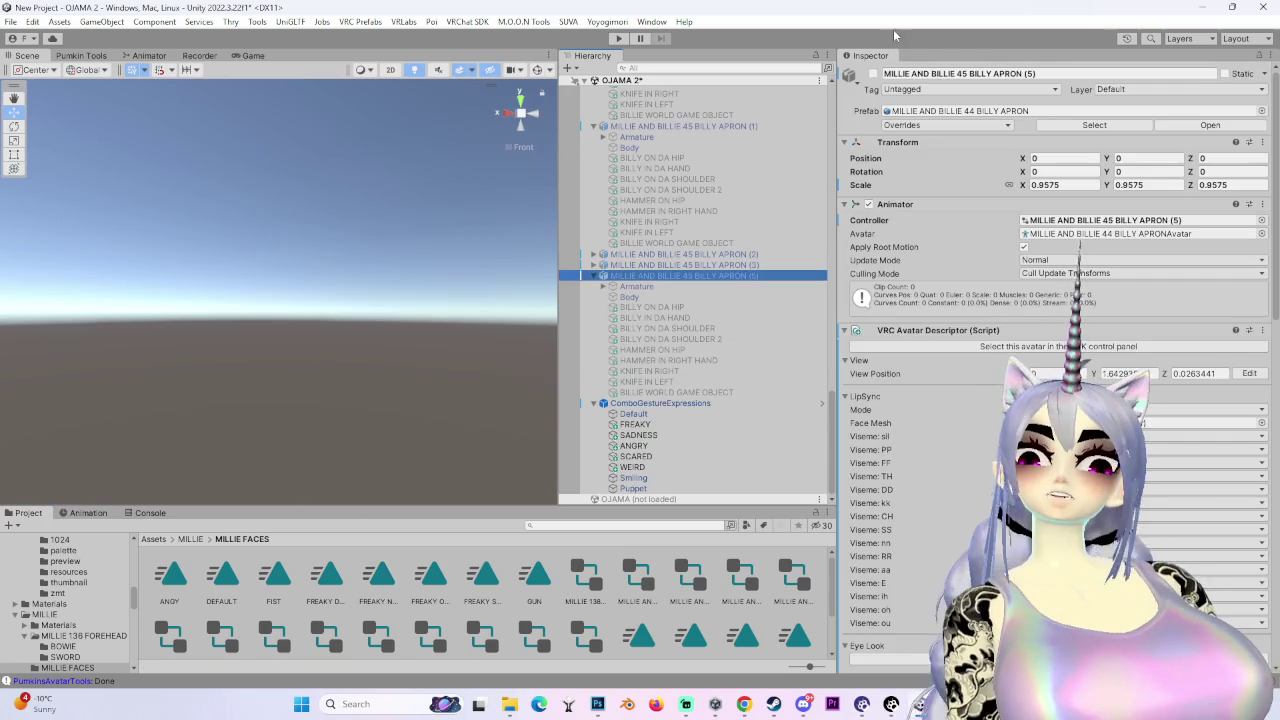
click(873, 73)
drag(326, 267, 387, 282)
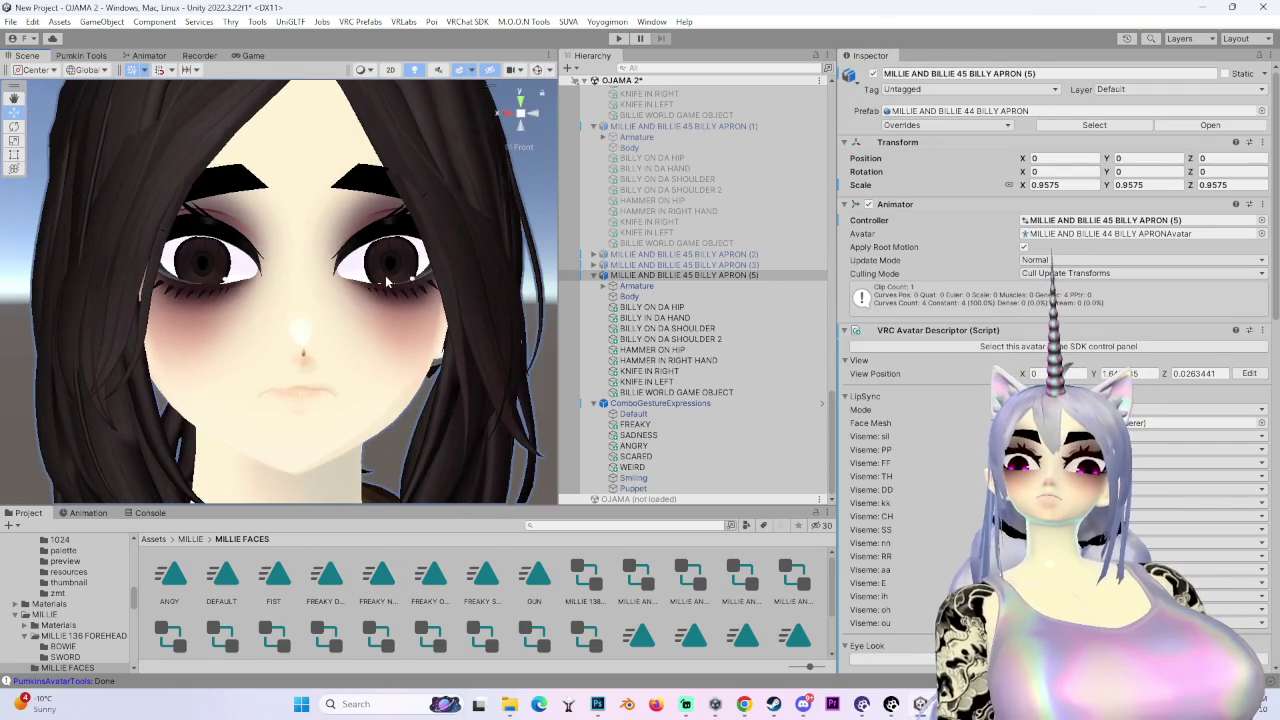
click(98, 514)
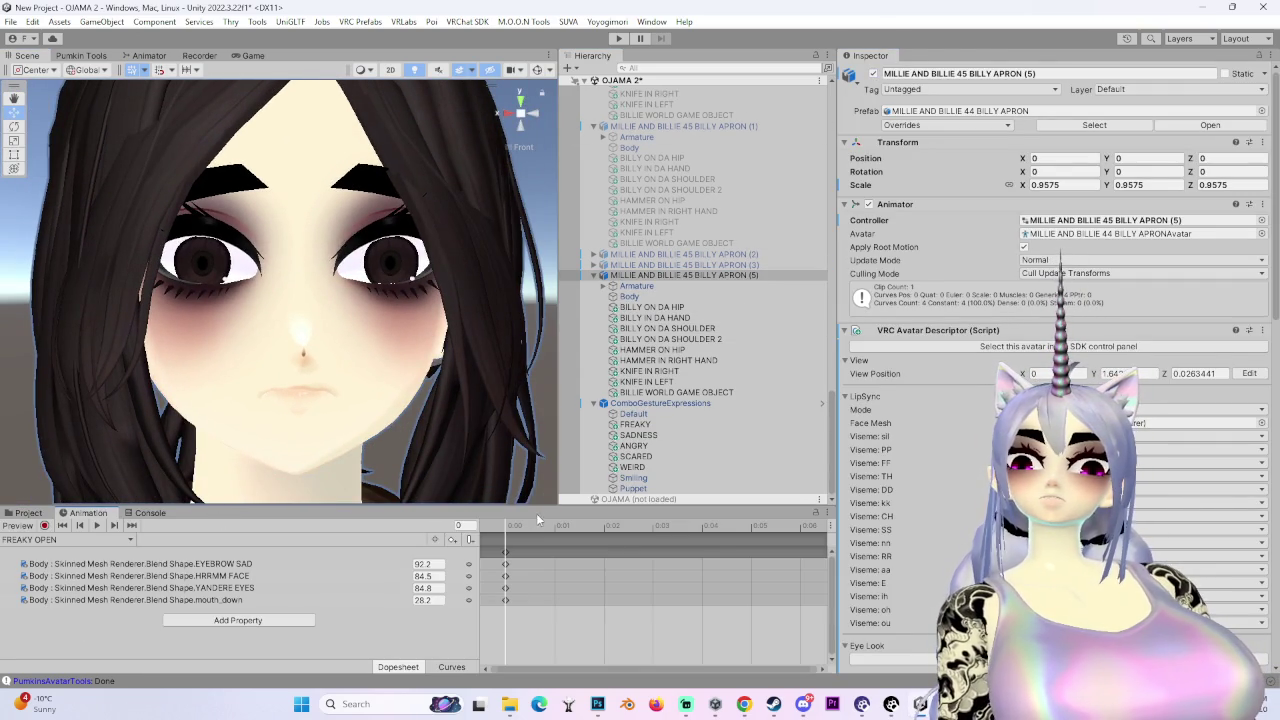
right_click(672, 278)
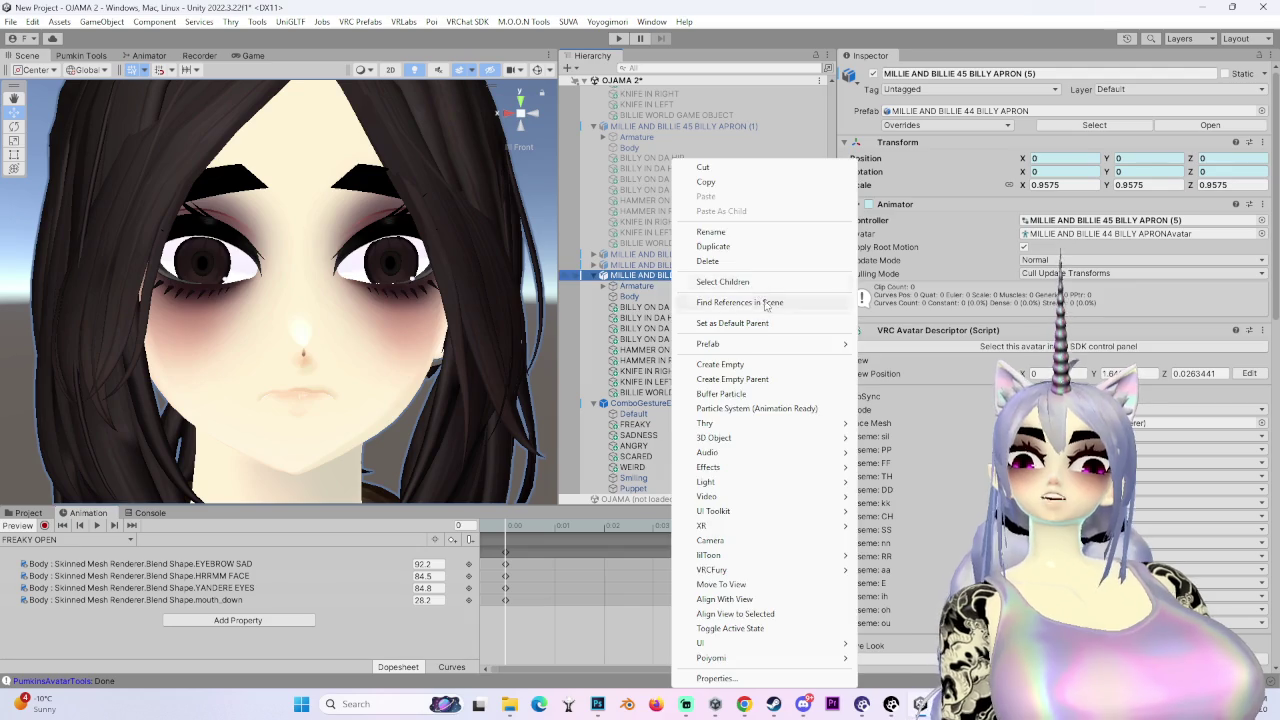
click(708, 261)
click(765, 393)
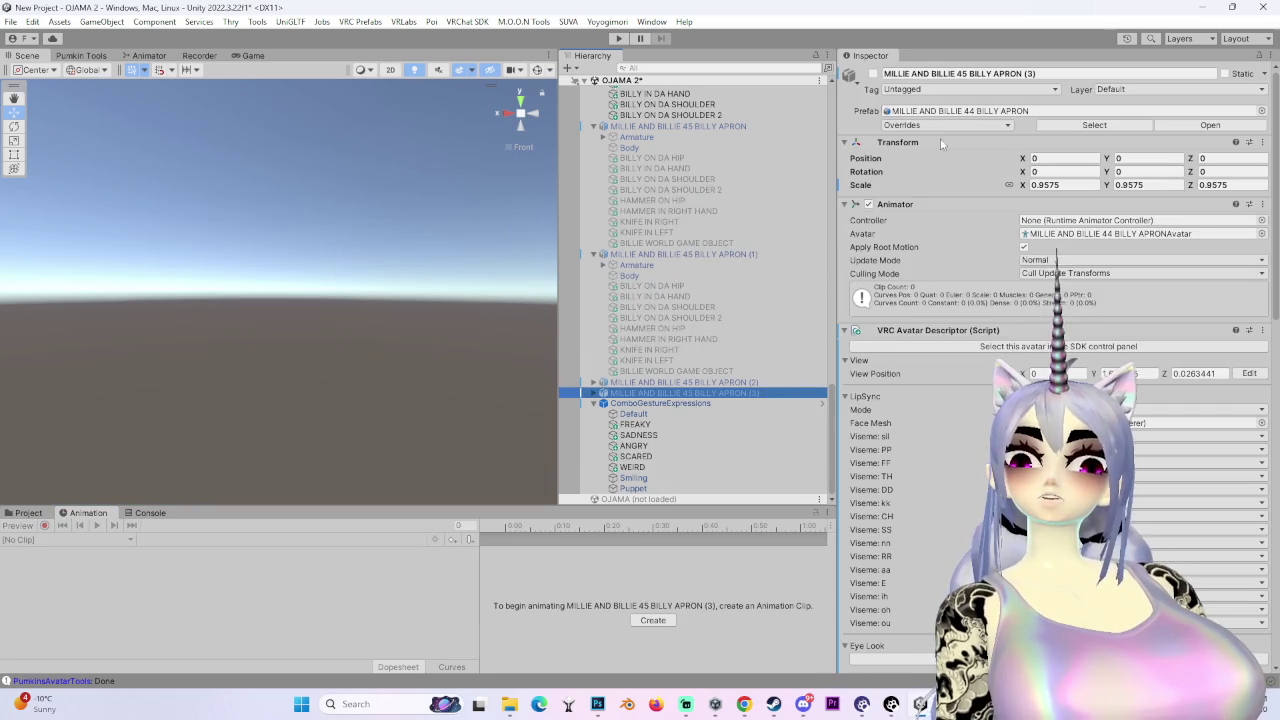
key(f)
- Load the FREAKY GUN clip on the APRON (3) avatar and select its HRRMM FACE key
click(28, 512)
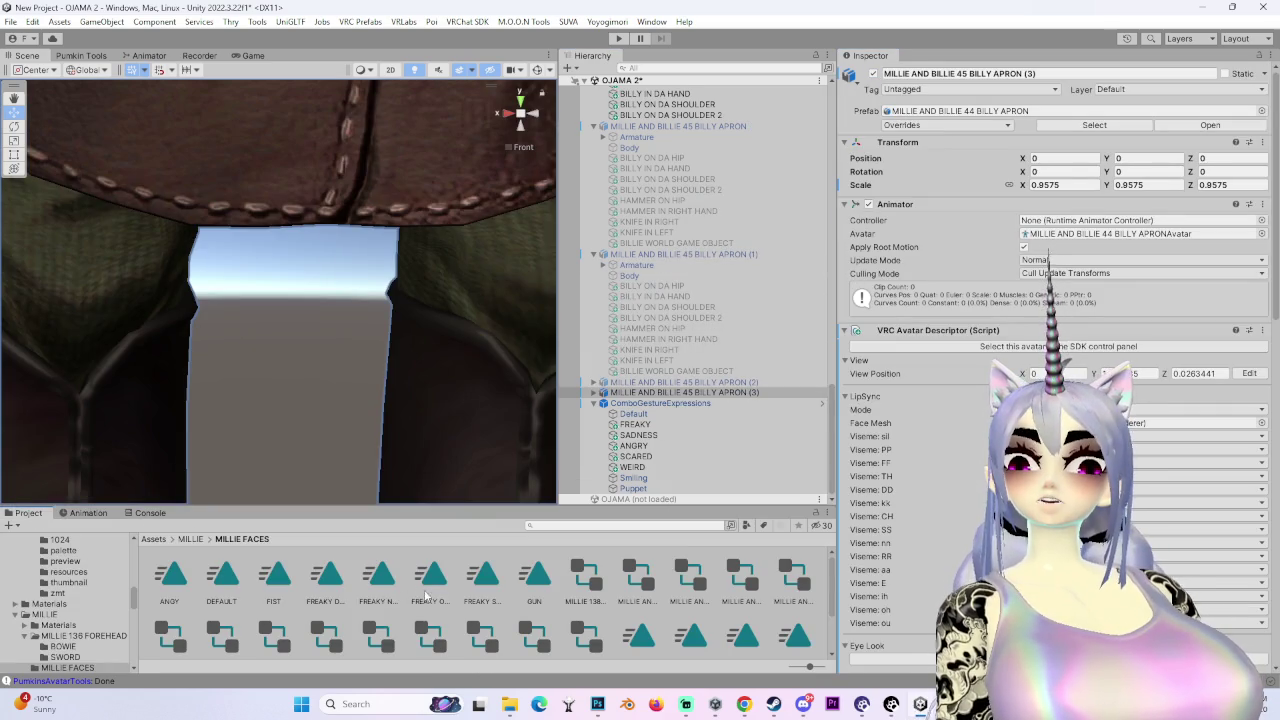
click(388, 581)
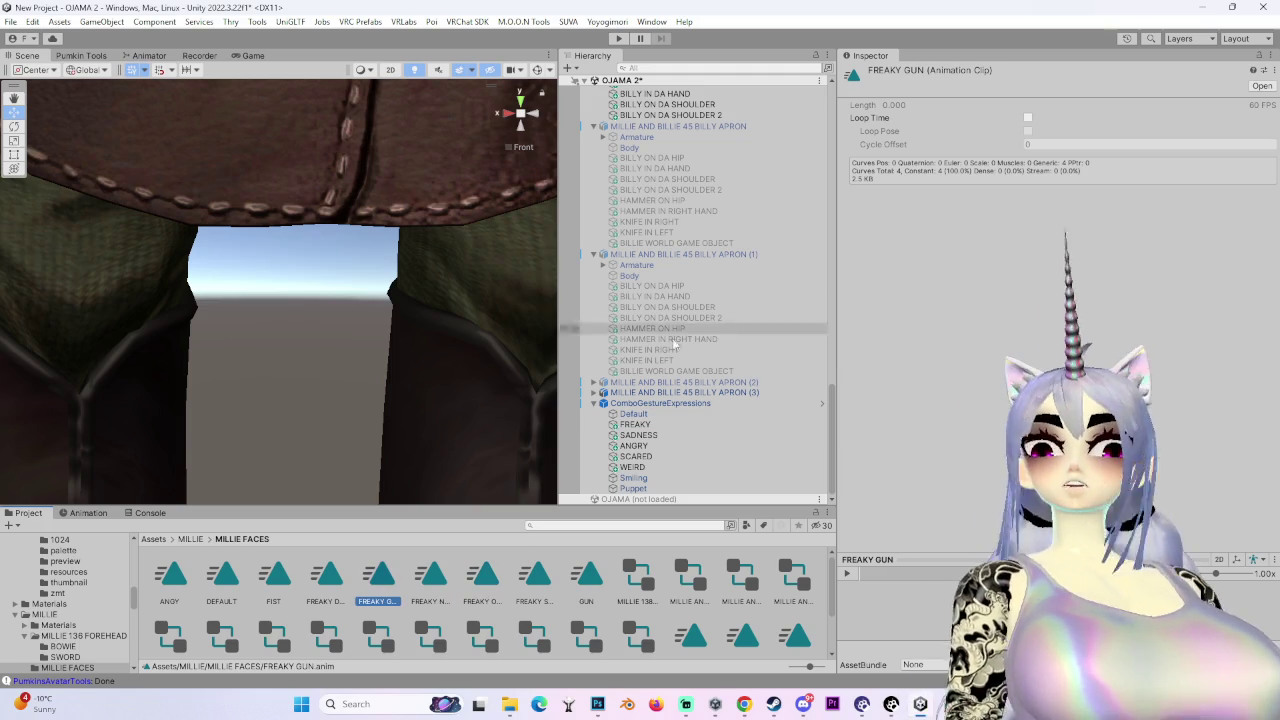
click(766, 391)
click(100, 514)
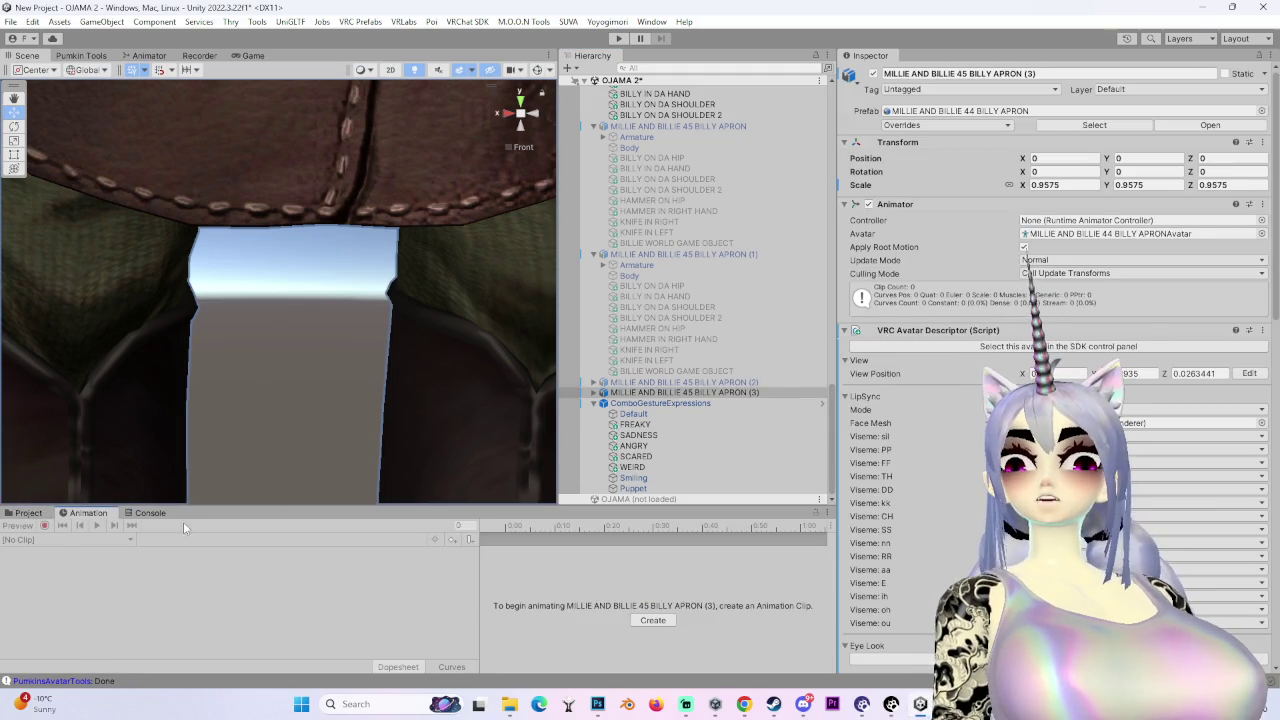
click(28, 513)
click(378, 580)
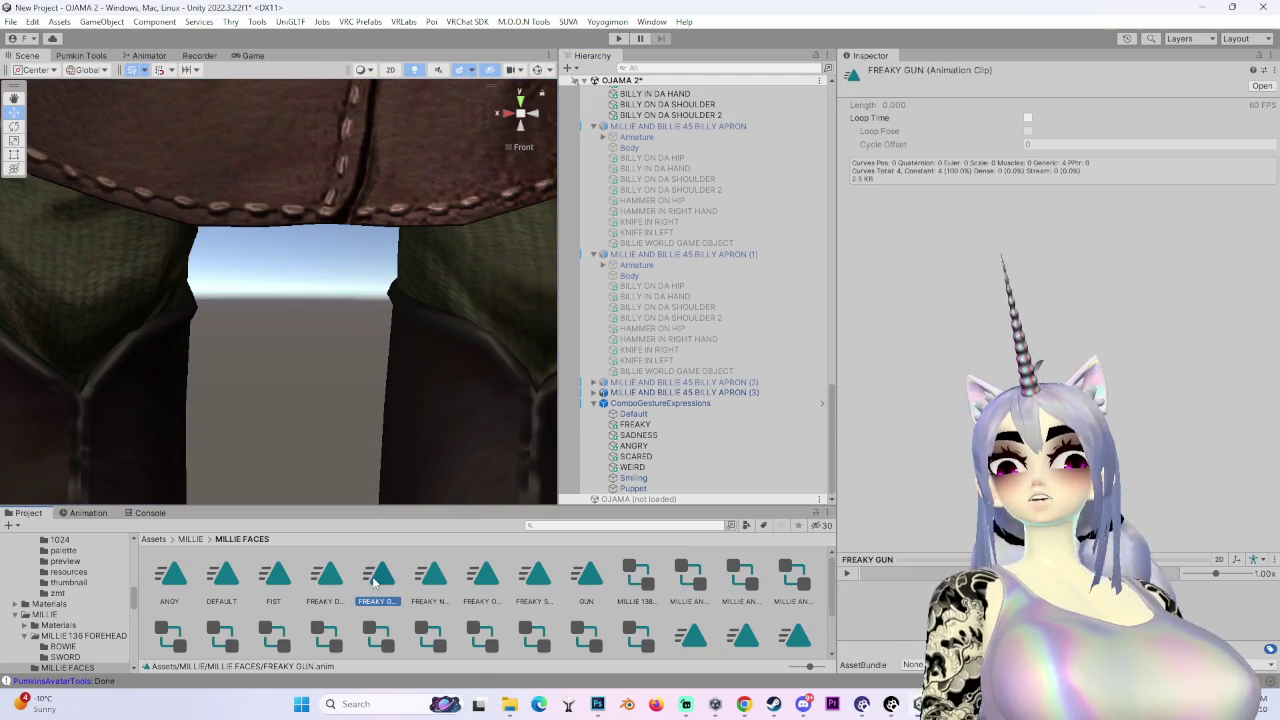
click(693, 395)
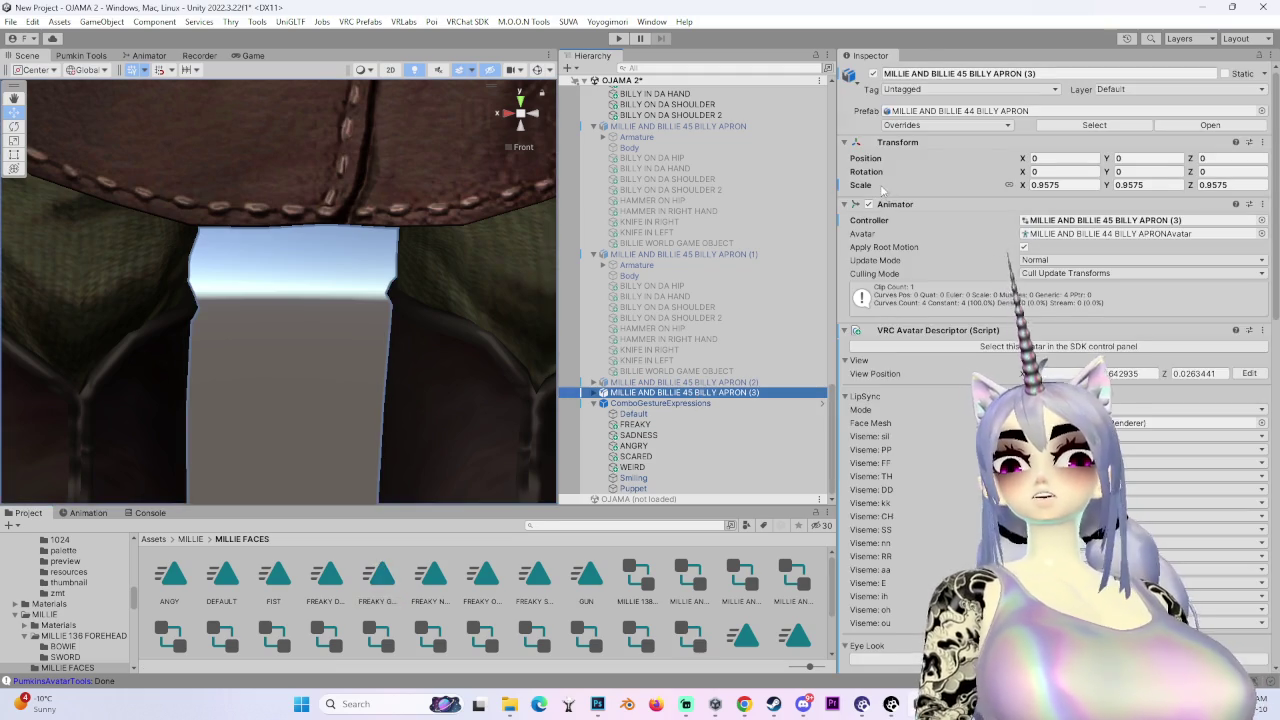
click(80, 513)
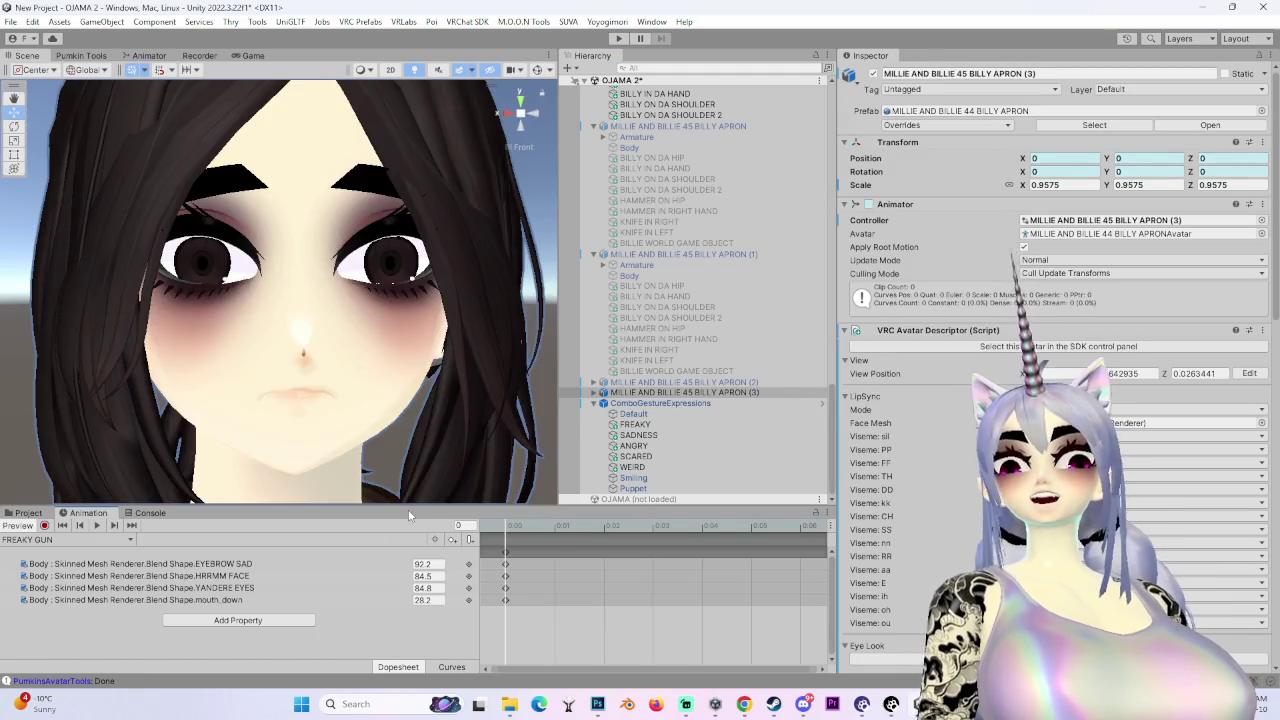
click(240, 577)
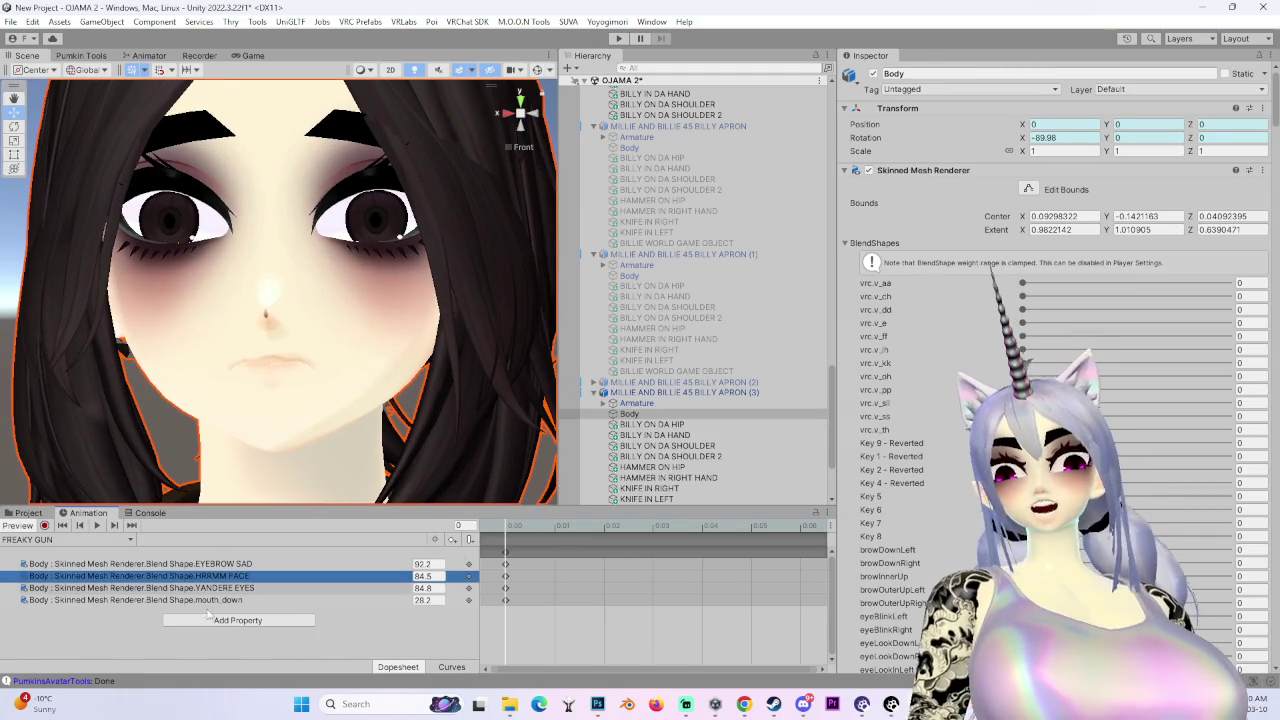
- Turn HRRMM FACE down to 0 in the Body BlendShapes
scroll(923, 412, down, 15)
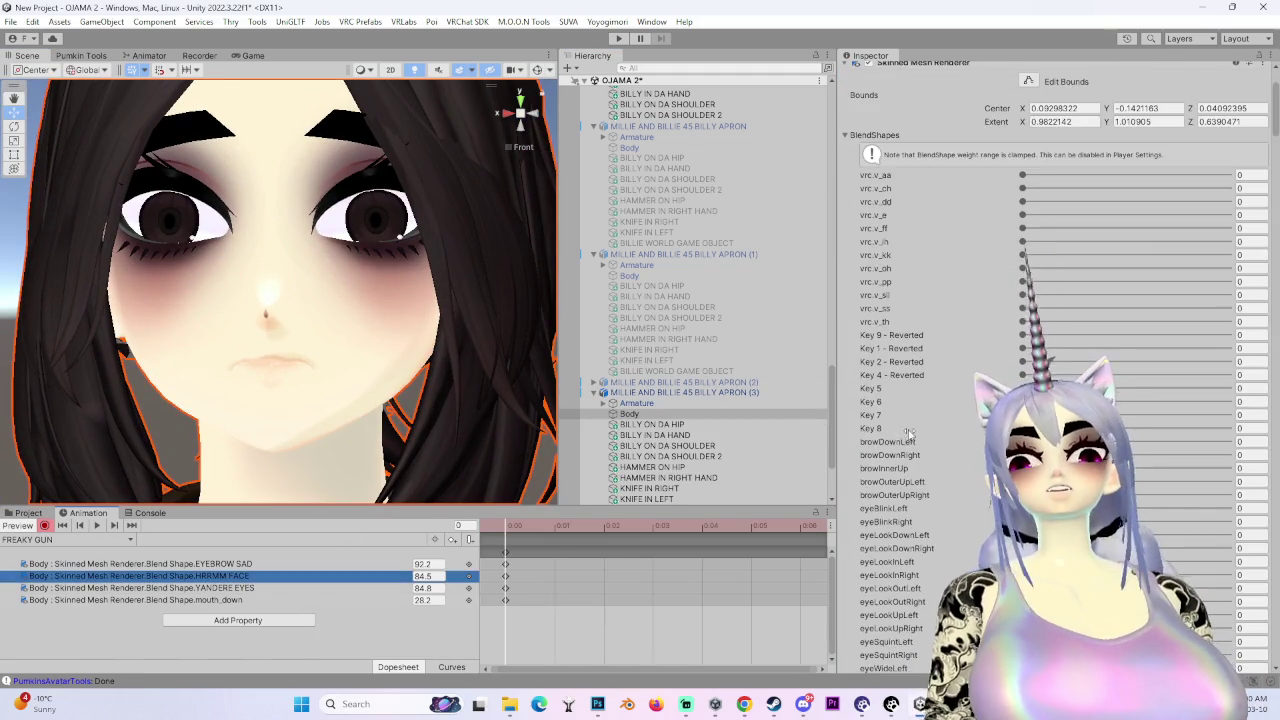
scroll(923, 412, down, 15)
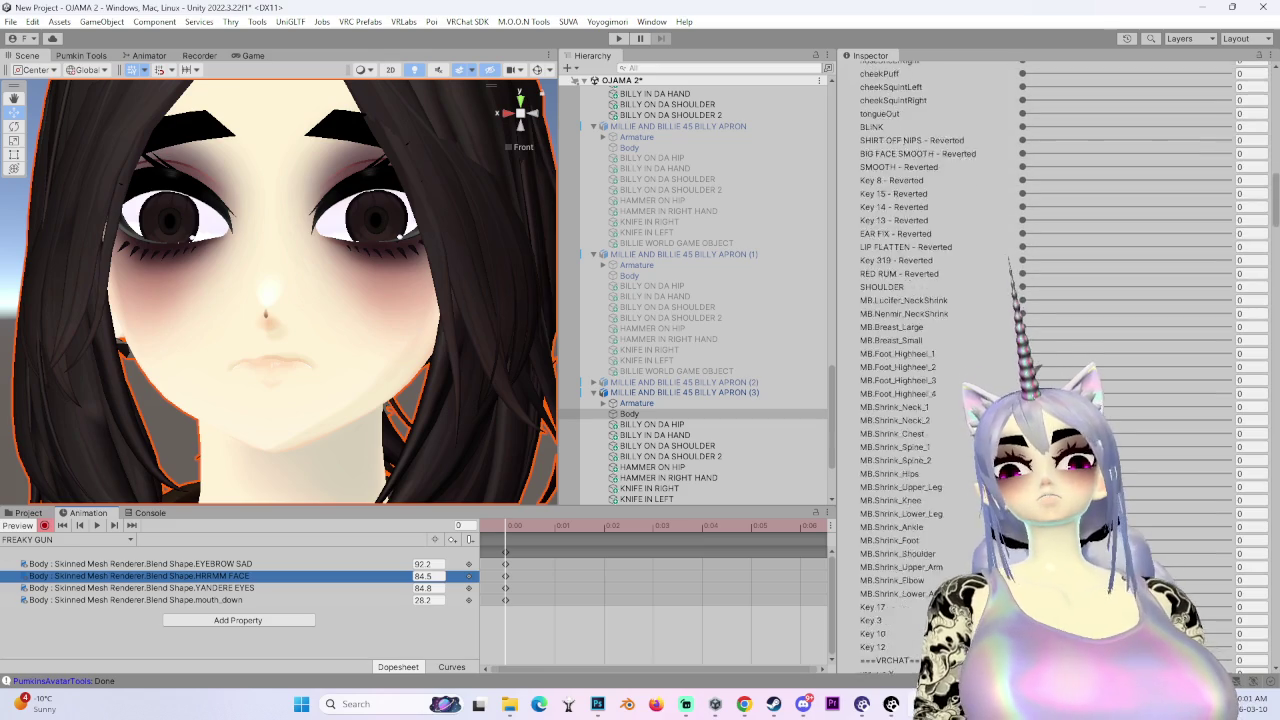
scroll(923, 412, down, 15)
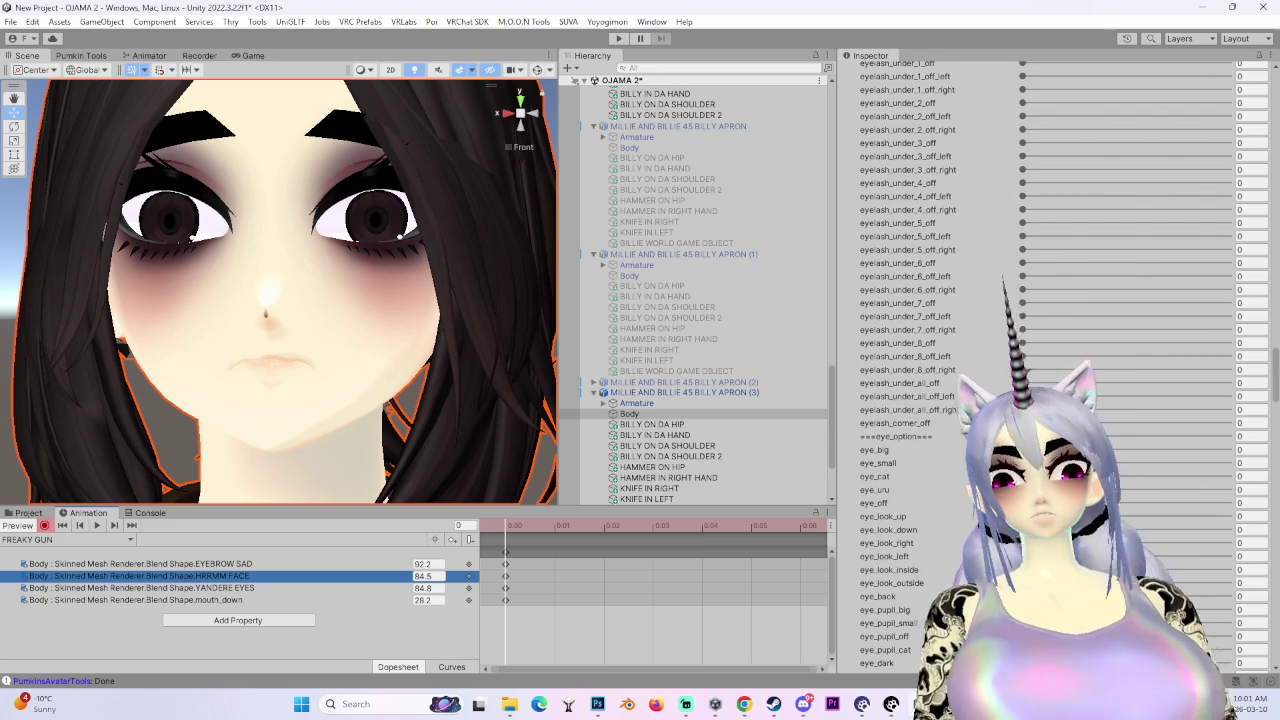
scroll(923, 412, down, 15)
scroll(923, 412, down, 15)
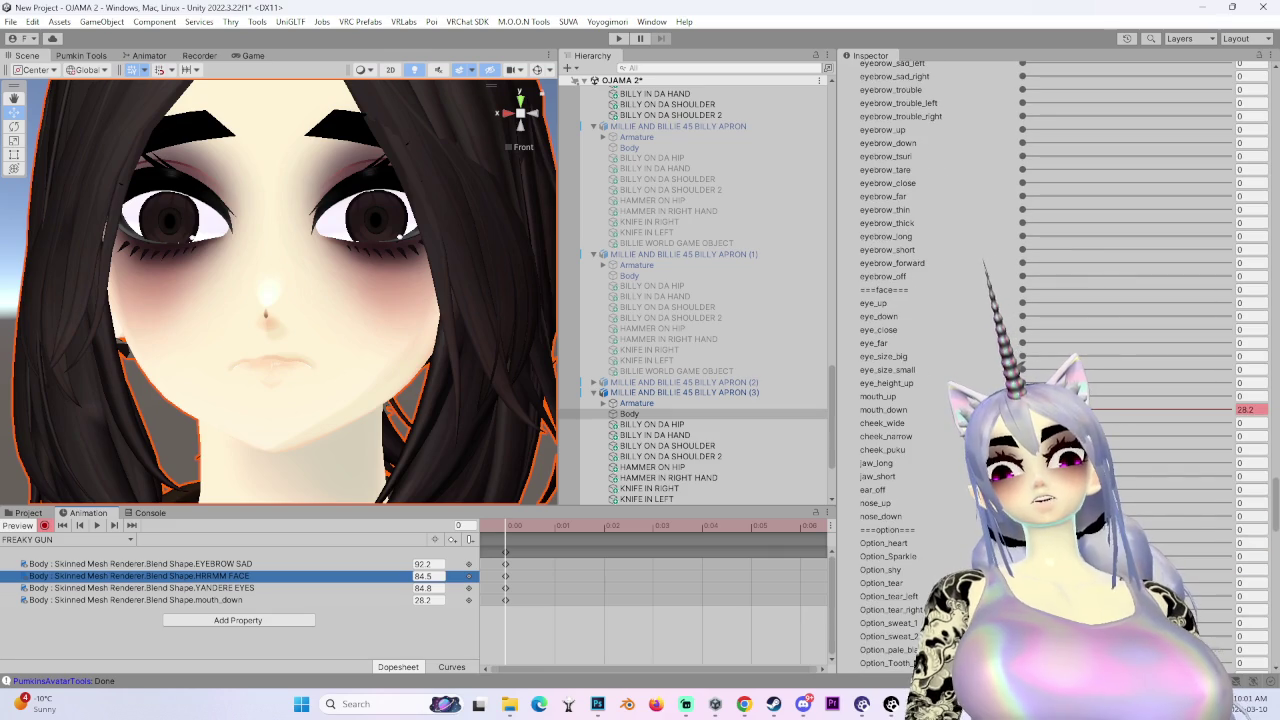
scroll(966, 480, down, 5)
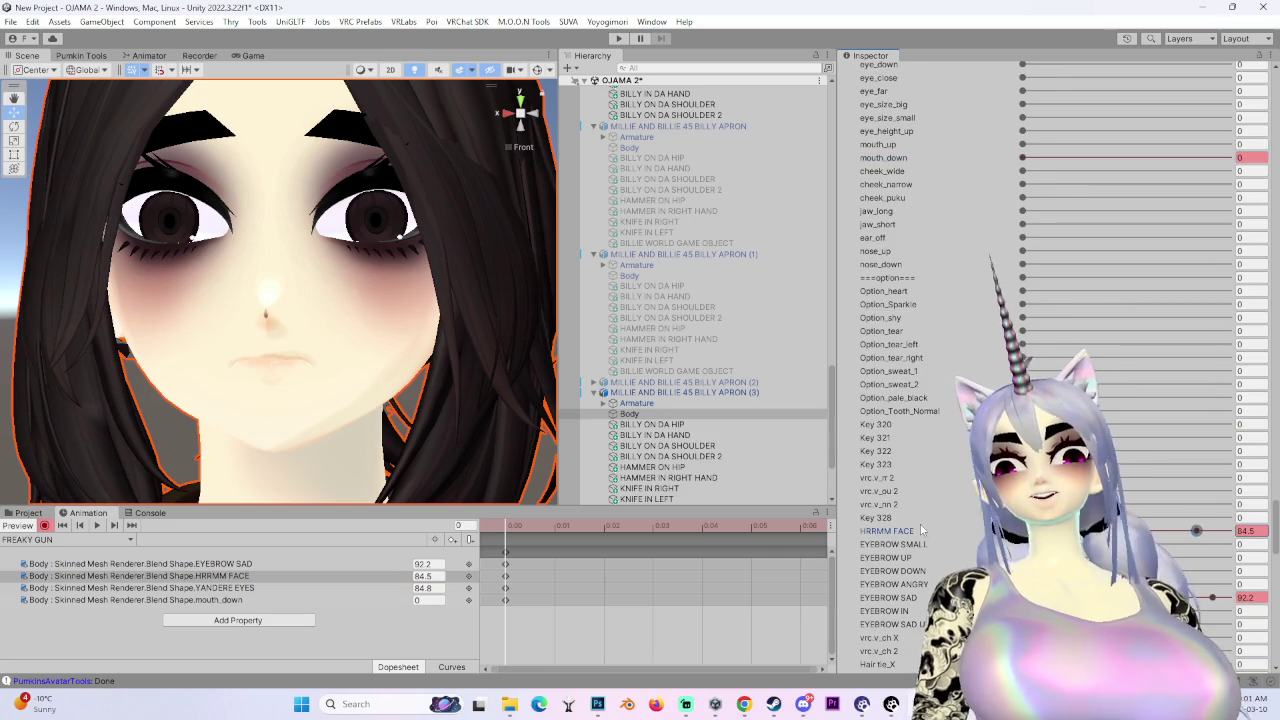
drag(922, 530, 828, 524)
scroll(960, 400, down, 3)
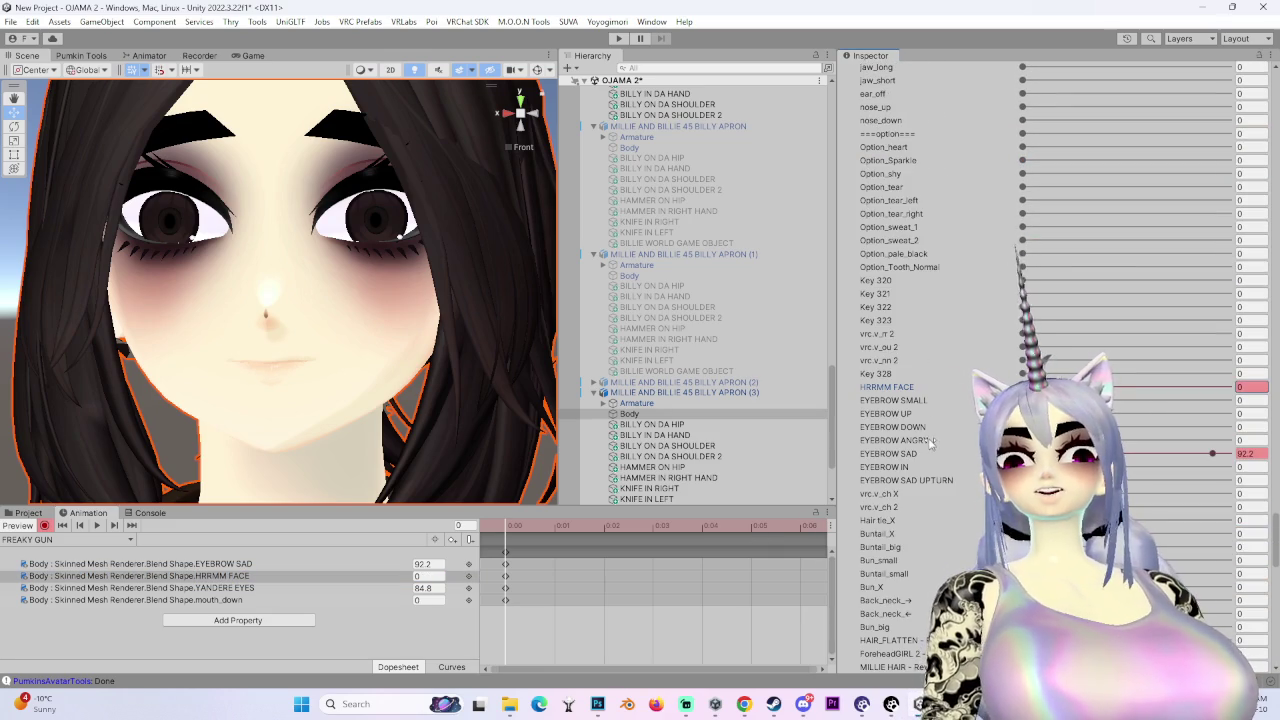
scroll(924, 446, down, 2)
scroll(944, 474, down, 6)
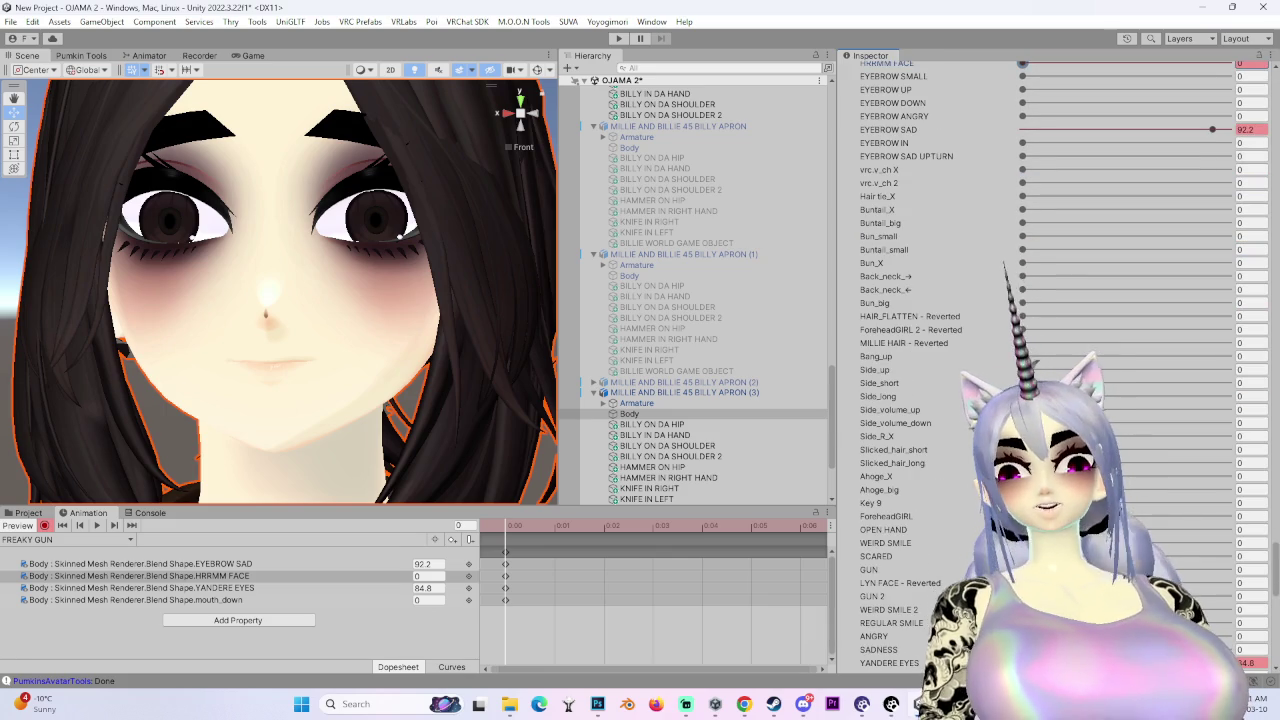
- Add GUN 2 to the FREAKY GUN expression, trying values up to full strength
click(1117, 596)
drag(1116, 596, 1093, 596)
mouse_move(340, 420)
mouse_down()
mouse_move(418, 430)
mouse_move(160, 426)
mouse_up()
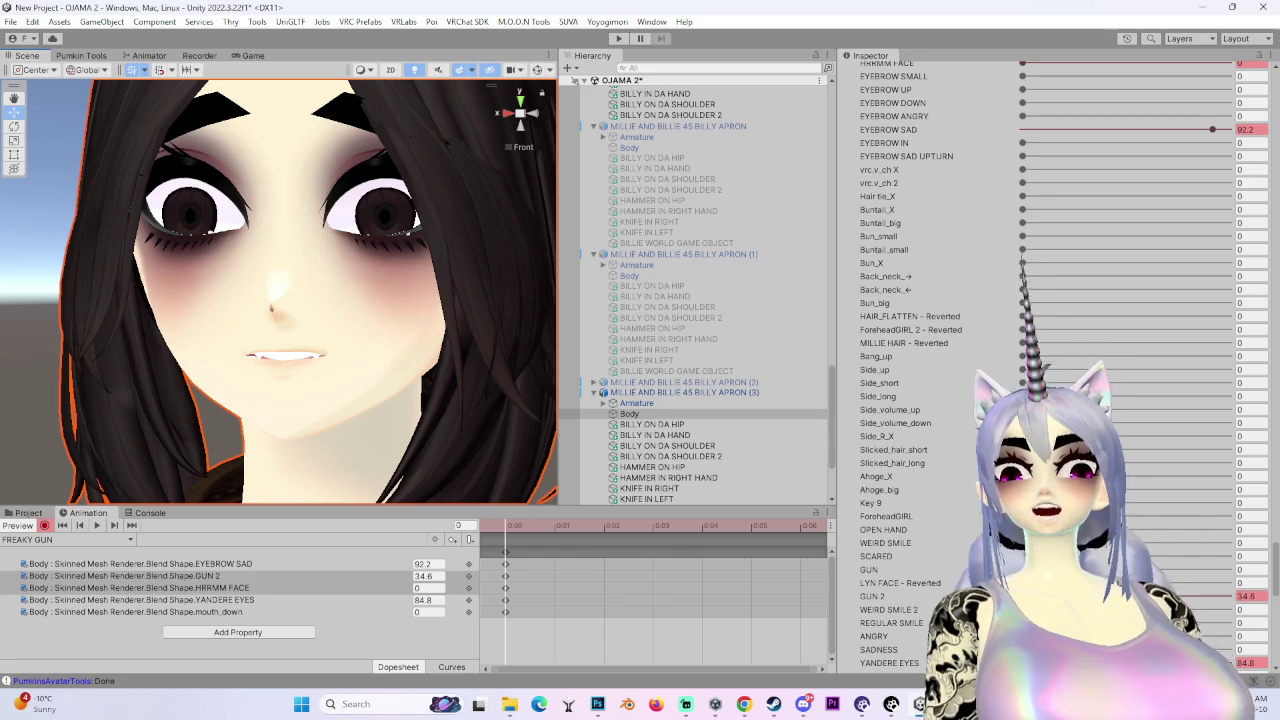
drag(1093, 596, 1228, 596)
mouse_move(330, 400)
mouse_down()
mouse_move(372, 399)
mouse_move(507, 139)
mouse_up()
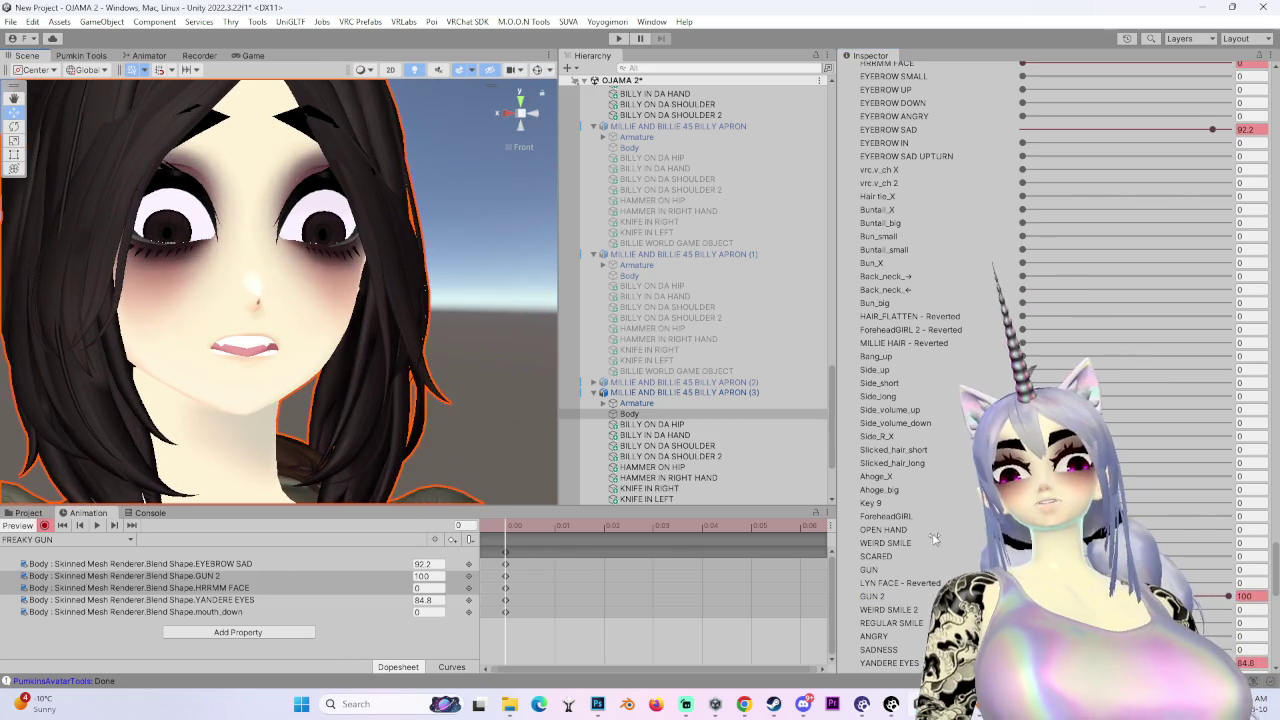
scroll(1050, 360, down, 3)
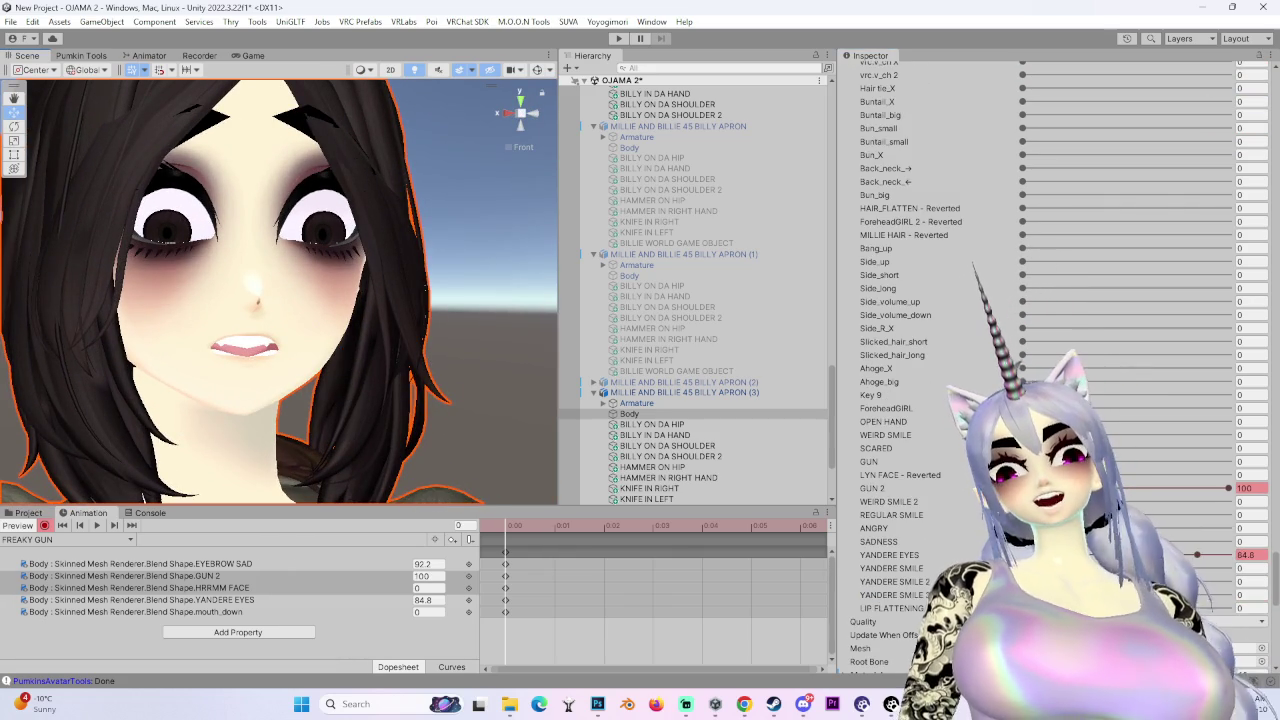
scroll(1050, 360, up, 10)
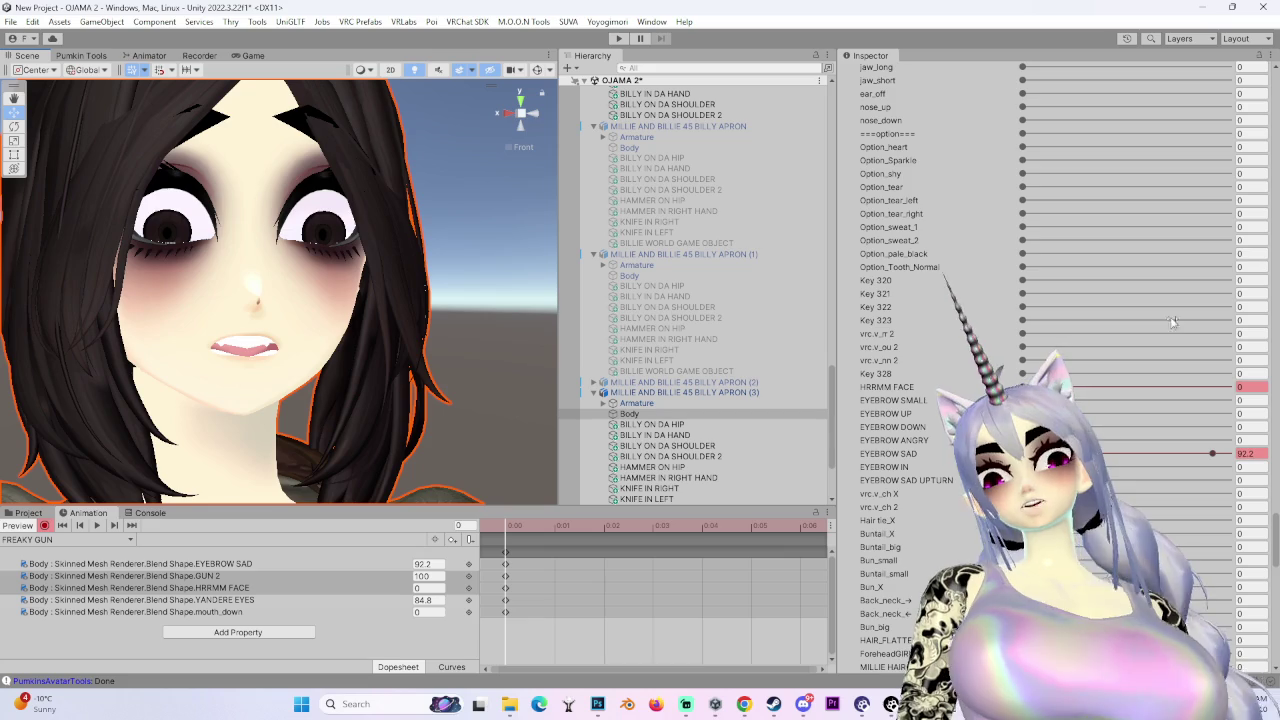
scroll(1205, 495, down, 10)
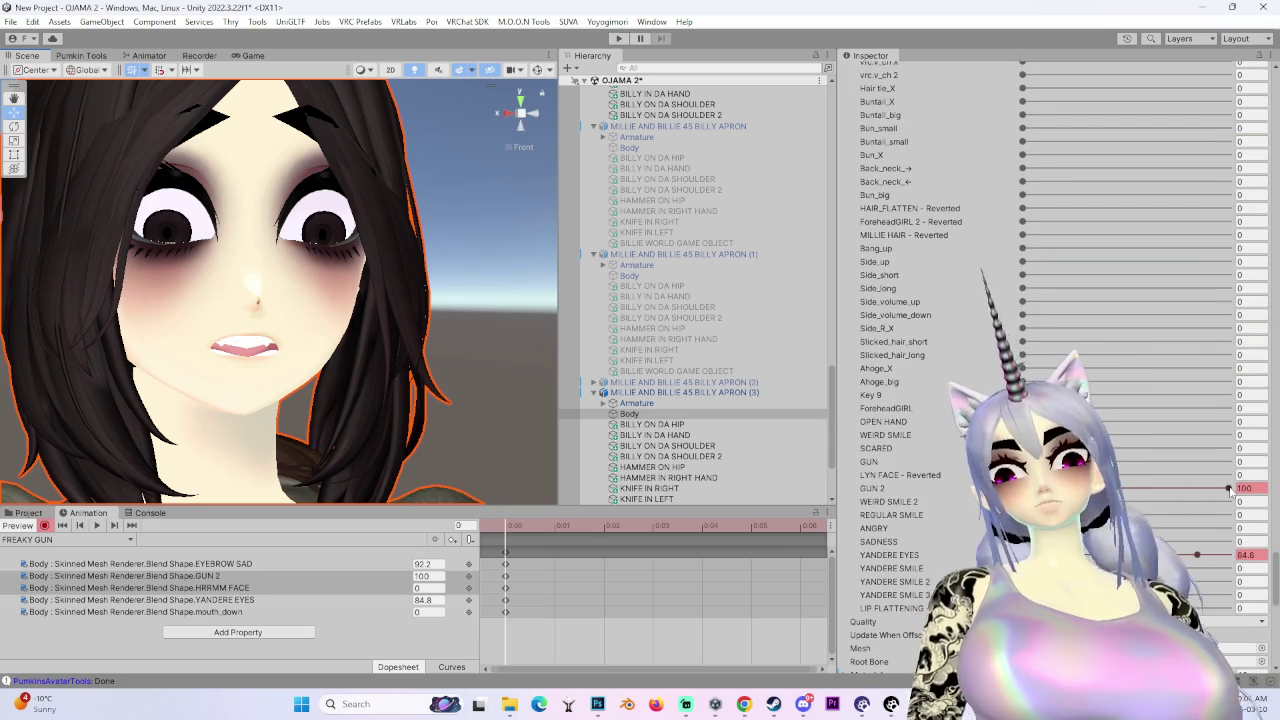
- Raise YANDERE EYES to 100 and settle GUN 2 at 26.2
mouse_move(1198, 555)
mouse_down()
mouse_move(1022, 555)
mouse_move(1228, 555)
mouse_up()
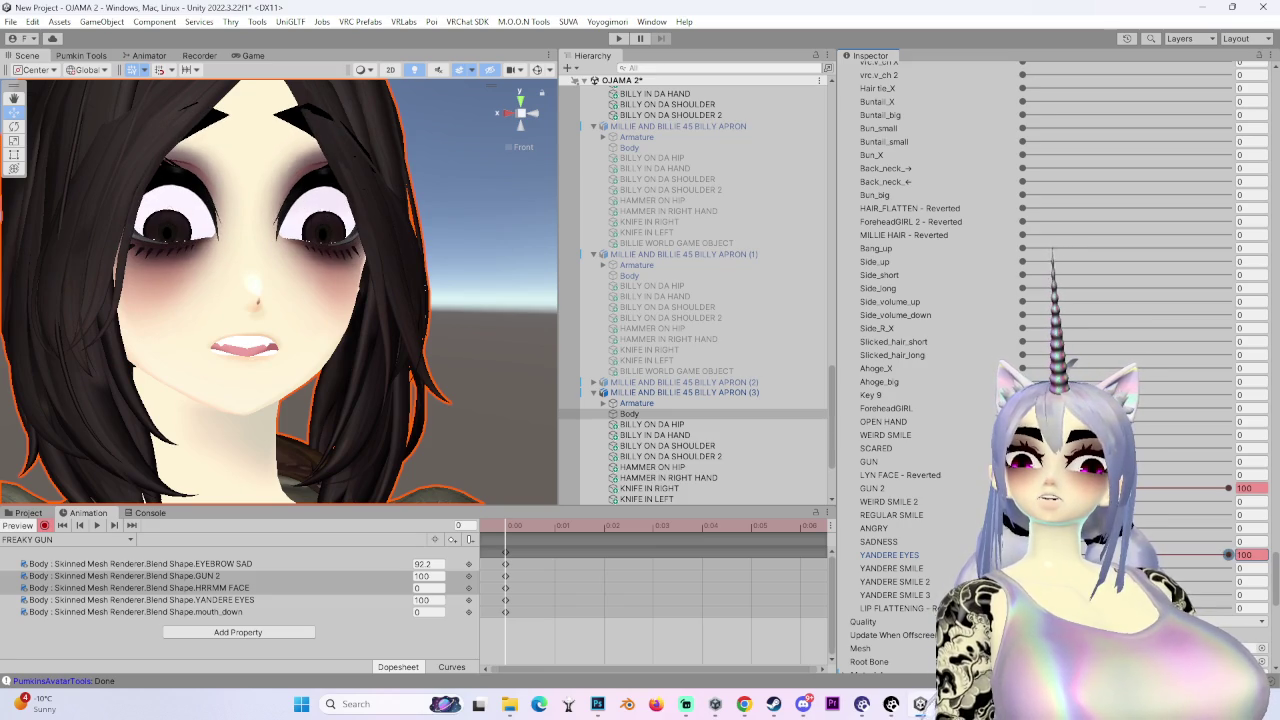
scroll(460, 410, down, 8)
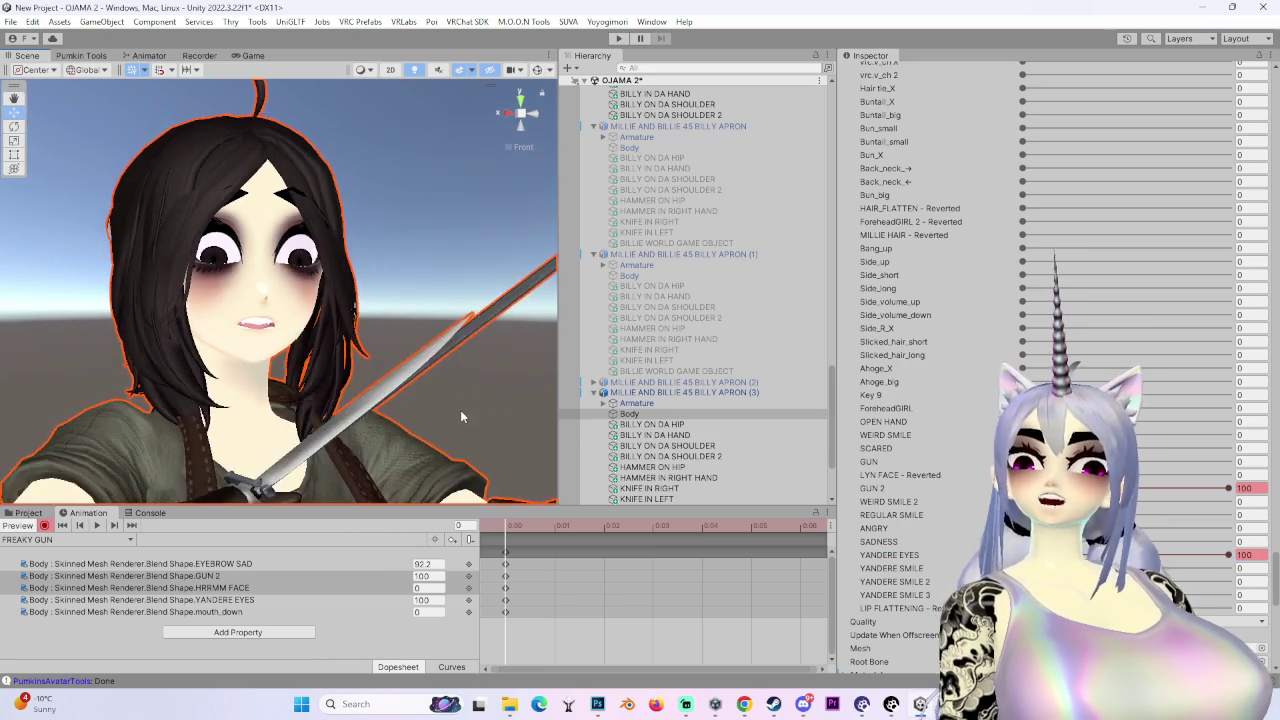
scroll(460, 410, up, 8)
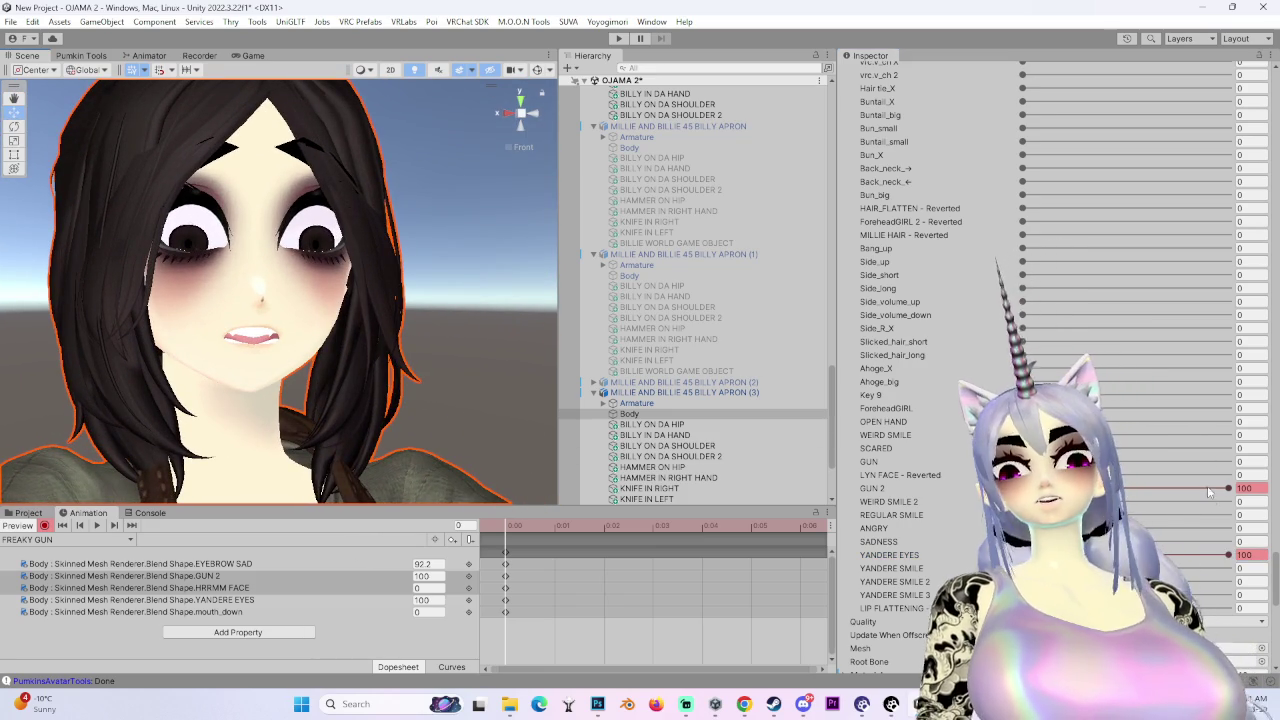
drag(1228, 488, 1039, 488)
drag(957, 498, 1107, 488)
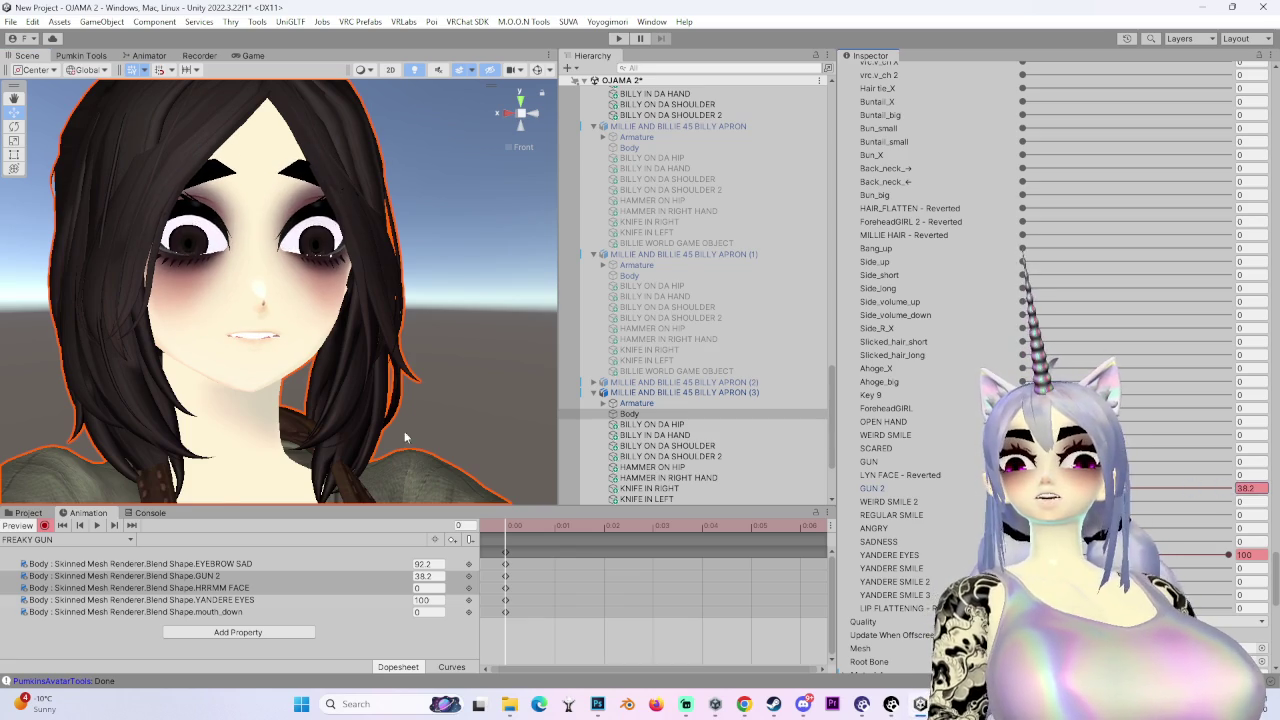
scroll(404, 437, up, 2)
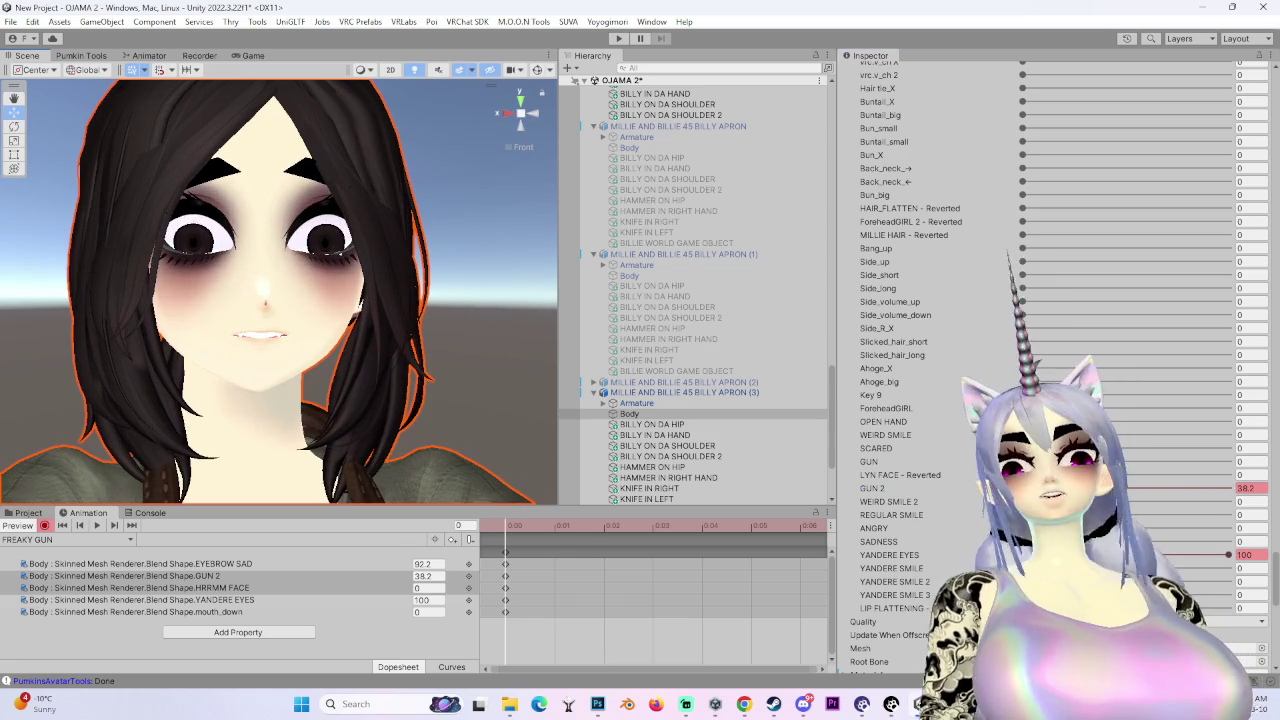
drag(1101, 488, 1076, 488)
drag(108, 374, 225, 408)
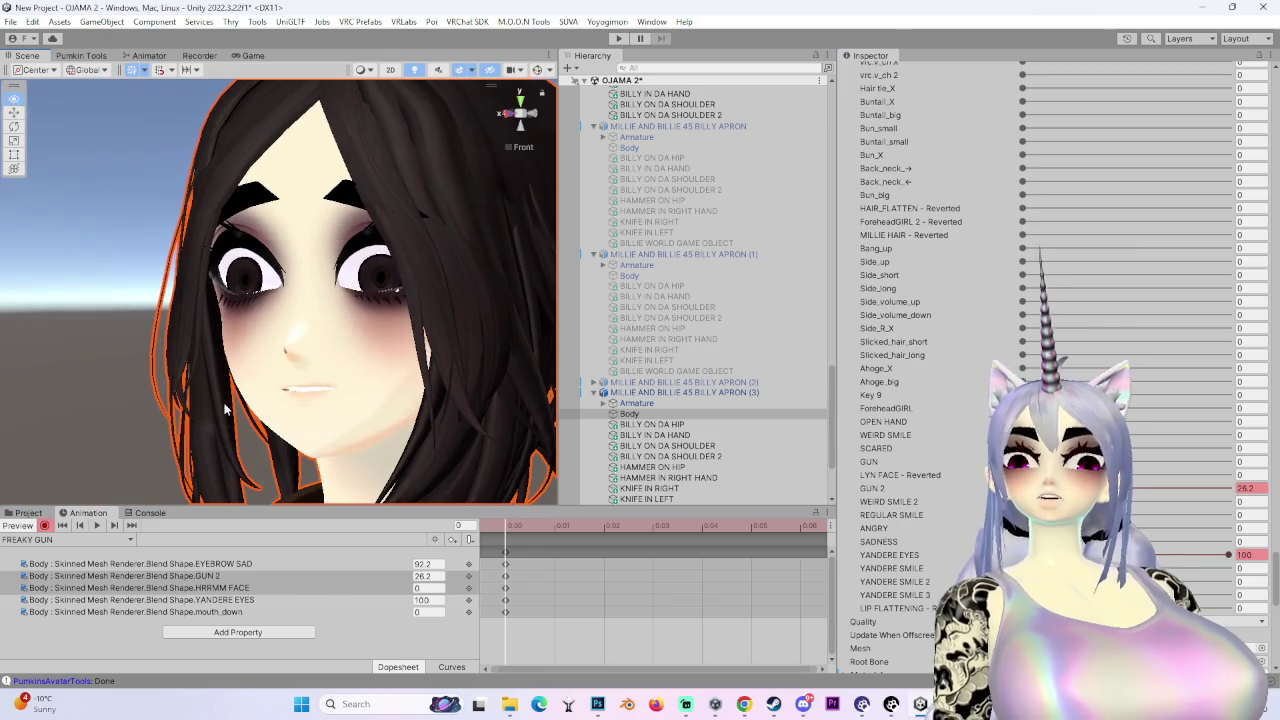
scroll(875, 404, up, 2)
scroll(875, 404, up, 12)
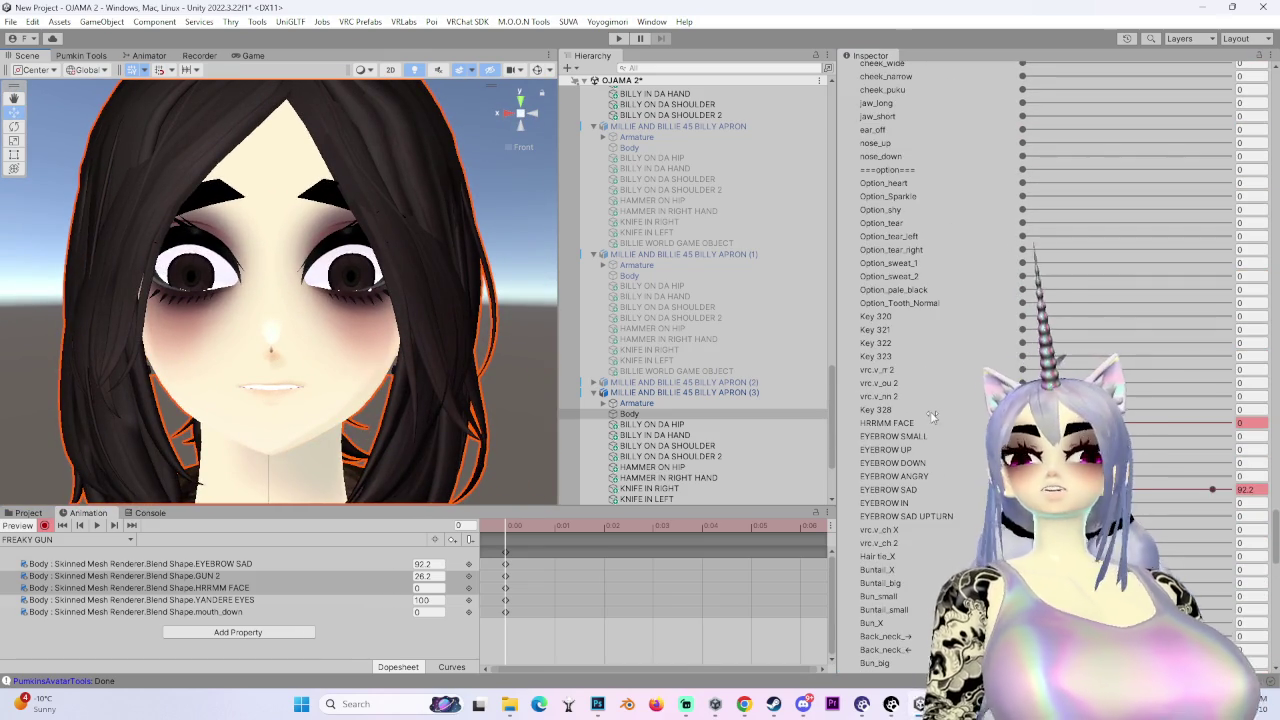
- Test vrc.v_ou 2 at 100 in the FREAKY GUN clip, then key it at 0 to close the mouth
scroll(931, 415, up, 6)
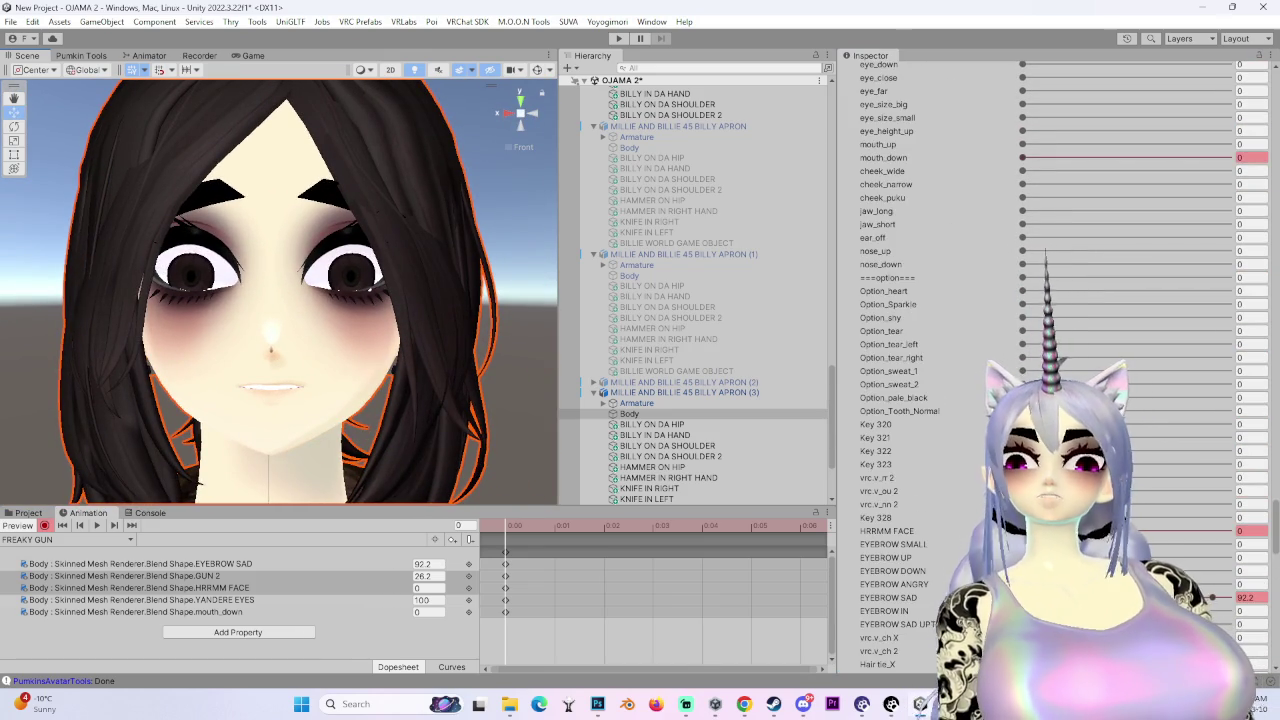
drag(1022, 491, 1228, 491)
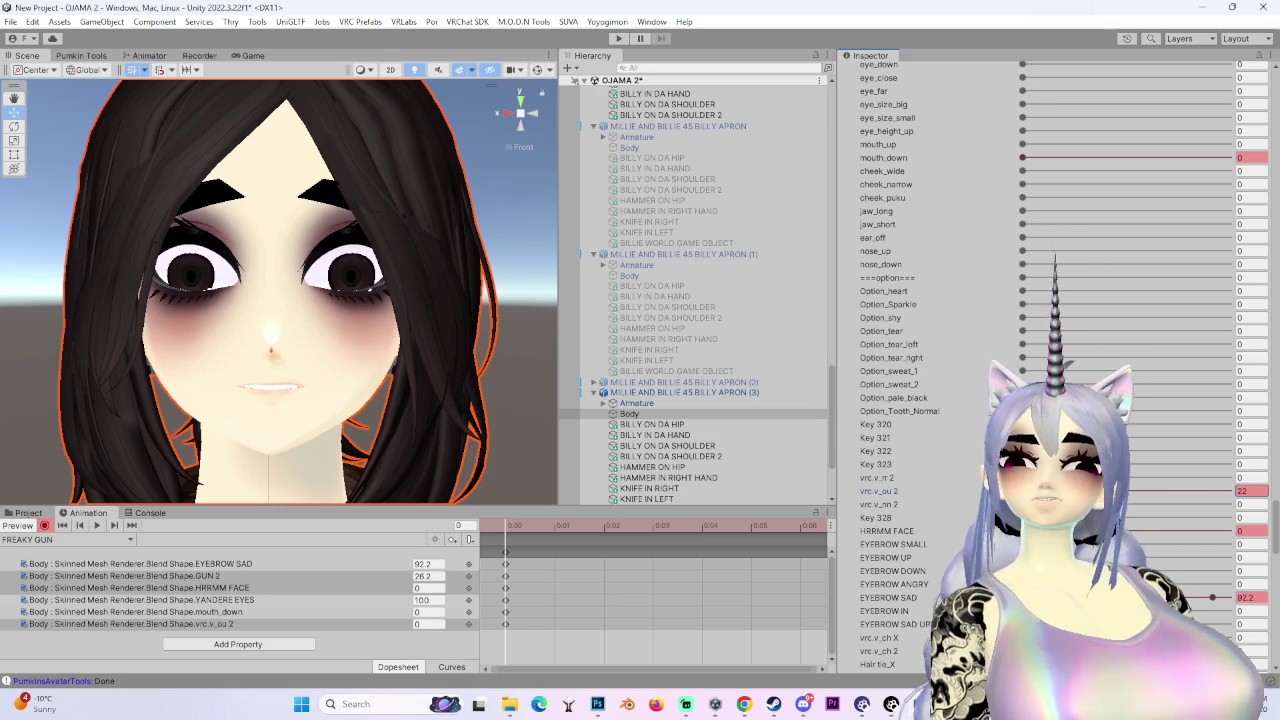
drag(1022, 491, 1098, 491)
key(ctrl+z)
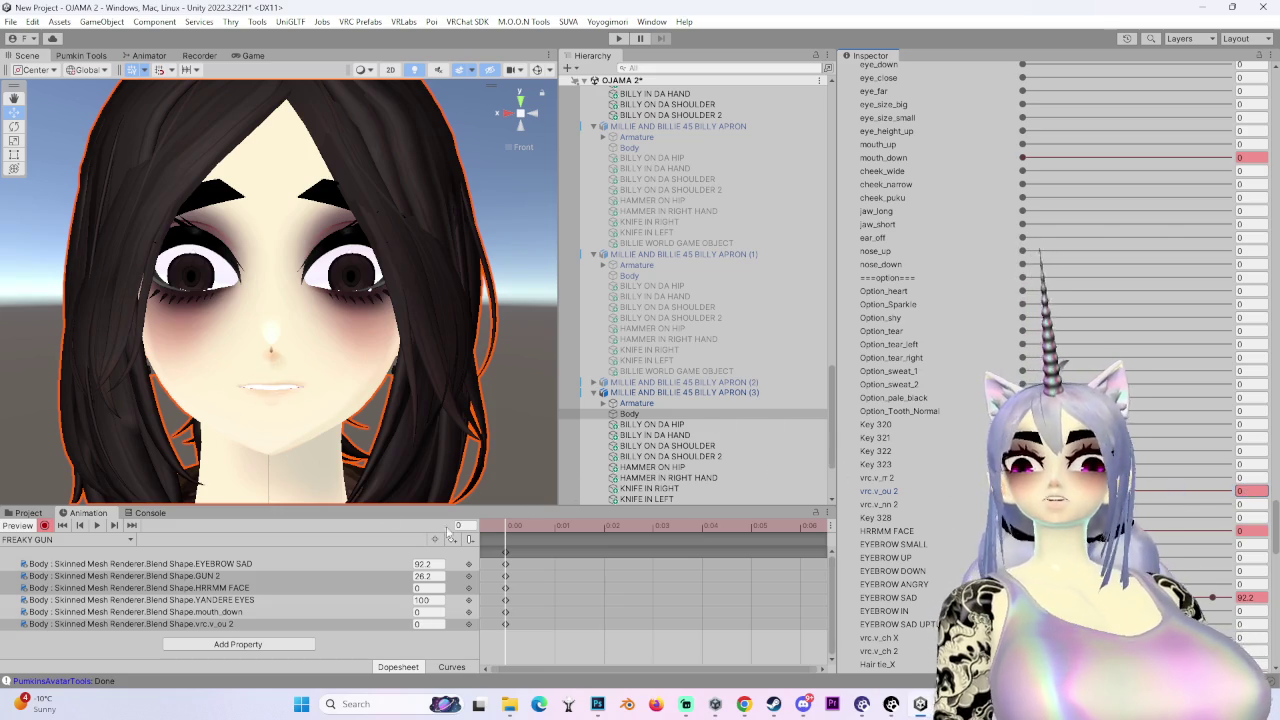
drag(1228, 491, 1022, 491)
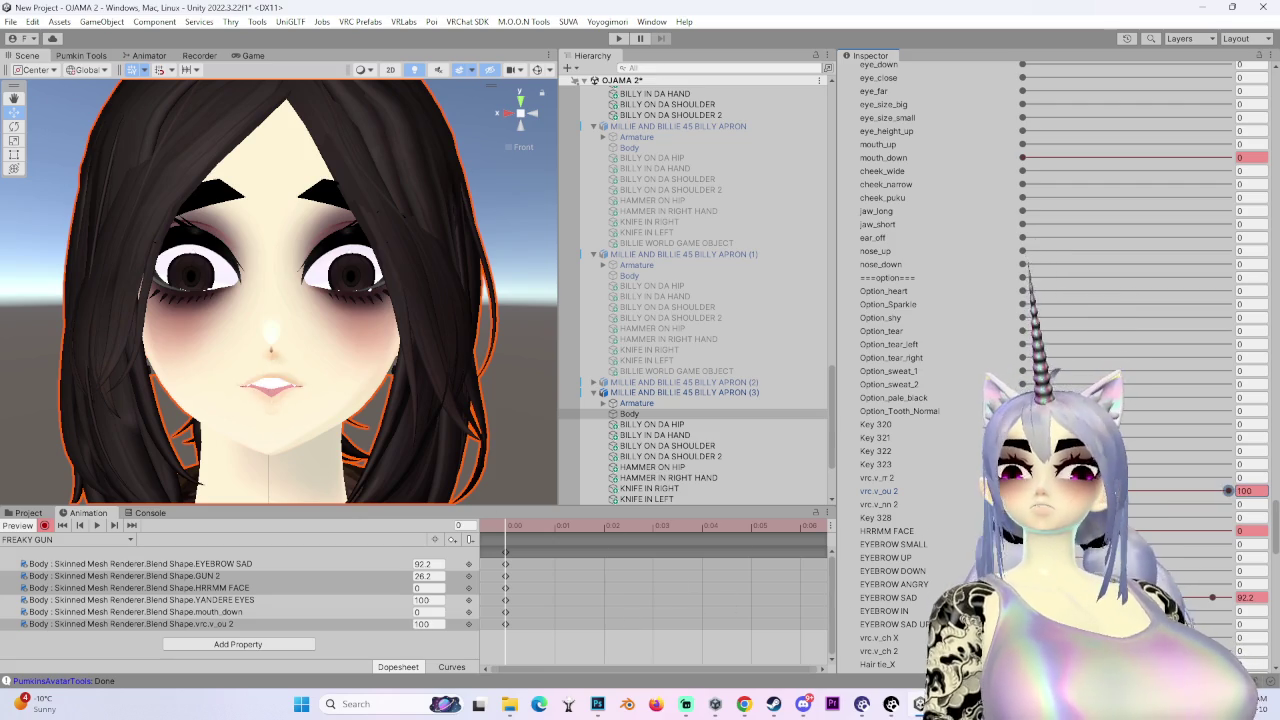
drag(1022, 491, 1228, 491)
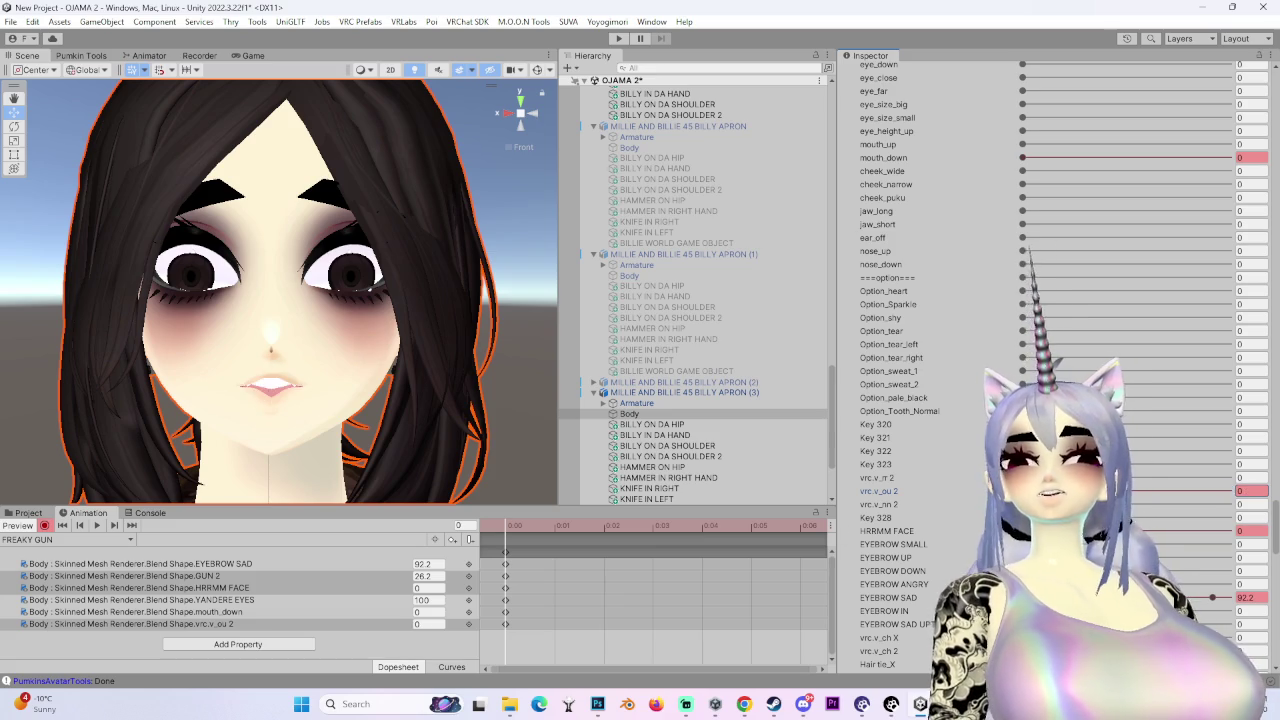
click(1250, 491)
text(0)
key(Return)
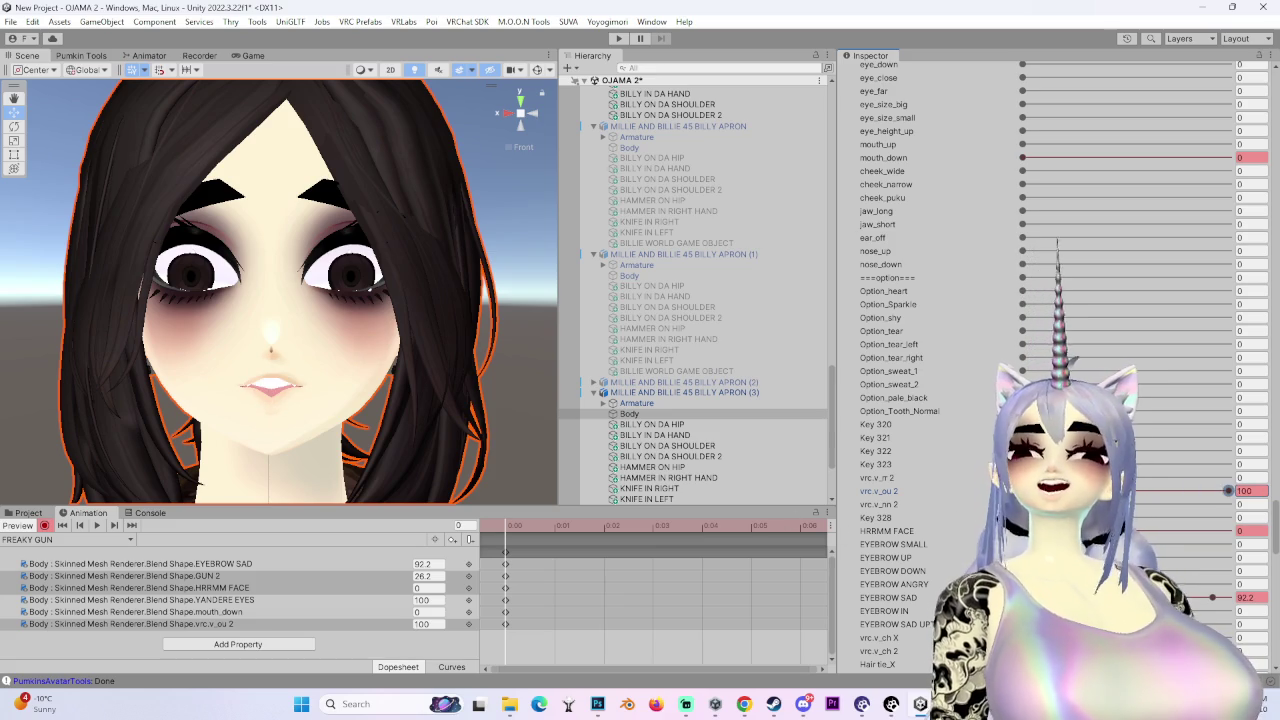
scroll(945, 455, up, 10)
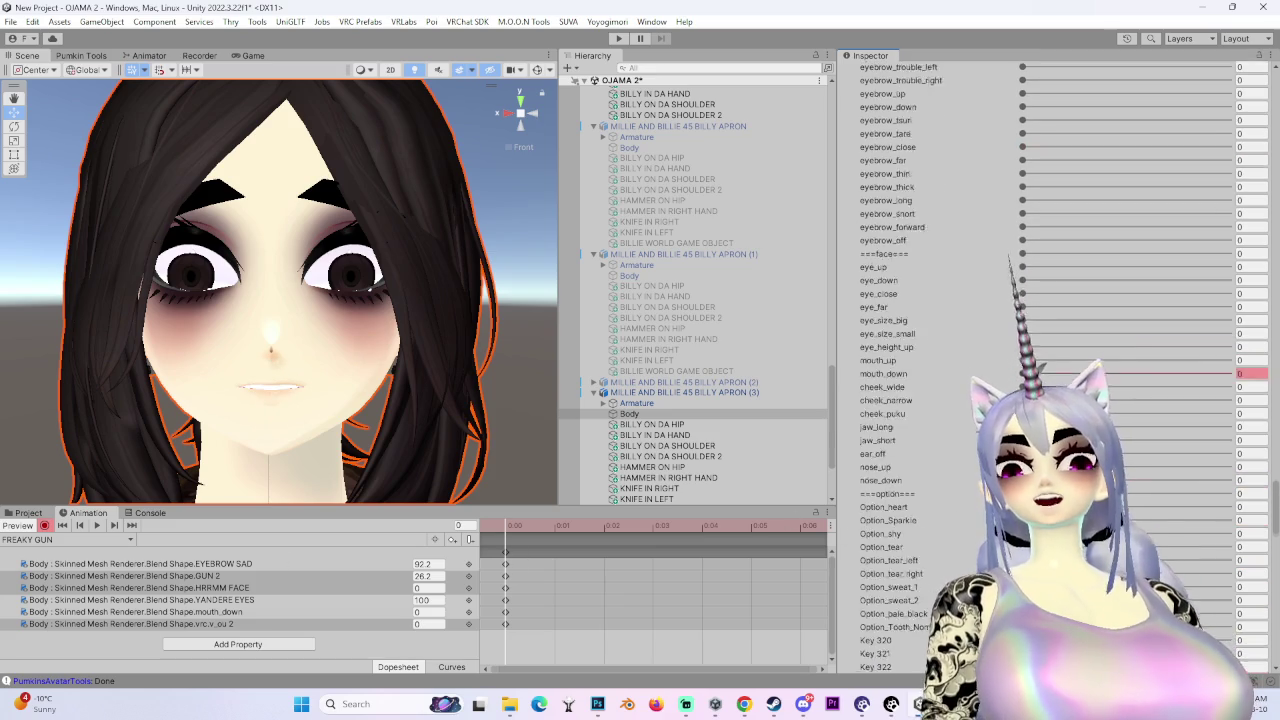
- Preview blank eyes with eye_off at 100 and an open mouth with vrc.v_ou 2 at 100, then lower the mouth again
scroll(960, 420, up, 10)
scroll(988, 379, up, 10)
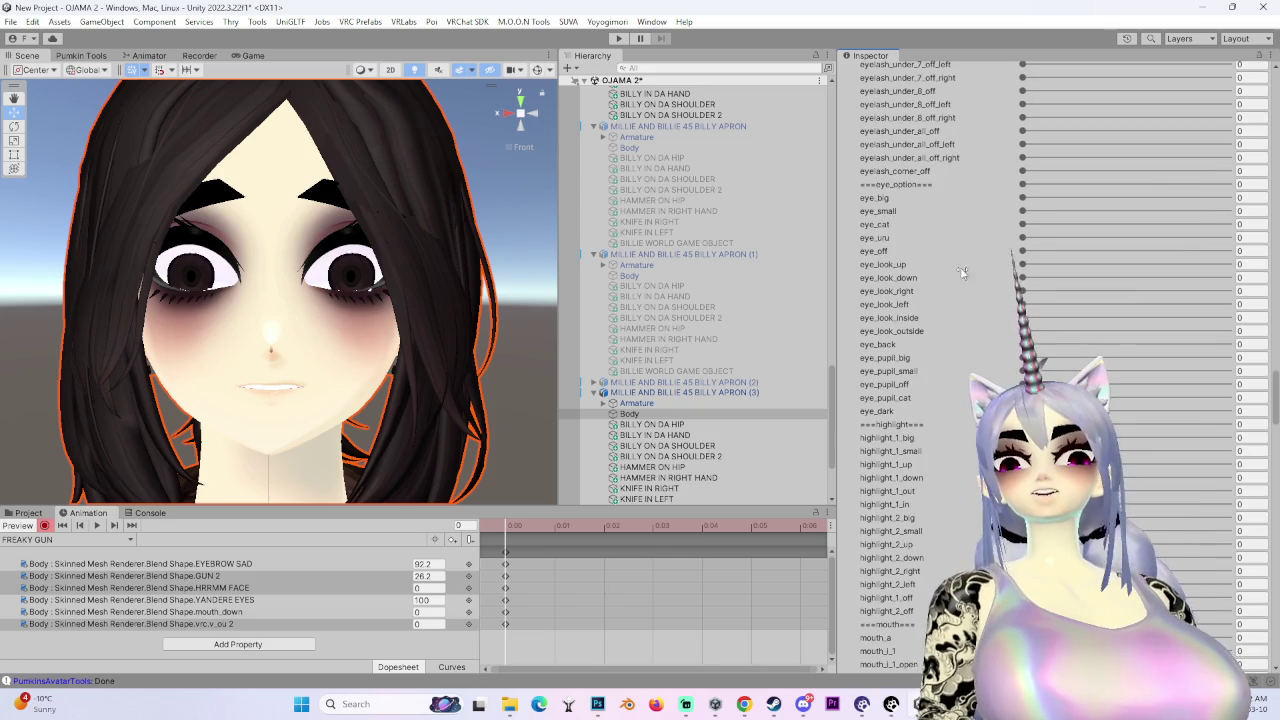
click(1030, 253)
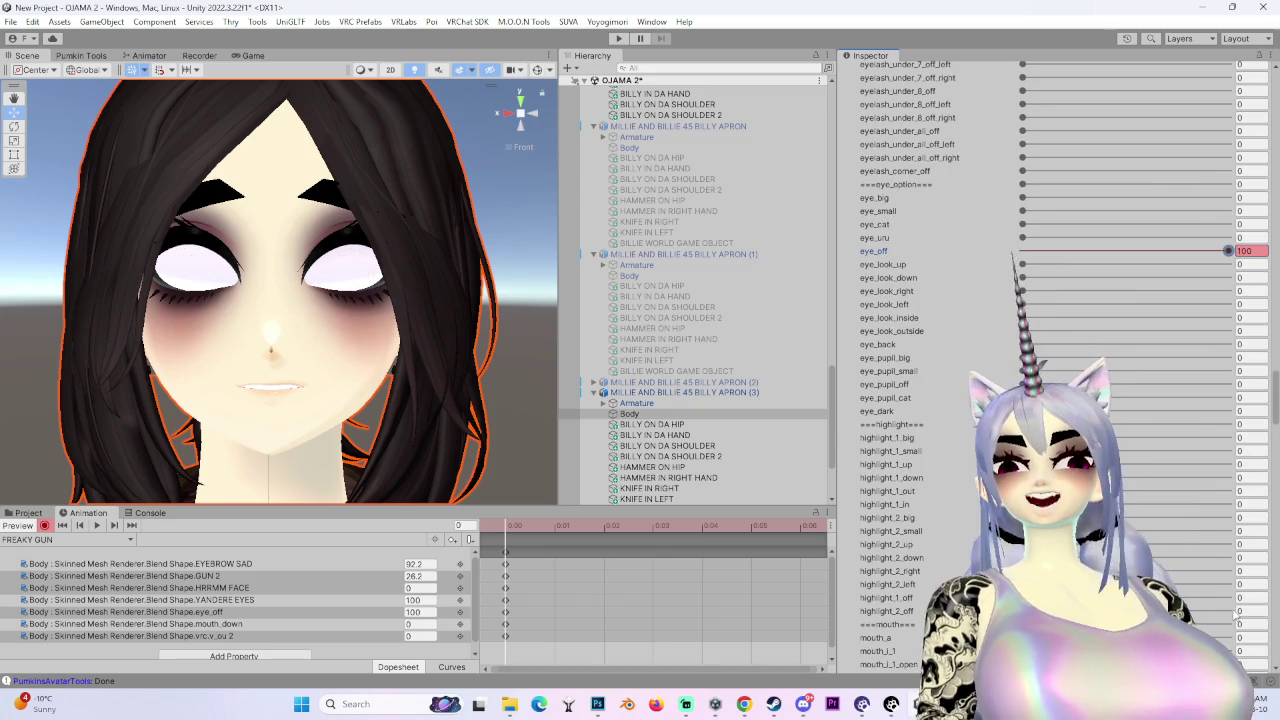
scroll(960, 489, down, 10)
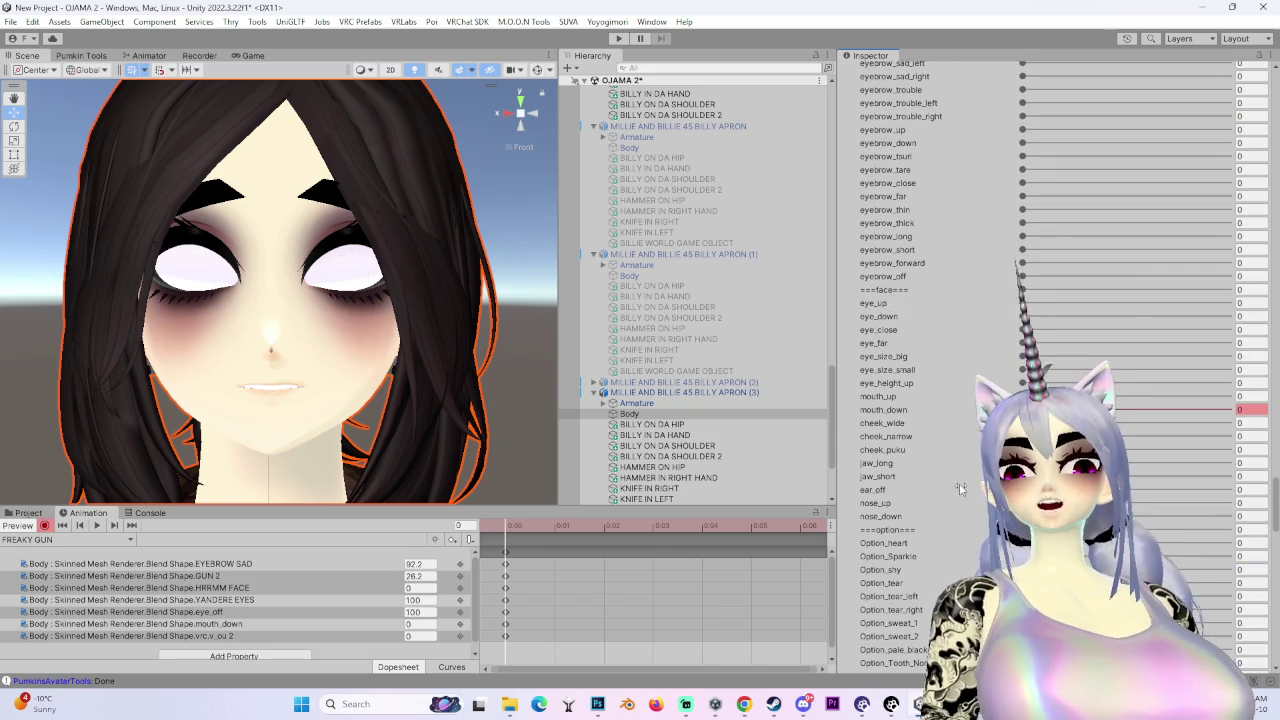
scroll(1050, 360, down, 7)
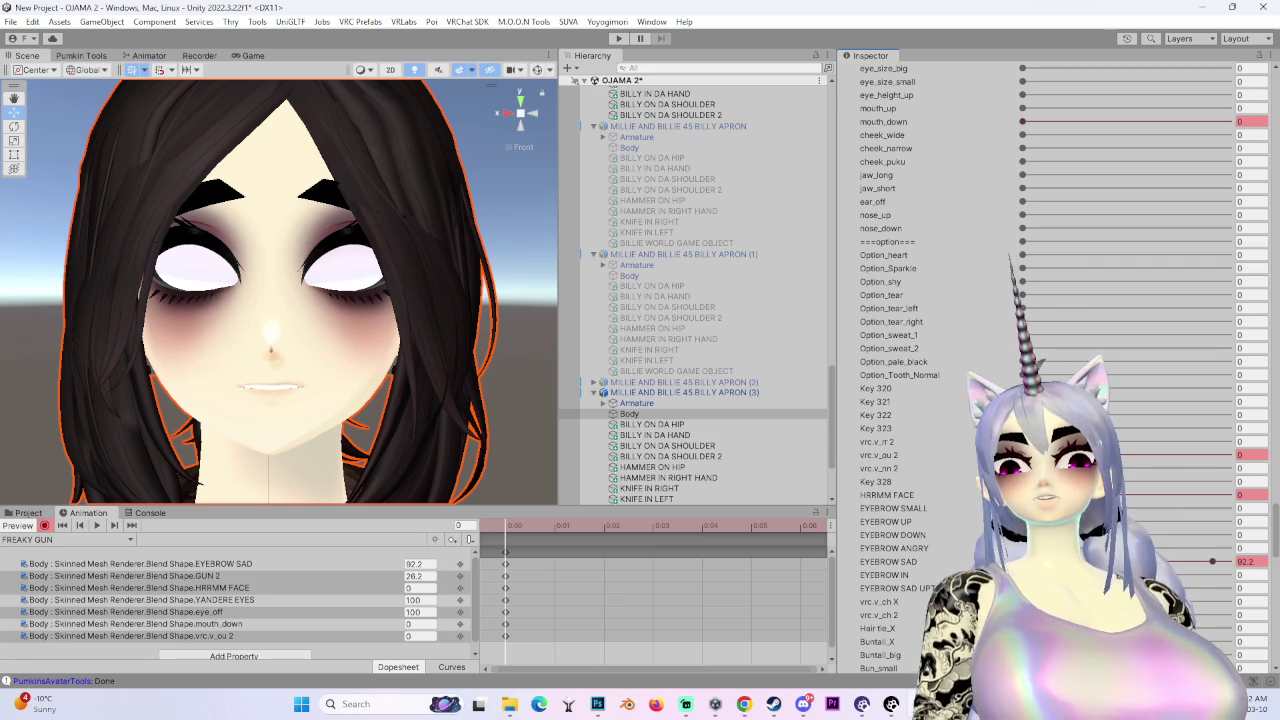
click(1228, 455)
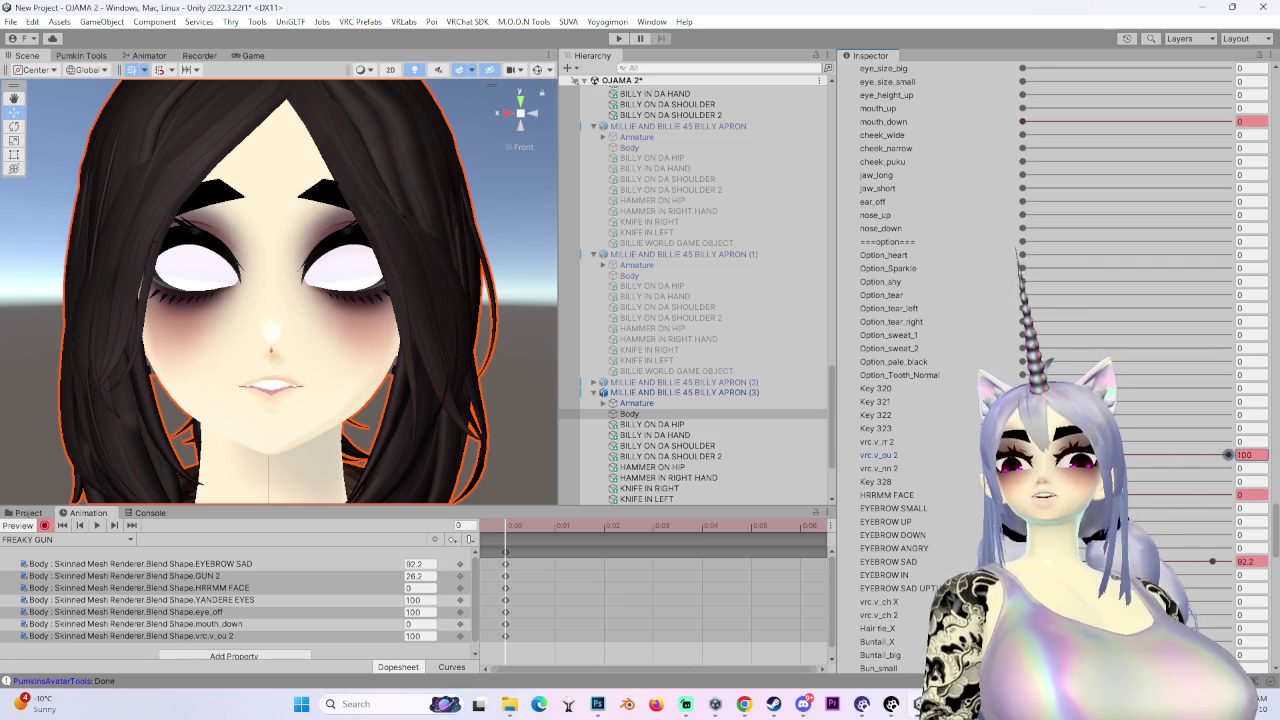
drag(1228, 455, 757, 475)
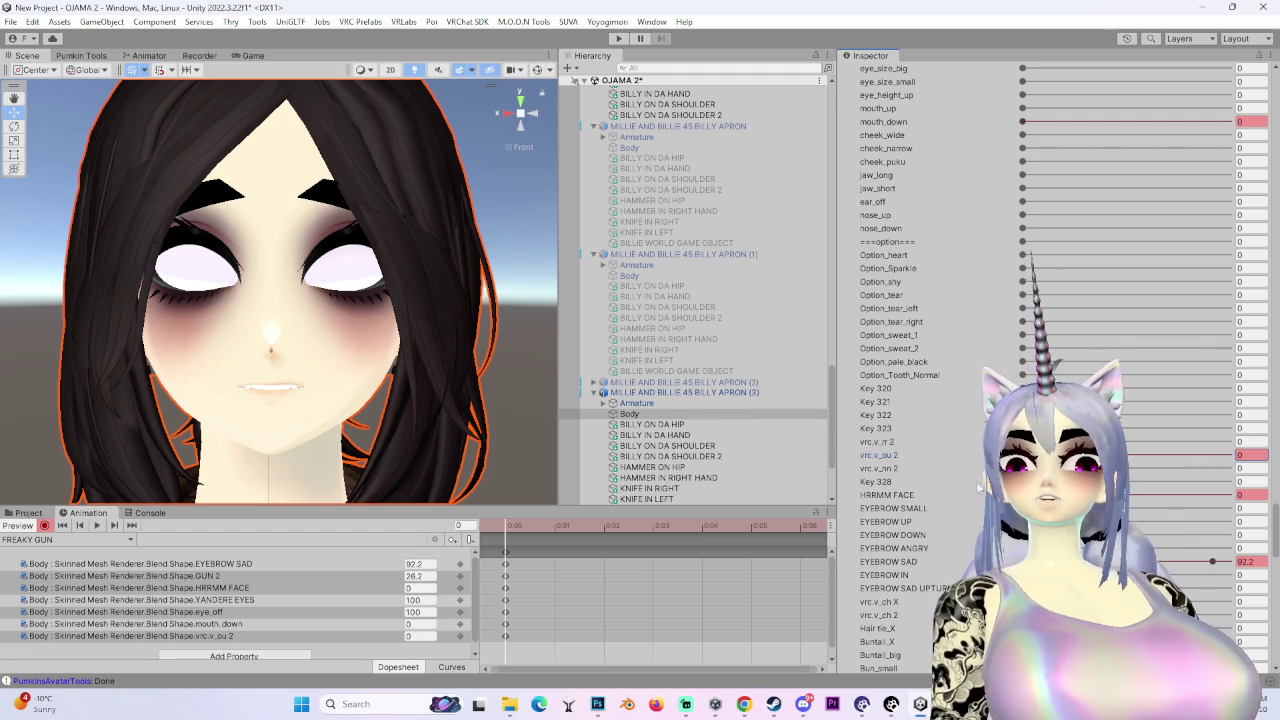
- Return eye_off to 0 to restore the pupils, and orbit to a closer front view of the face
scroll(933, 480, up, 10)
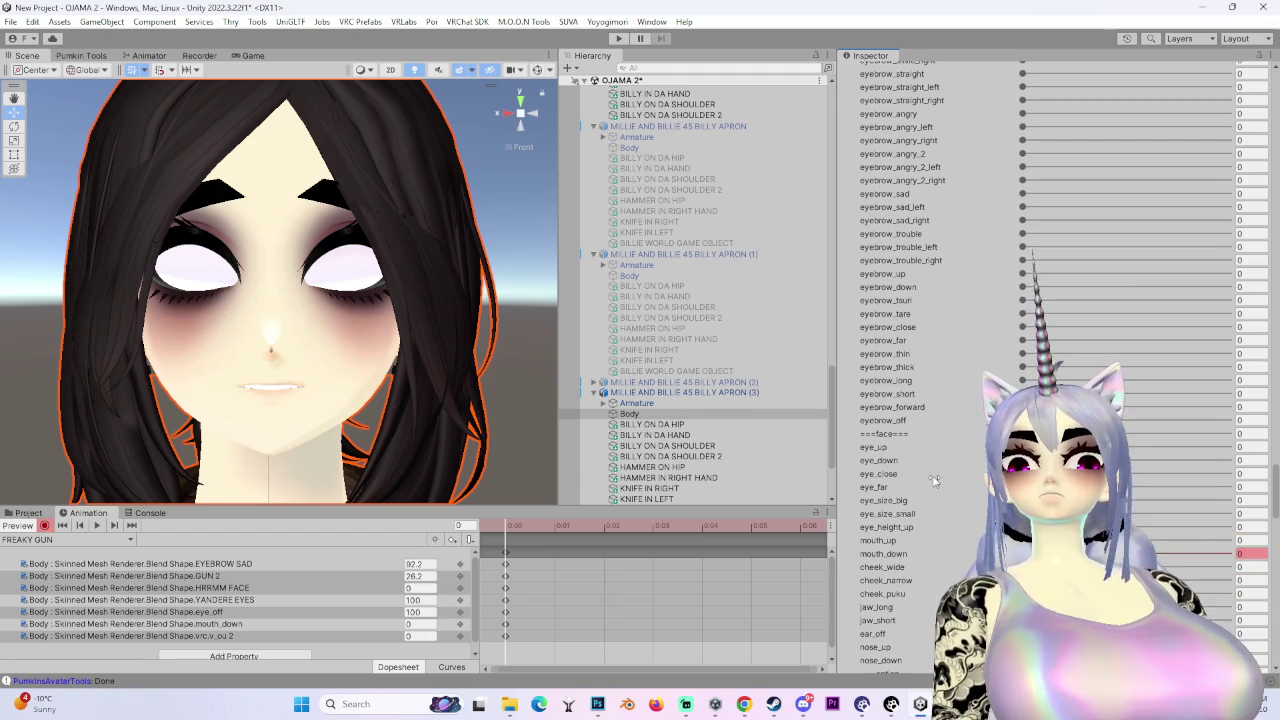
scroll(968, 545, down, 15)
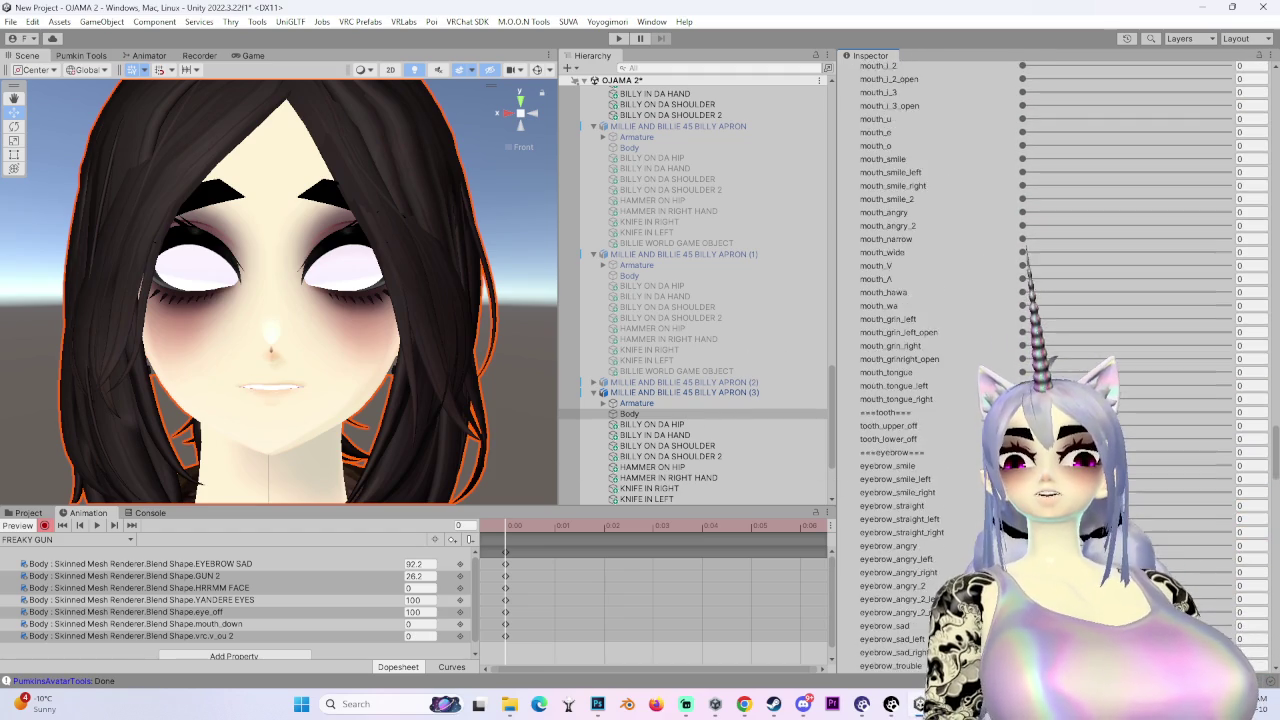
scroll(1127, 258, up, 4)
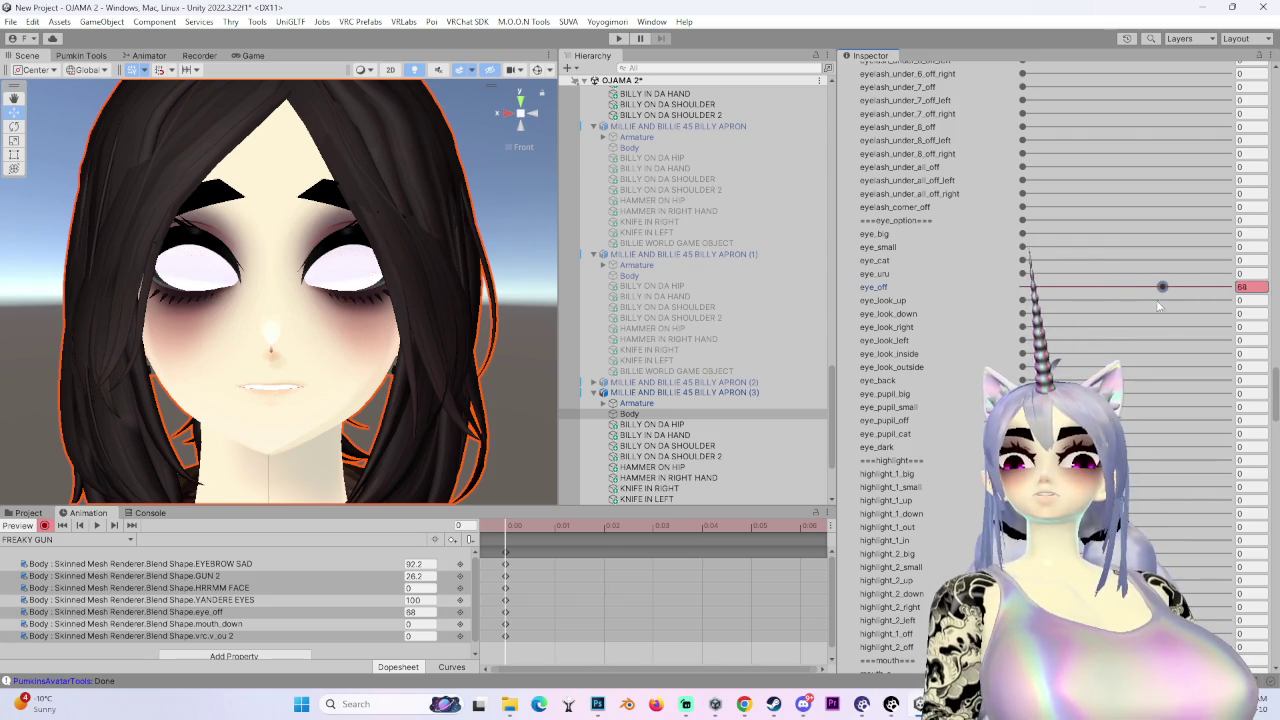
drag(1160, 289, 1005, 318)
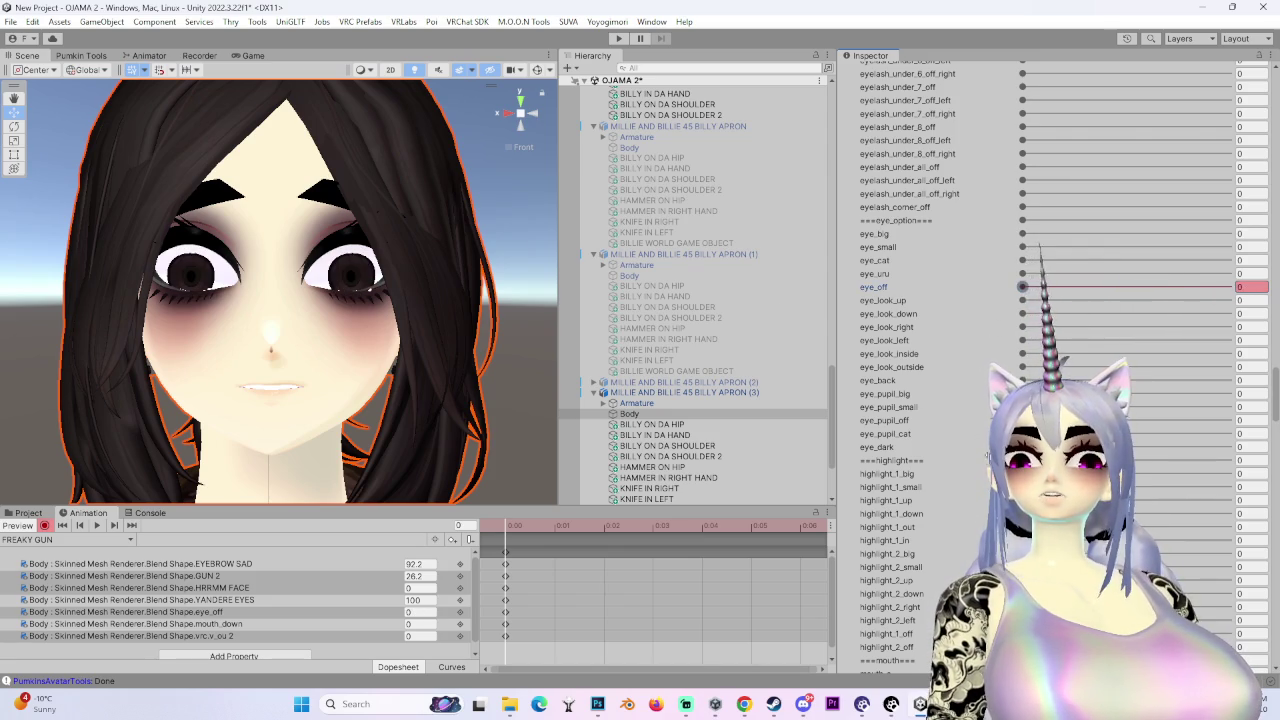
scroll(1040, 300, up, 3)
drag(280, 430, 348, 435)
scroll(940, 432, up, 3)
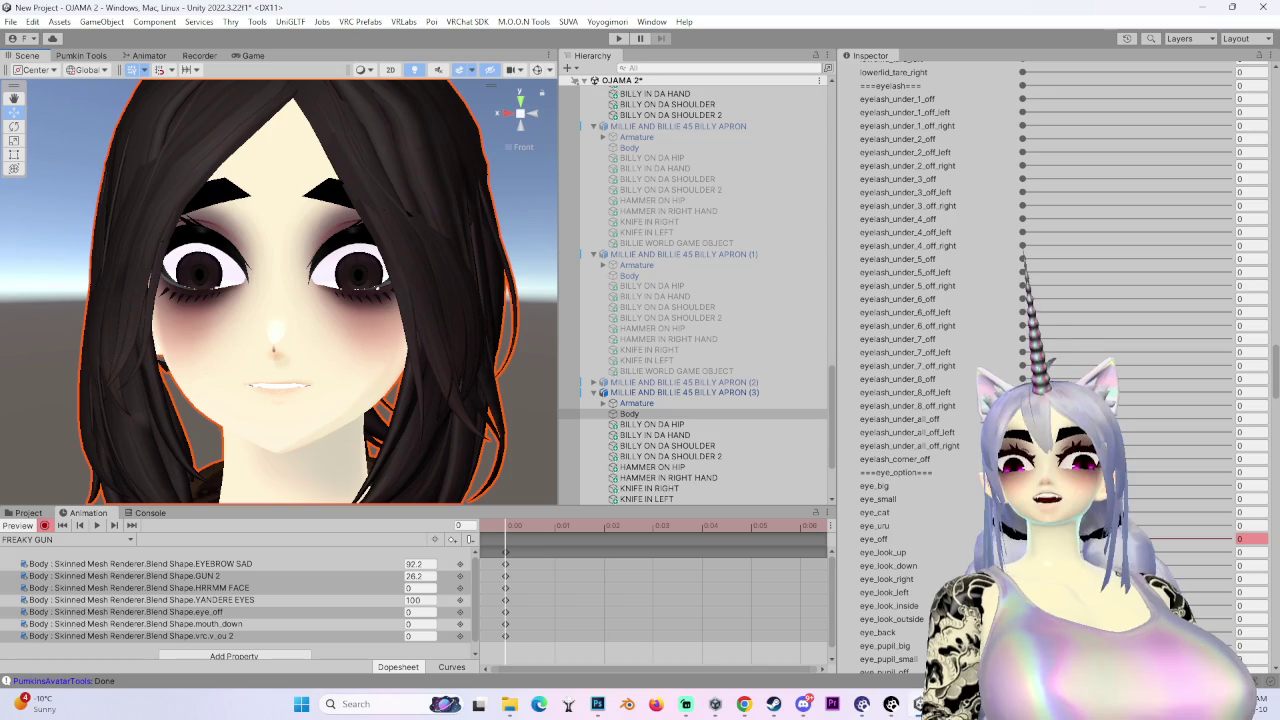
mouse_move(363, 338)
mouse_down()
mouse_move(470, 320)
mouse_move(530, 410)
mouse_up()
scroll(960, 432, down, 20)
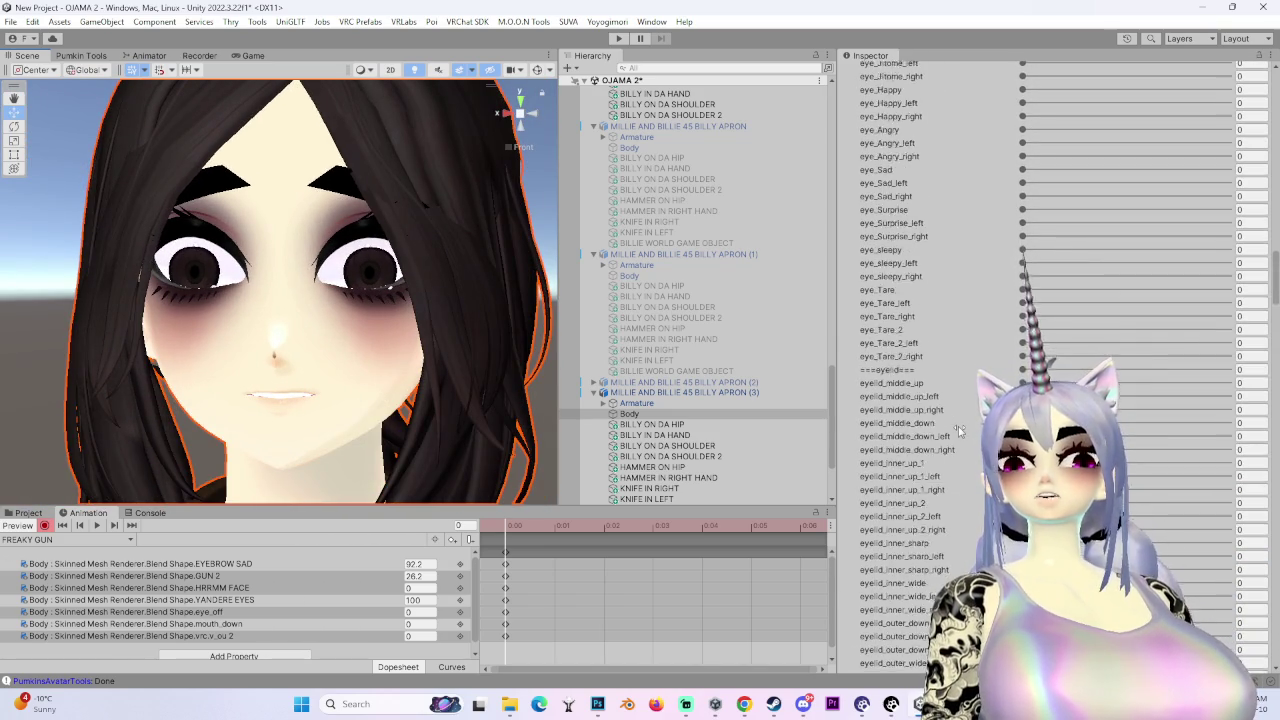
scroll(950, 430, up, 10)
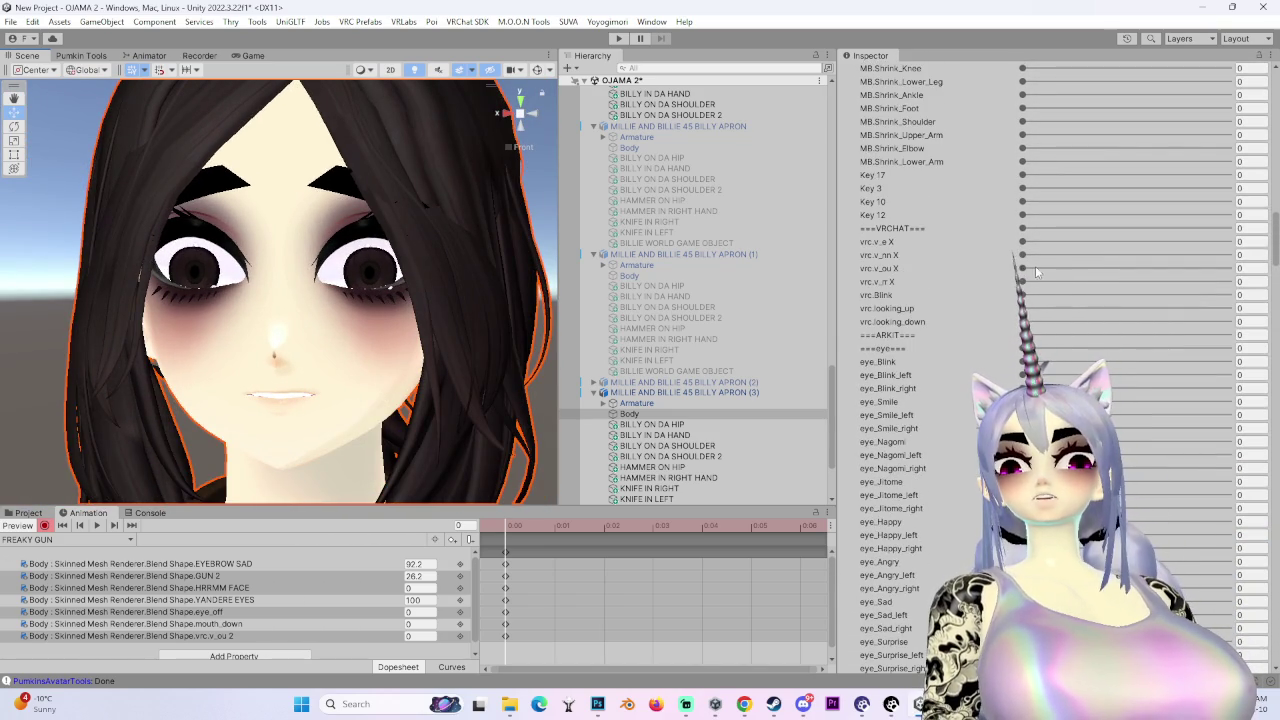
- Add a vrc.v_ou X key and reduce GUN 2 to 0 in the FREAKY GUN clip
drag(1149, 268, 1235, 268)
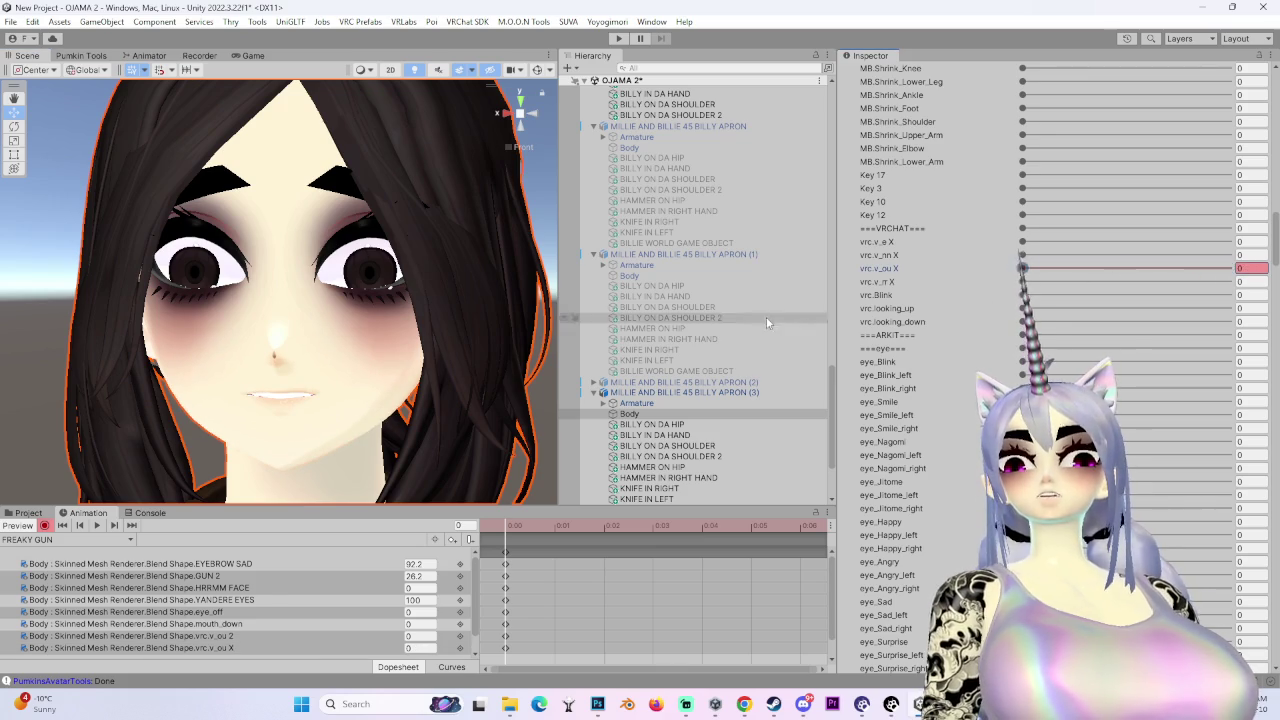
scroll(928, 370, up, 12)
scroll(930, 375, up, 12)
scroll(930, 375, up, 10)
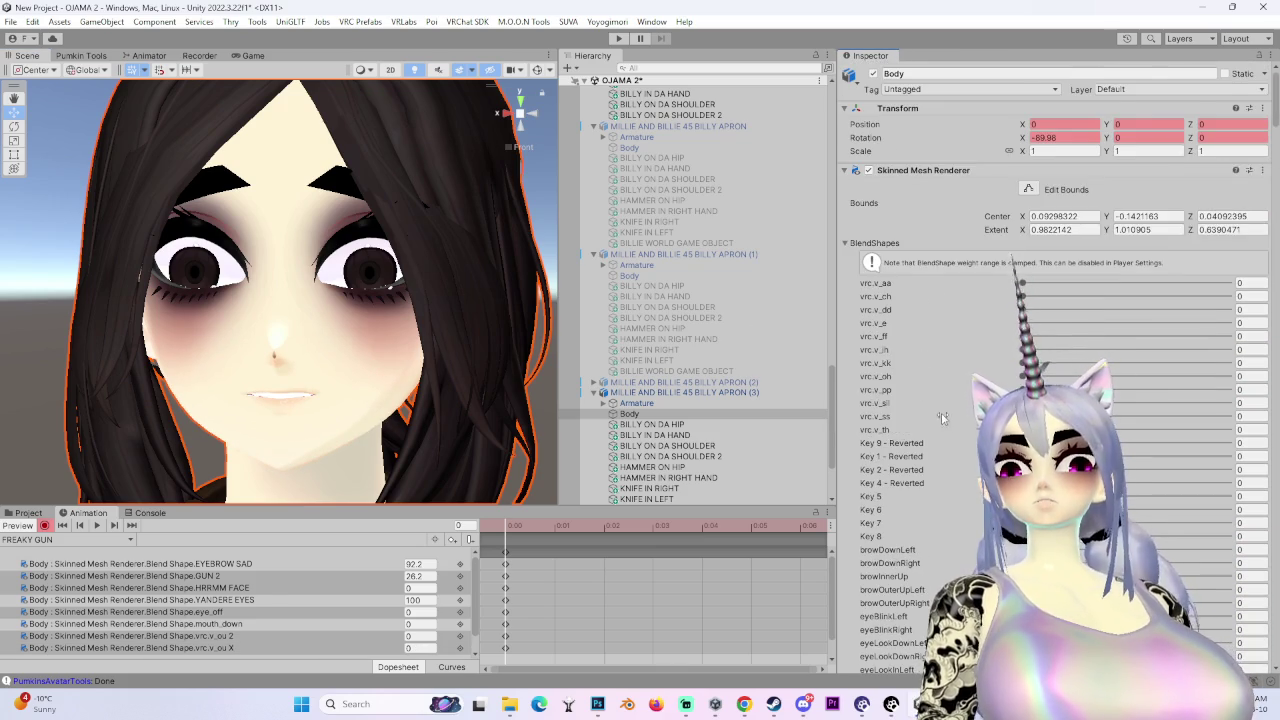
scroll(942, 417, down, 5)
scroll(1250, 400, up, 5)
scroll(1251, 557, down, 15)
scroll(1250, 565, down, 2)
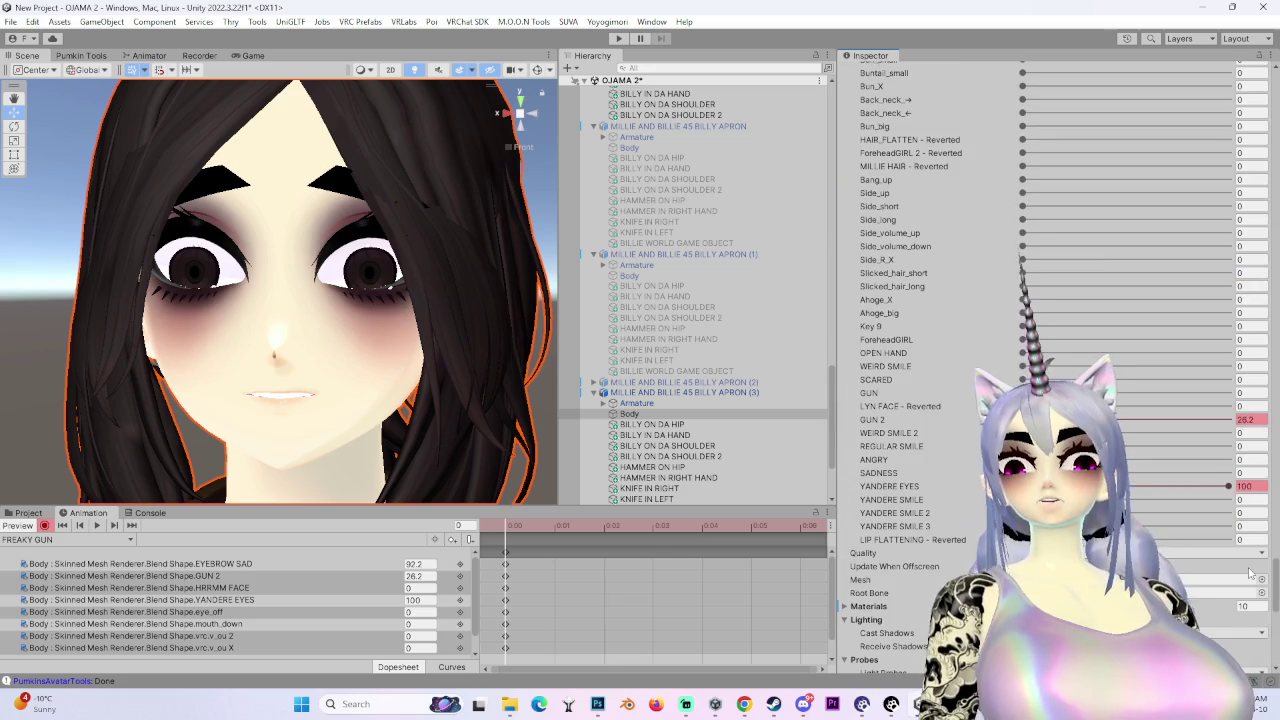
mouse_move(1076, 419)
mouse_down()
mouse_move(1033, 419)
mouse_move(1113, 419)
mouse_move(880, 508)
mouse_up()
drag(128, 383, 296, 394)
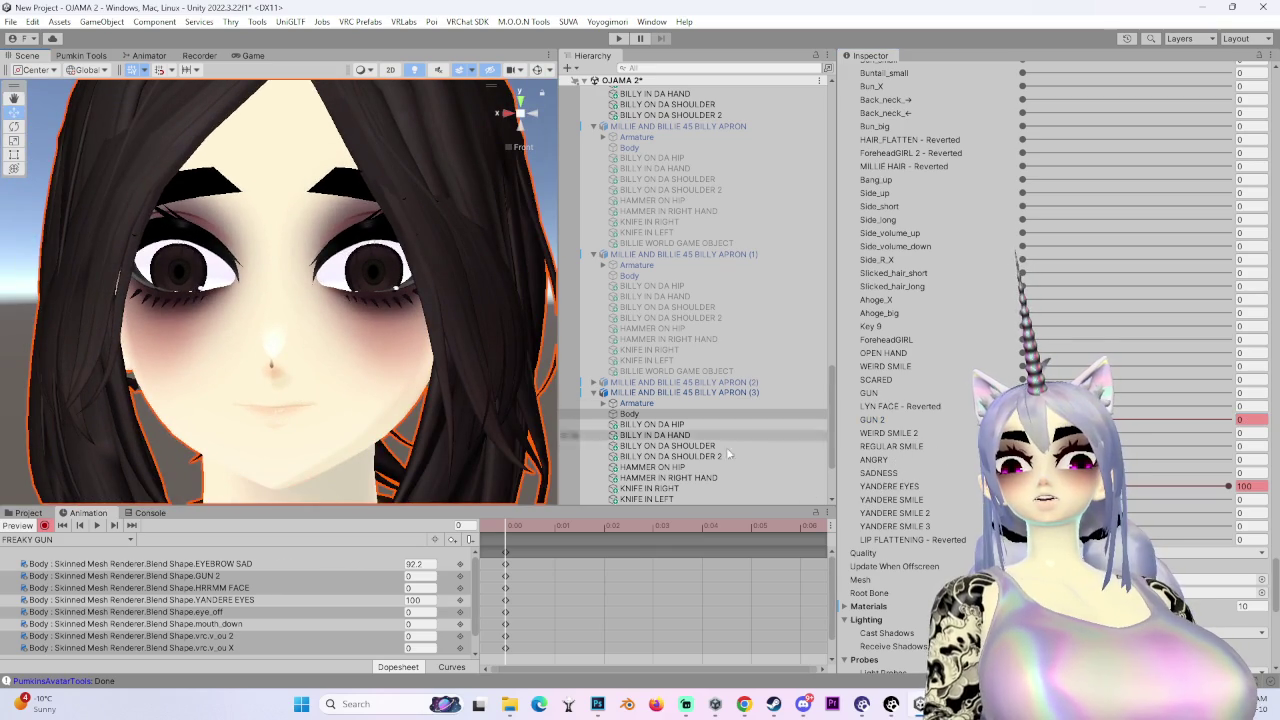
- Key YANDERE SMILE 3 and YANDERE SMILE at 0, then select the APRON (3) avatar copy for removal
drag(1022, 526, 1053, 526)
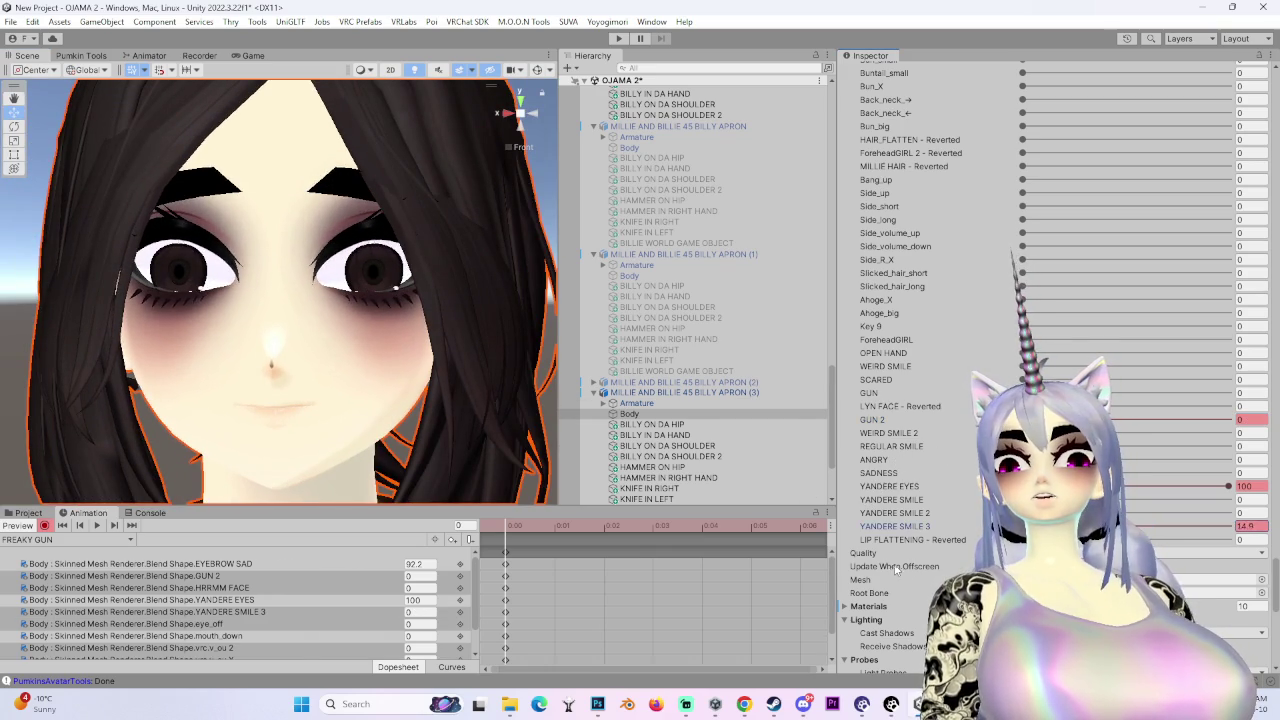
mouse_move(890, 499)
mouse_down()
mouse_move(960, 505)
mouse_move(925, 522)
mouse_up()
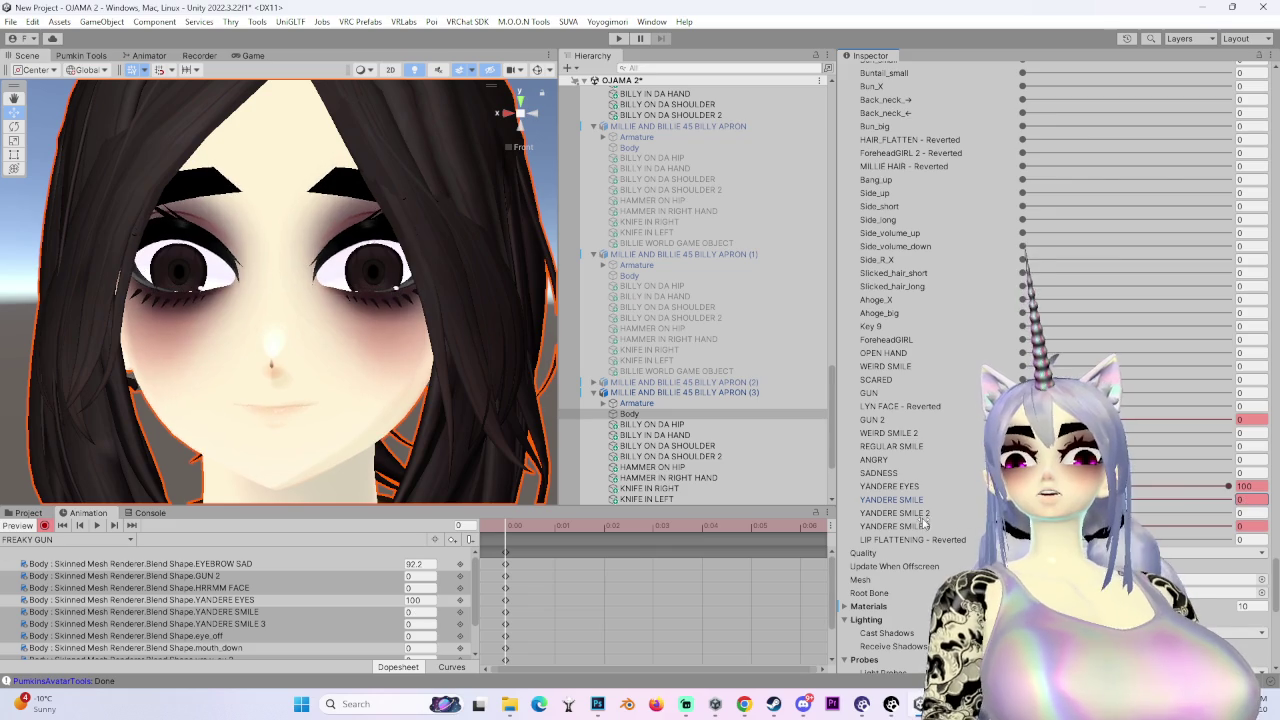
mouse_move(385, 393)
mouse_down()
mouse_move(443, 357)
mouse_move(320, 387)
mouse_up()
click(686, 392)
right_click(692, 392)
- Delete the APRON (3) avatar copy and frame the original MILLIE AND BILLIE 45 BILLY APRON avatar
key(Escape)
key(Delete)
click(740, 265)
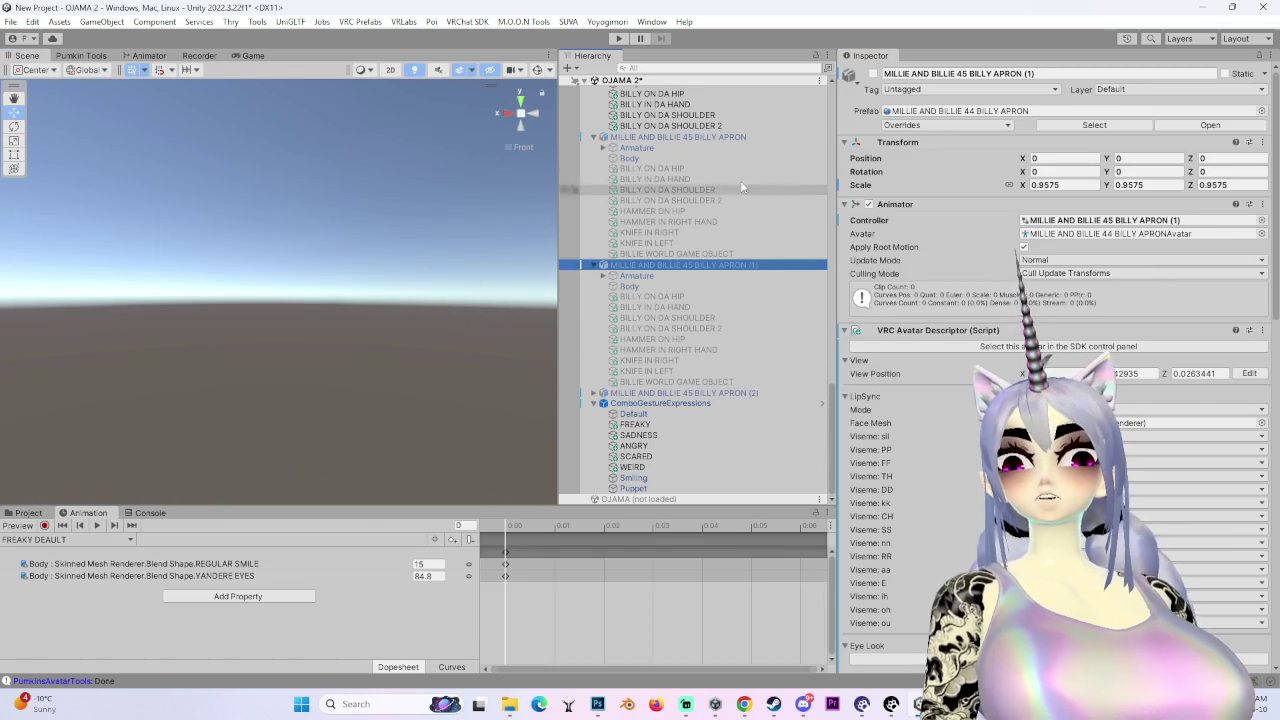
click(754, 136)
key(f)
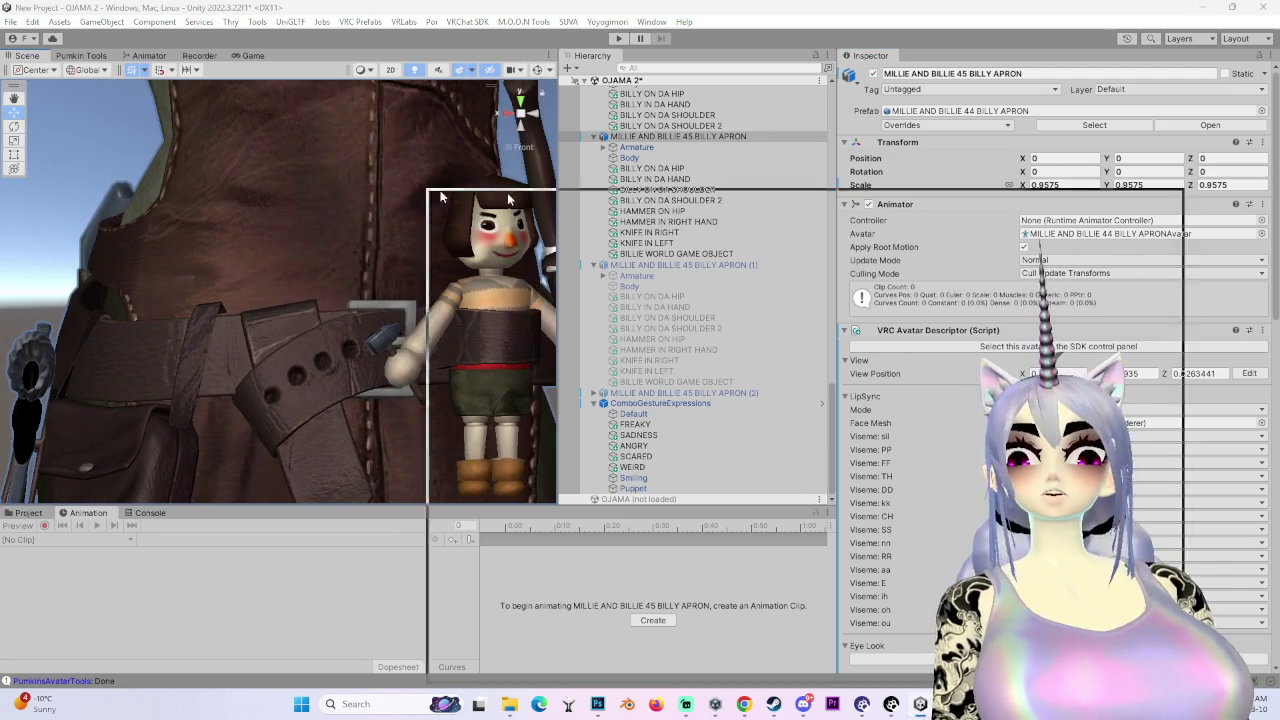
- Reposition the FREAKY combo editor beside the MILLIE FACES folder and select the FREAKY DEAULT clip
scroll(485, 360, up, 3)
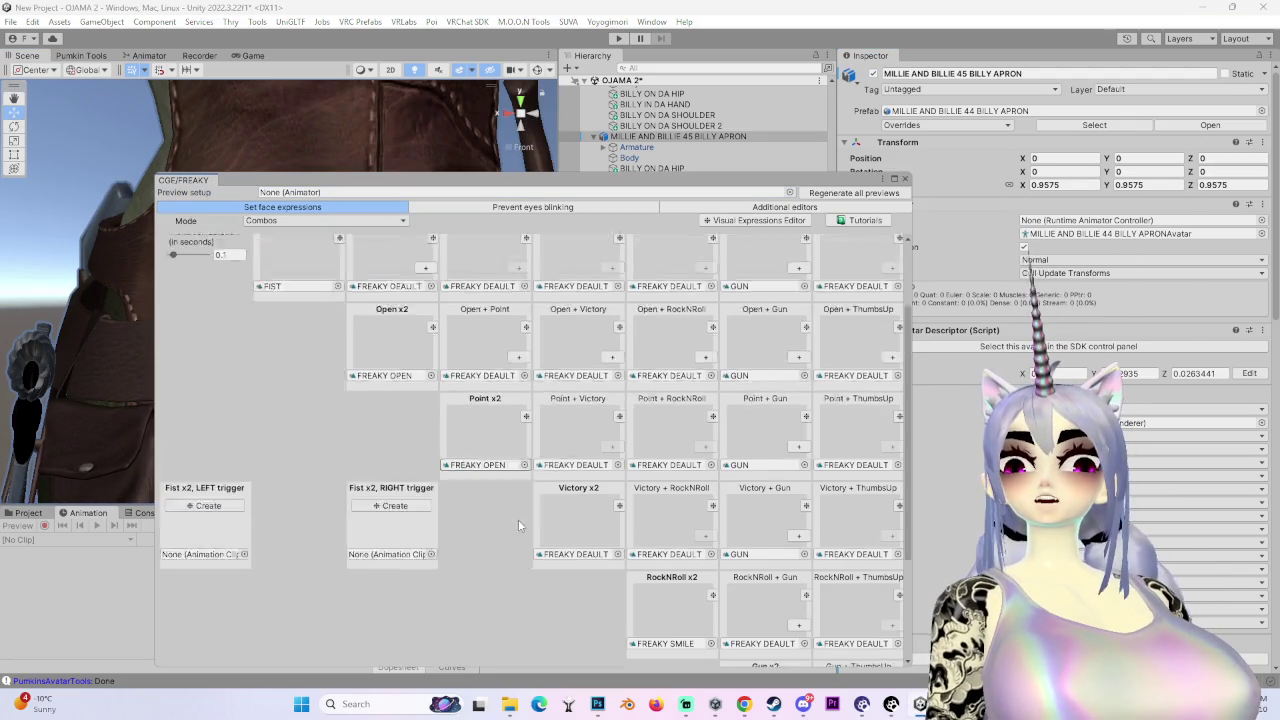
mouse_move(474, 174)
mouse_down()
mouse_move(579, 154)
mouse_move(771, 42)
mouse_up()
click(20, 514)
click(478, 580)
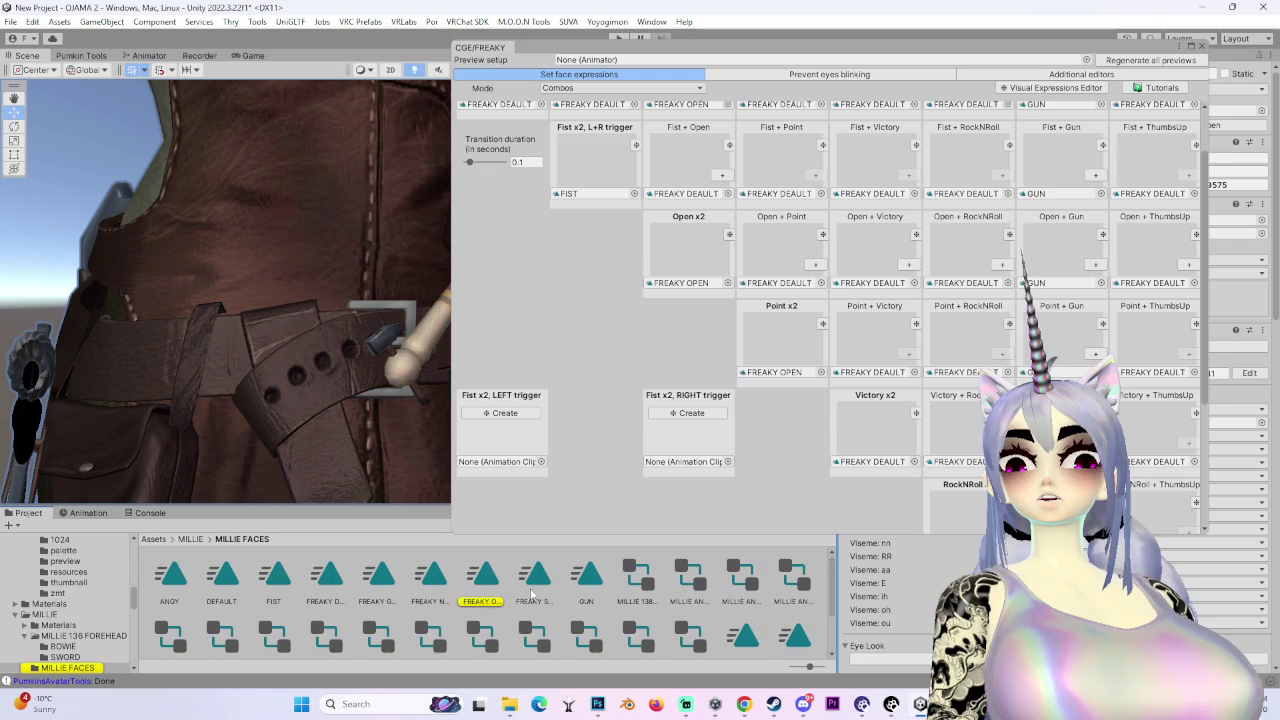
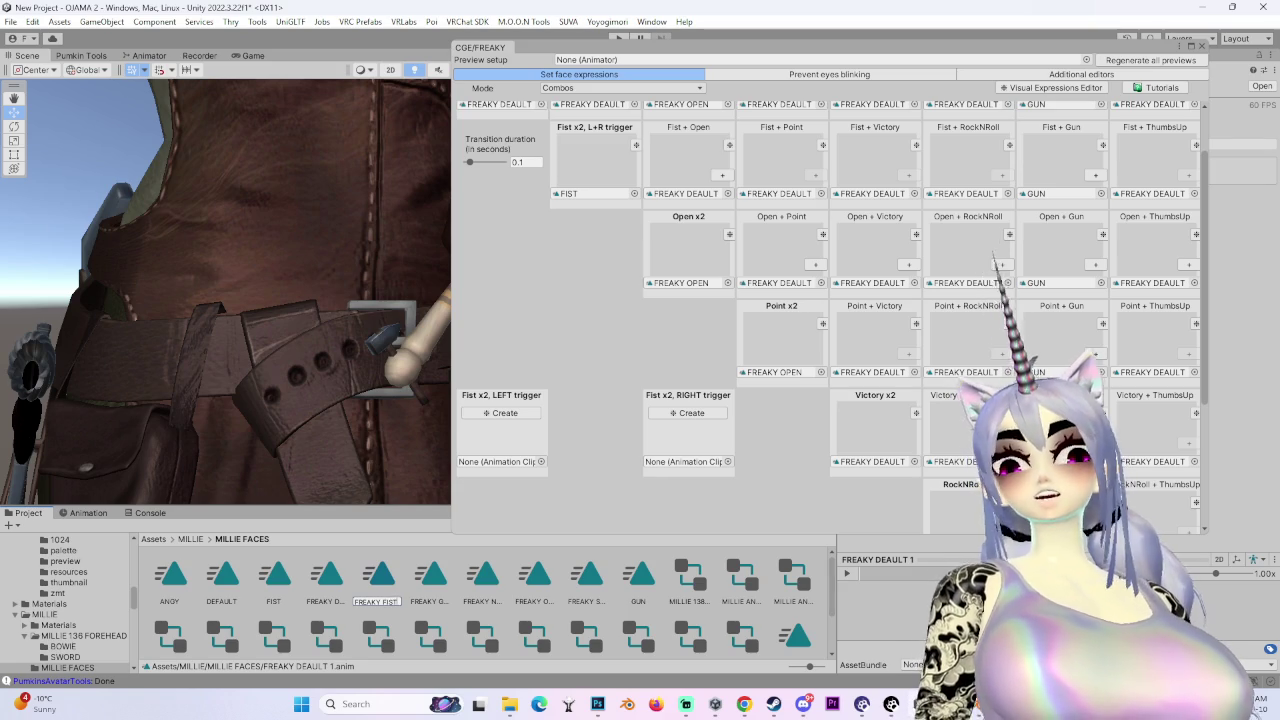
- Close the CGE/FREAKY editor and delete the duplicate BILLY APRON (1) from the Hierarchy
click(1201, 47)
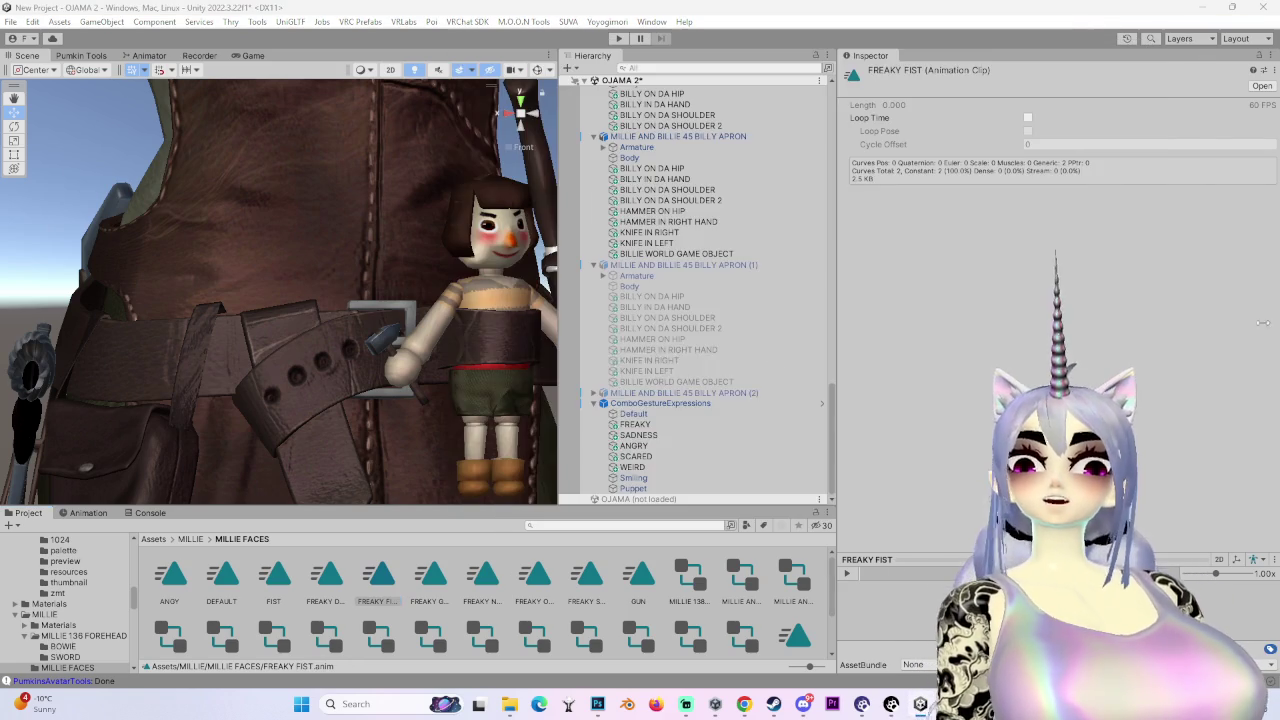
click(740, 393)
click(742, 265)
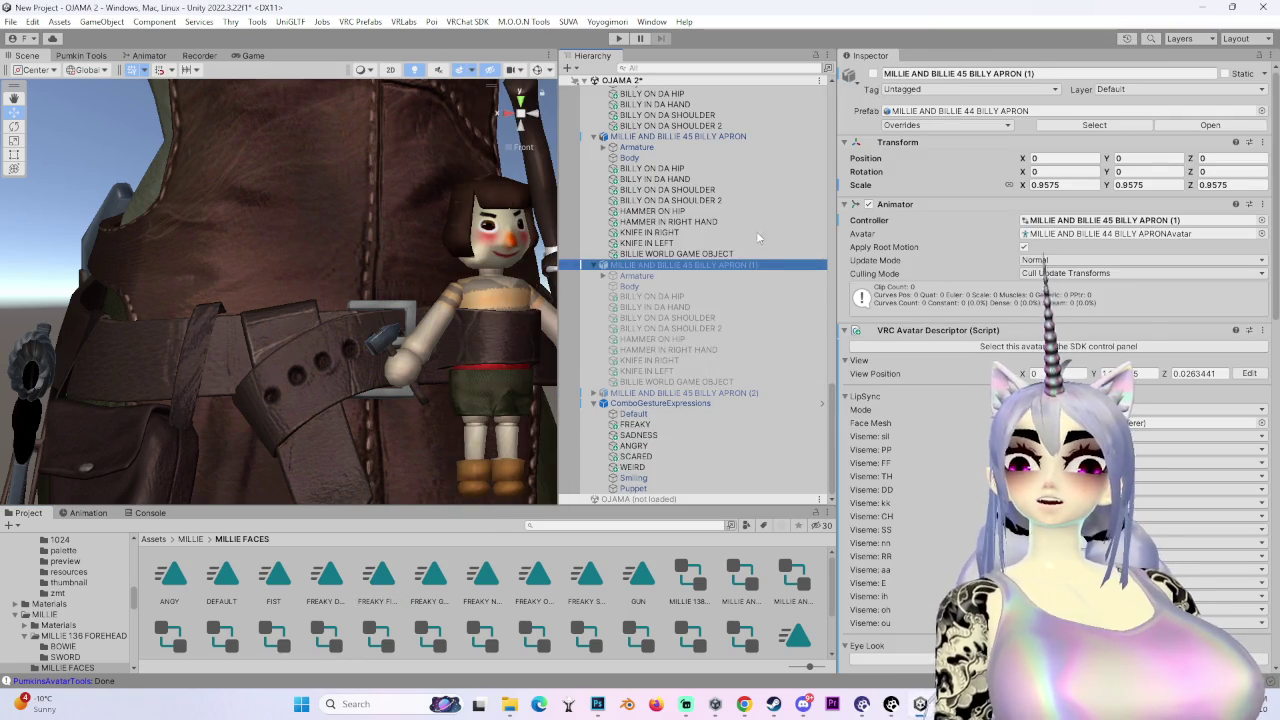
click(84, 513)
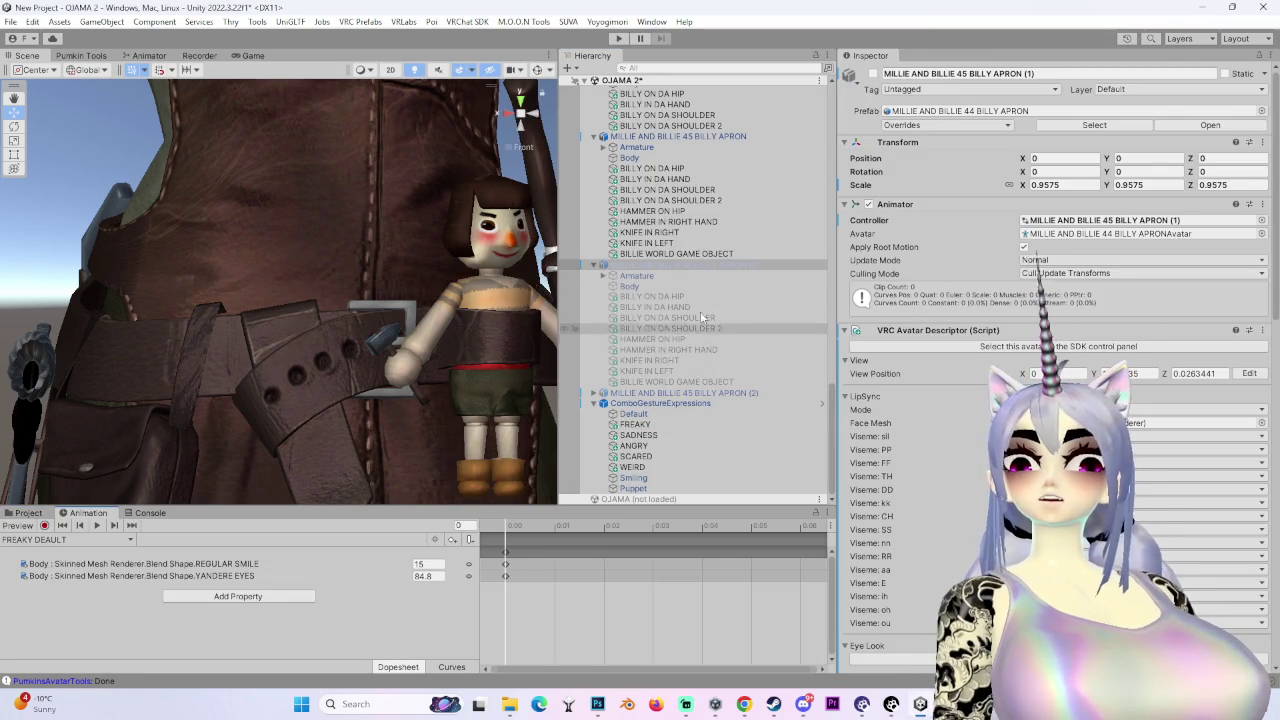
right_click(727, 268)
click(763, 273)
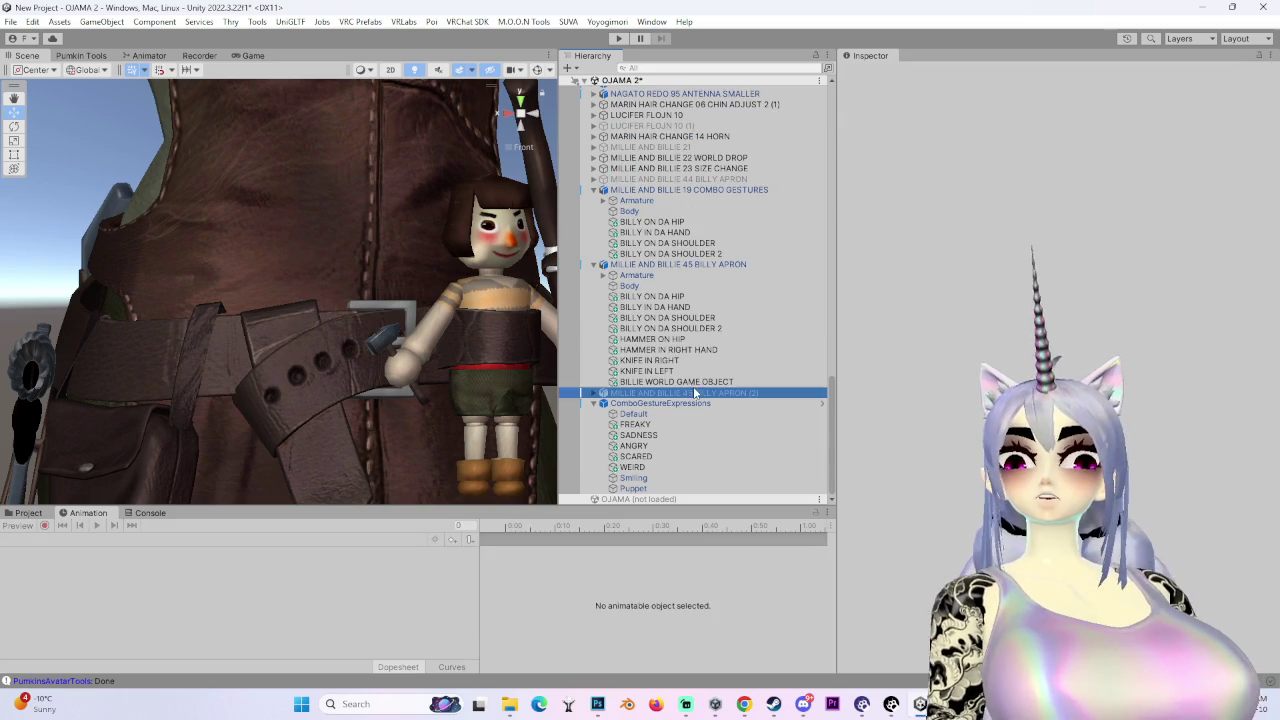
click(29, 514)
- Drag the FREAKY FIST clip onto BILLY APRON (2) and view its animated properties
click(330, 580)
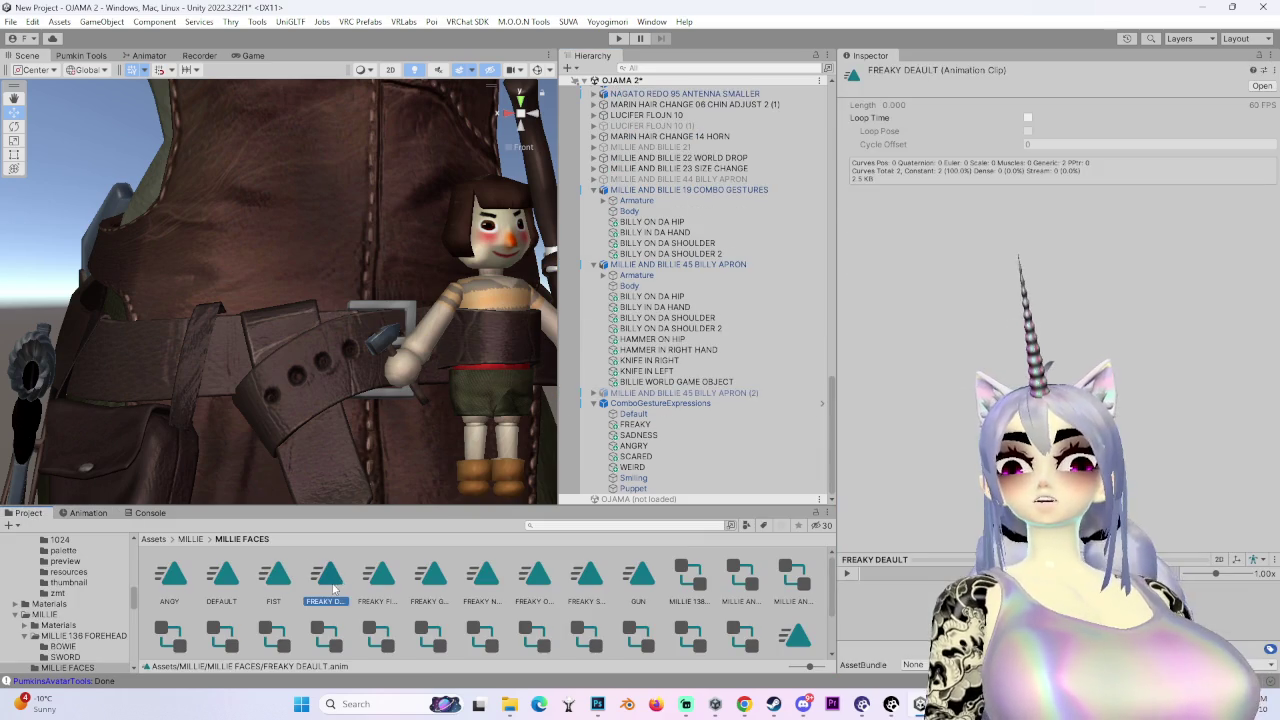
mouse_move(720, 387)
mouse_down()
mouse_move(731, 398)
mouse_move(697, 393)
mouse_up()
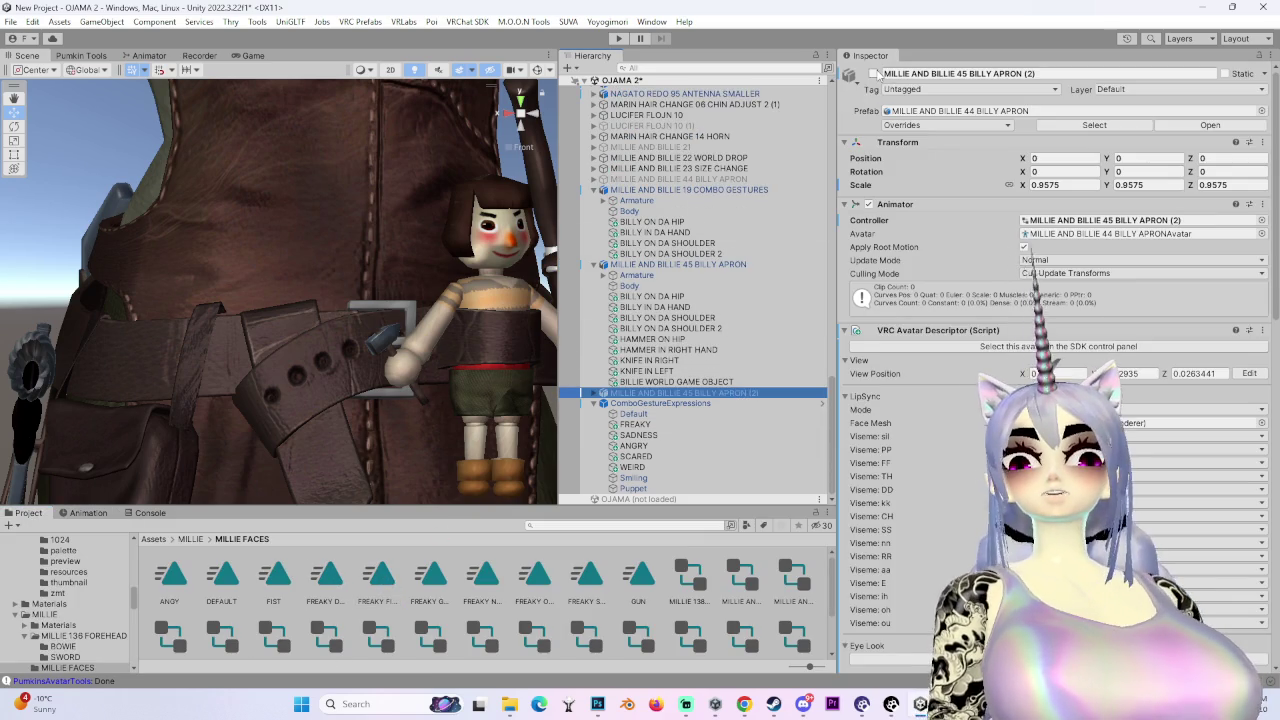
click(745, 264)
click(684, 392)
click(88, 513)
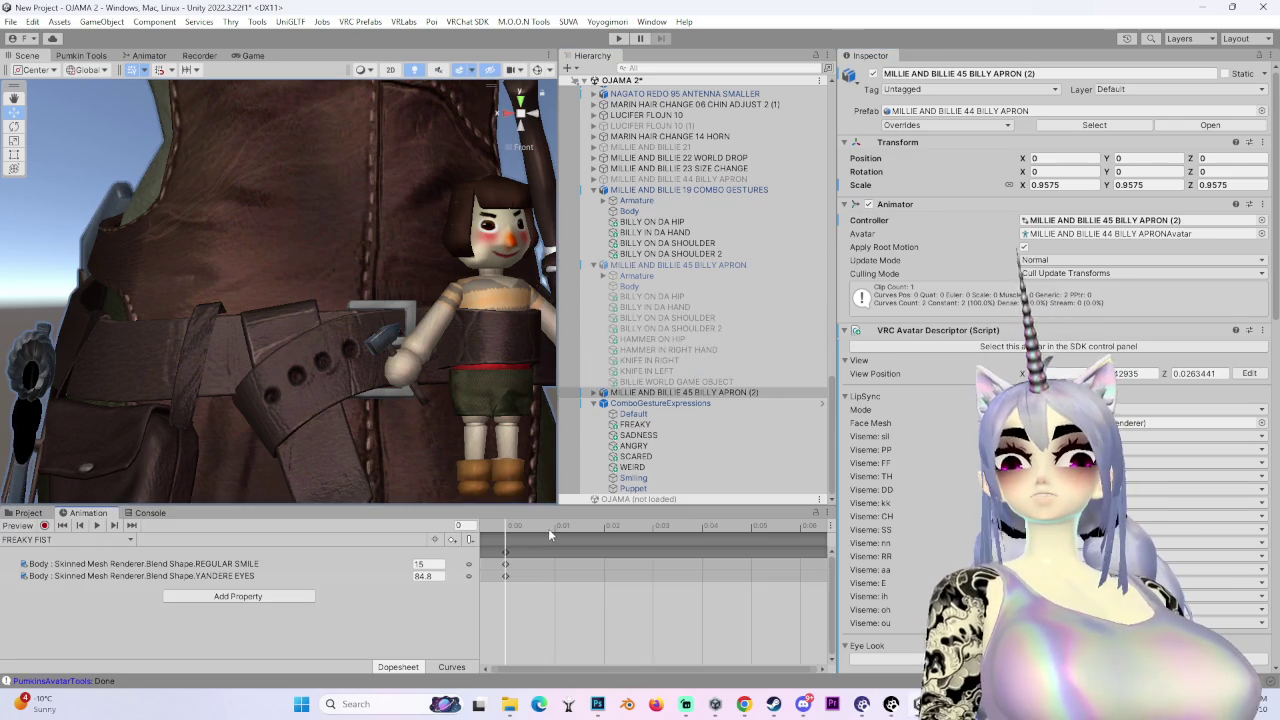
- Frame the avatar's face in a front-facing view and expand BILLY APRON (2)'s parts
key(f)
drag(356, 251, 299, 350)
scroll(299, 350, up, 10)
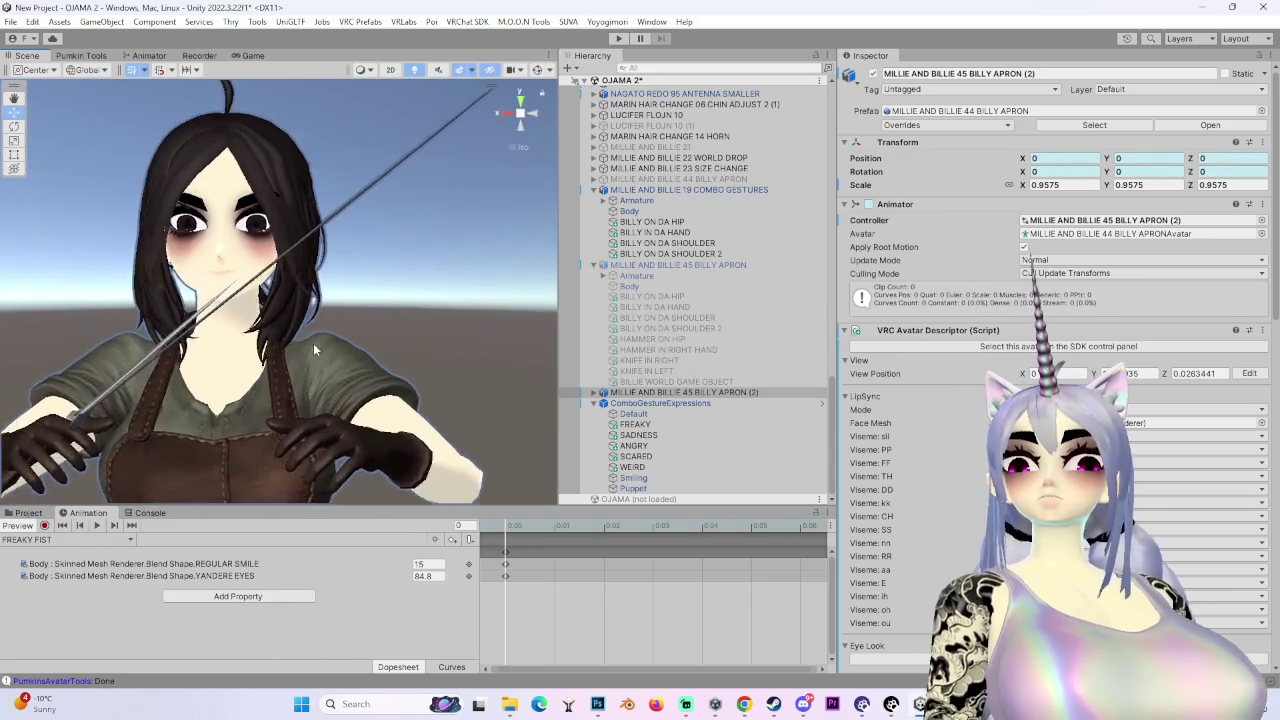
scroll(371, 350, up, 3)
click(540, 118)
click(594, 392)
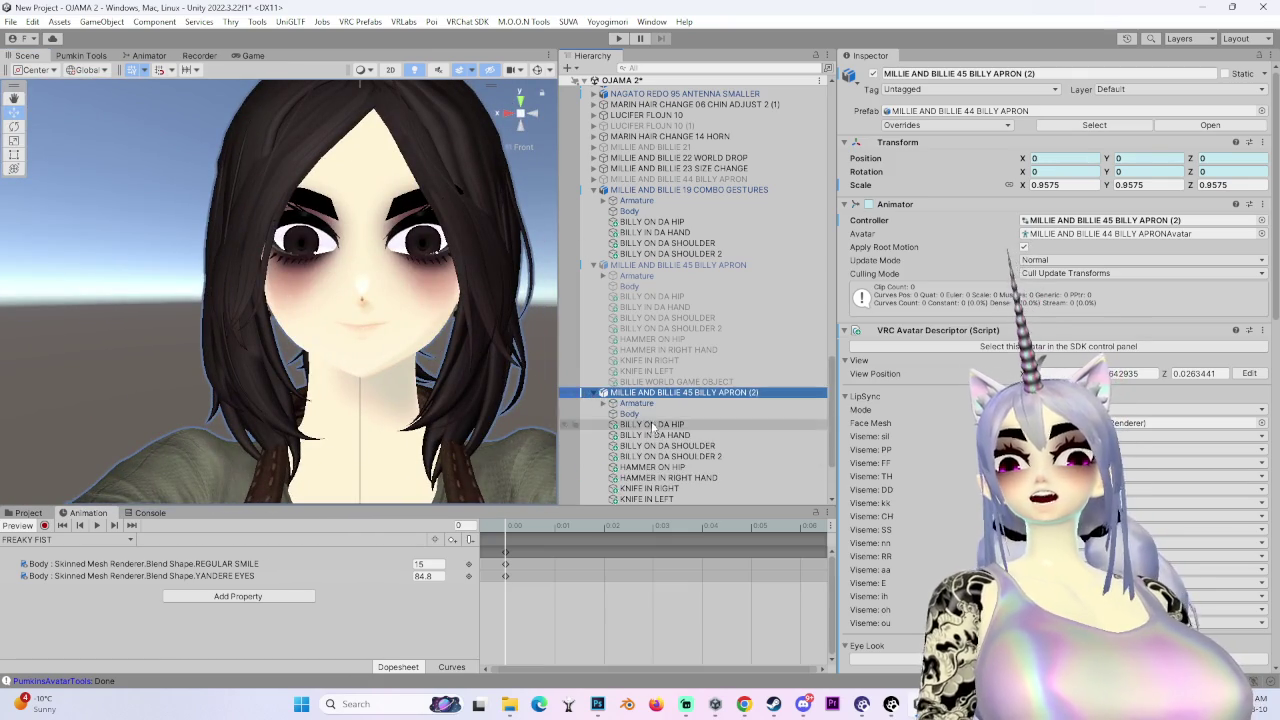
- Select the Body mesh and test the ANGRY and YANDERE EYES blend shapes
click(630, 413)
scroll(912, 470, down, 10)
scroll(913, 470, down, 15)
scroll(912, 484, down, 10)
scroll(903, 485, down, 5)
drag(1276, 357, 1276, 558)
click(1151, 486)
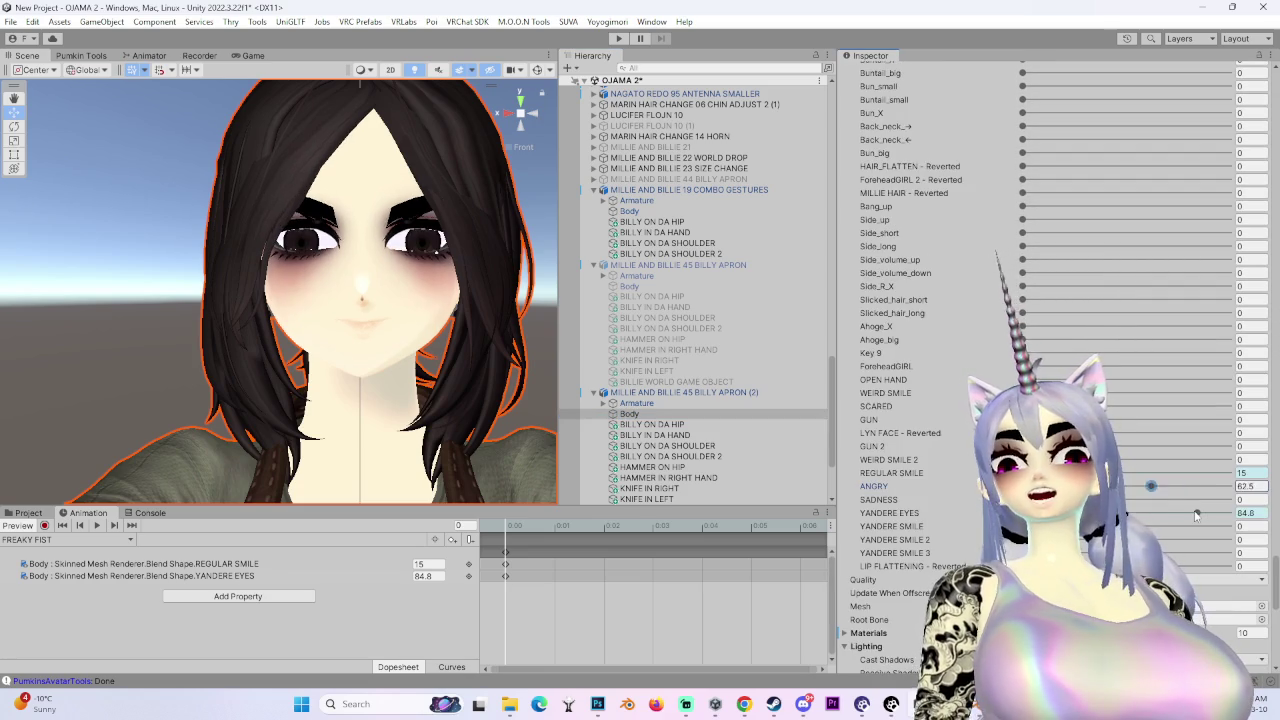
drag(1206, 511, 925, 513)
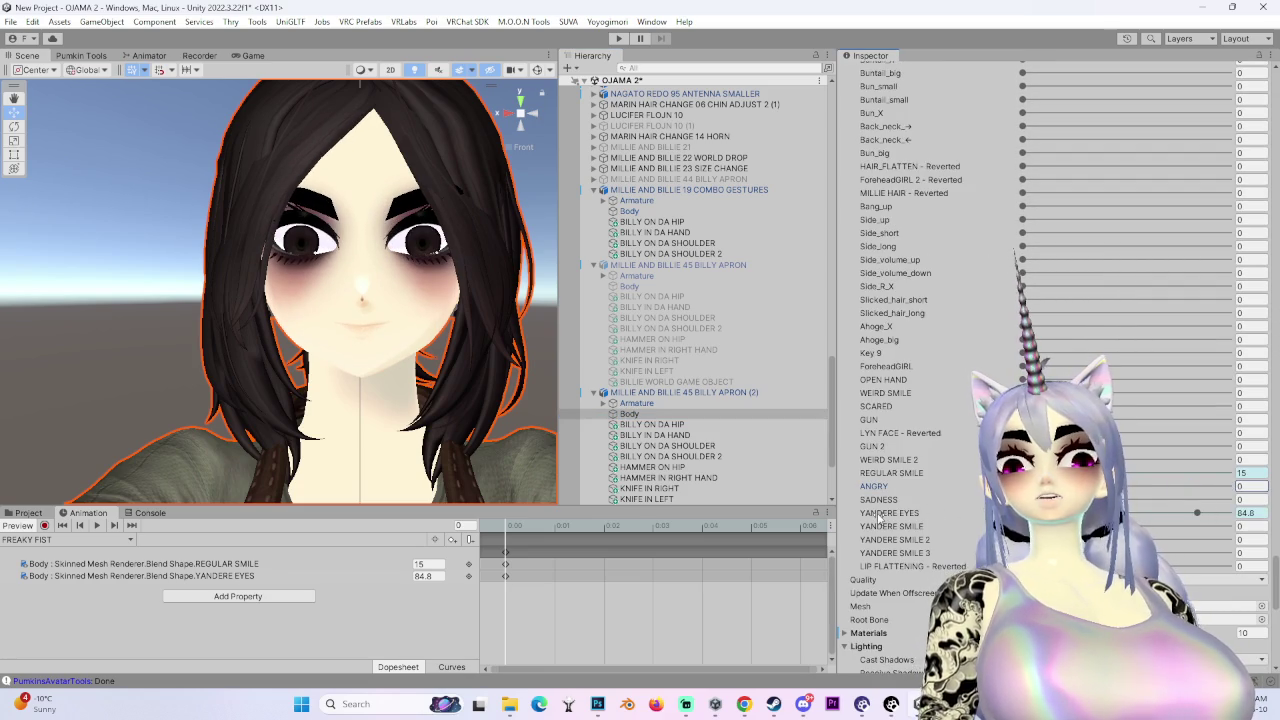
drag(1197, 512, 1130, 512)
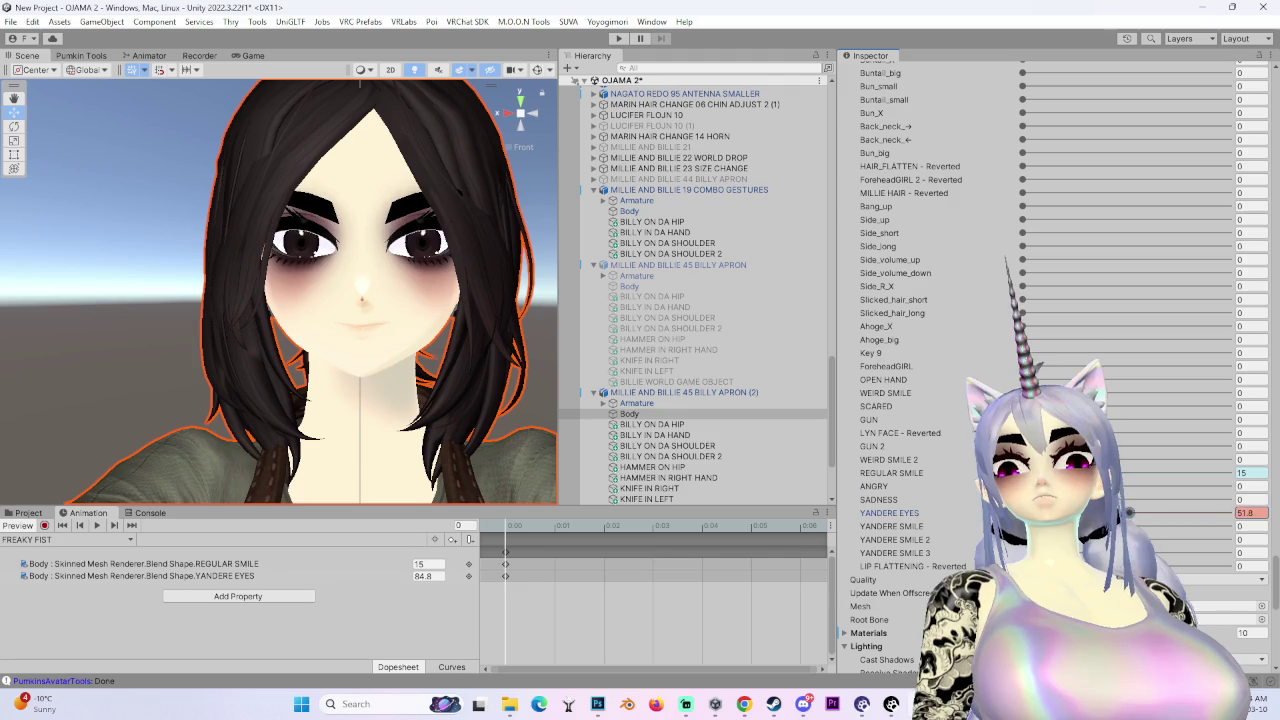
drag(1022, 512, 1228, 512)
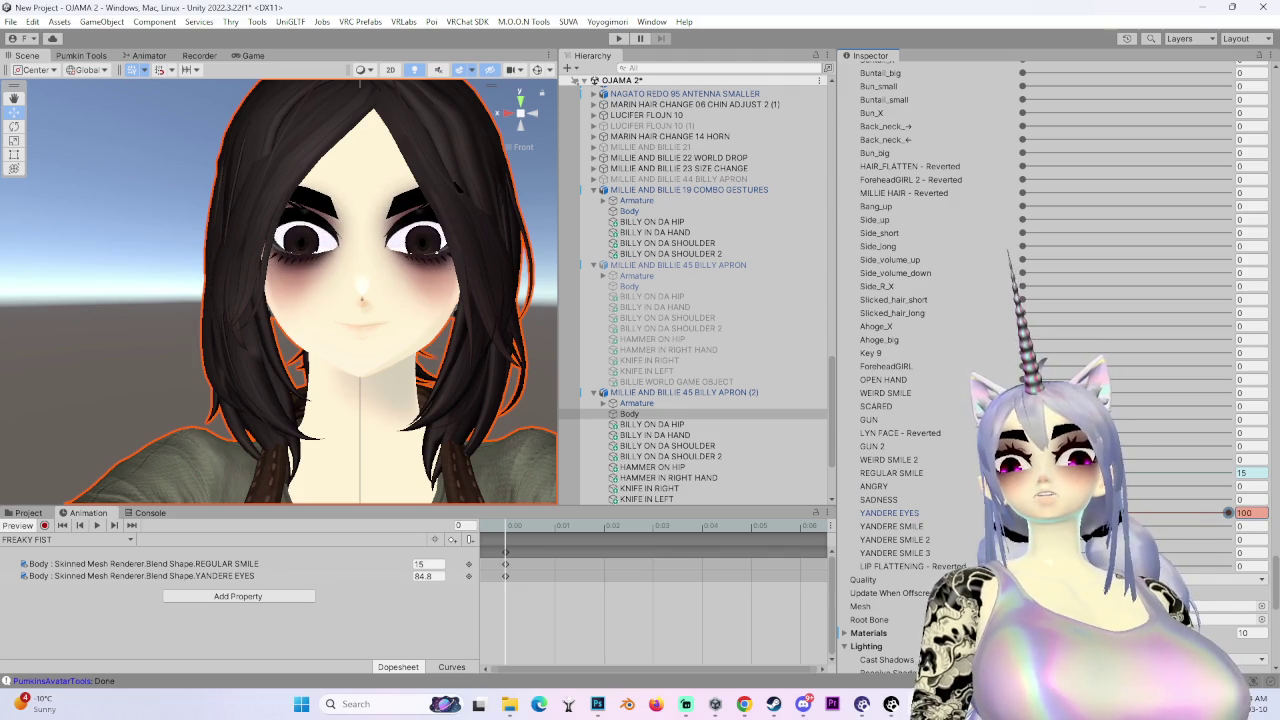
- Preview the GUN 2 and OPEN HAND shapes up close, then undo them
mouse_move(336, 306)
mouse_down()
mouse_move(400, 318)
mouse_move(374, 341)
mouse_up()
scroll(403, 320, up, 3)
scroll(374, 341, up, 1)
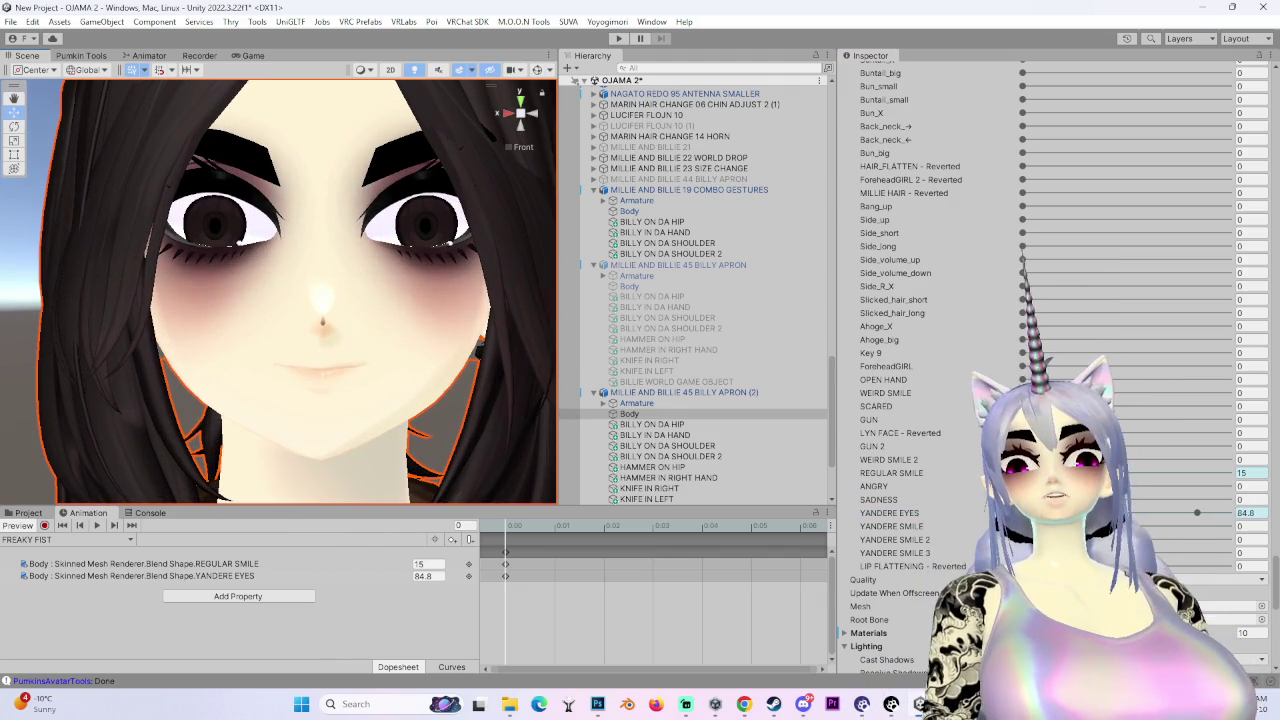
mouse_move(1022, 446)
mouse_down()
mouse_move(1064, 446)
mouse_move(1022, 446)
mouse_move(1075, 406)
mouse_move(1117, 406)
mouse_up()
drag(293, 353, 280, 352)
key(ctrl+z)
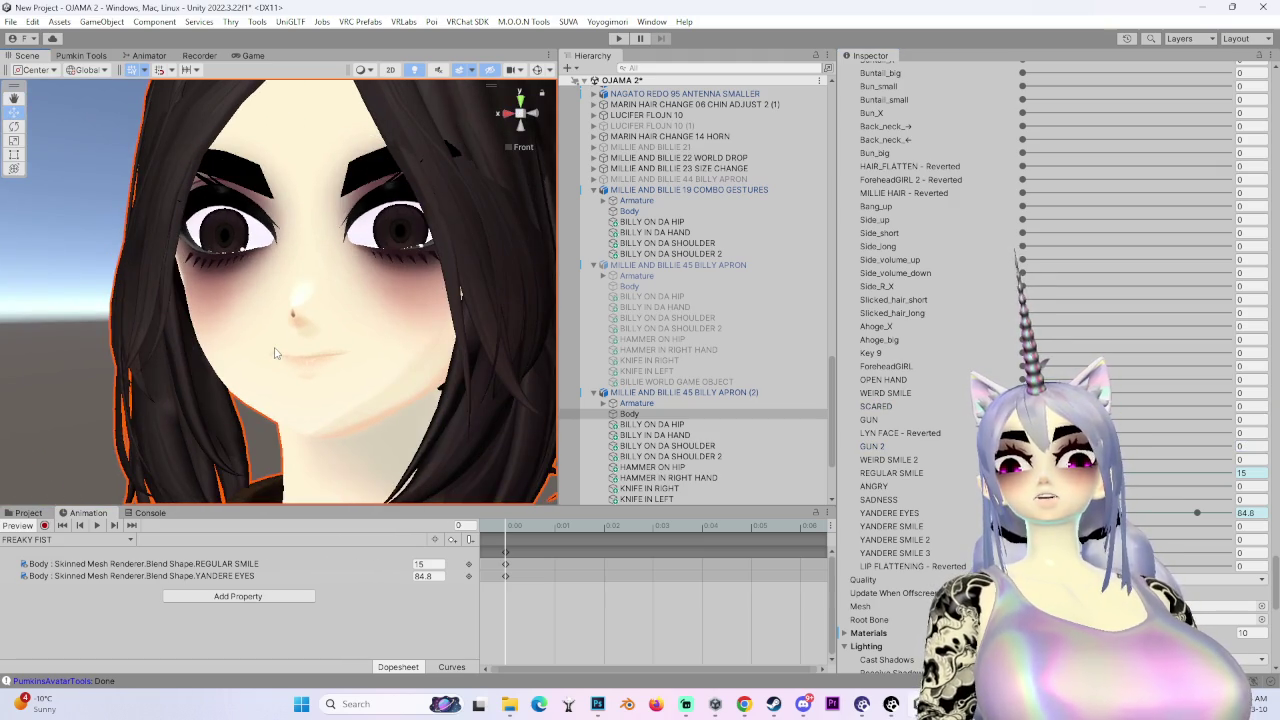
drag(1022, 380, 1100, 380)
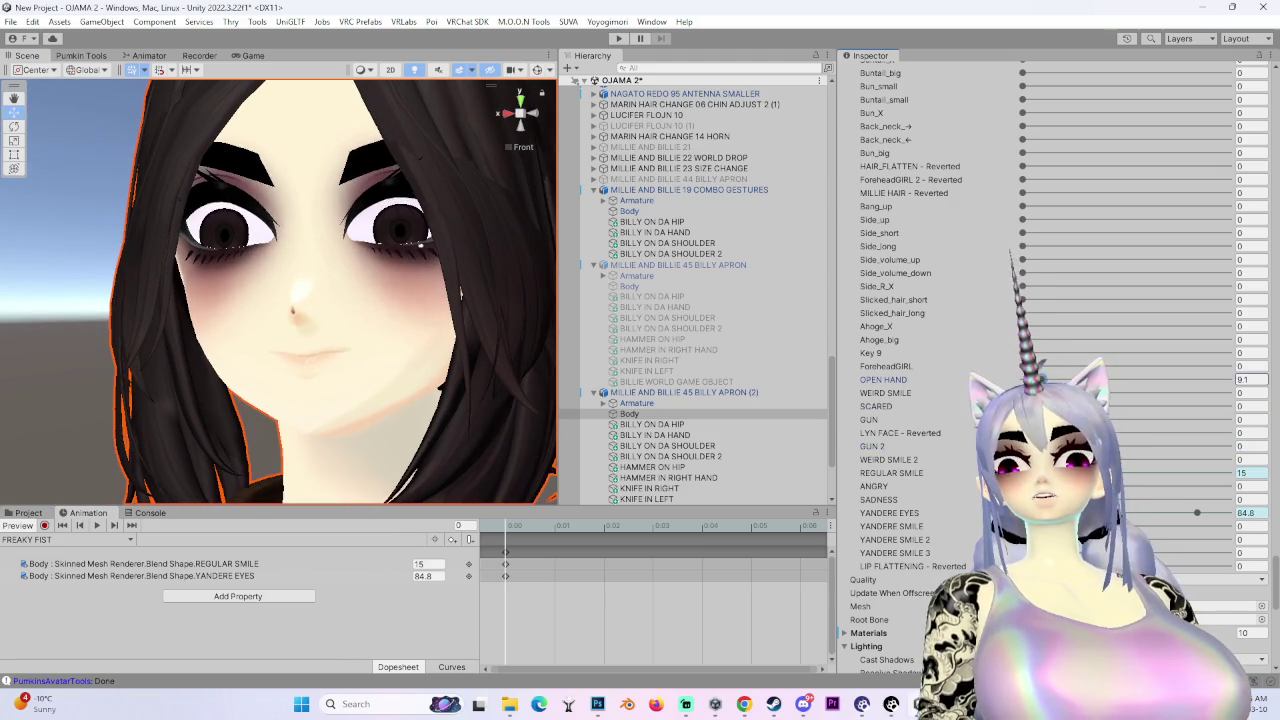
key(ctrl+z)
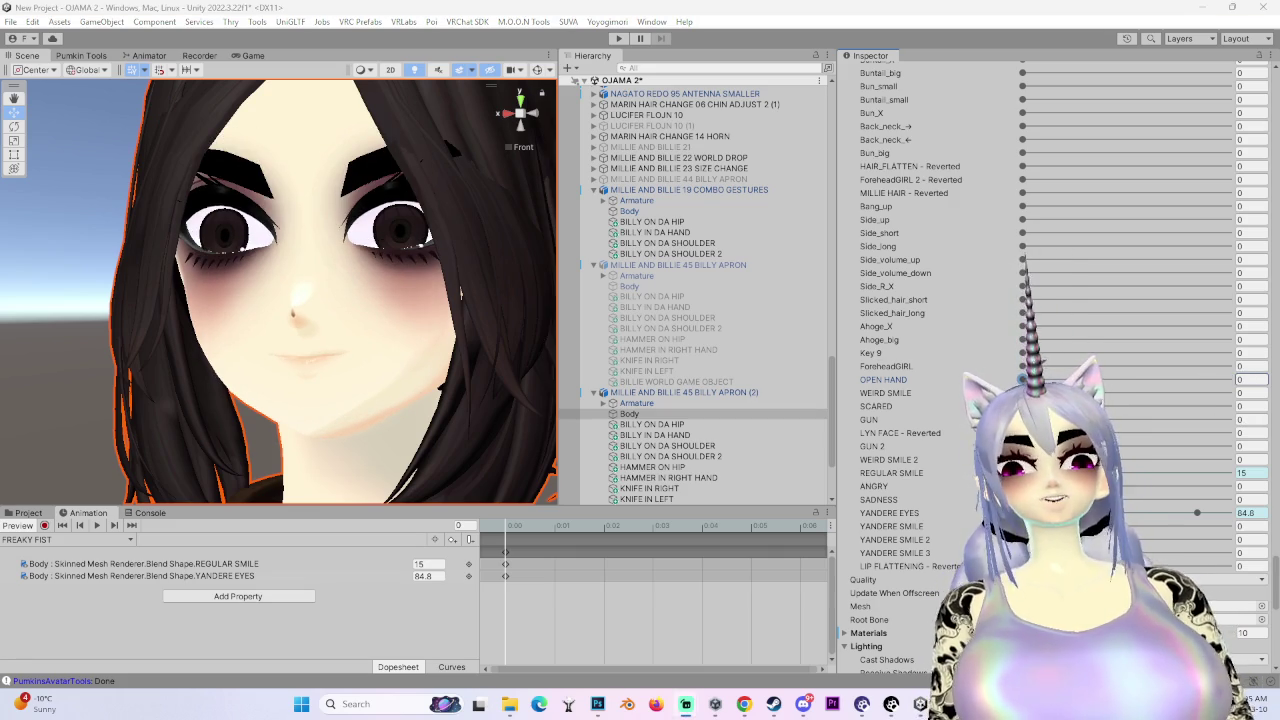
scroll(1050, 360, up, 10)
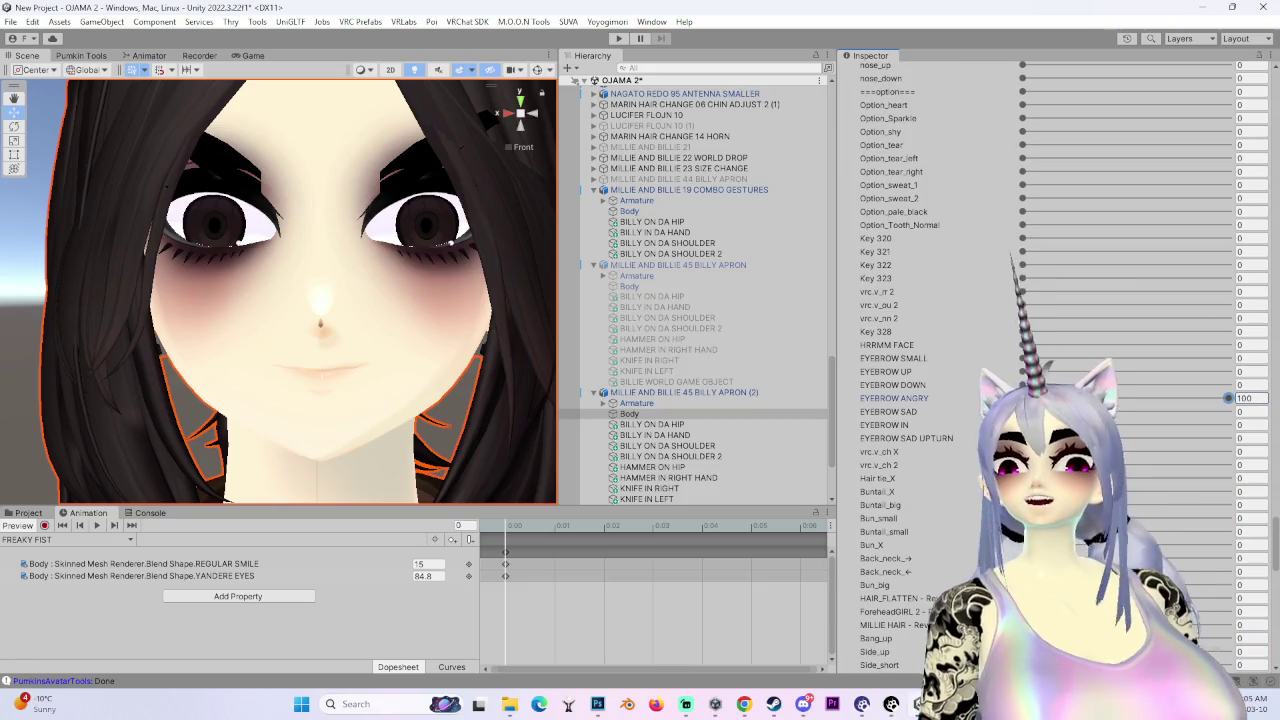
- Set EYEBROW ANGRY to 100 and EYEBROW IN to 57.9, keying both into FREAKY FIST
click(1244, 425)
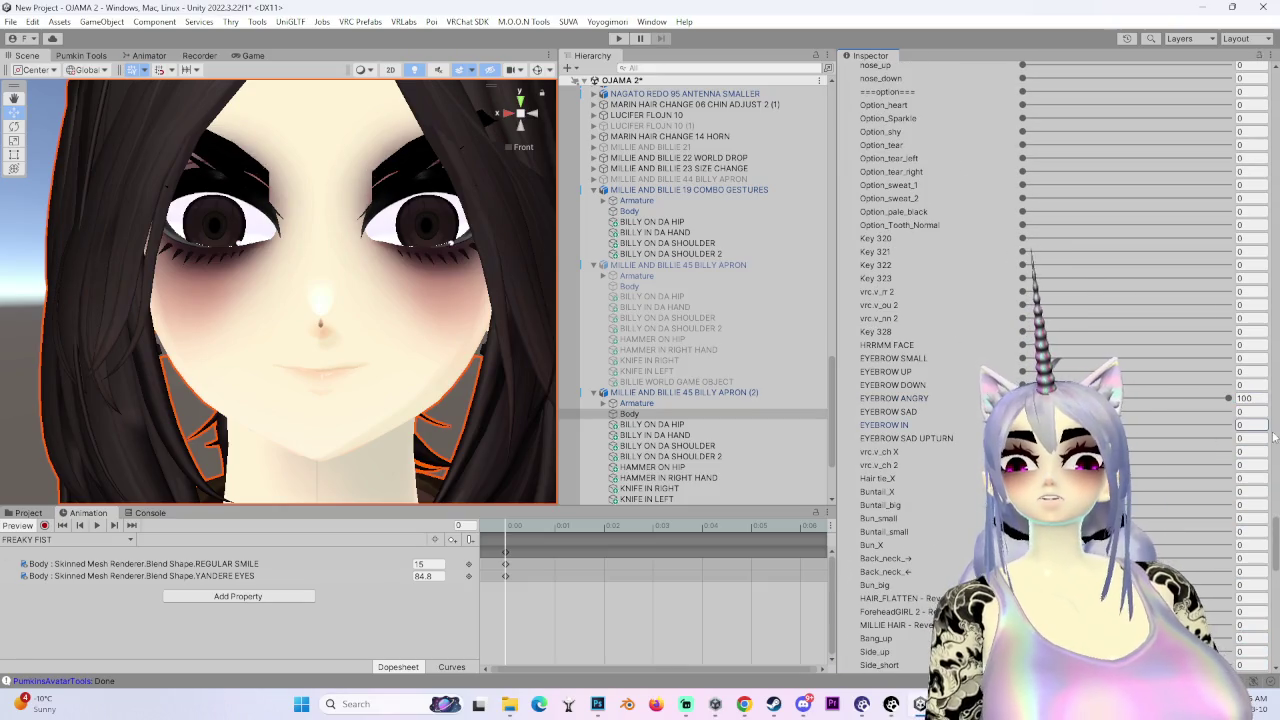
text(100)
drag(1228, 425, 1163, 432)
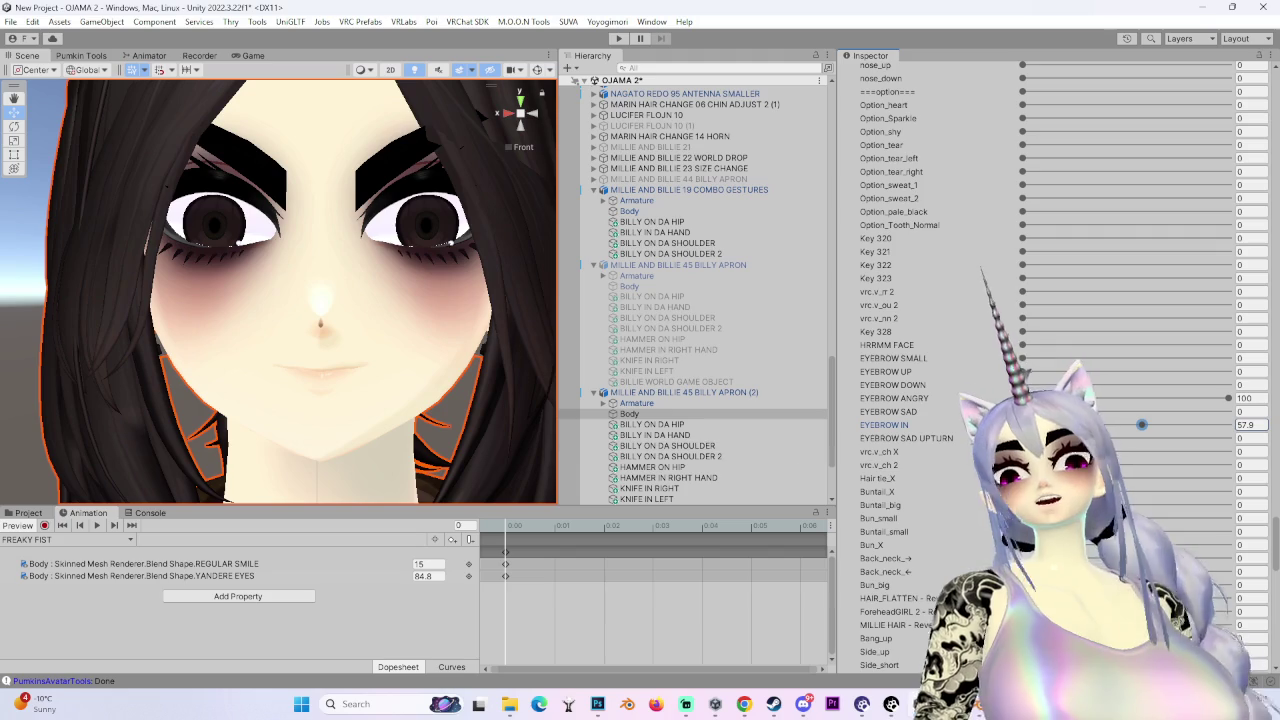
right_click(914, 425)
click(935, 525)
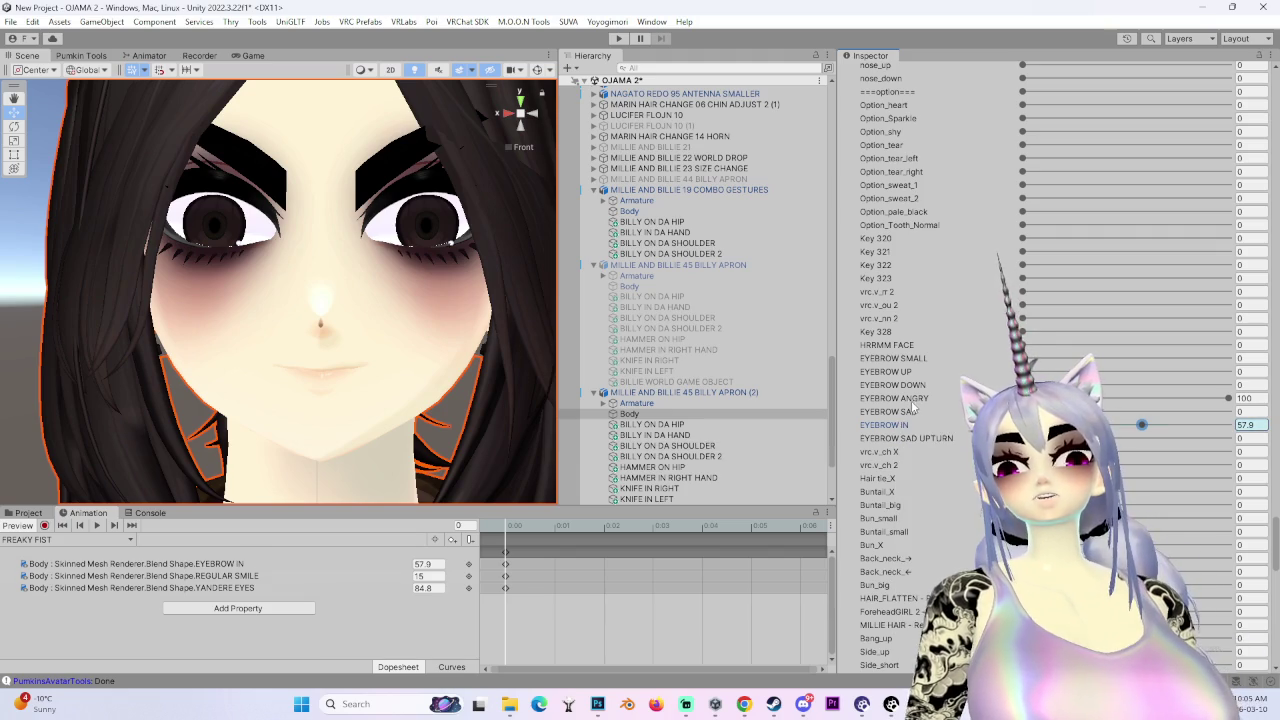
click(955, 497)
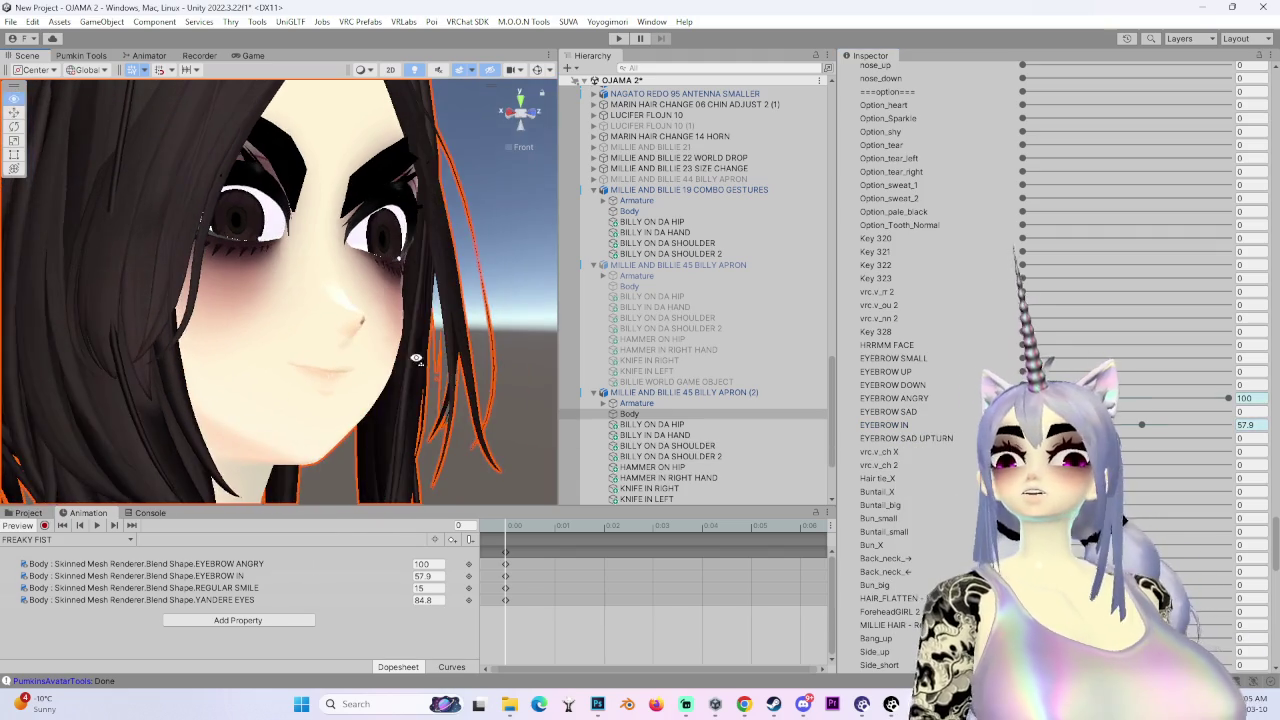
- Raise HRRMM FACE to 70.6 and key it into the FREAKY FIST clip
mouse_move(507, 139)
mouse_down()
mouse_move(243, 383)
mouse_move(180, 385)
mouse_move(325, 378)
mouse_up()
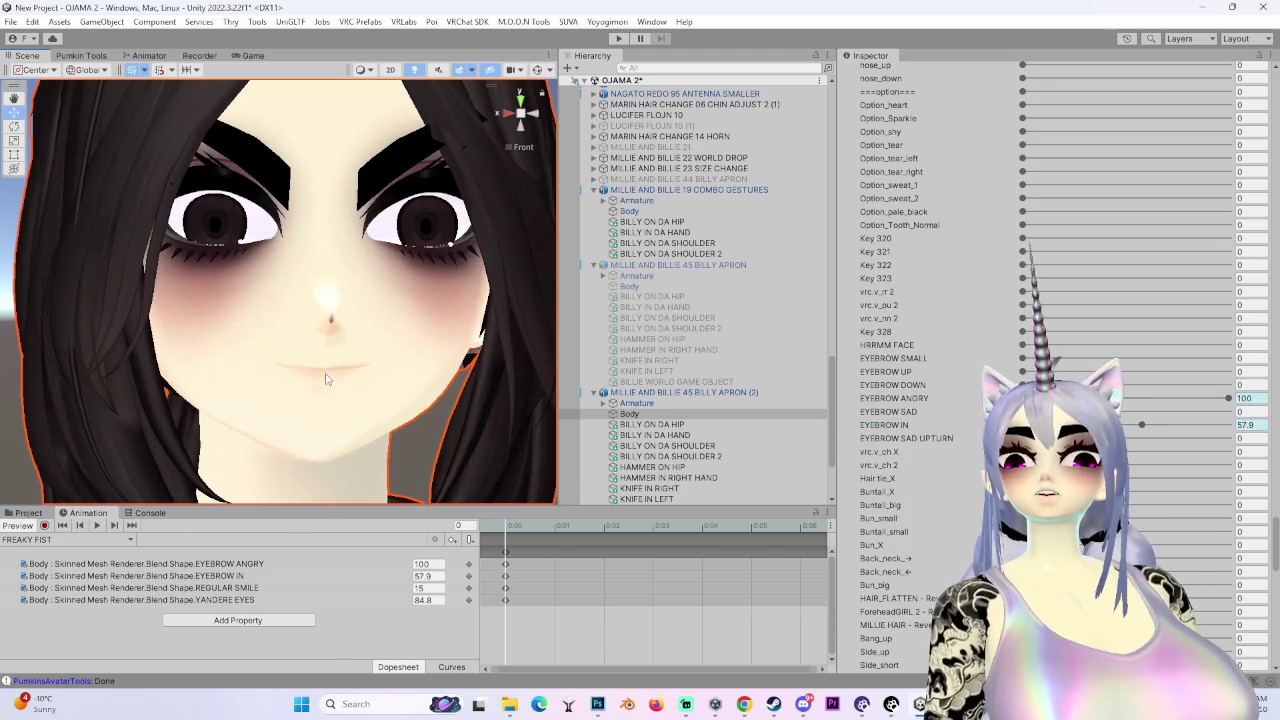
scroll(1050, 360, up, 3)
mouse_move(1022, 452)
mouse_down()
mouse_move(1211, 460)
mouse_move(1185, 452)
mouse_move(1224, 475)
mouse_move(1148, 484)
mouse_move(1167, 483)
mouse_up()
drag(408, 364, 460, 395)
right_click(906, 452)
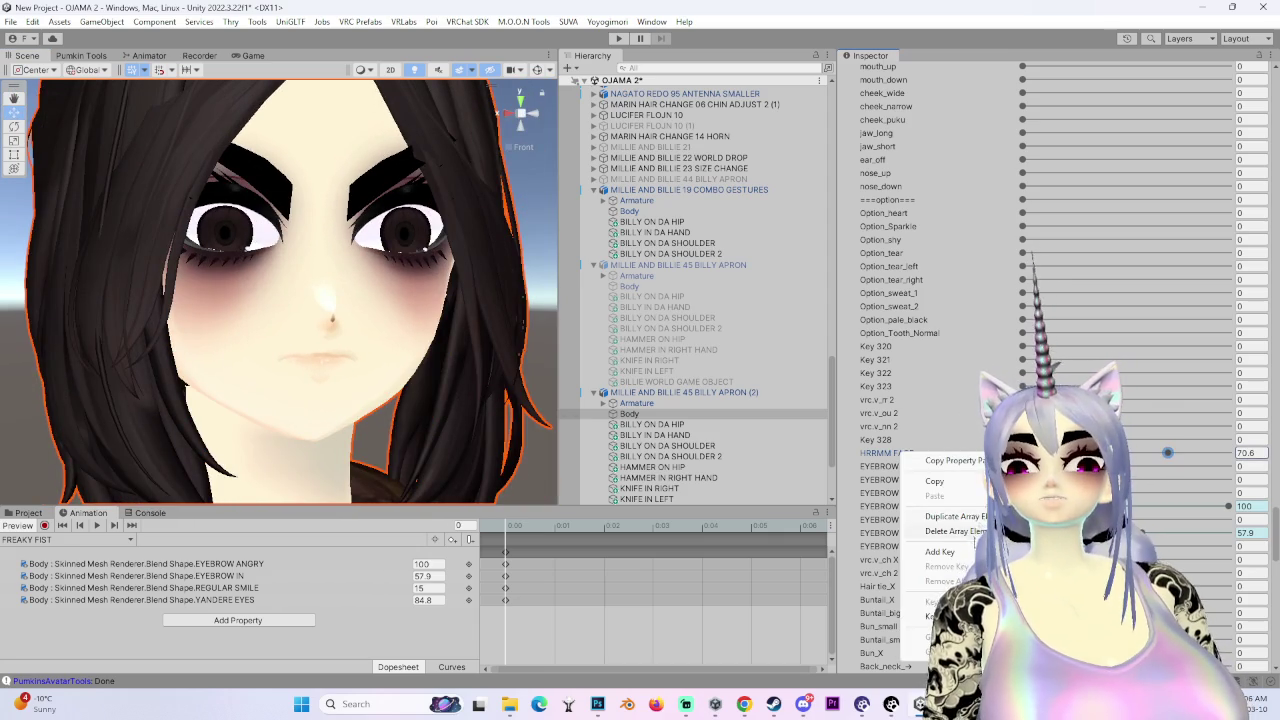
click(935, 532)
- Check the new expression around the avatar's head and reselect BILLY APRON (2)
scroll(361, 374, down, 2)
mouse_move(361, 374)
mouse_down()
mouse_move(440, 363)
mouse_move(457, 294)
mouse_up()
scroll(440, 362, up, 2)
scroll(941, 514, down, 15)
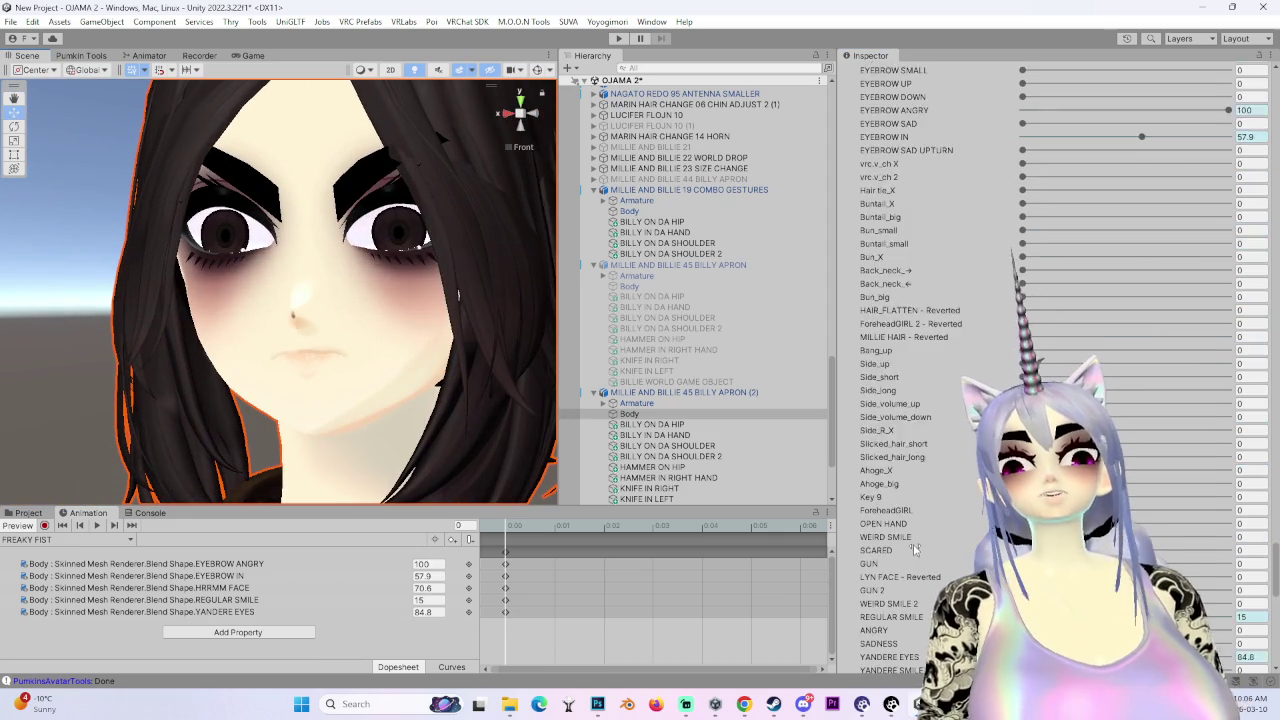
scroll(944, 525, up, 2)
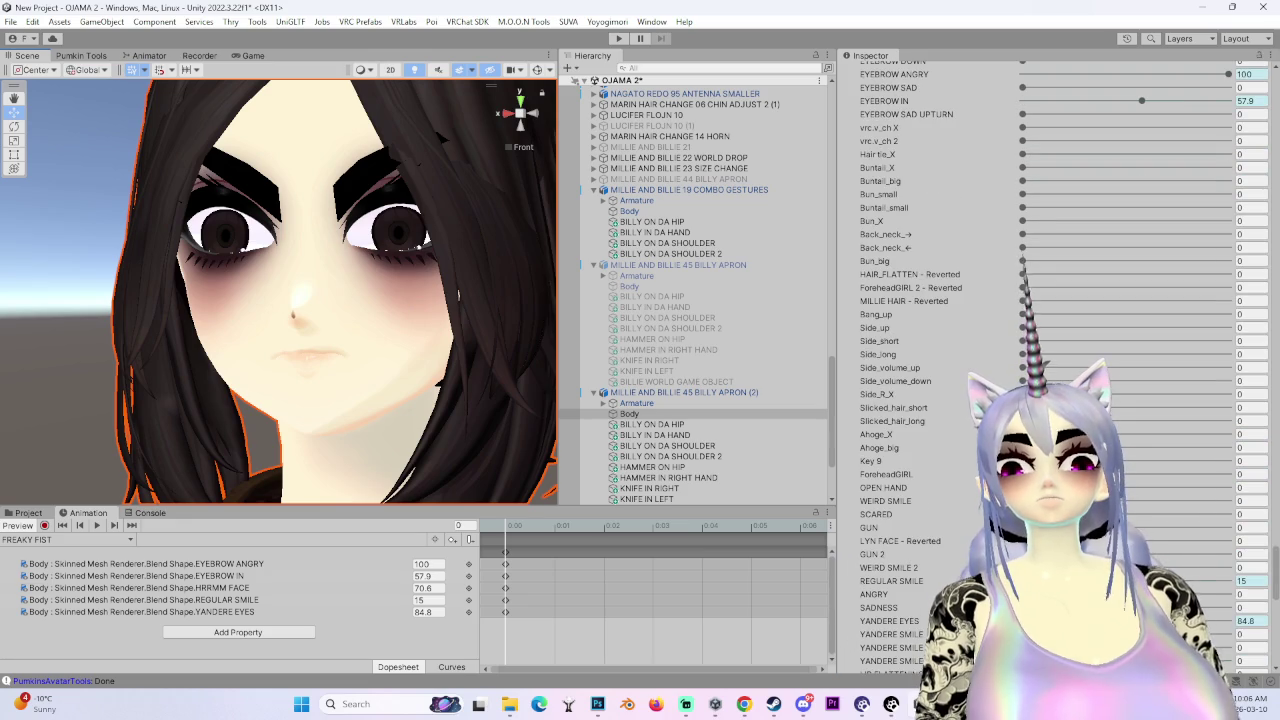
click(17, 513)
mouse_move(270, 360)
mouse_down()
mouse_move(200, 378)
mouse_move(300, 374)
mouse_up()
click(660, 392)
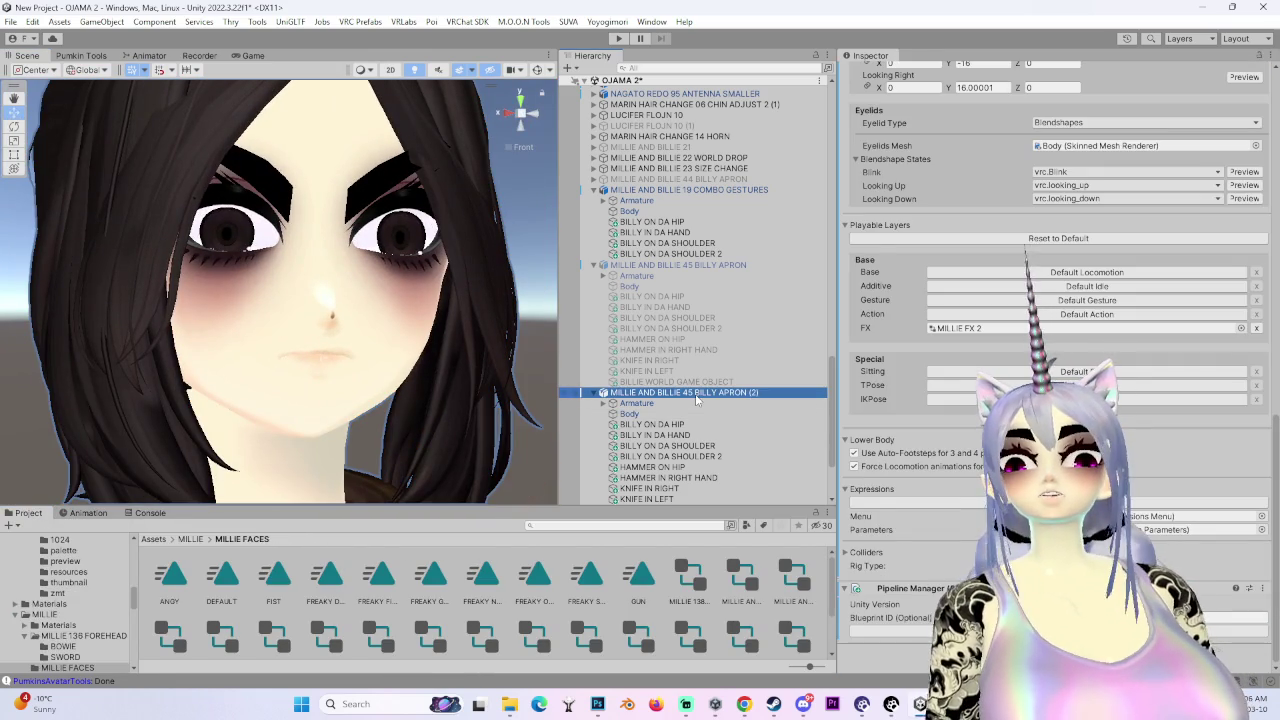
- Delete the BILLY APRON (2) preview avatar and re-enable the original BILLY APRON
right_click(698, 392)
click(732, 260)
click(650, 275)
click(875, 73)
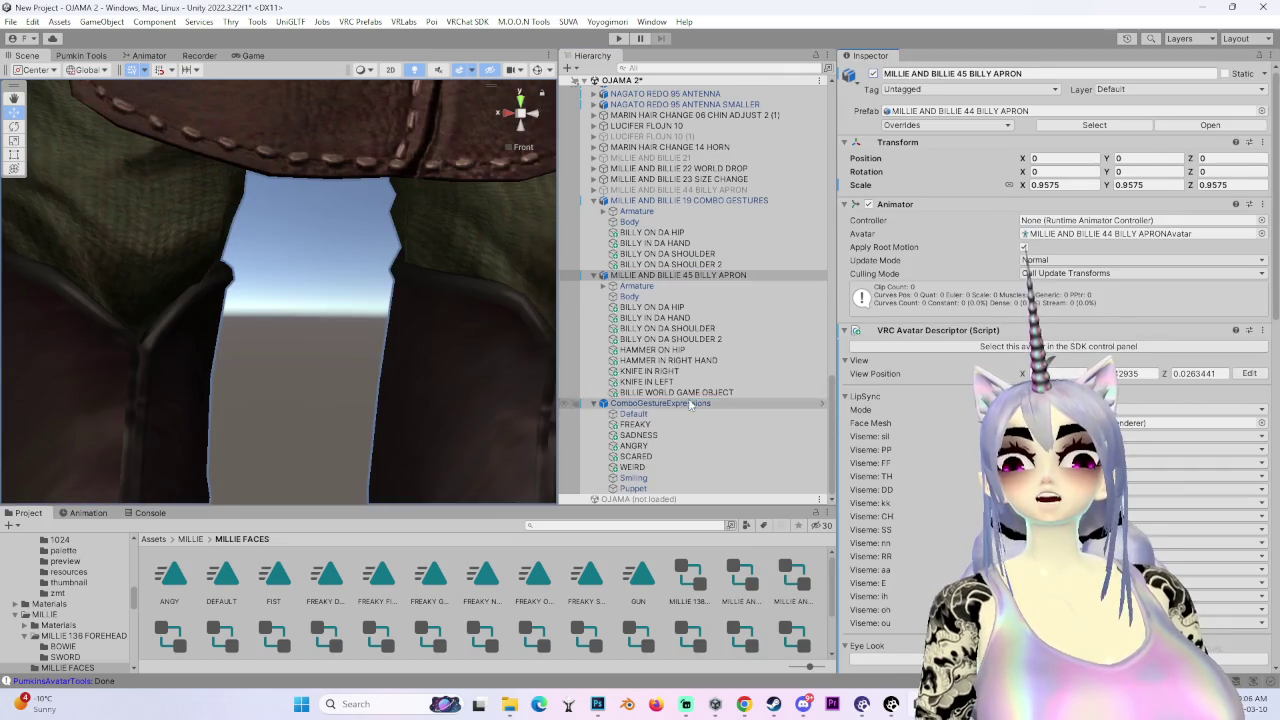
- Open the combo gesture editor for the ComboGestureExpressions FREAKY activity
click(662, 403)
click(635, 424)
click(1062, 238)
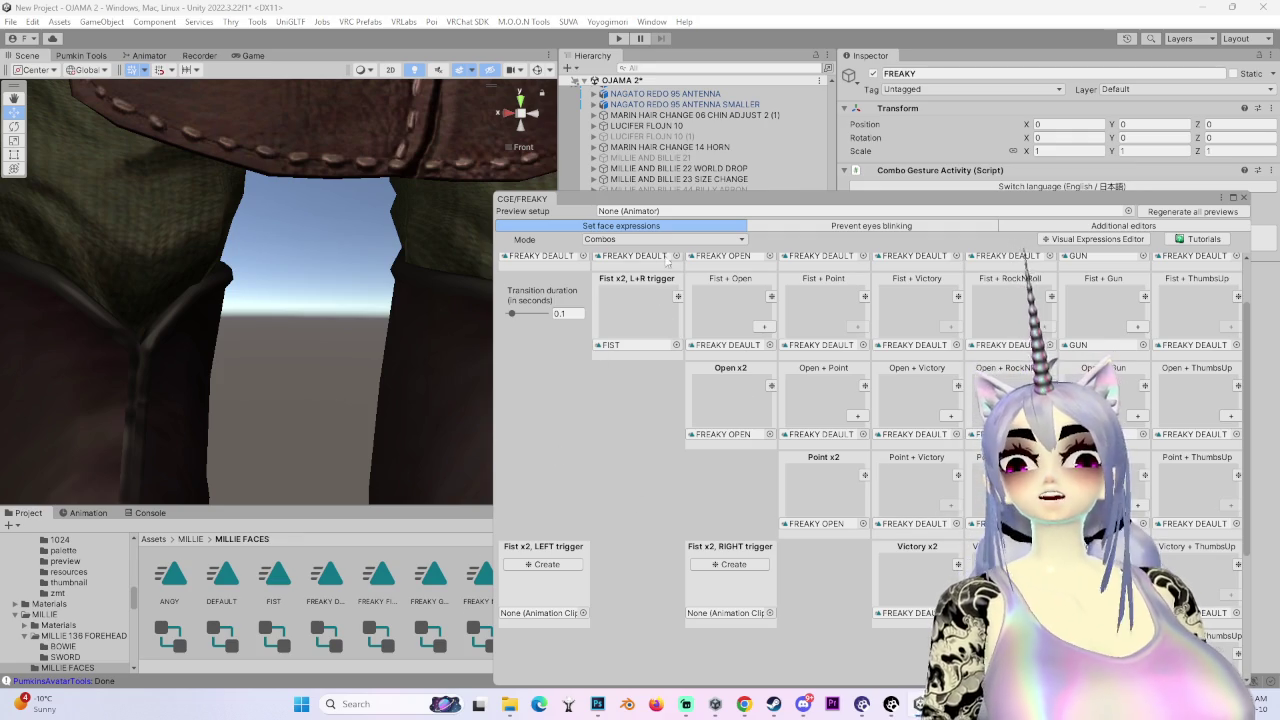
- Assign the FREAKY FIST clip to the Fist x2, L+R trigger slot
scroll(637, 377, up, 2)
scroll(637, 377, up, 2)
click(377, 578)
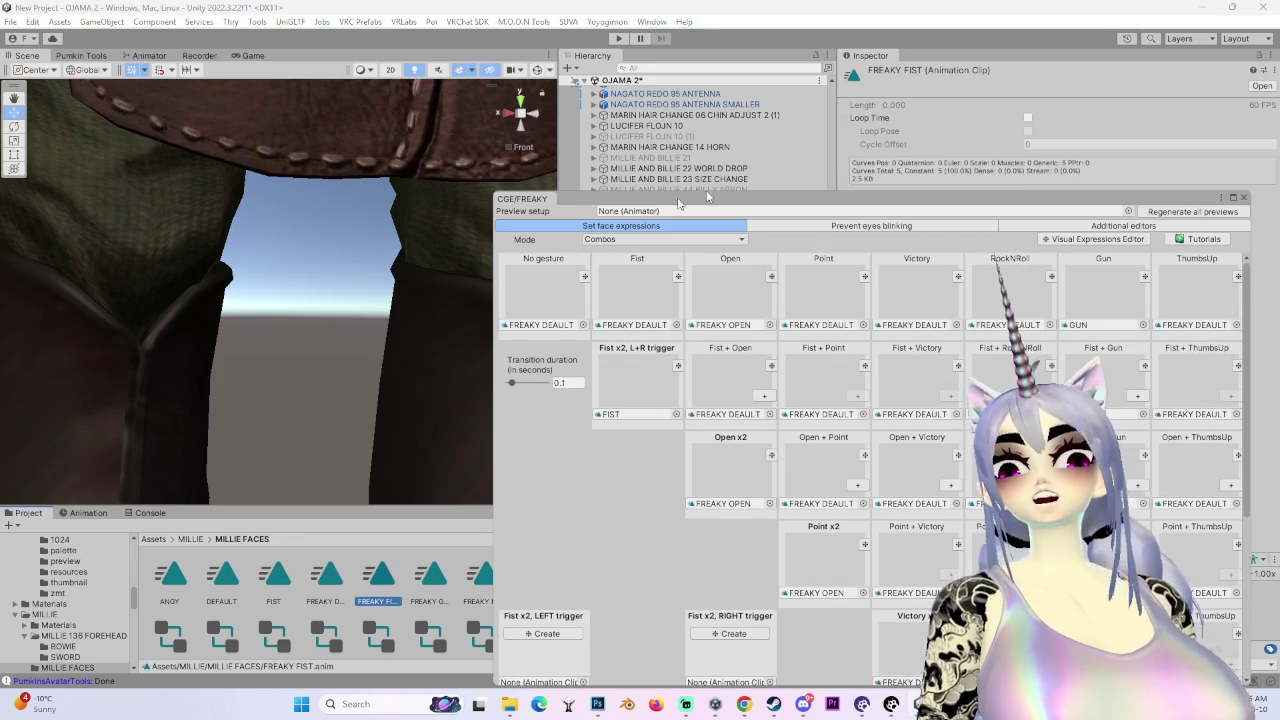
drag(560, 198, 740, 156)
drag(377, 573, 815, 372)
click(815, 372)
mouse_move(824, 167)
mouse_down()
mouse_move(580, 146)
mouse_move(545, 80)
mouse_up()
- Set the Gun gesture to FREAKY OPEN and close the expressions editor
scroll(891, 309, down, 5)
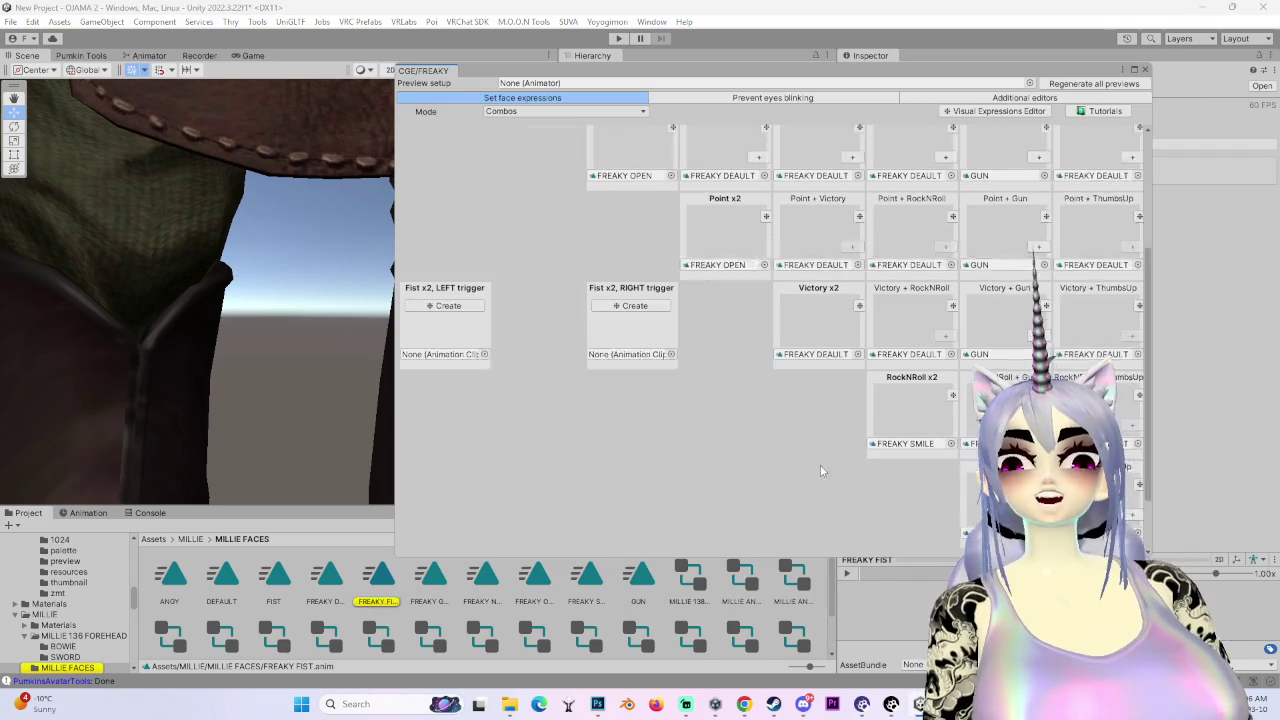
scroll(945, 470, up, 2)
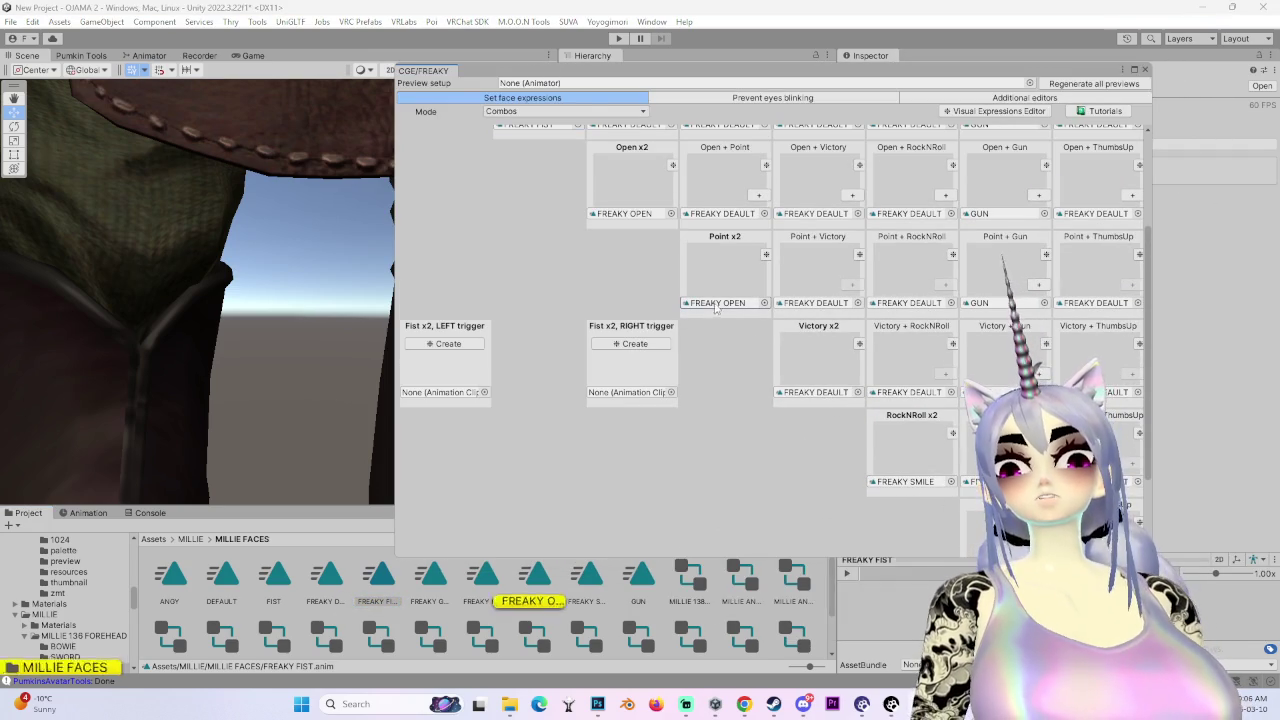
scroll(541, 545, down, 2)
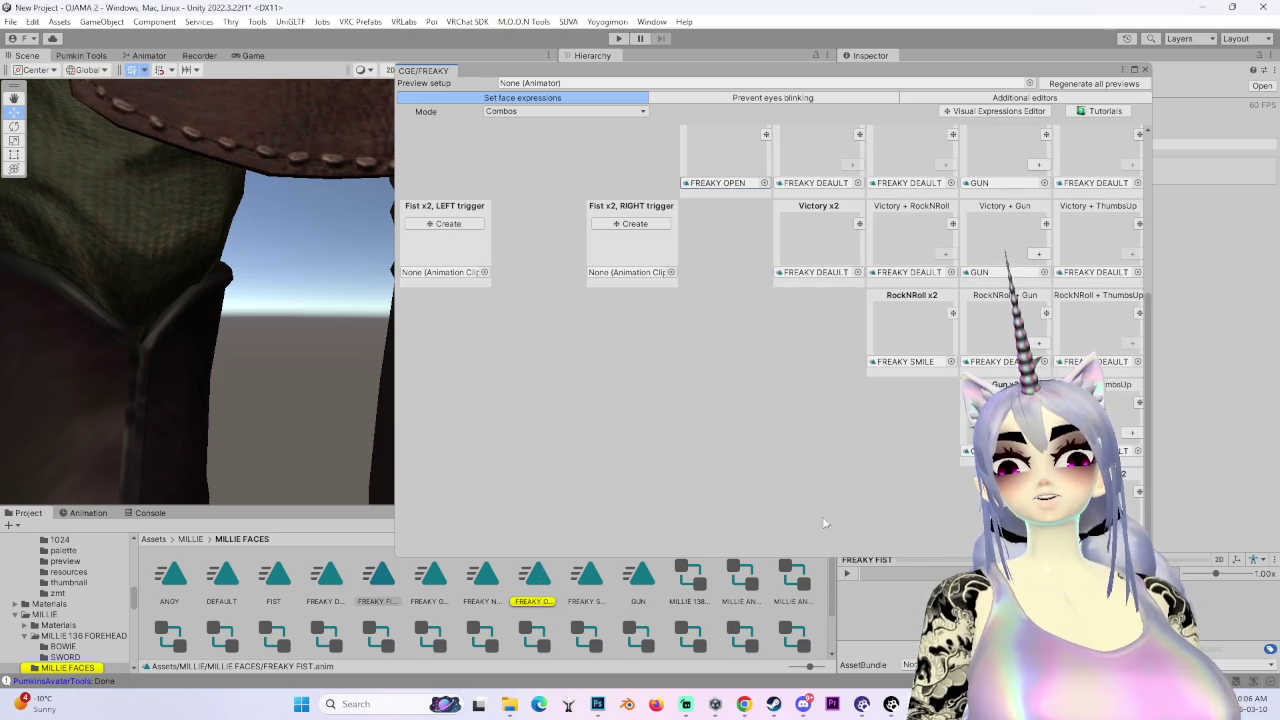
scroll(966, 462, up, 1)
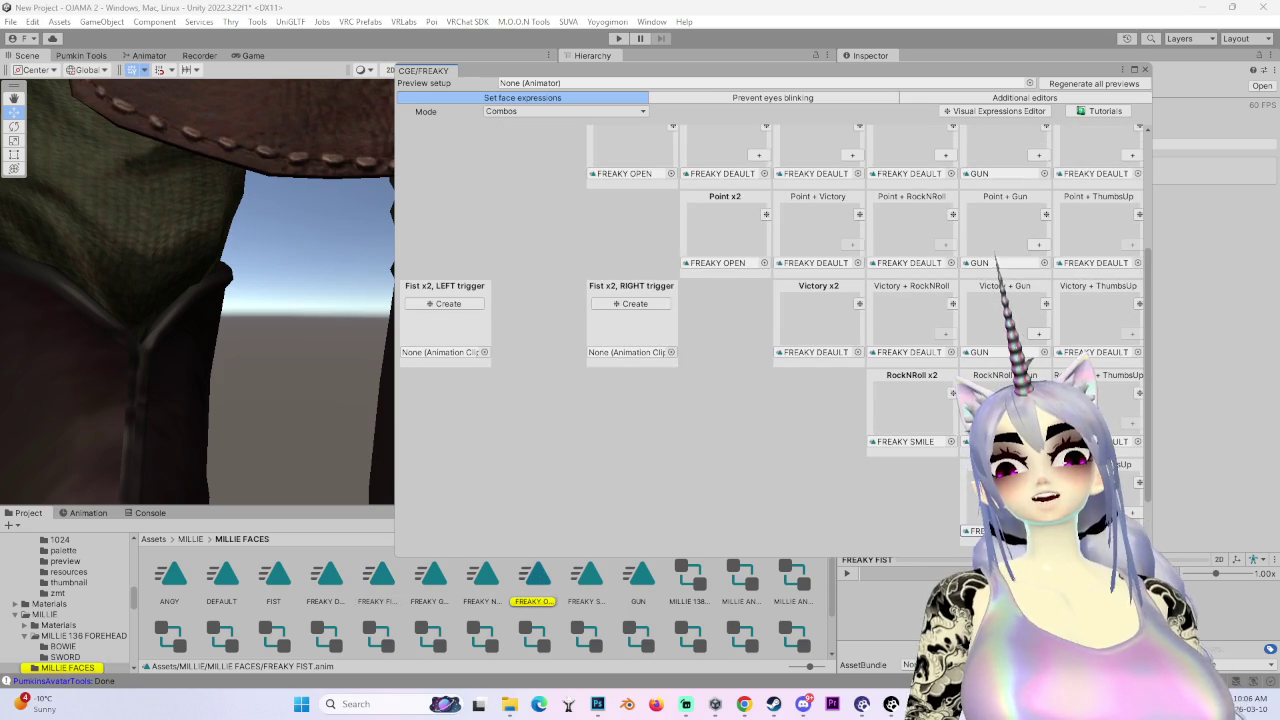
scroll(996, 354, up, 1)
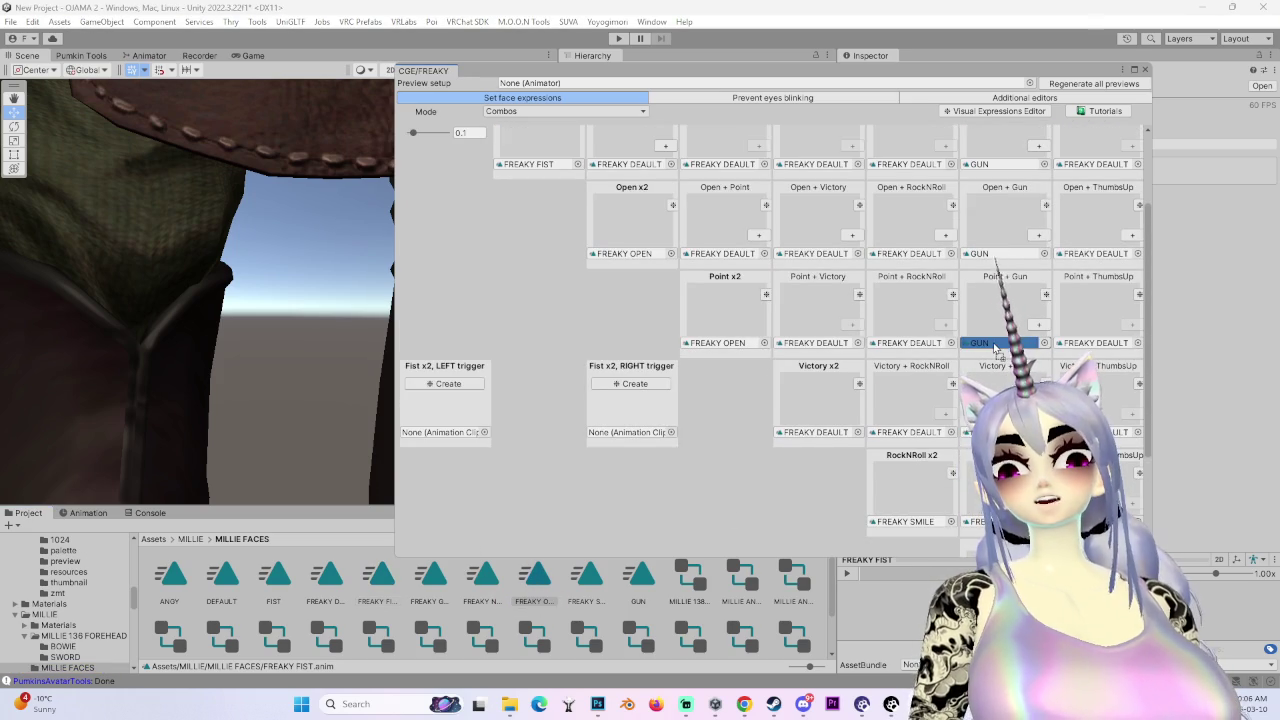
scroll(1000, 342, up, 1)
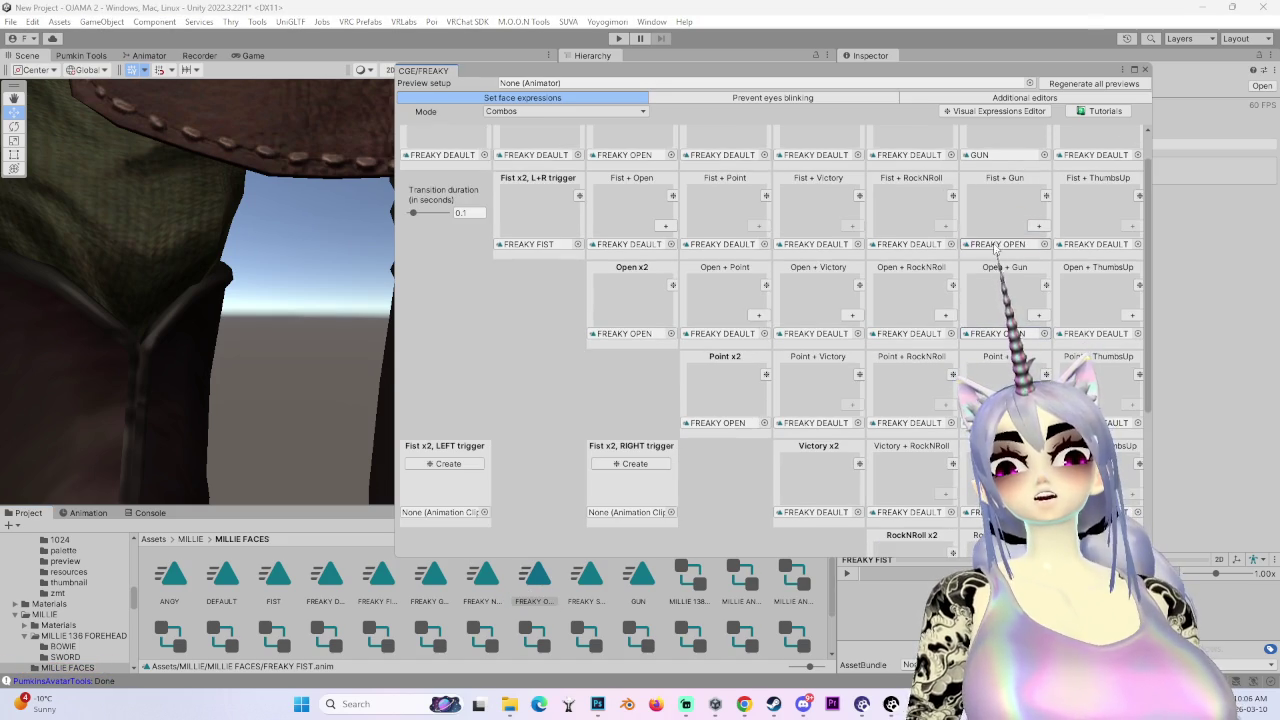
scroll(1000, 342, up, 1)
mouse_move(993, 282)
mouse_down()
mouse_move(1000, 195)
mouse_move(1019, 187)
mouse_up()
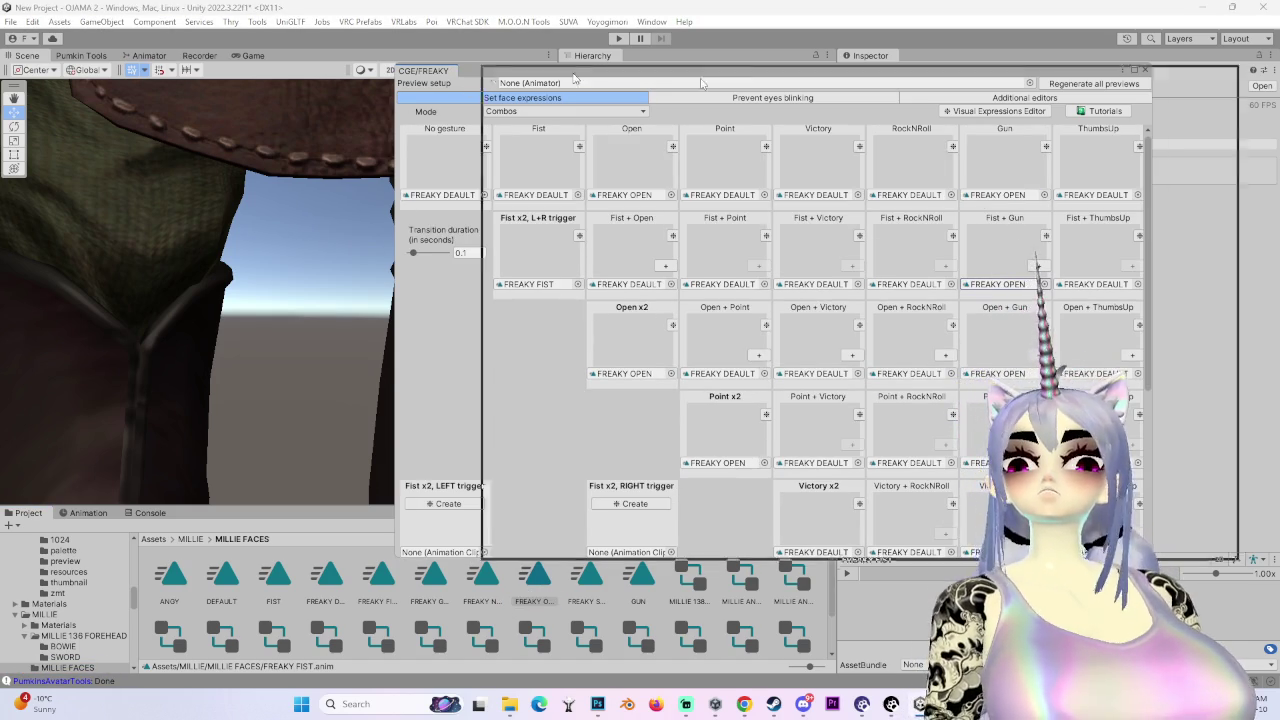
key(Escape)
click(660, 403)
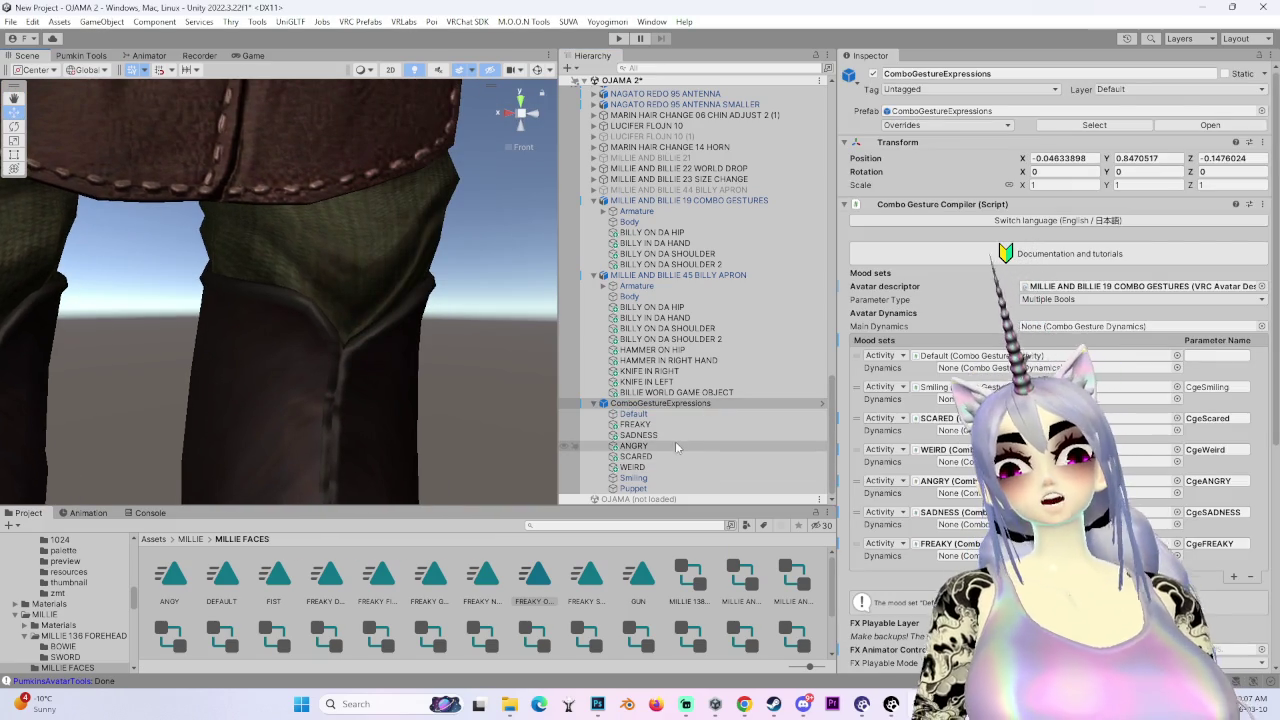
- Deactivate the BILLY APRON avatar, duplicate it with Ctrl+D, and activate the copy
click(686, 276)
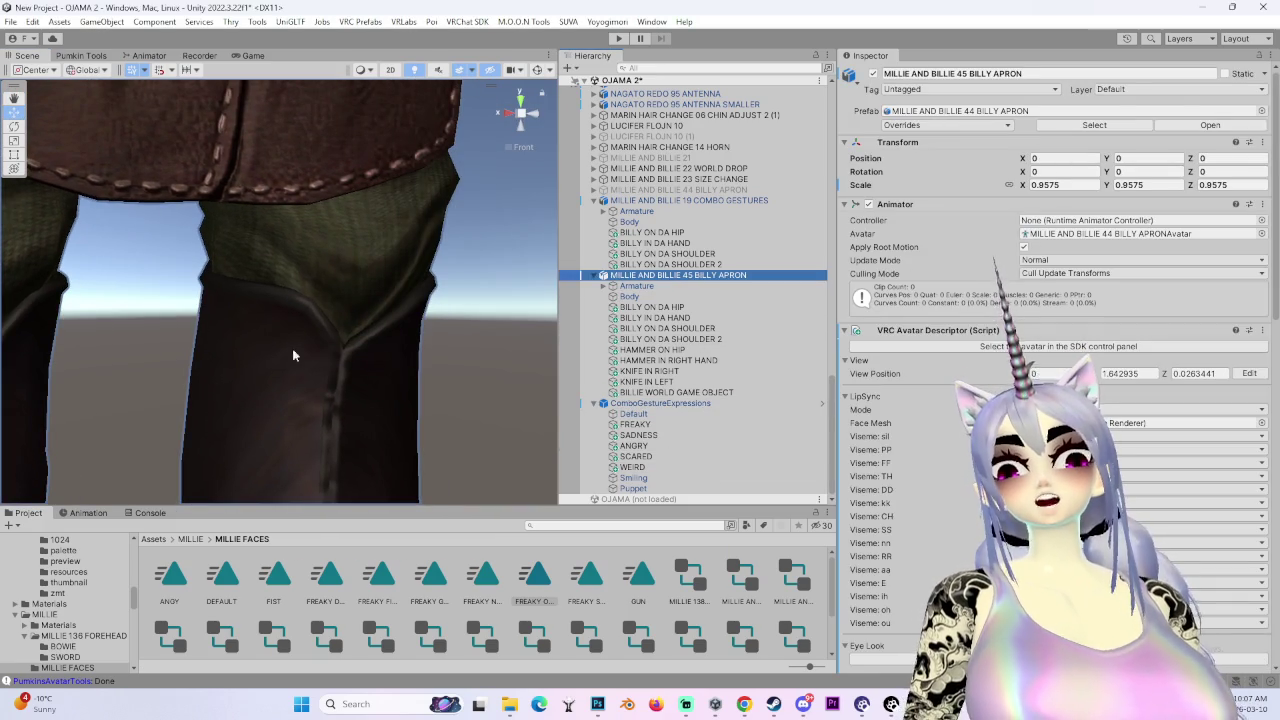
scroll(897, 450, down, 3)
scroll(897, 450, down, 12)
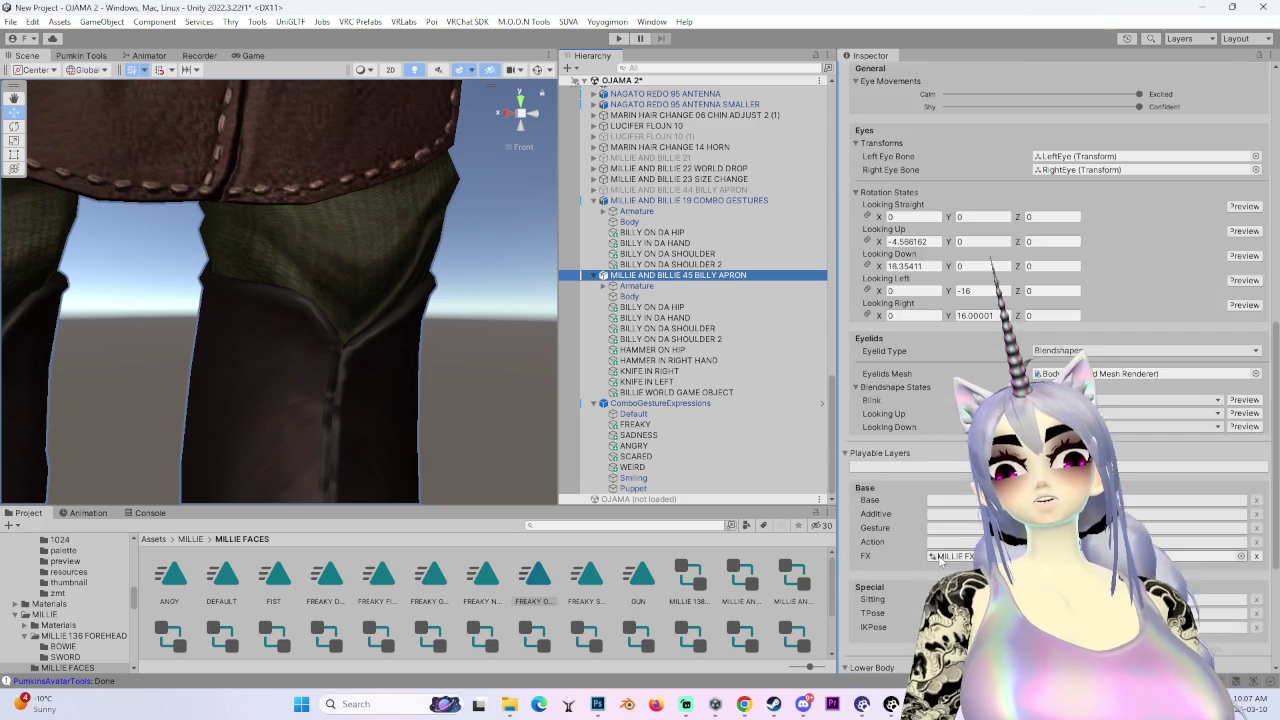
scroll(349, 343, up, 3)
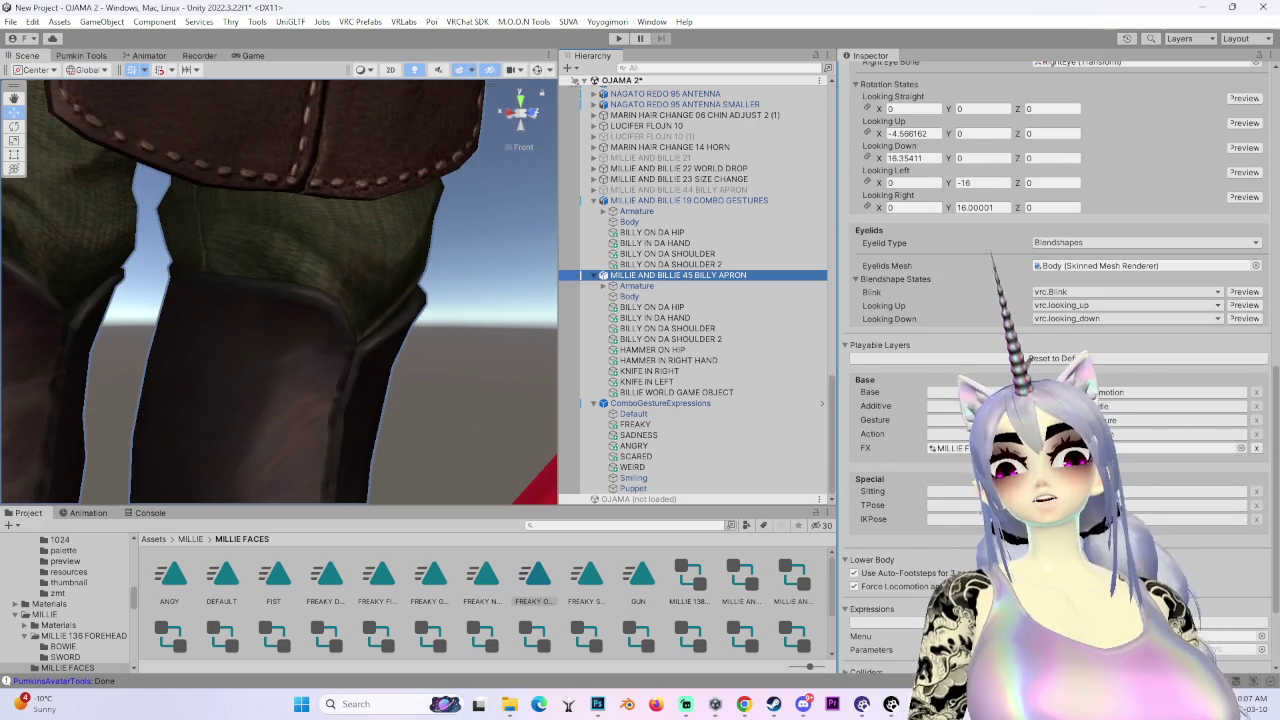
scroll(926, 131, up, 5)
scroll(926, 131, up, 10)
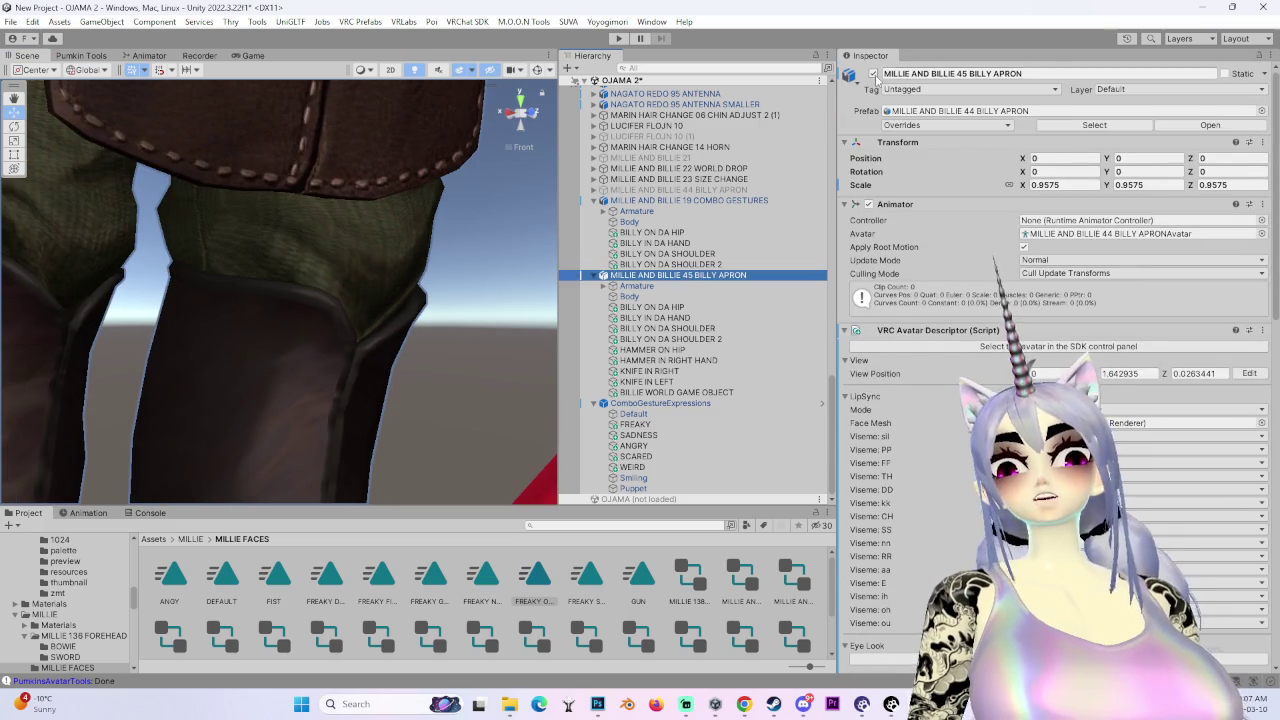
click(872, 73)
click(683, 275)
key(ctrl+d)
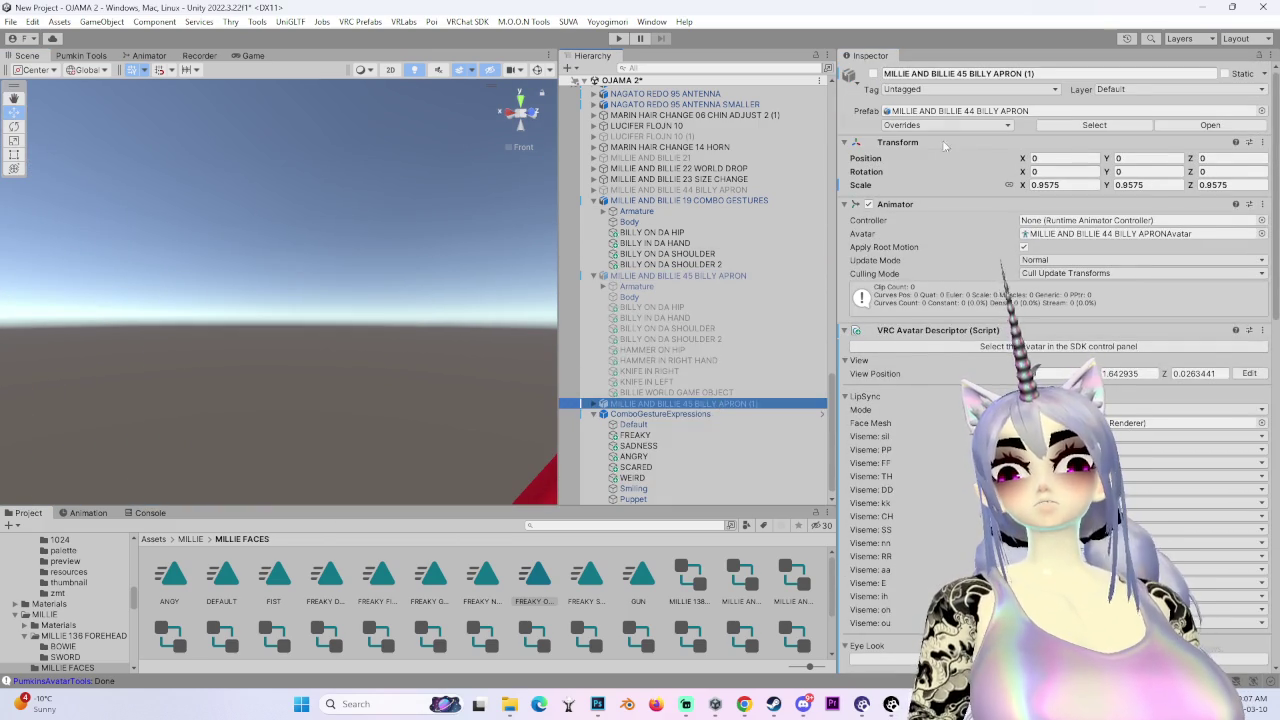
click(872, 73)
- Reselect the duplicated apron avatar and navigate the Project view up to the MILLIE folder
scroll(680, 400, down, 1)
click(650, 448)
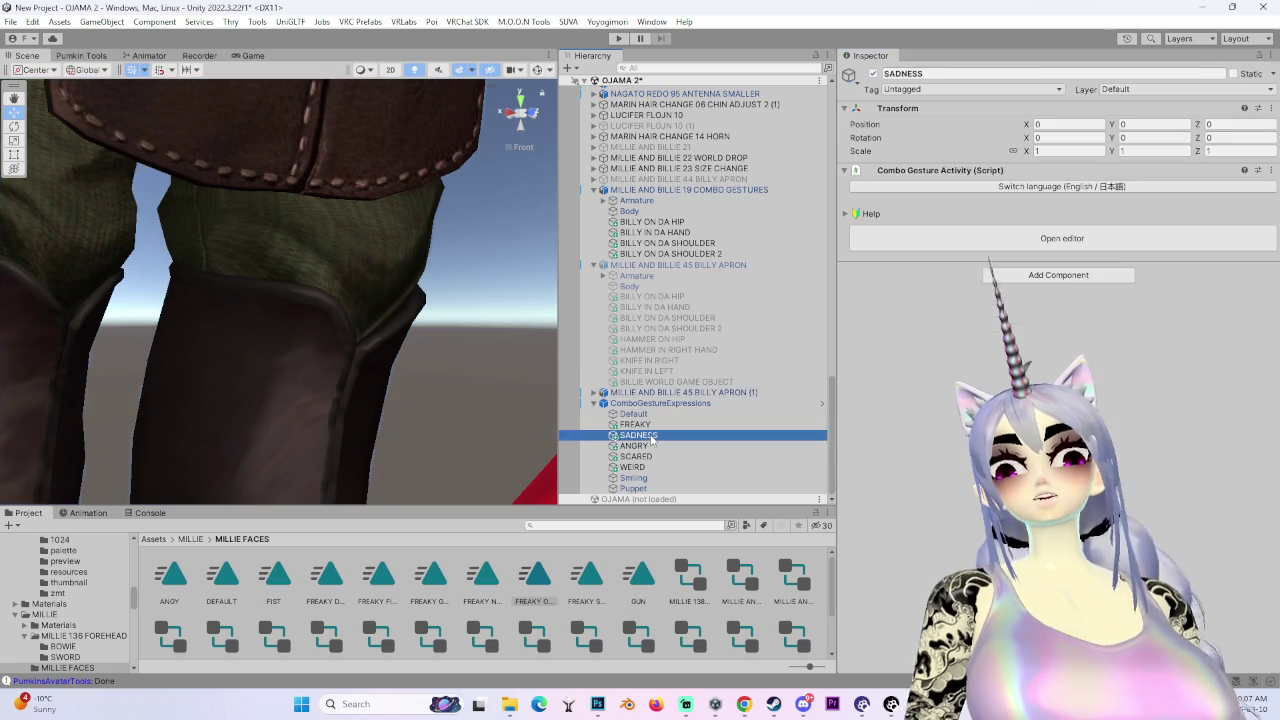
key(Down)
key(Down)
key(Down)
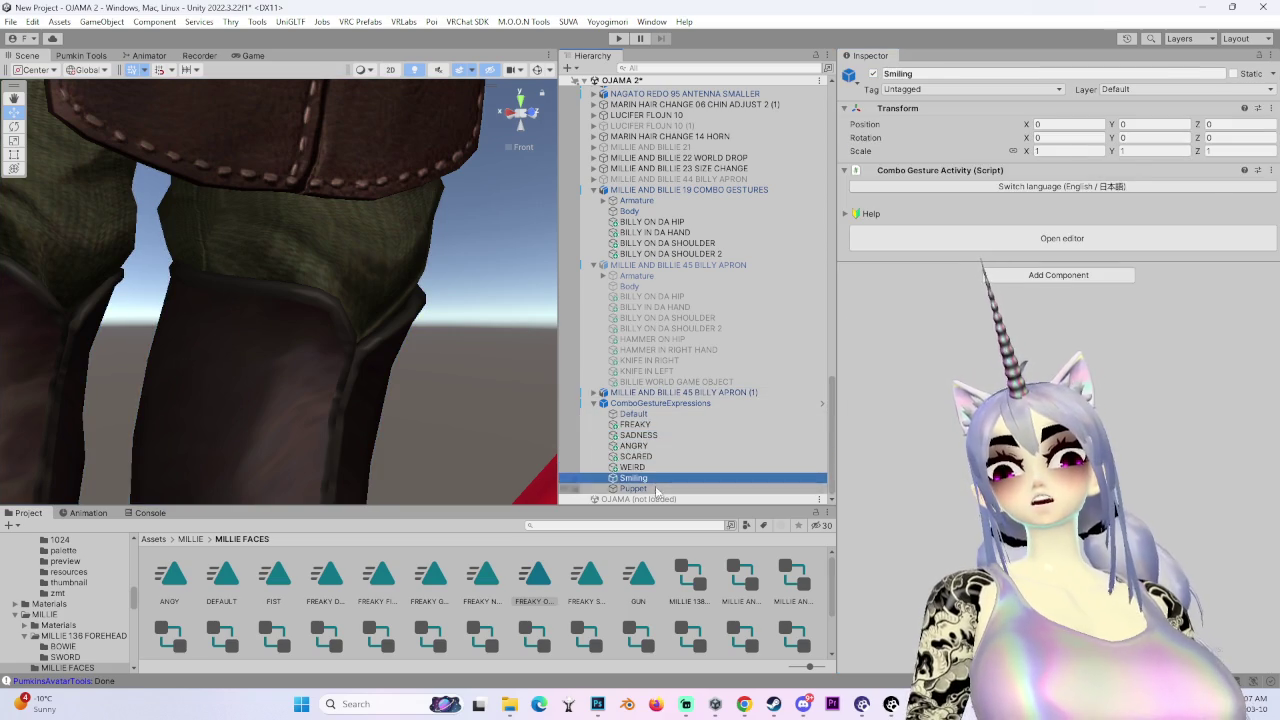
click(669, 392)
scroll(1050, 400, down, 10)
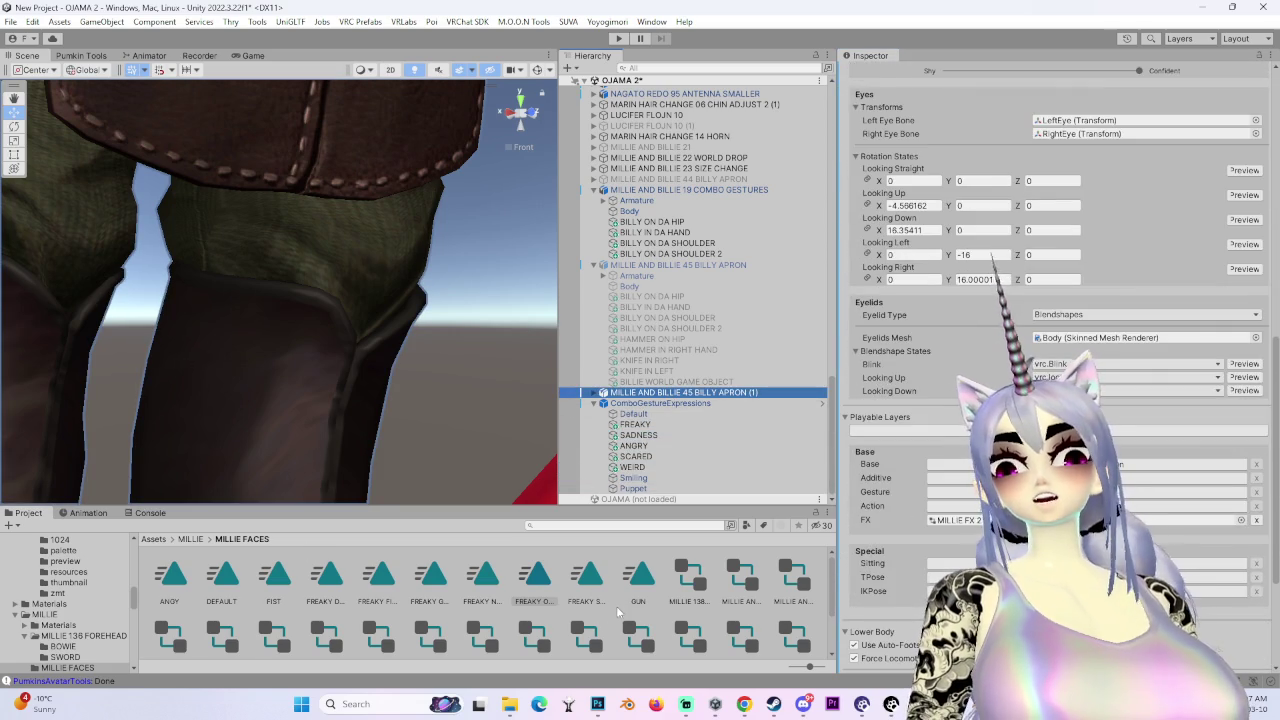
right_click(634, 498)
click(190, 539)
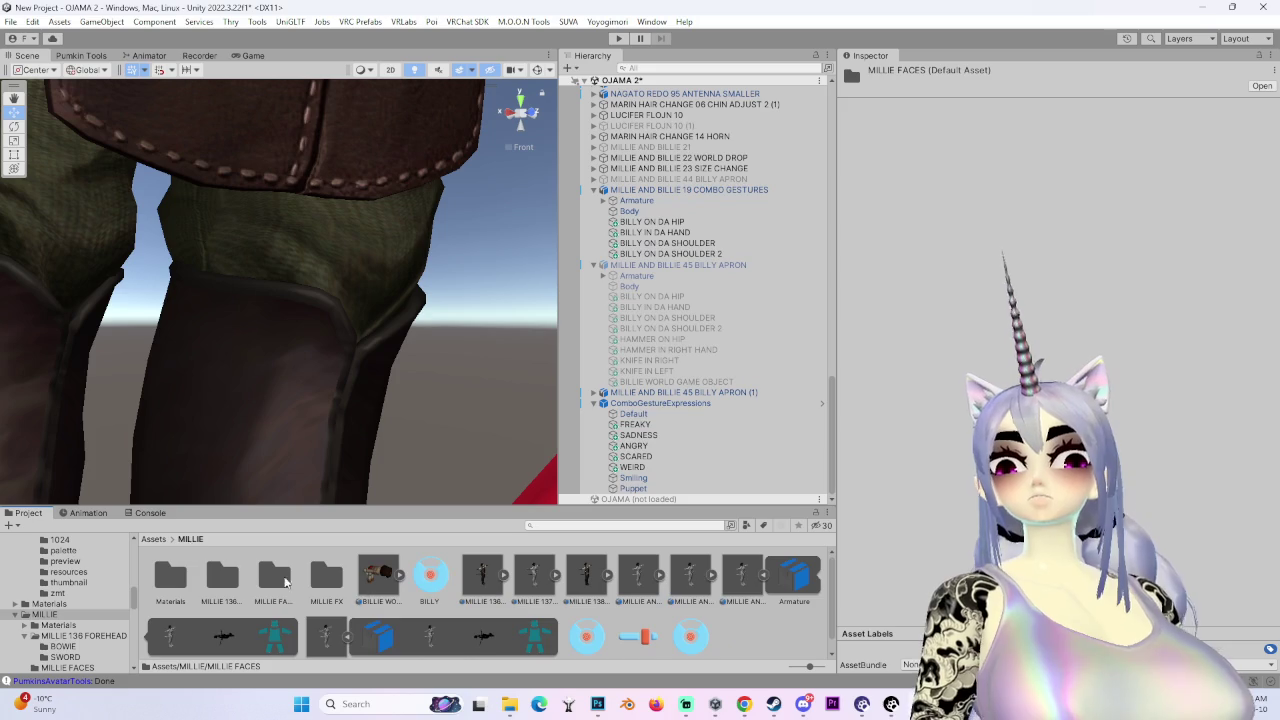
- Create a new MILLIE MODIFIERS folder inside the MILLIE assets folder
double_click(279, 580)
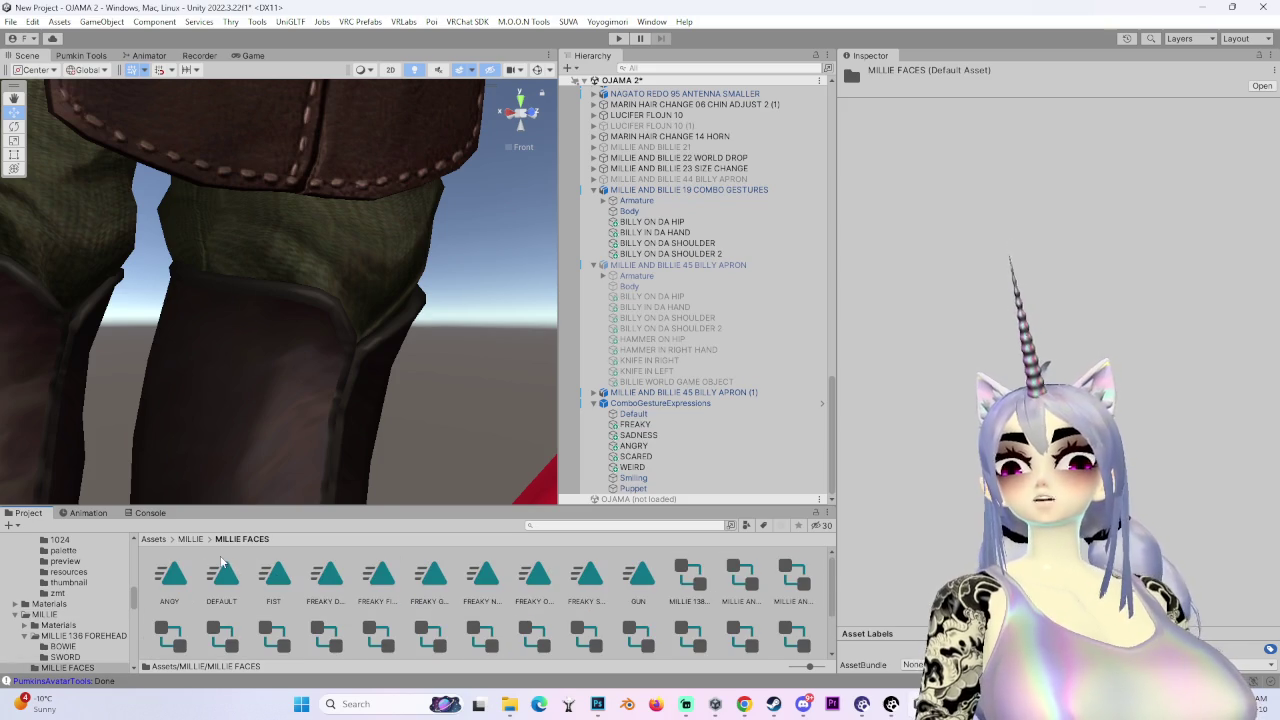
right_click(224, 568)
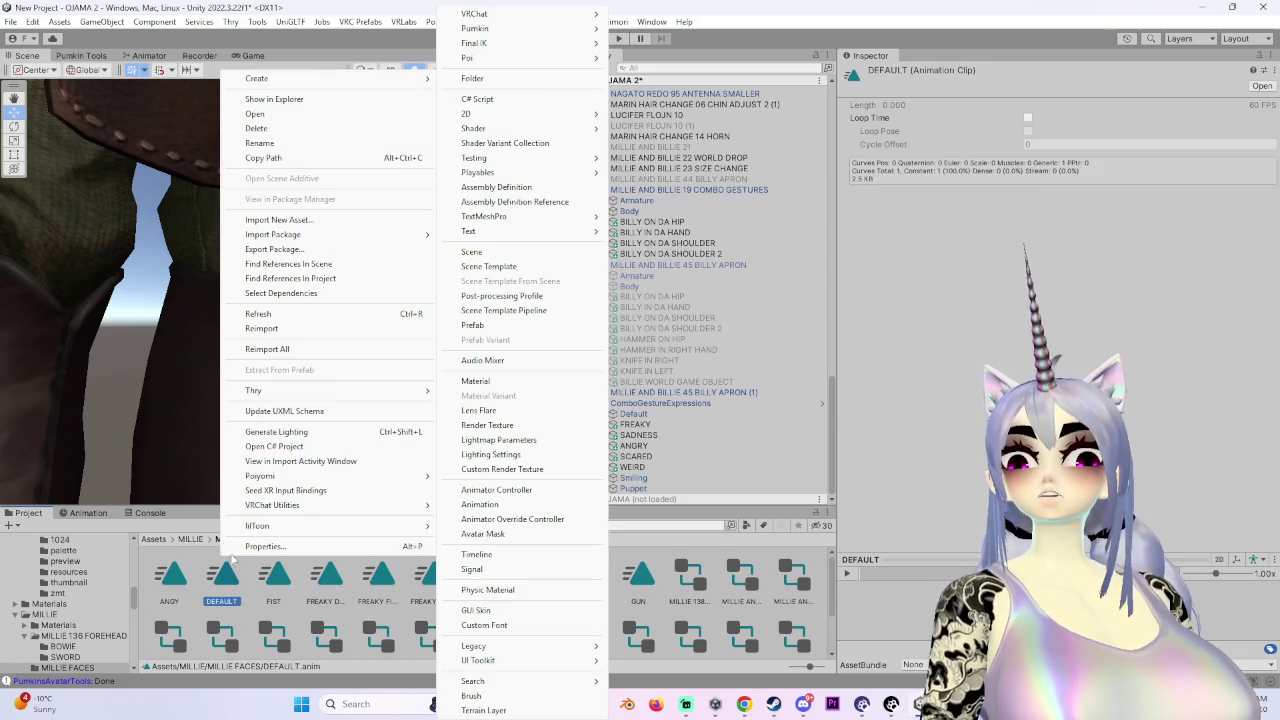
click(192, 540)
right_click(296, 553)
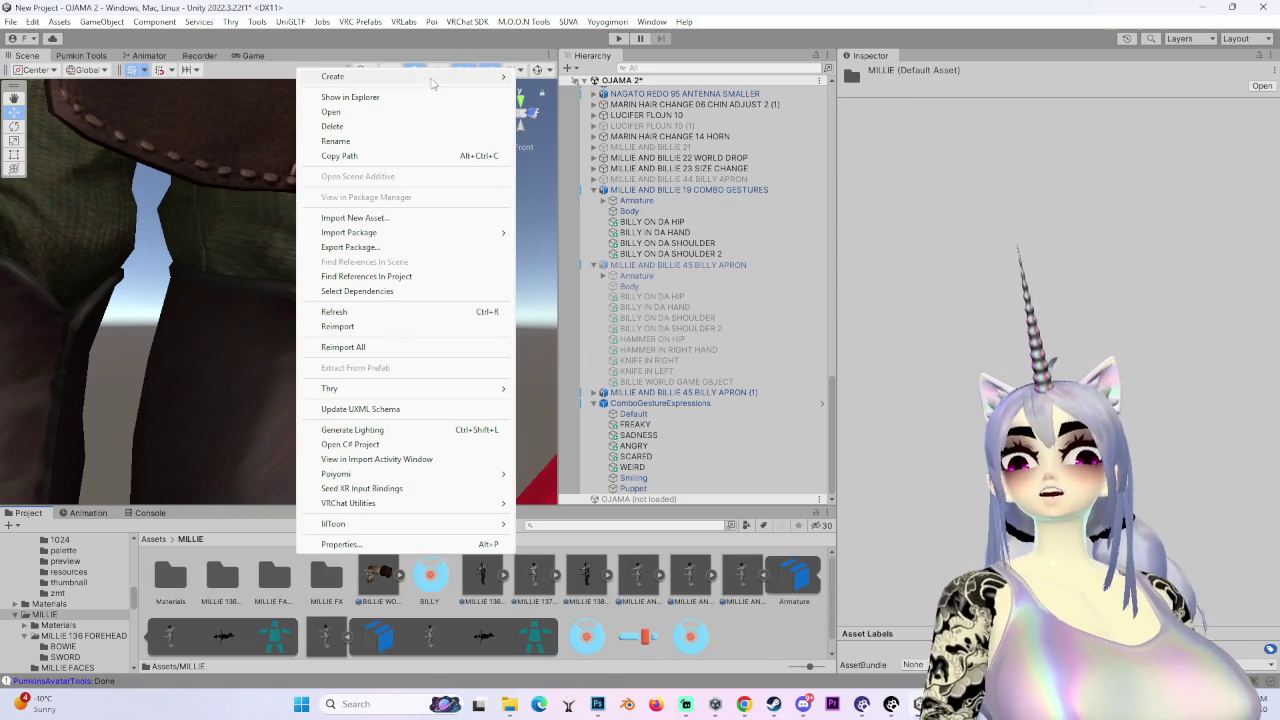
mouse_move(432, 80)
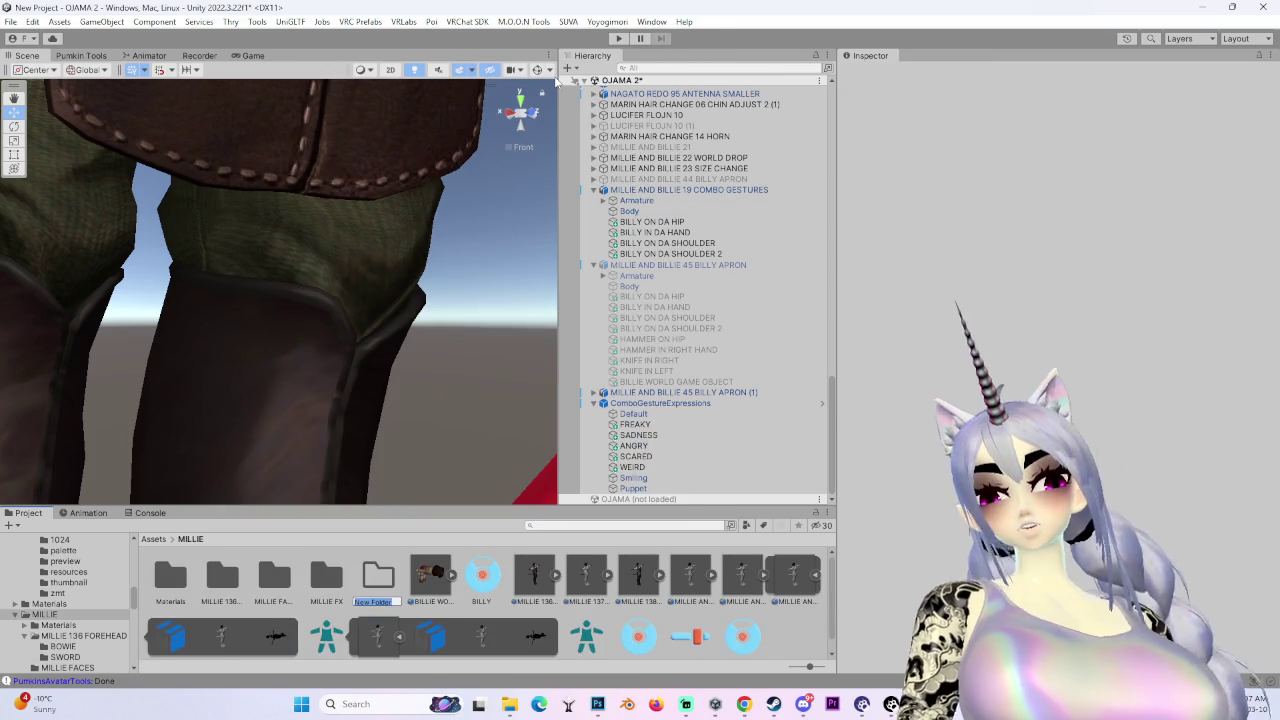
text(MILLIE MODIFIE)
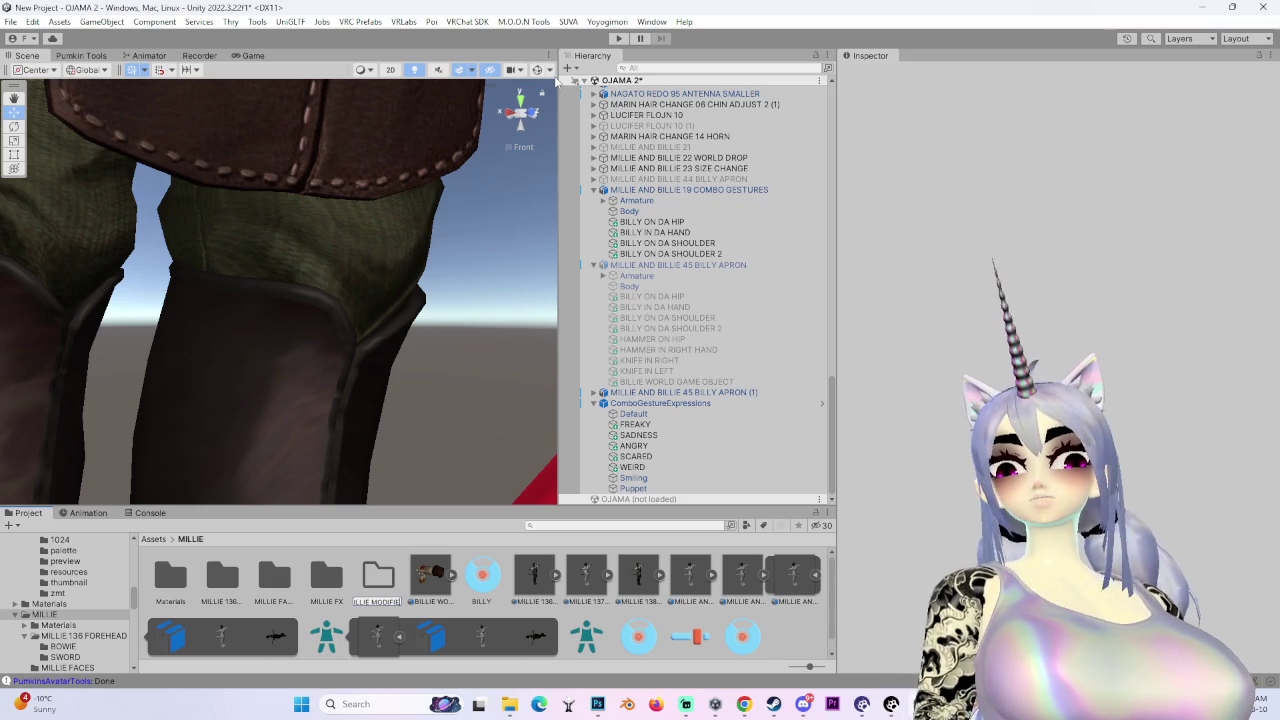
key(Return)
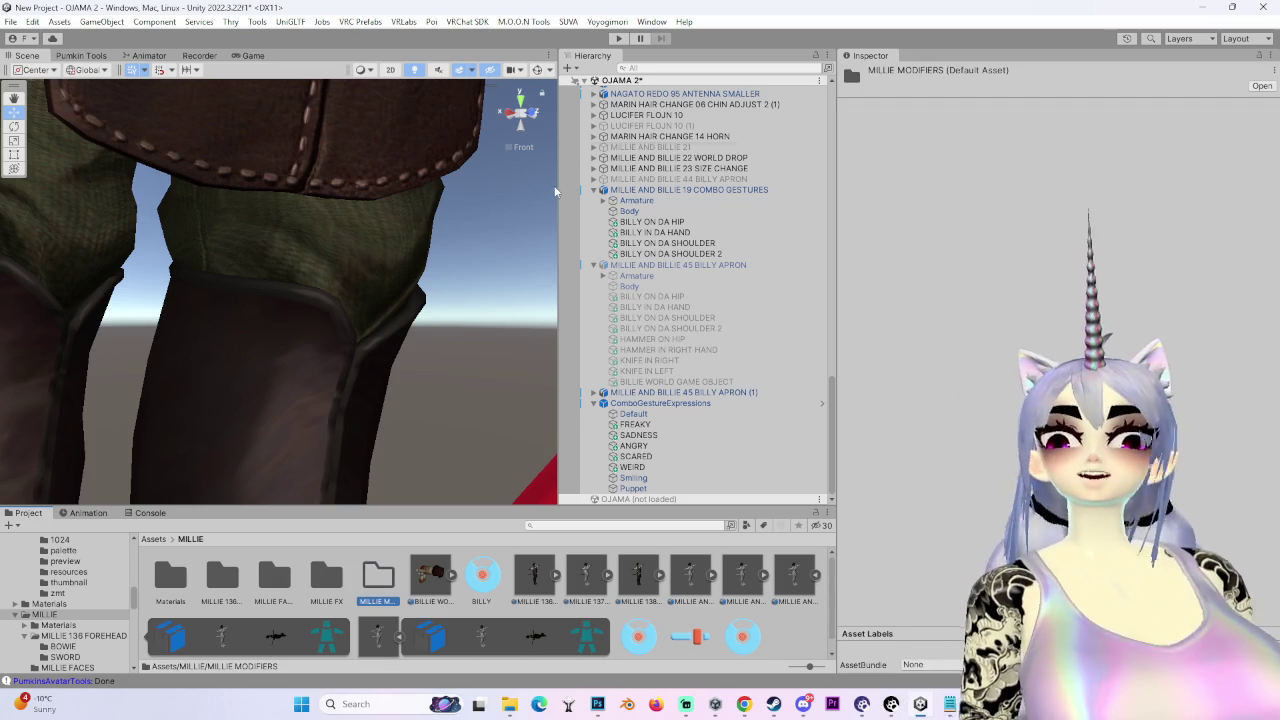
- Select the BILLY APRON (1) copy and open the MILLIE MODIFIERS folder
click(766, 393)
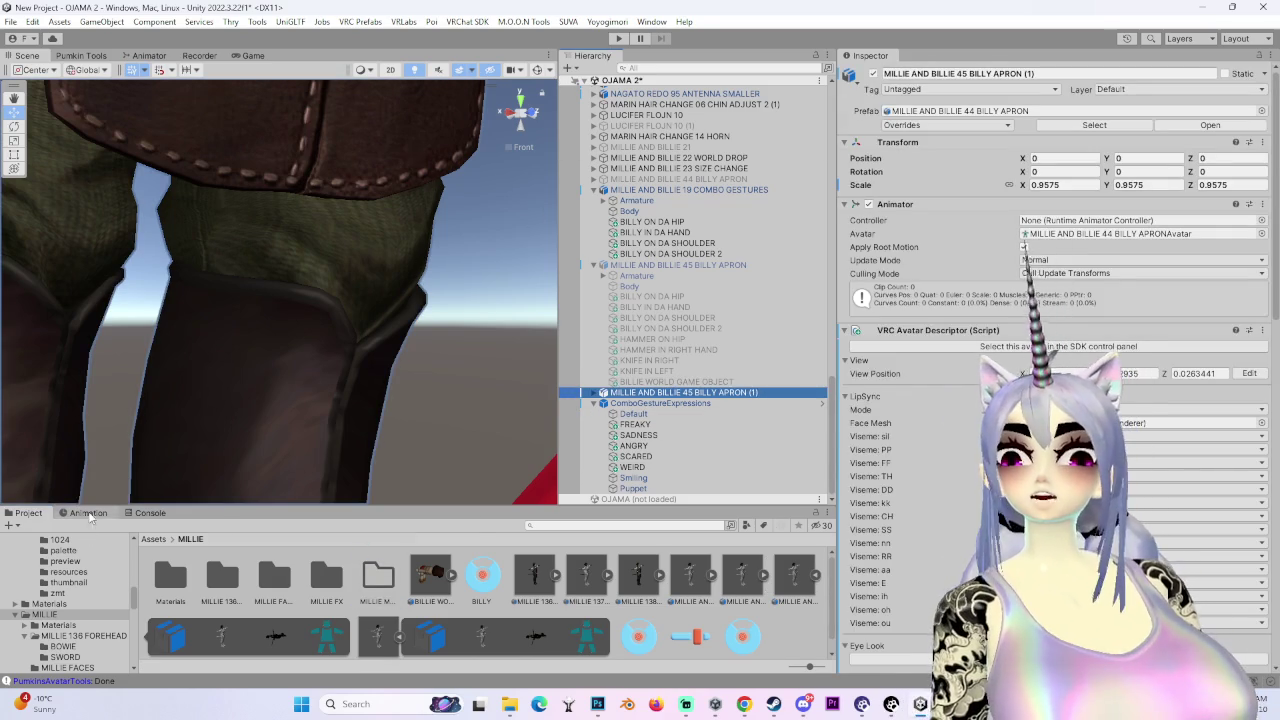
click(88, 513)
click(30, 513)
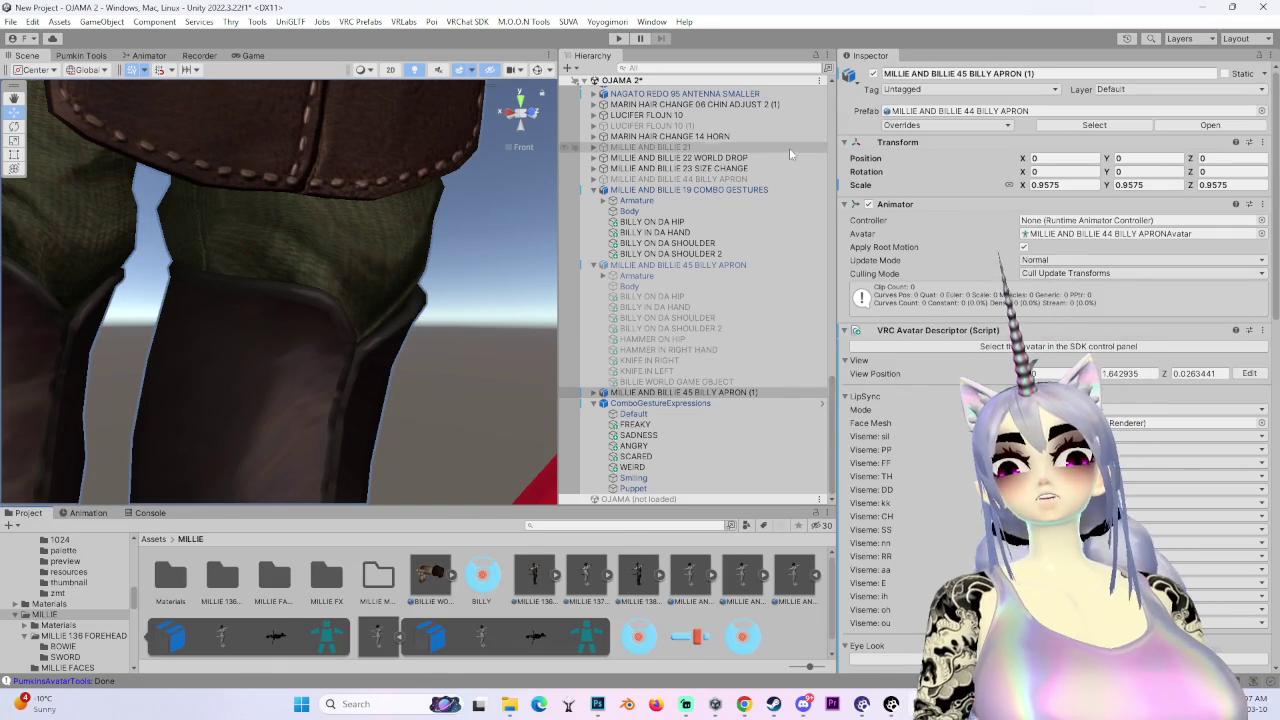
click(661, 393)
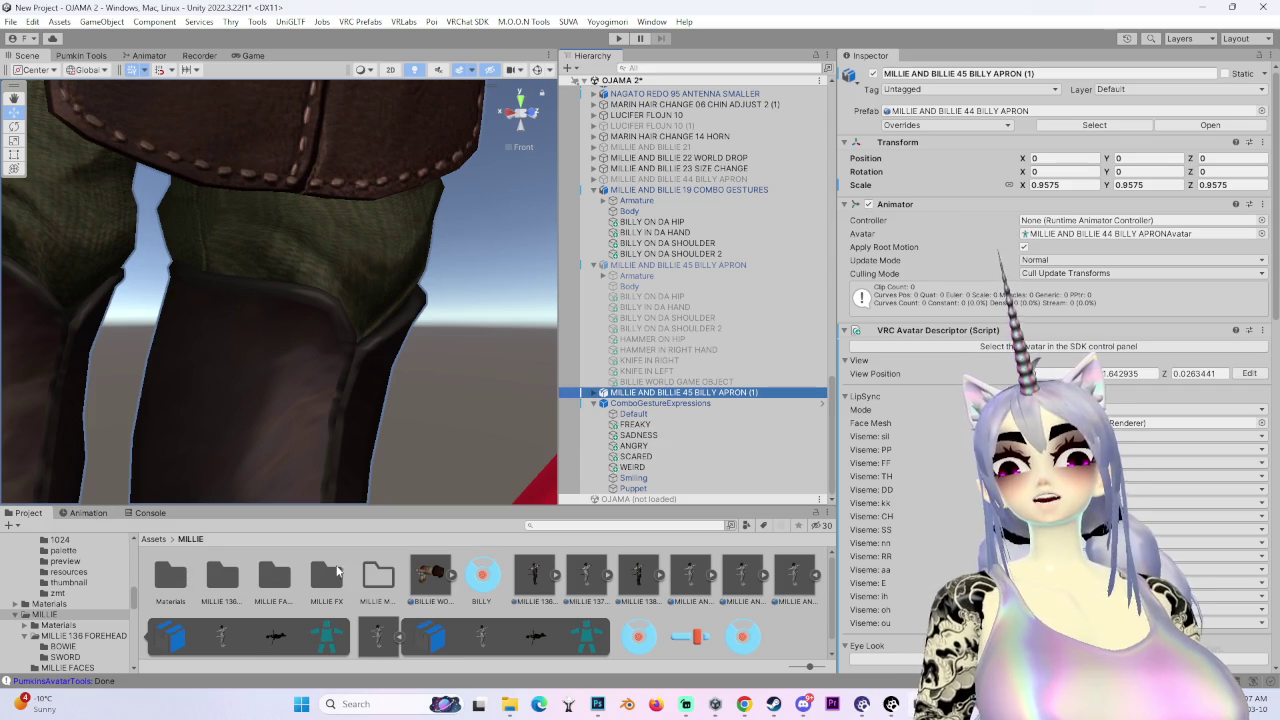
click(222, 577)
double_click(405, 575)
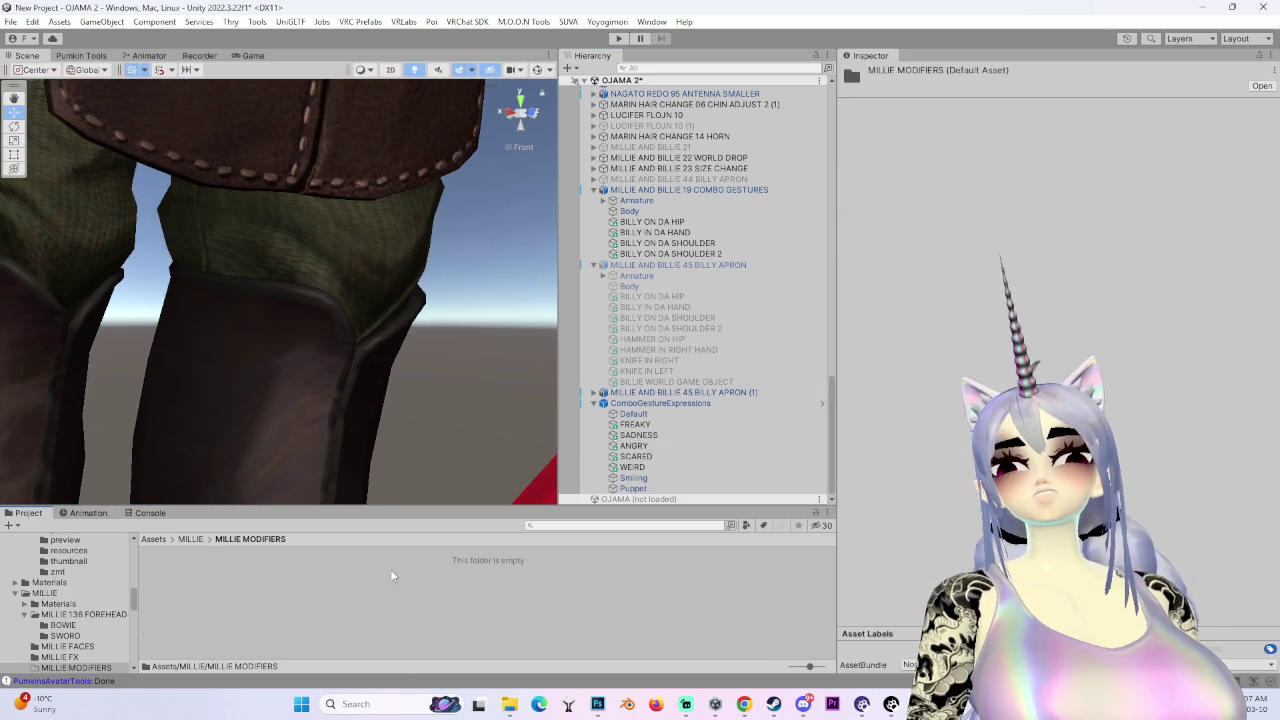
- Create a MILLIE TIRED animation clip and drag it onto the BILLY APRON (1) copy
right_click(400, 578)
mouse_move(480, 100)
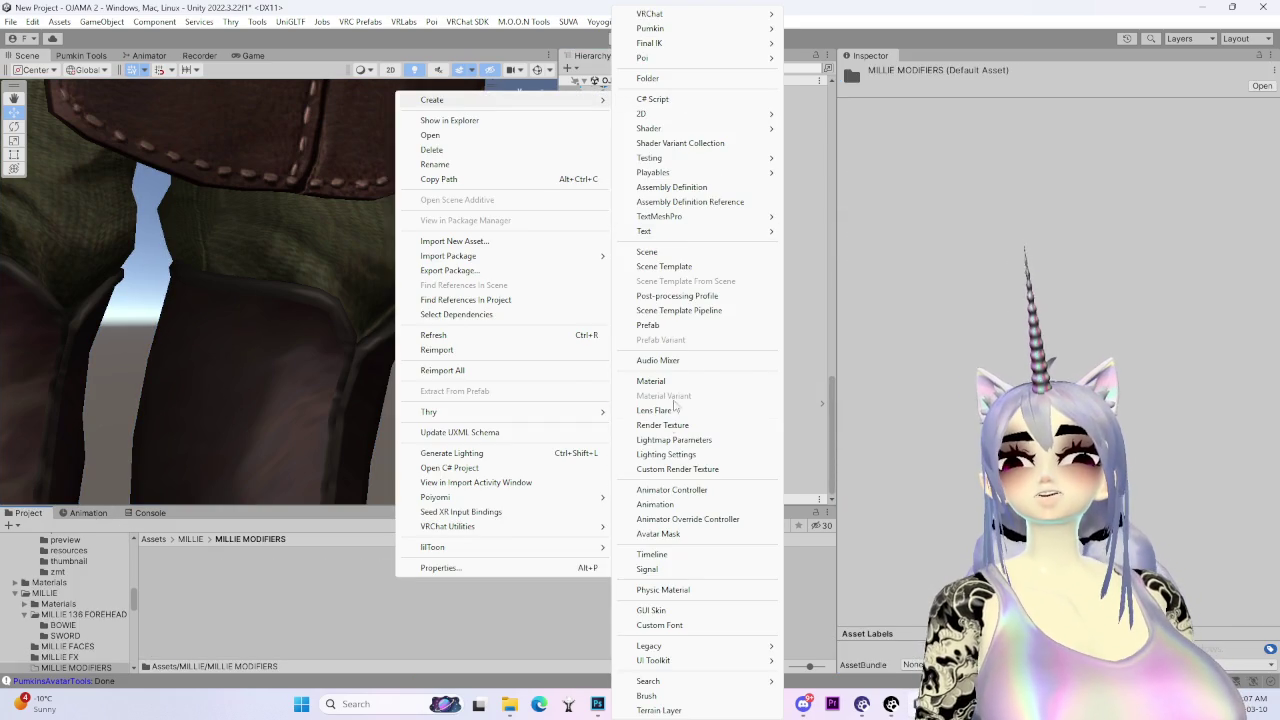
click(668, 508)
text(MILL)
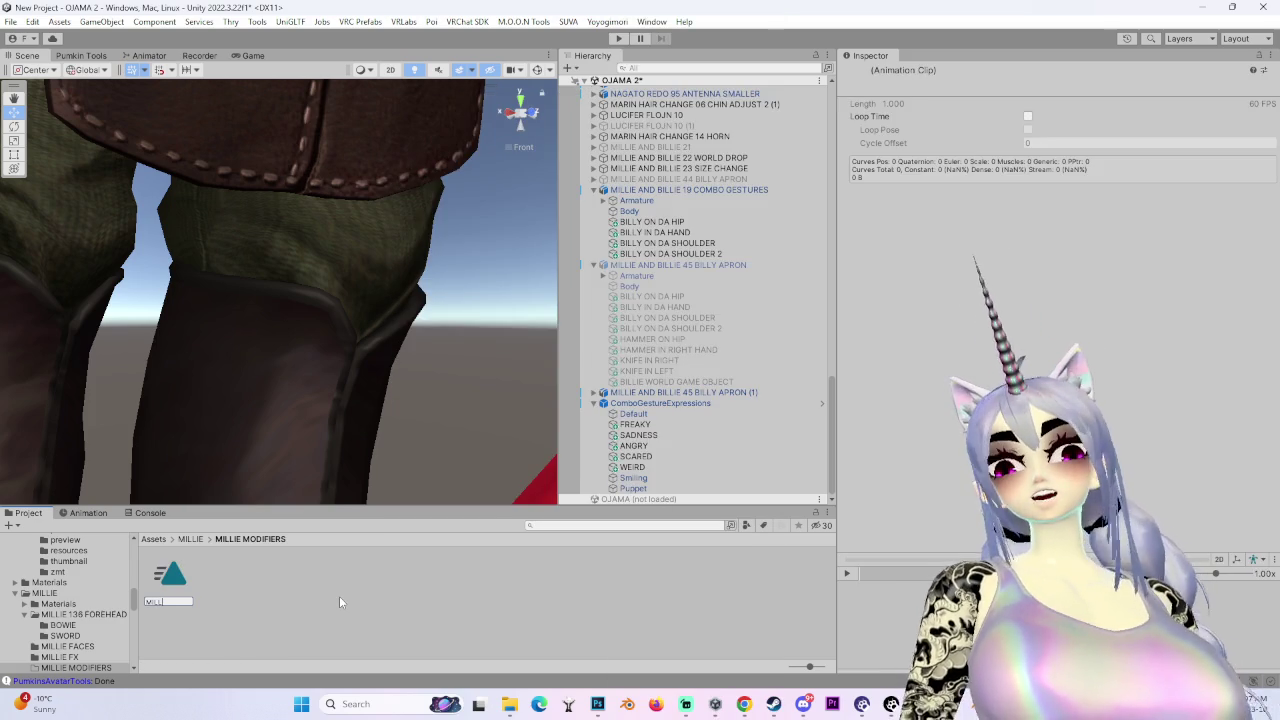
text(IE)
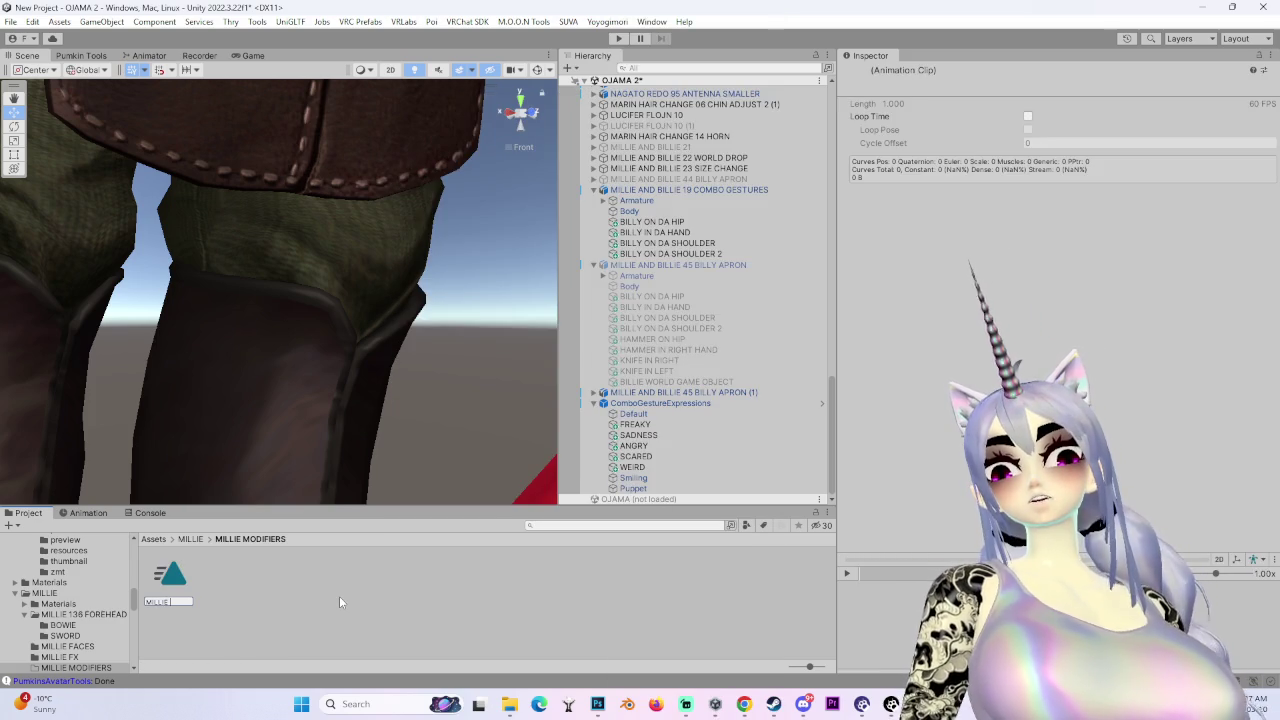
text( TIRED)
key(Return)
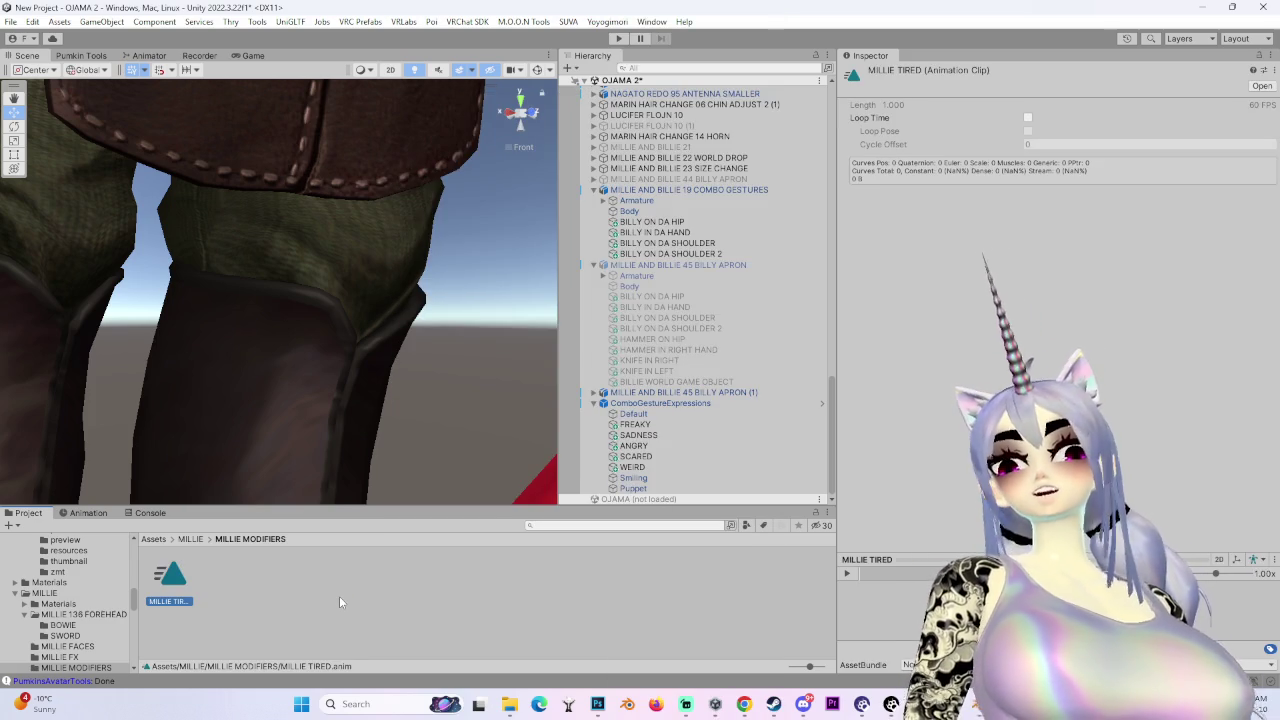
mouse_move(170, 578)
mouse_down()
mouse_move(776, 294)
mouse_move(717, 391)
mouse_move(737, 391)
mouse_up()
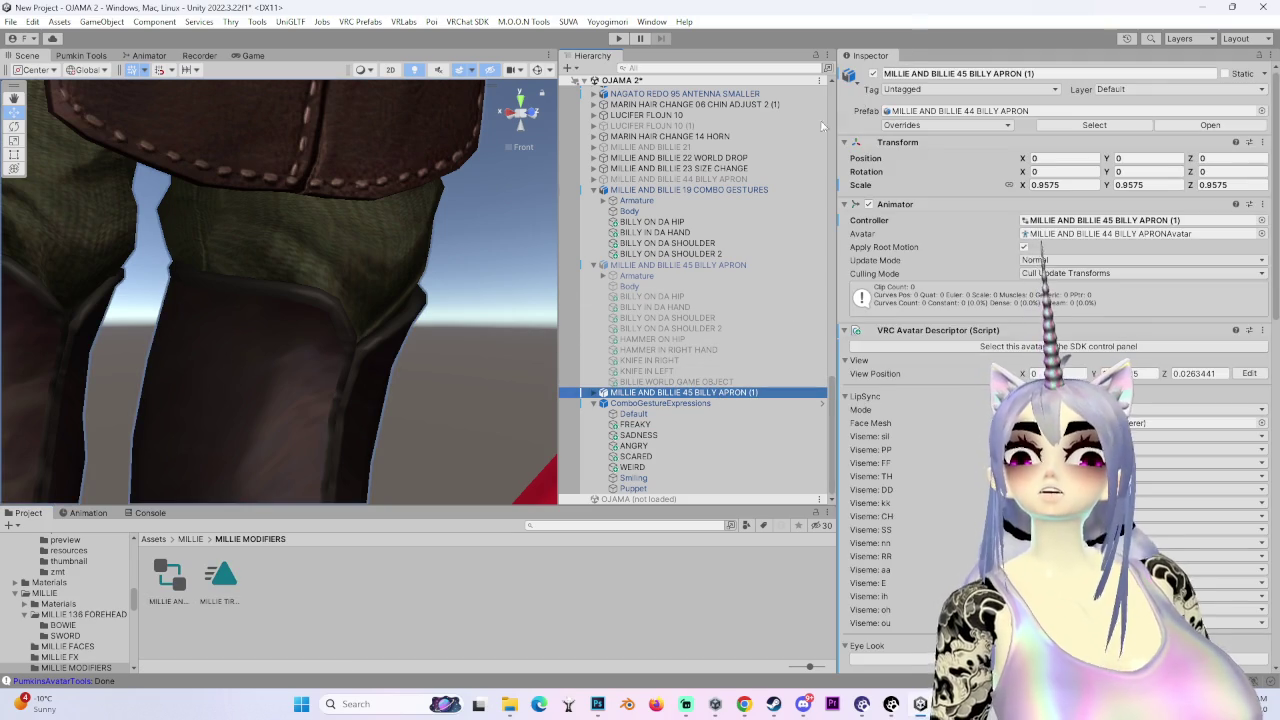
click(88, 512)
- Select the copy's Body mesh and raise its eye_sleepy blend shape to 100
mouse_move(398, 376)
mouse_down()
mouse_move(460, 380)
mouse_move(430, 376)
mouse_up()
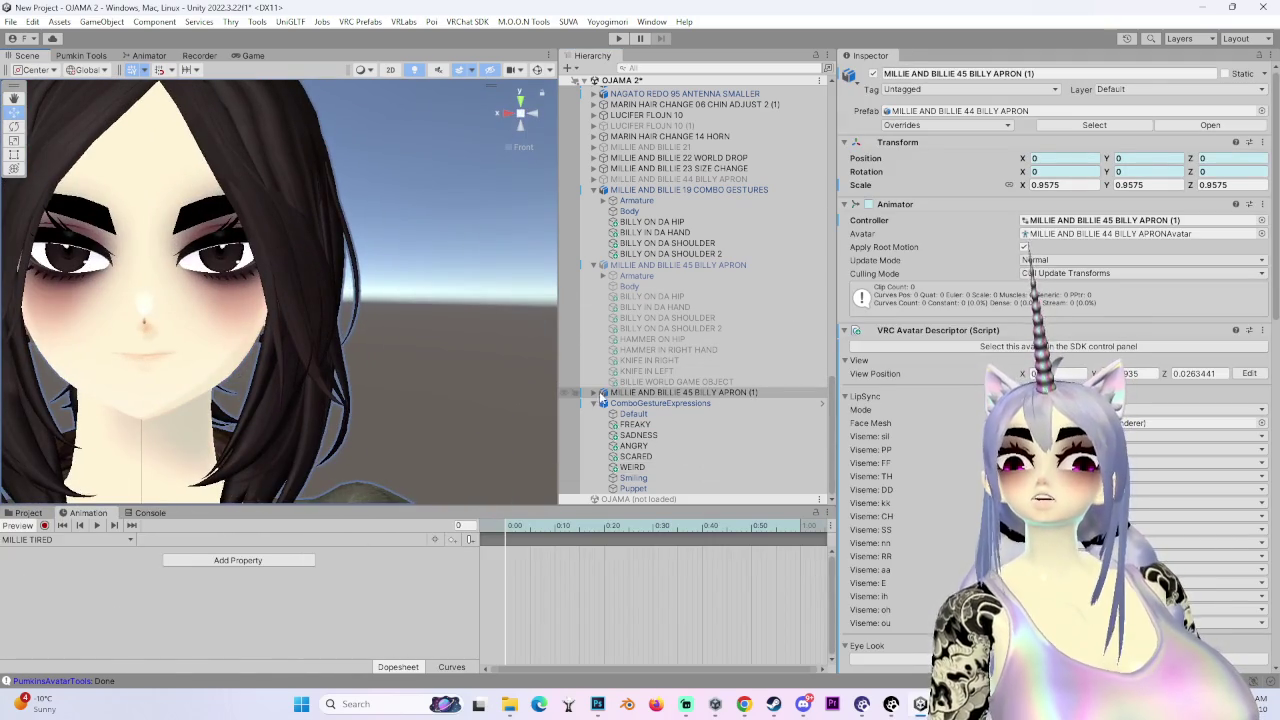
click(596, 393)
double_click(629, 413)
scroll(966, 517, down, 3)
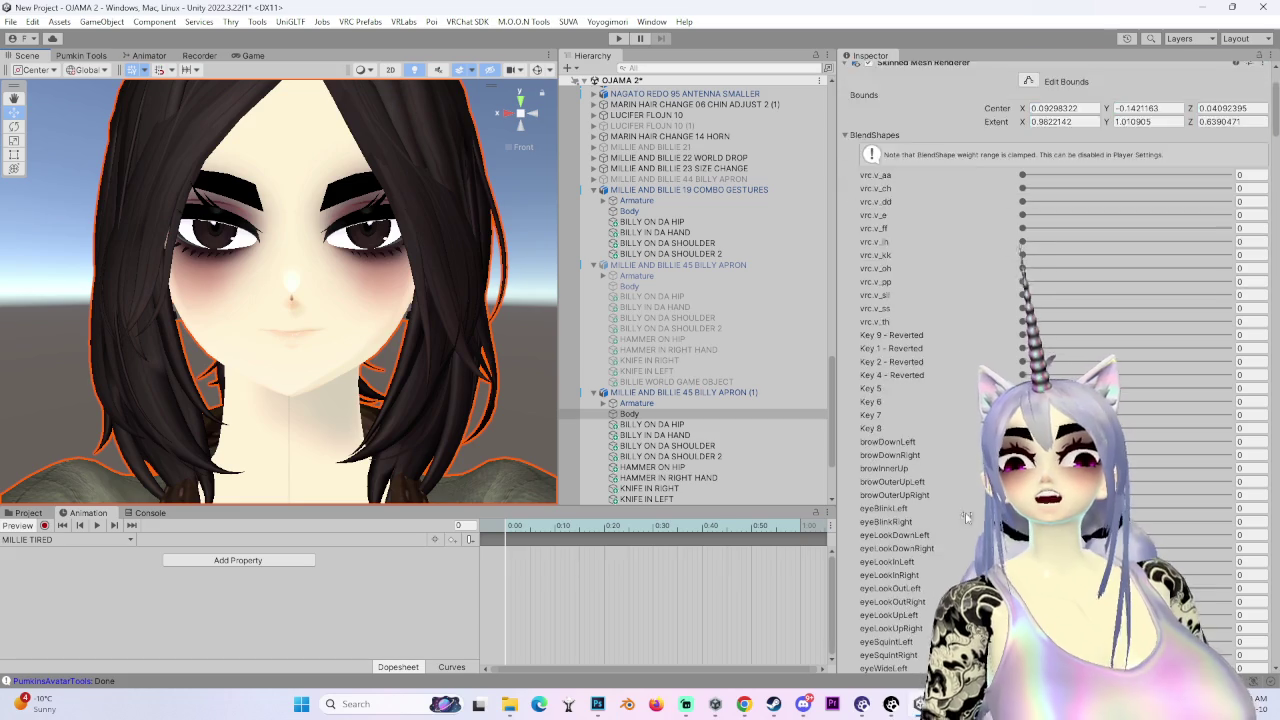
scroll(966, 517, down, 6)
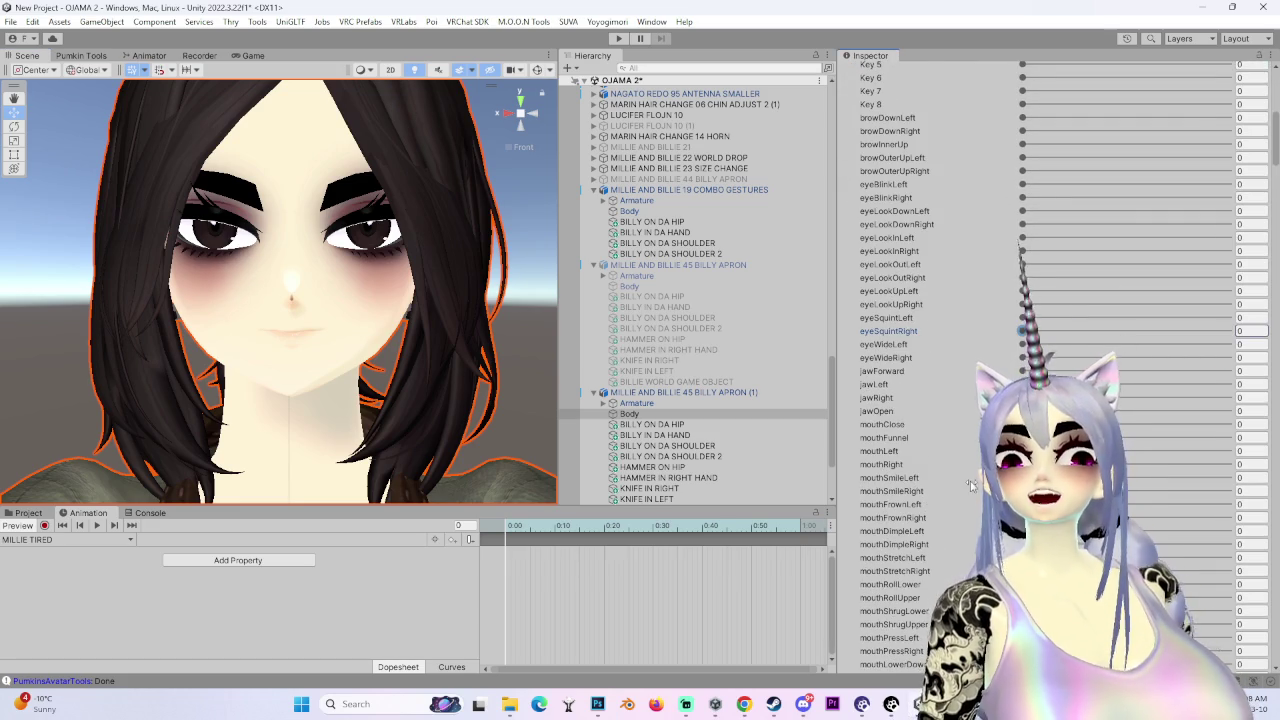
scroll(957, 486, down, 6)
scroll(960, 483, down, 10)
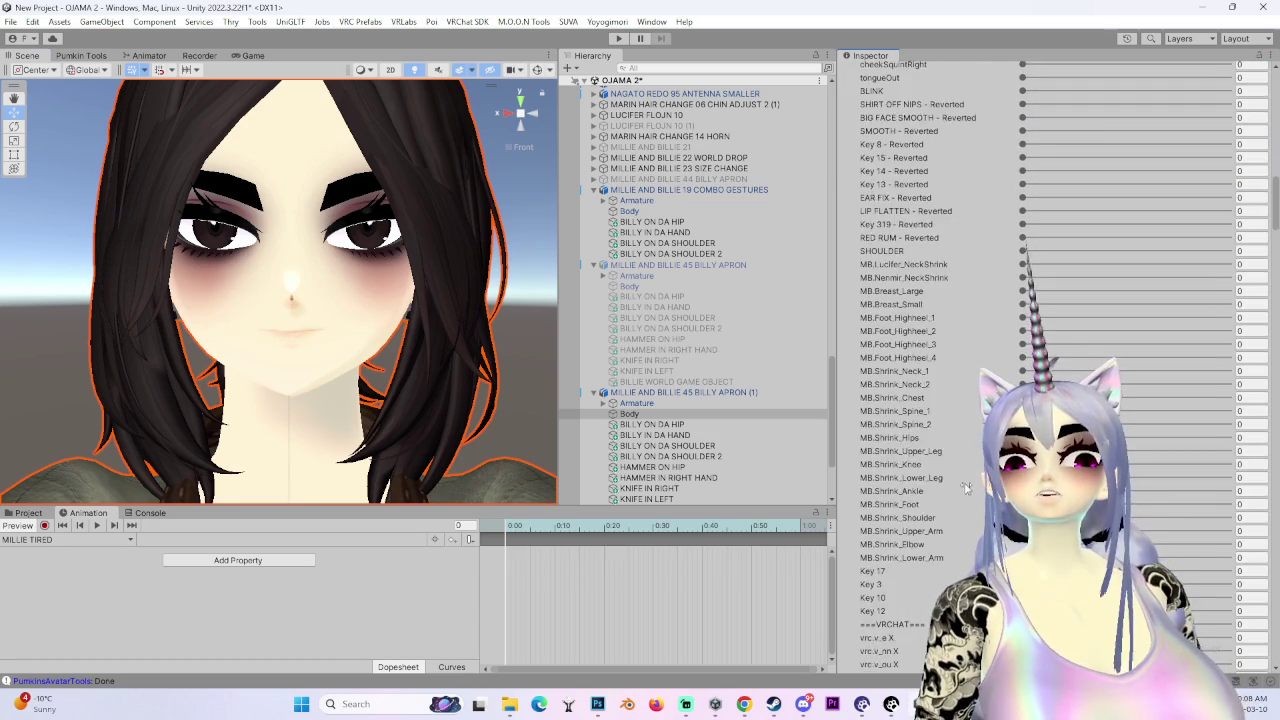
scroll(965, 480, down, 2)
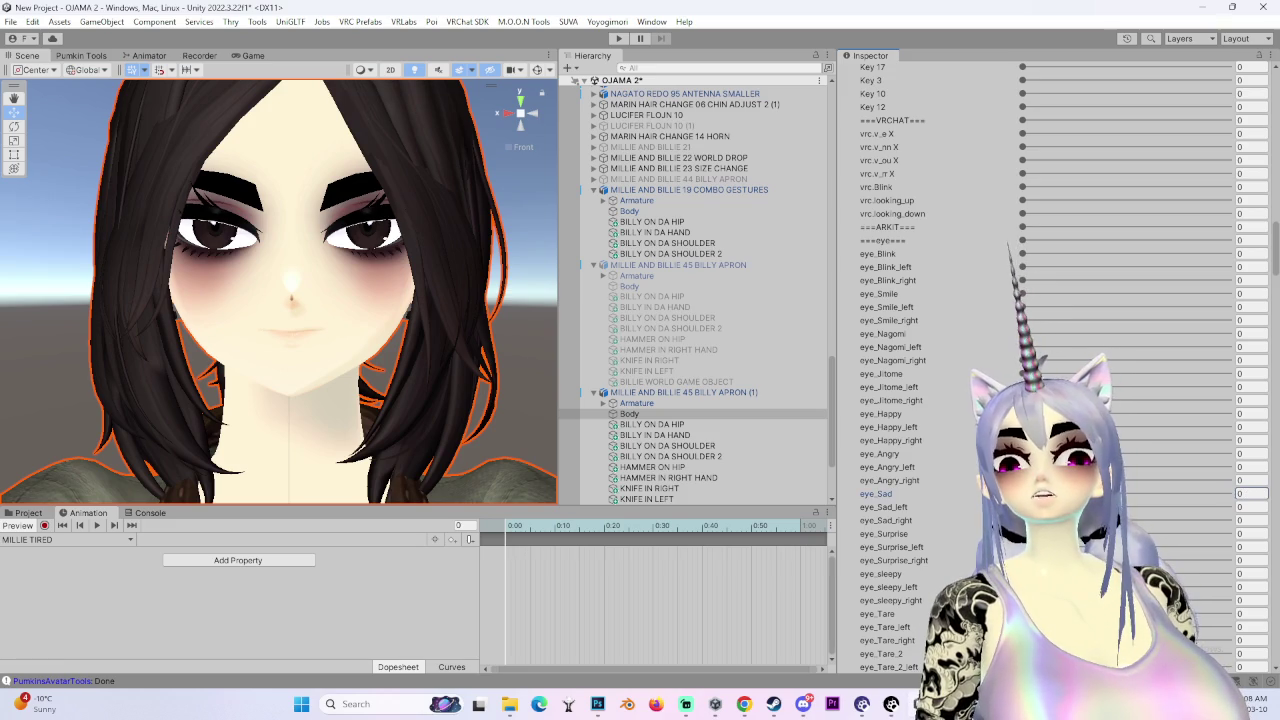
drag(1022, 573, 1228, 573)
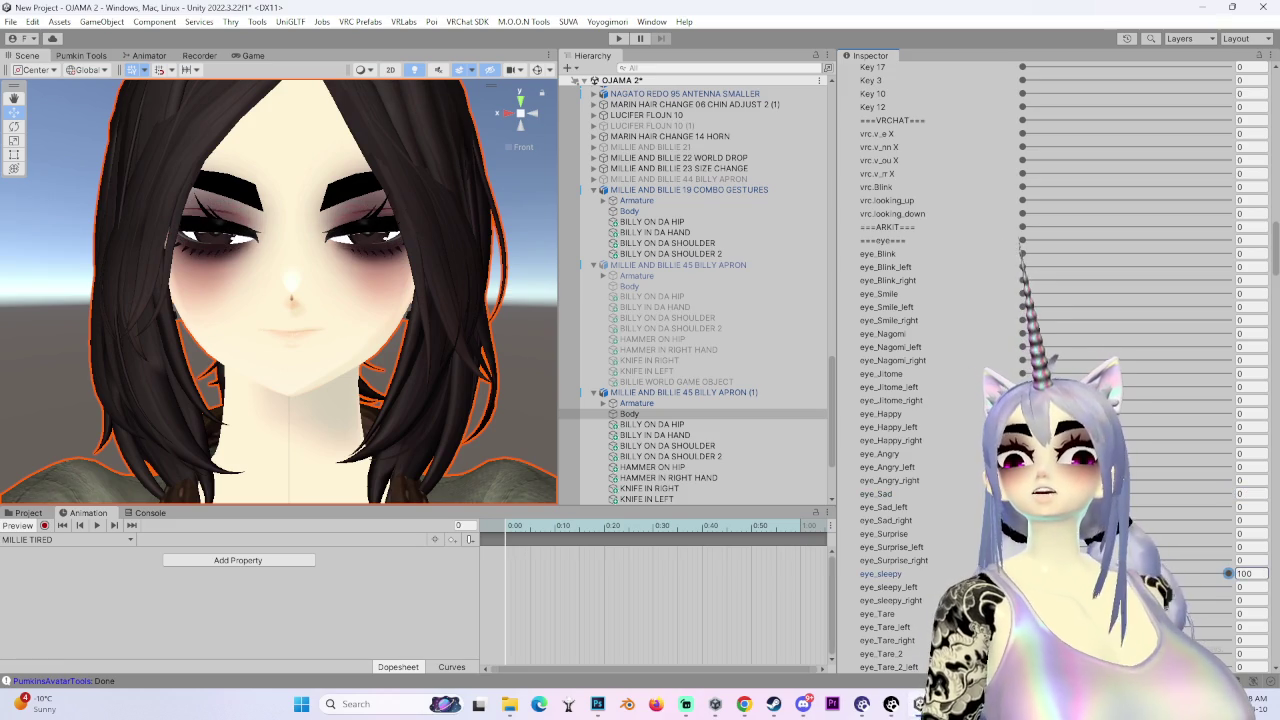
- Key eye_sleepy at 100 into MILLIE TIRED, then reselect the MILLIE TIRED clip asset
scroll(187, 350, up, 5)
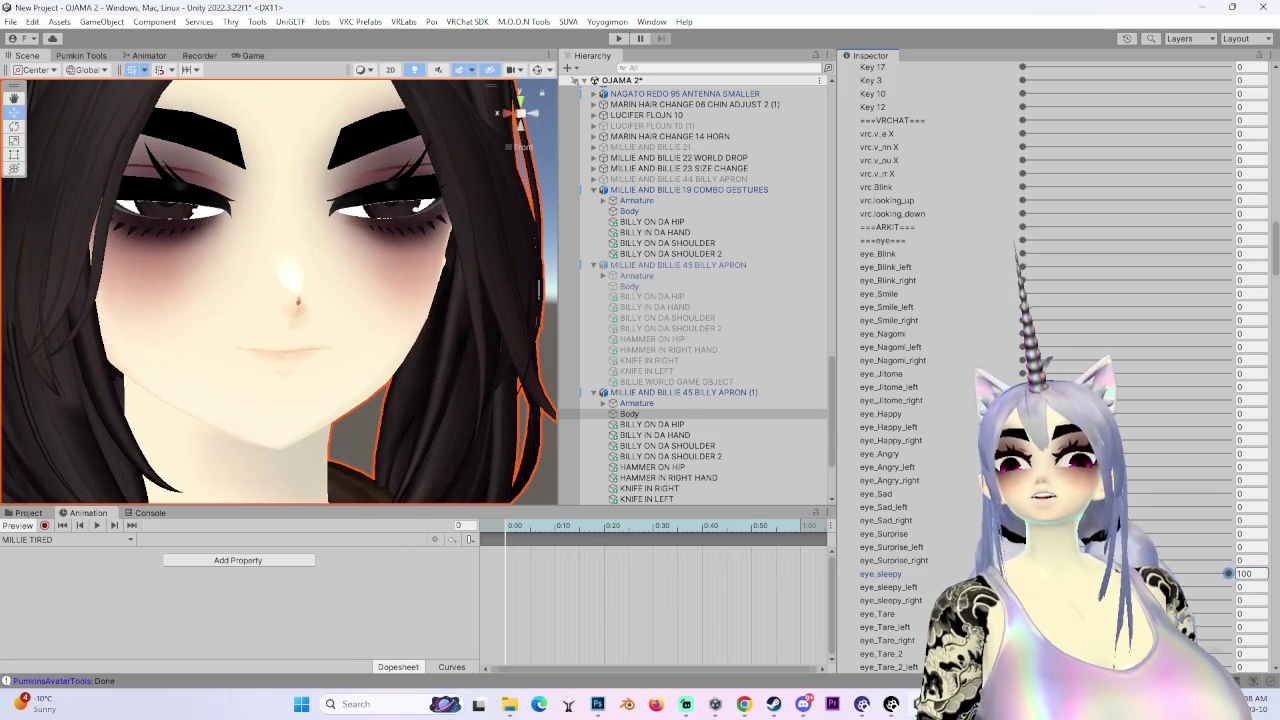
scroll(262, 406, down, 1)
mouse_move(262, 406)
mouse_down()
mouse_move(251, 394)
mouse_move(366, 386)
mouse_move(335, 389)
mouse_up()
scroll(962, 551, down, 3)
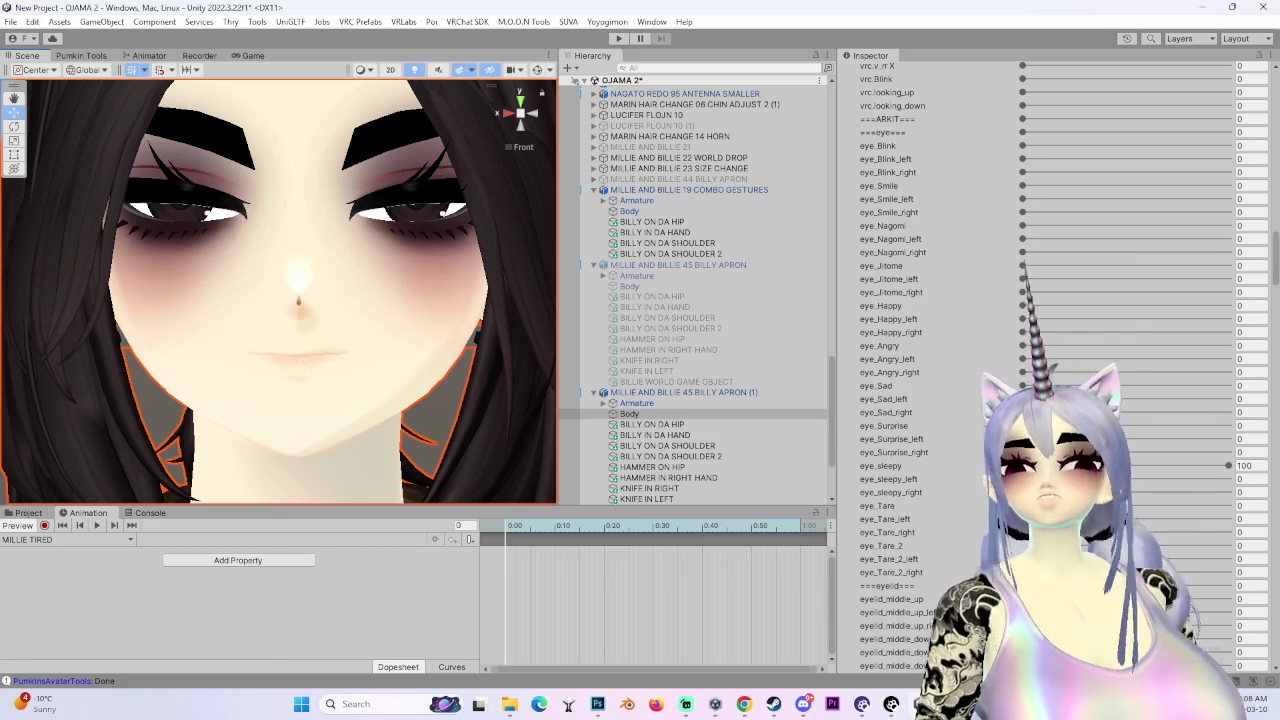
scroll(1070, 362, down, 10)
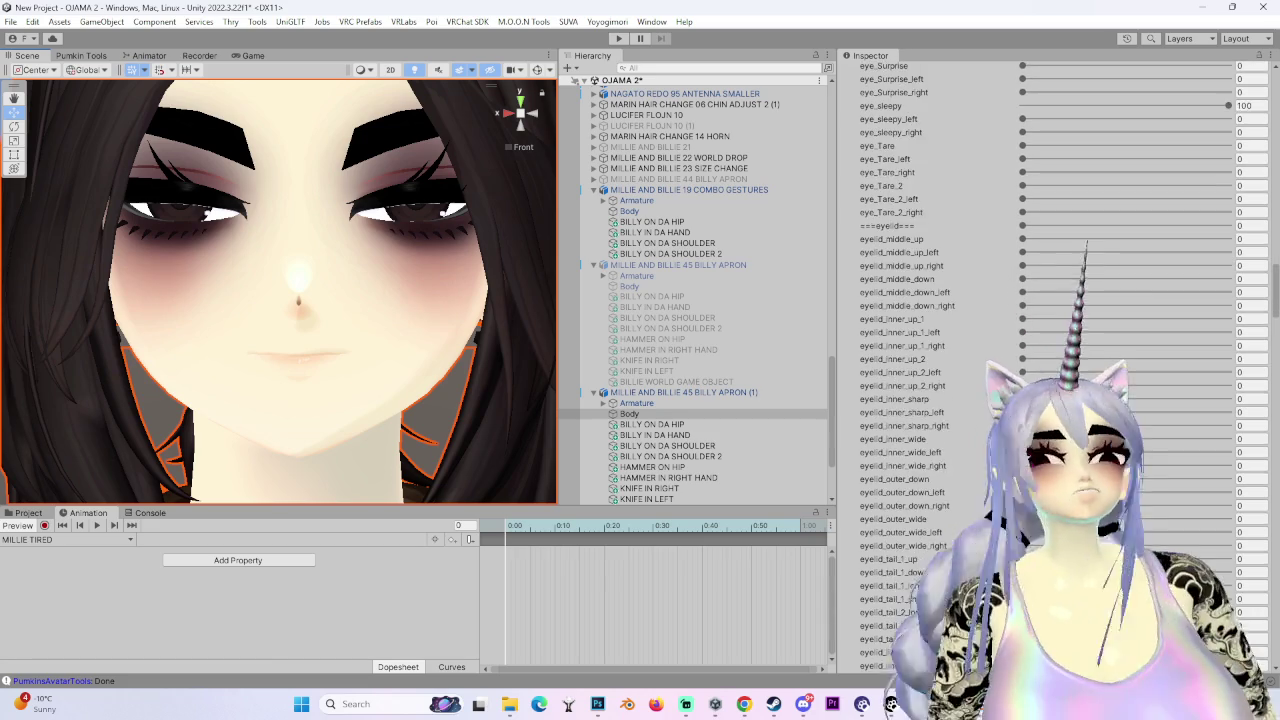
scroll(905, 398, up, 9)
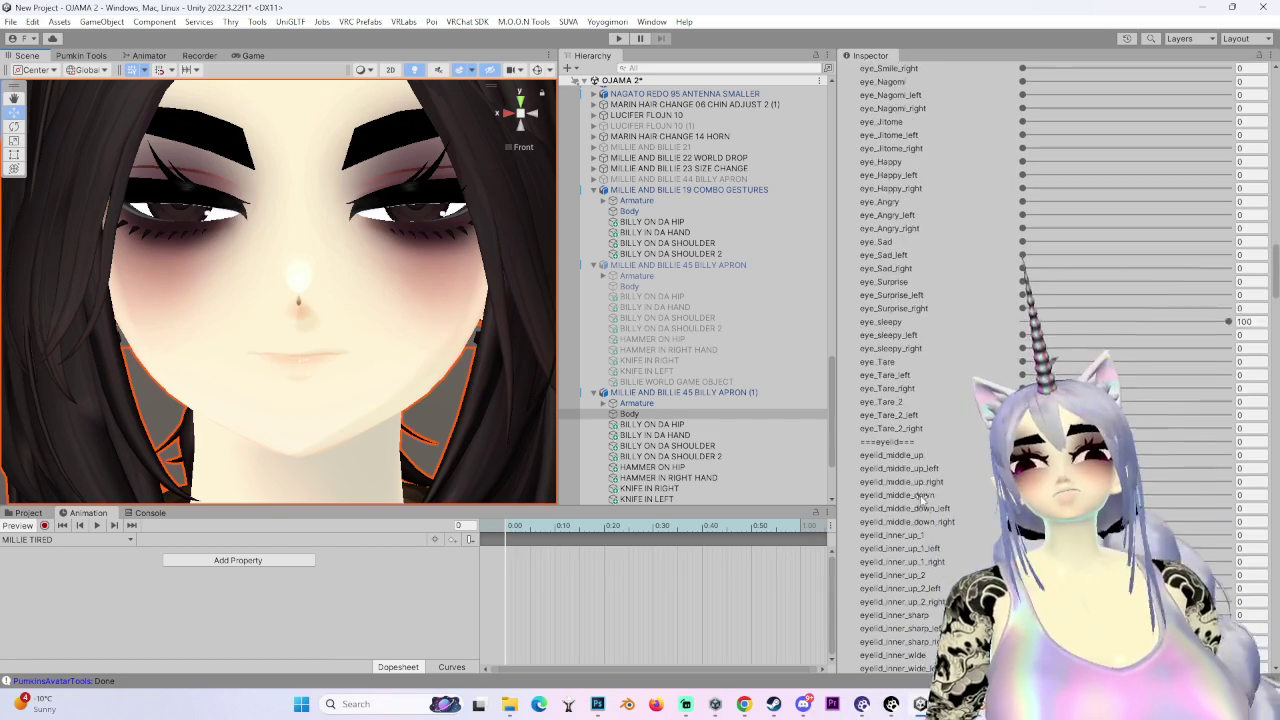
right_click(912, 362)
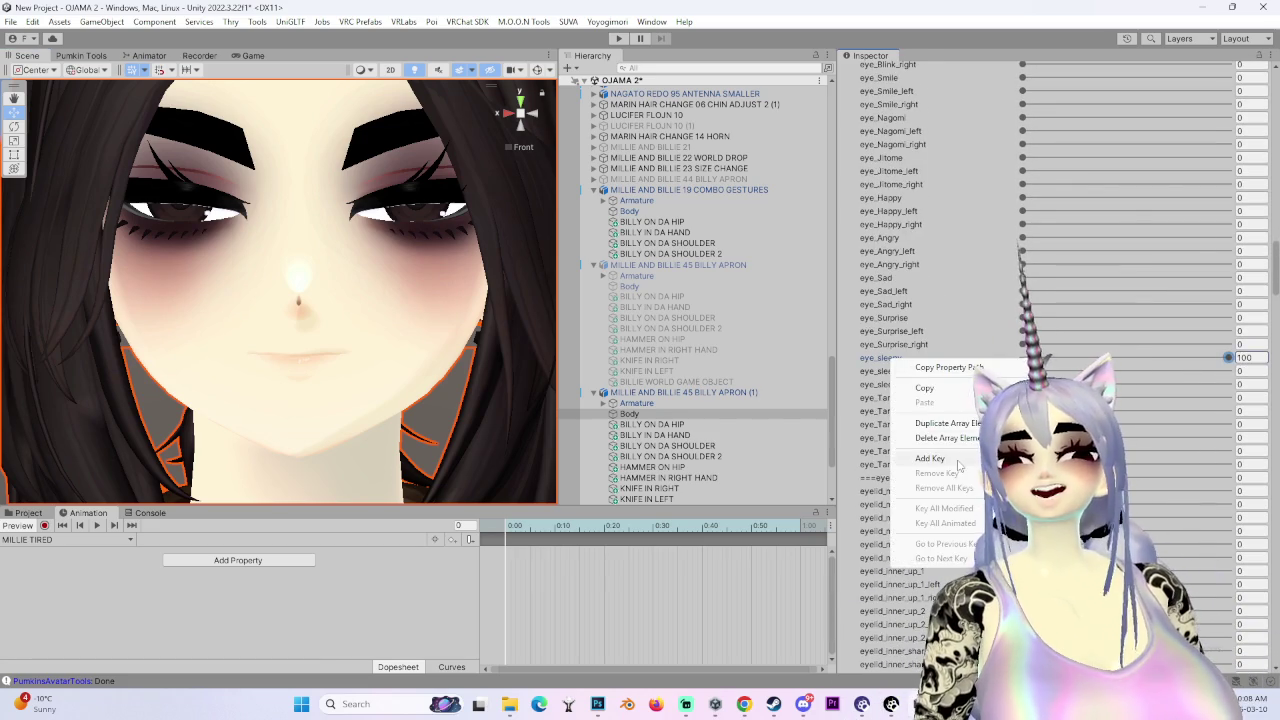
click(956, 461)
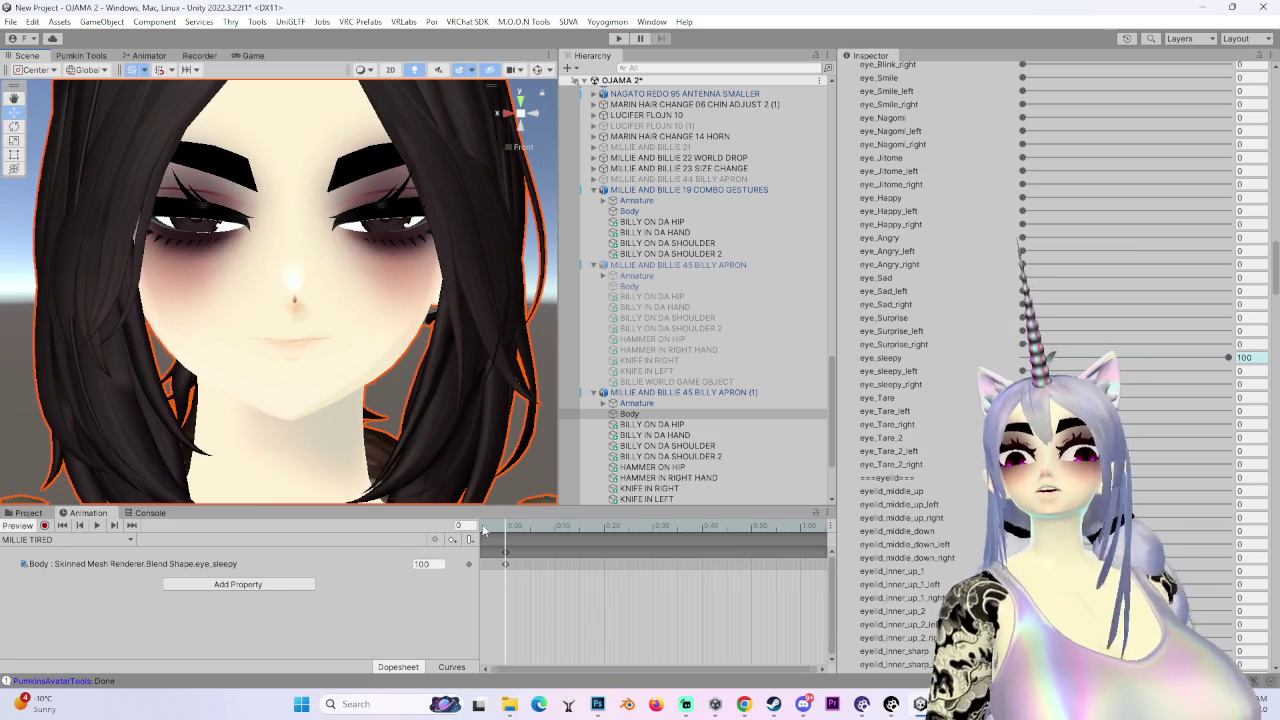
click(469, 569)
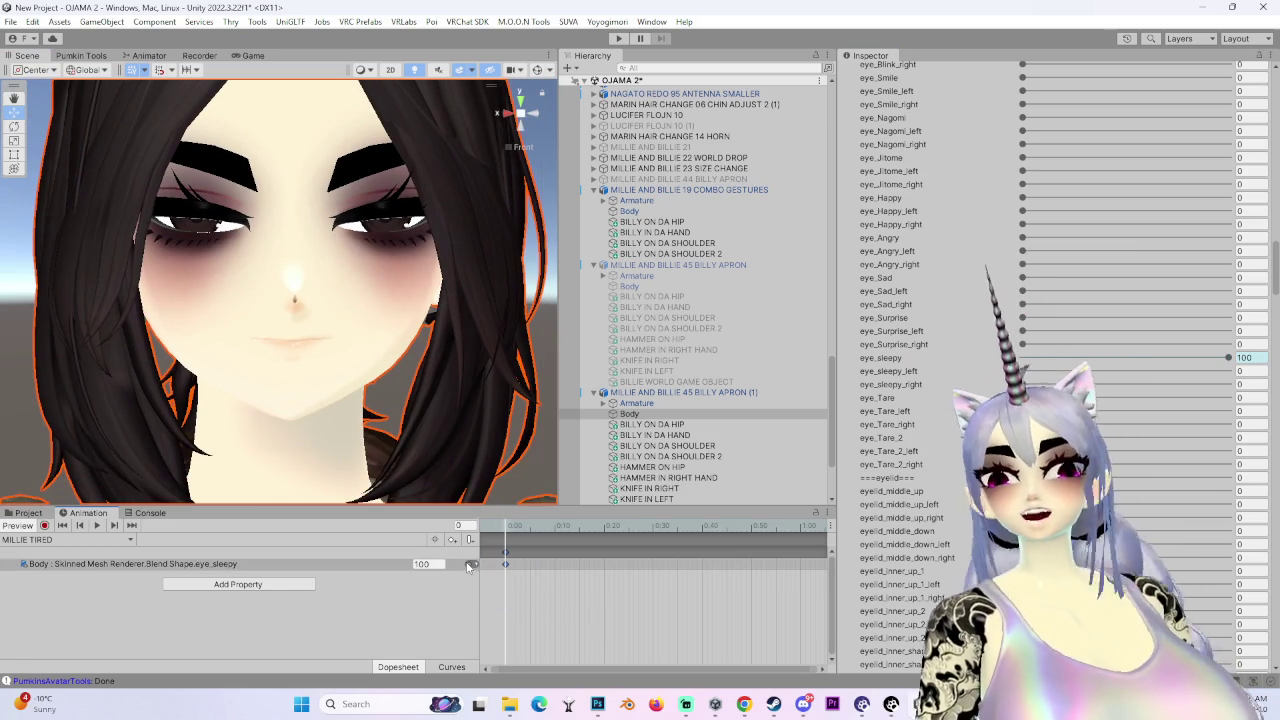
click(36, 515)
click(222, 578)
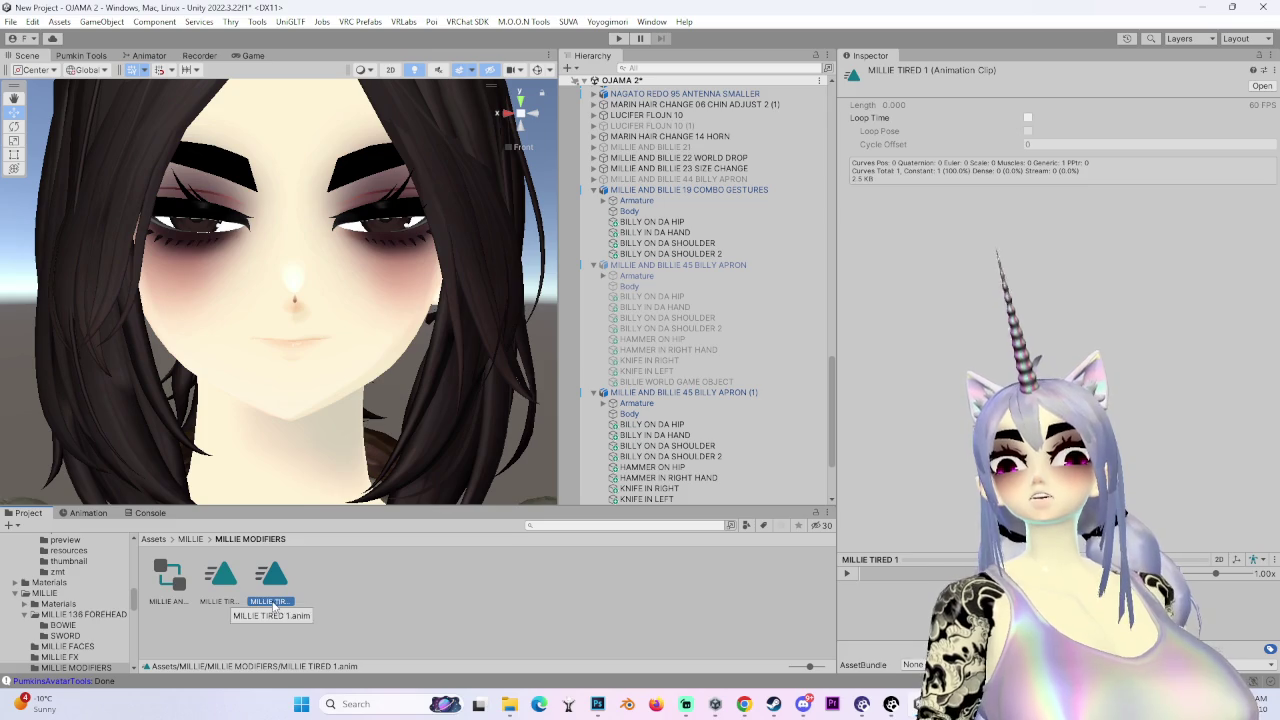
- Name the duplicated clip MILLIE NOT TIRED and edit its eye_sleepy value
text(MILLIE NOT TIRED)
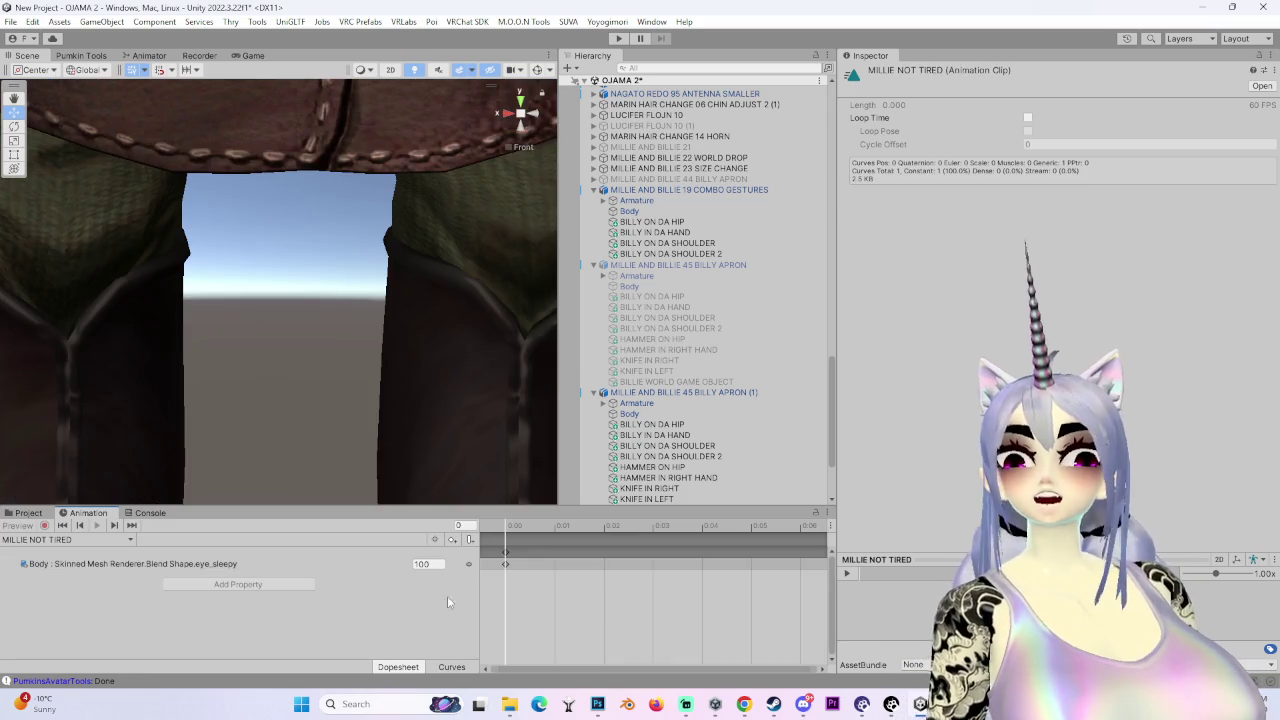
click(421, 564)
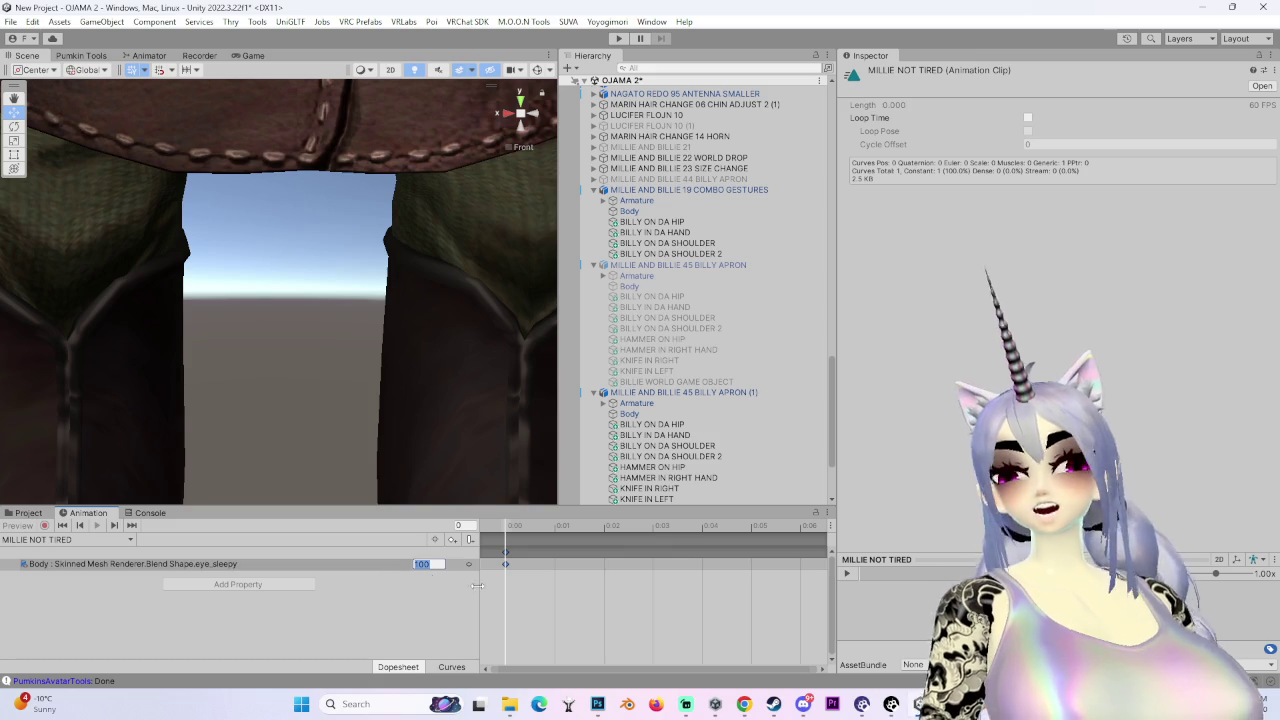
text(0)
click(27, 513)
- Delete the temporary APRON (1) avatar copy and re-enable the original 45 BILLY APRON avatar
click(655, 392)
right_click(661, 392)
click(697, 261)
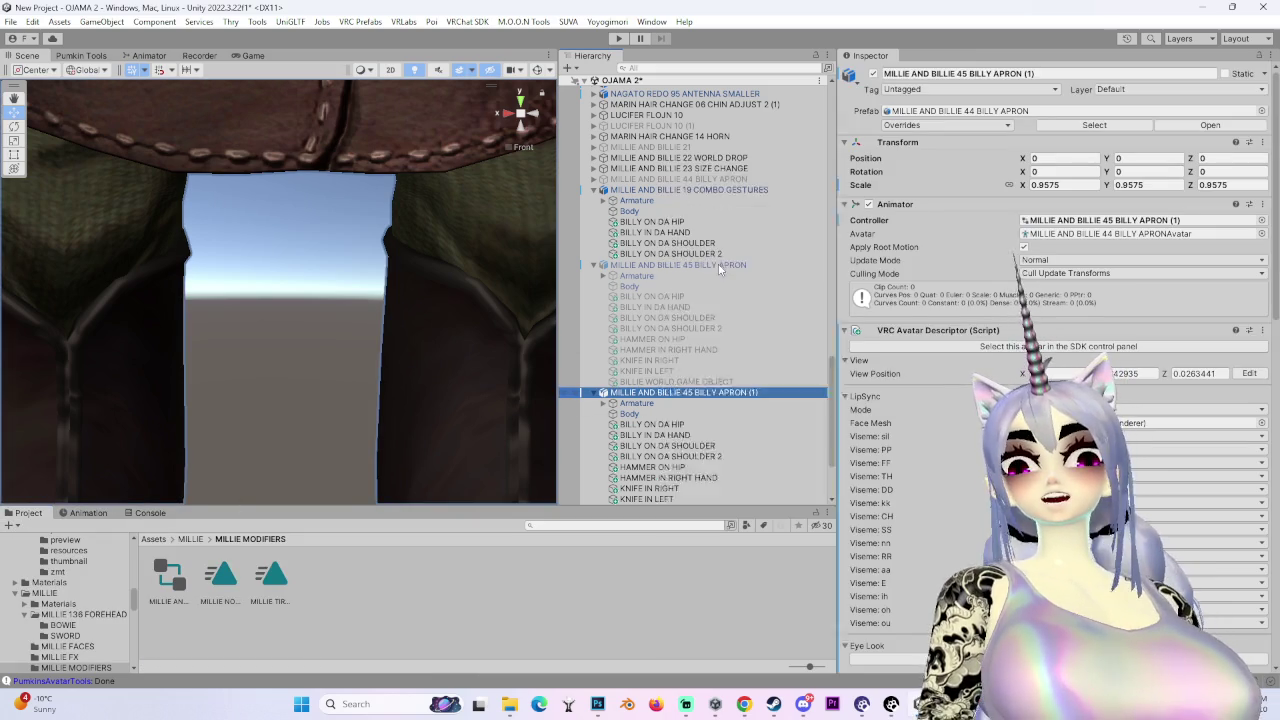
click(660, 275)
click(871, 74)
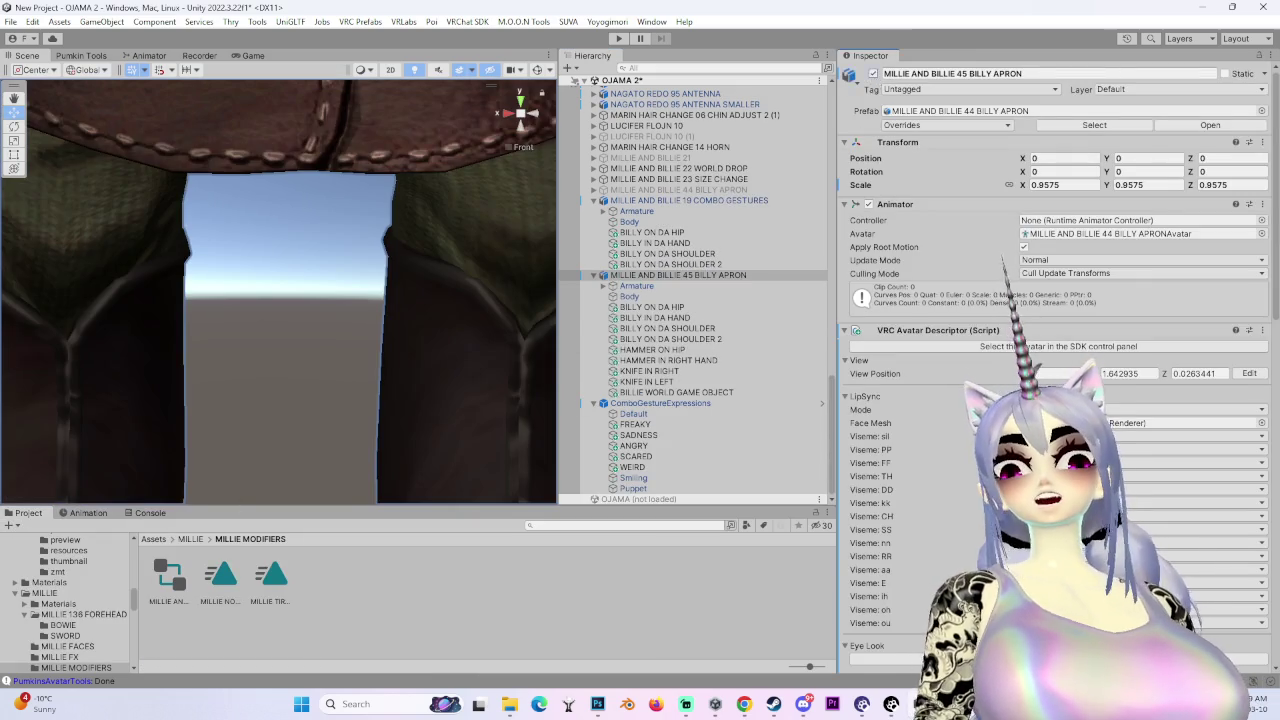
- In MILLIE MENU, add a new control named MODIFIERS with Type set to SubMenu
scroll(1000, 300, down, 15)
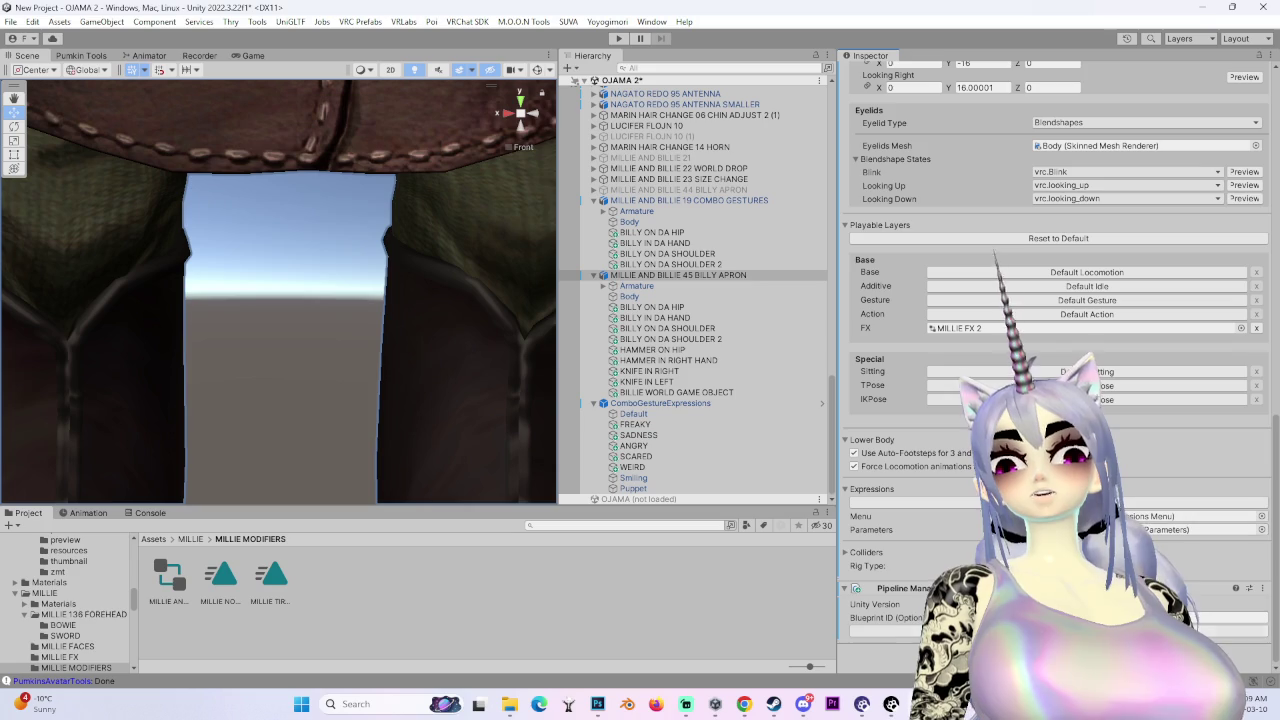
click(1190, 516)
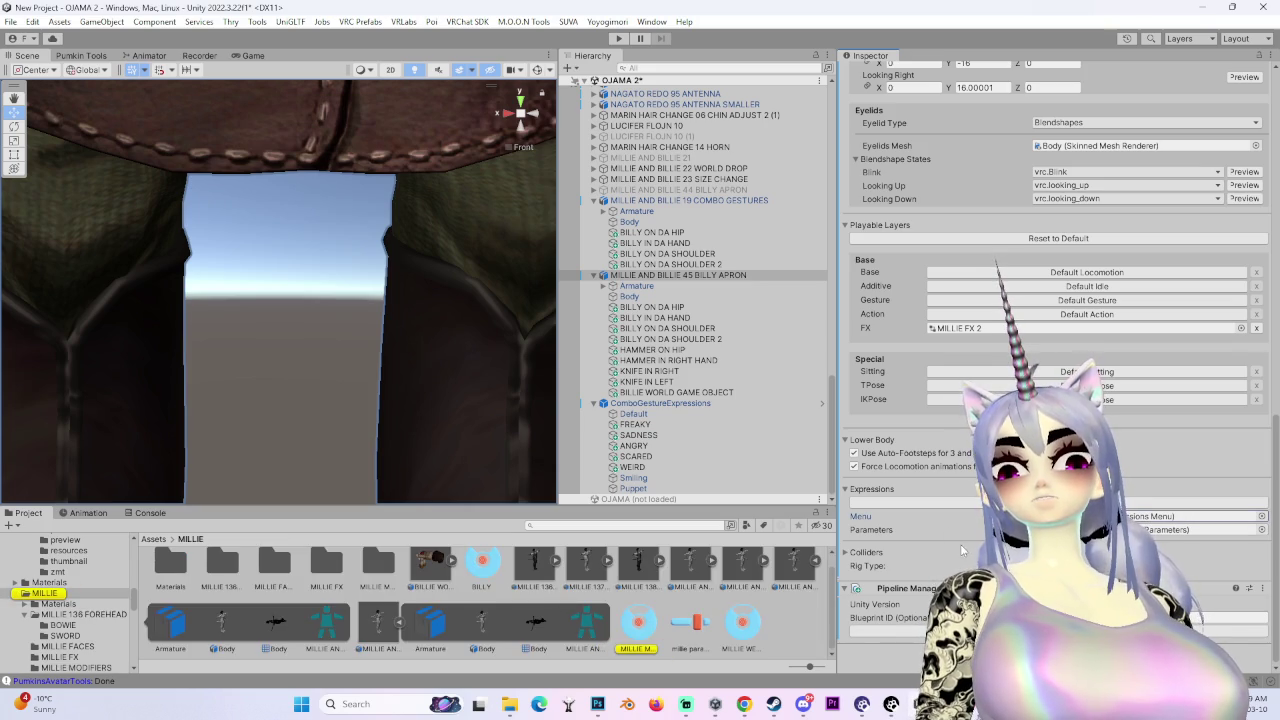
click(638, 622)
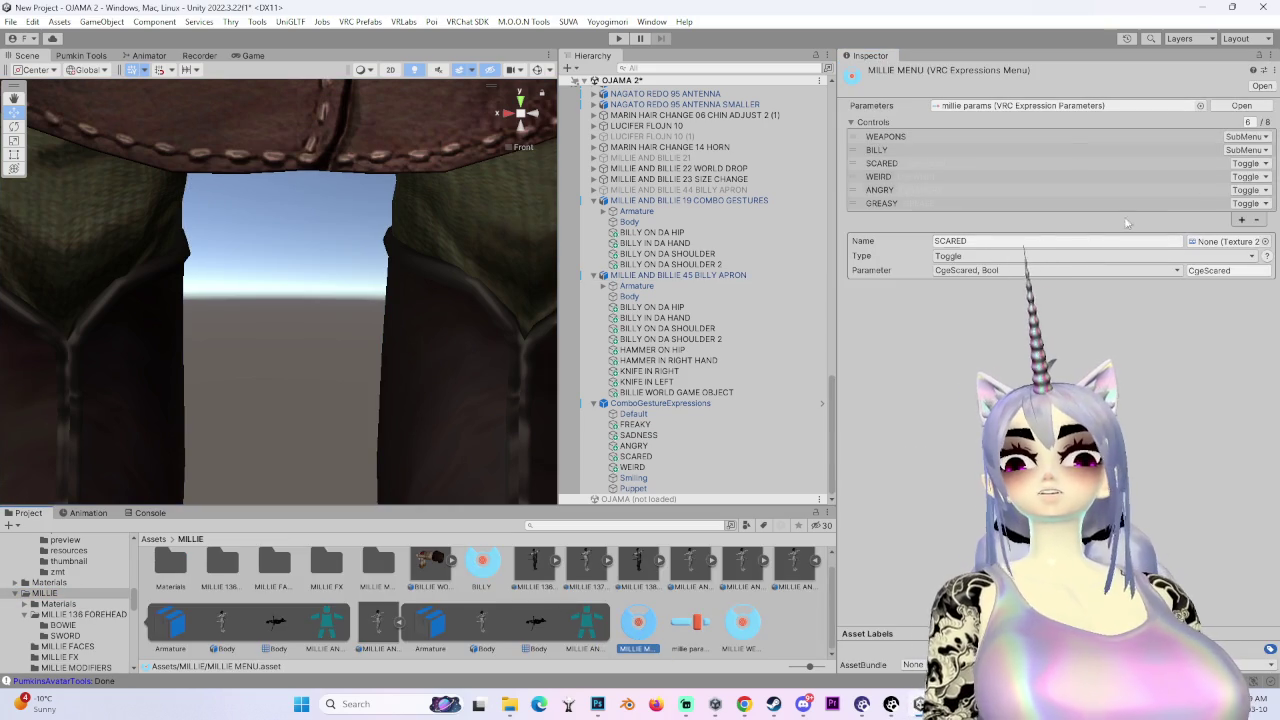
click(1241, 219)
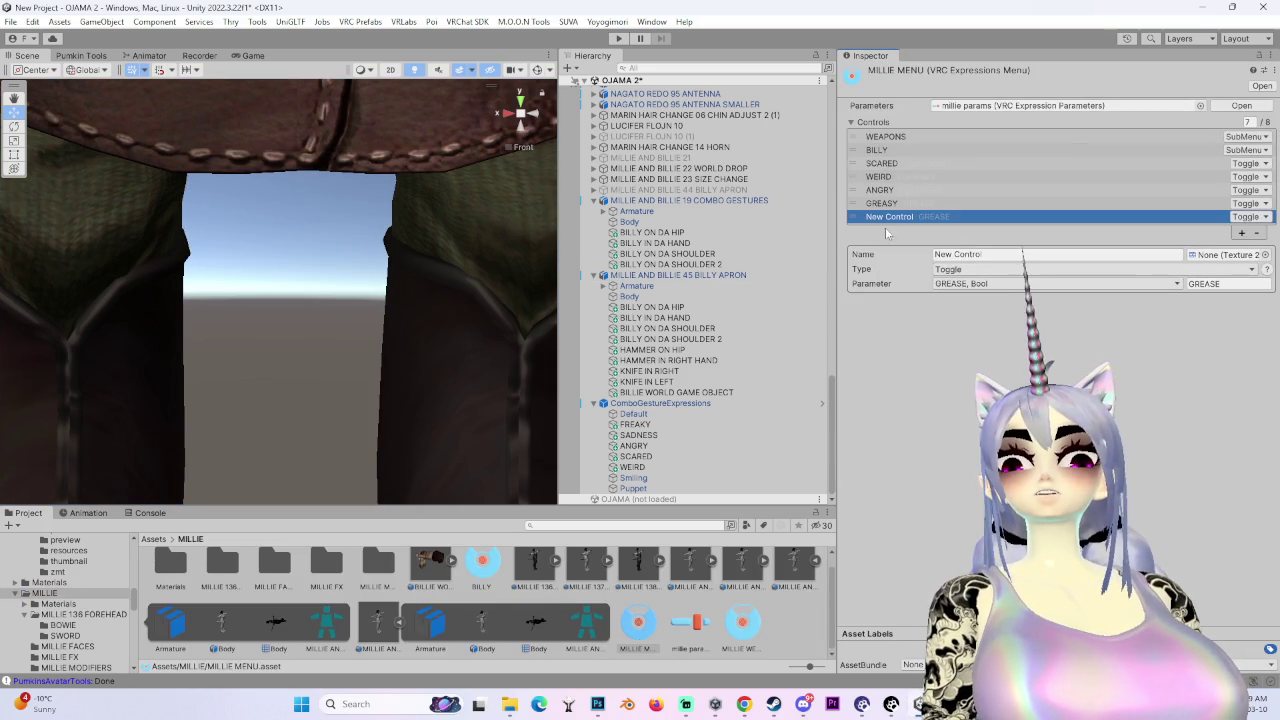
click(1014, 254)
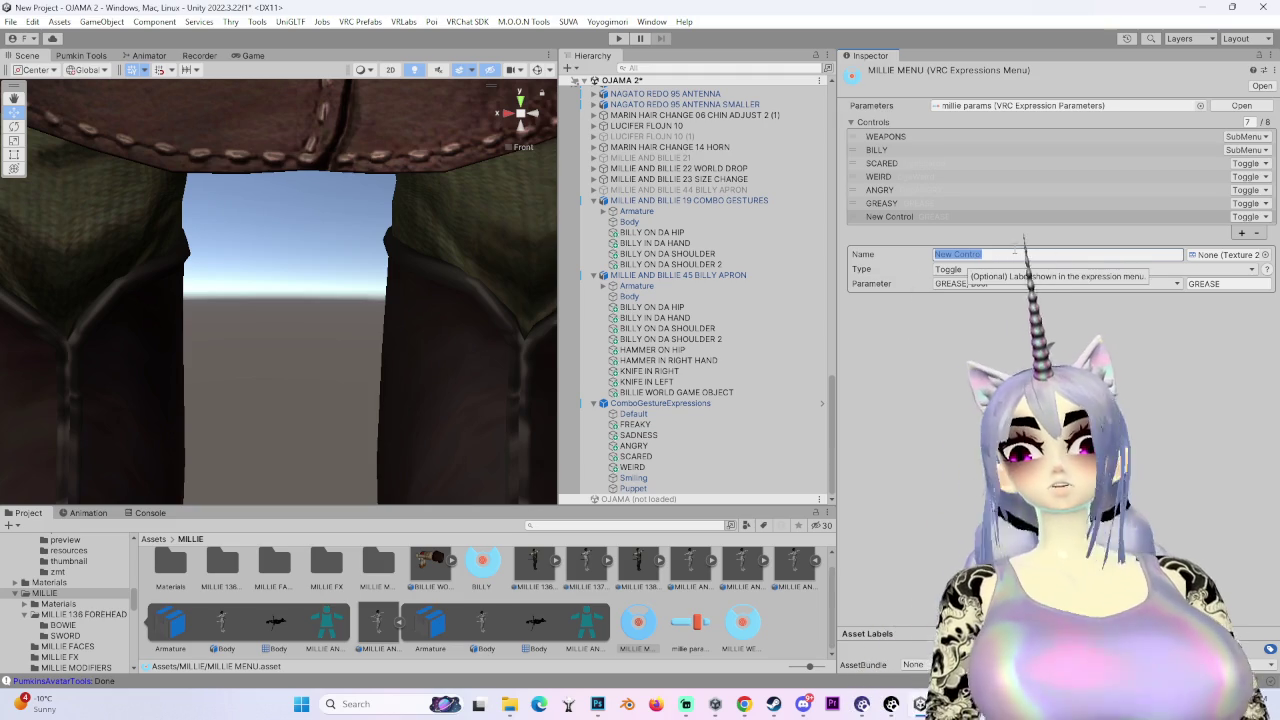
text(MODIFIERS)
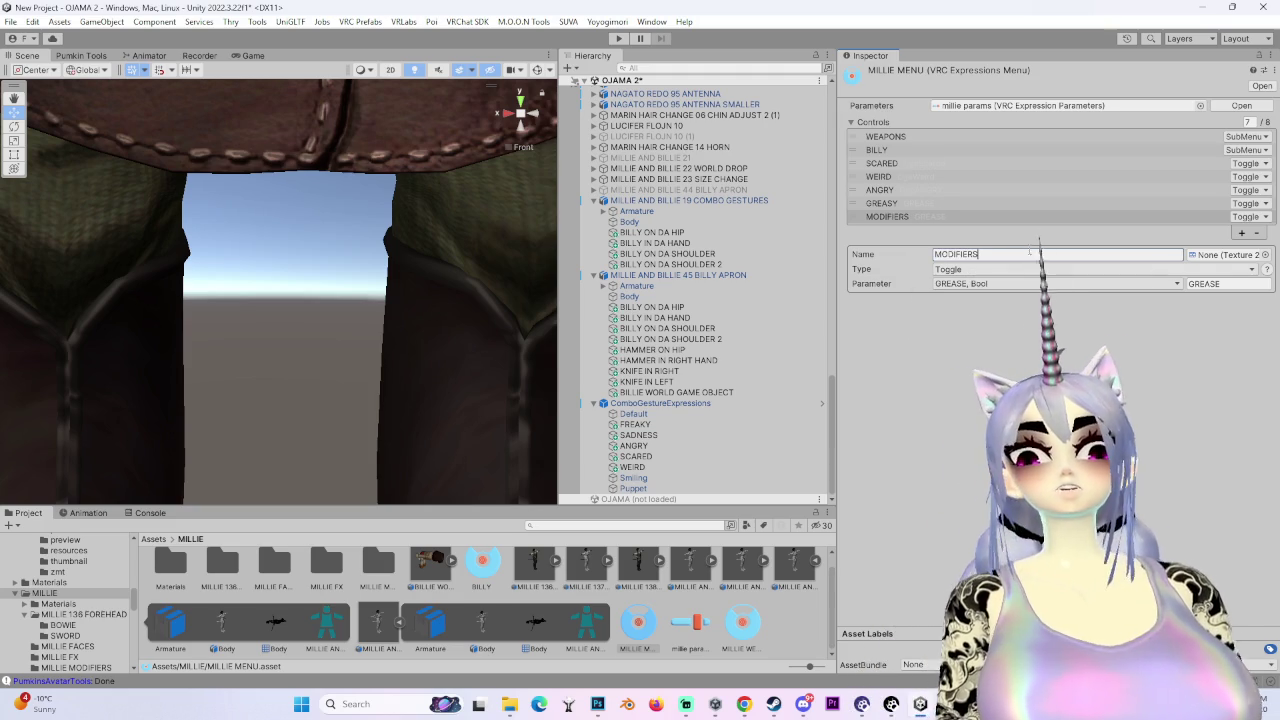
click(980, 285)
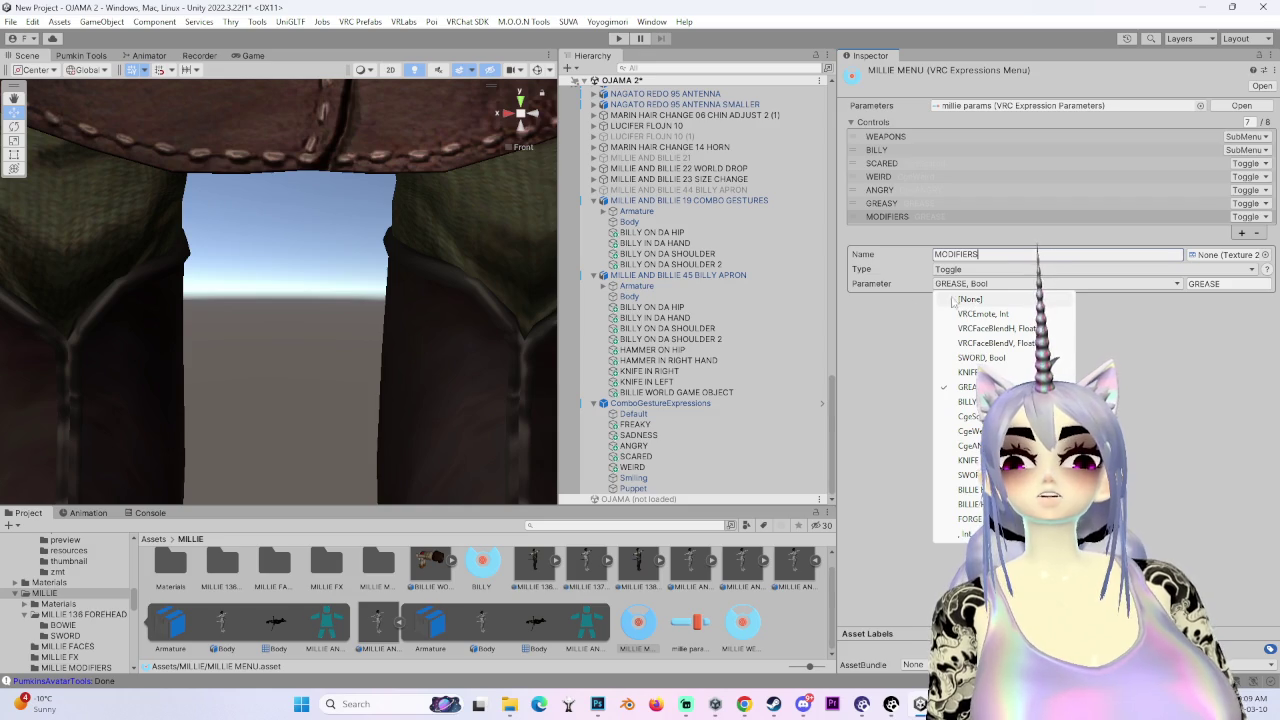
click(998, 272)
click(985, 312)
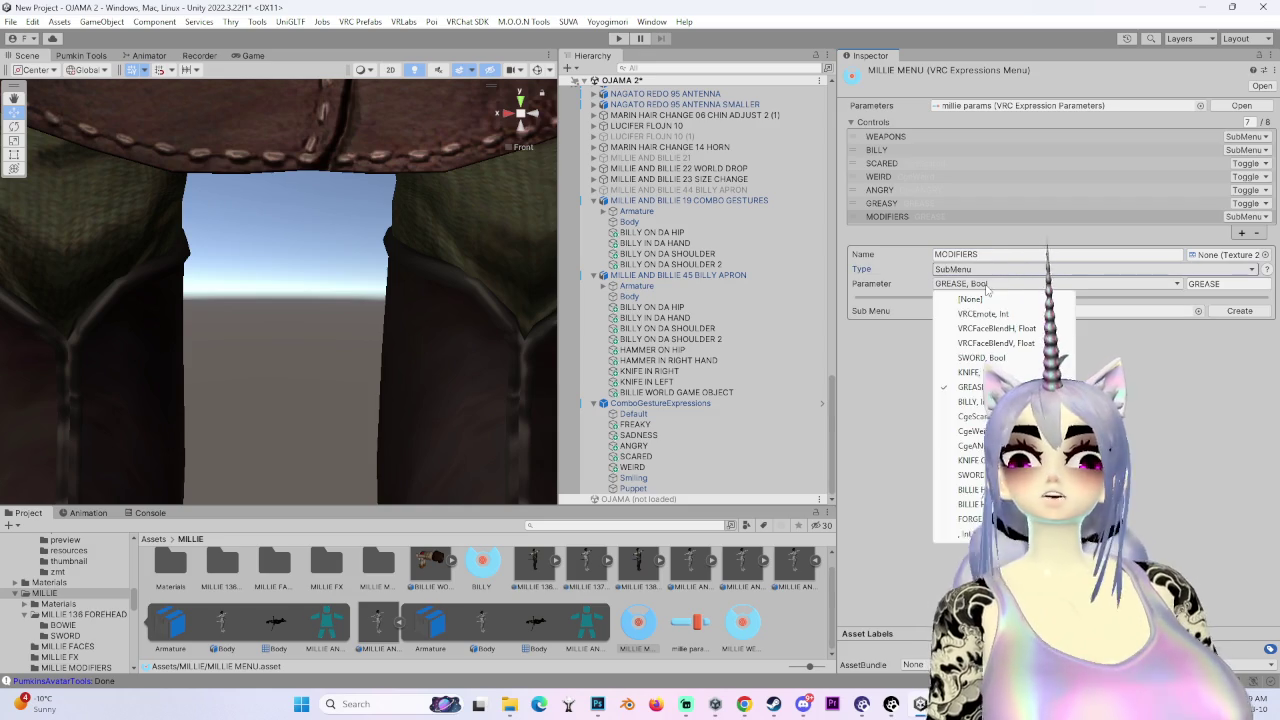
right_click(797, 628)
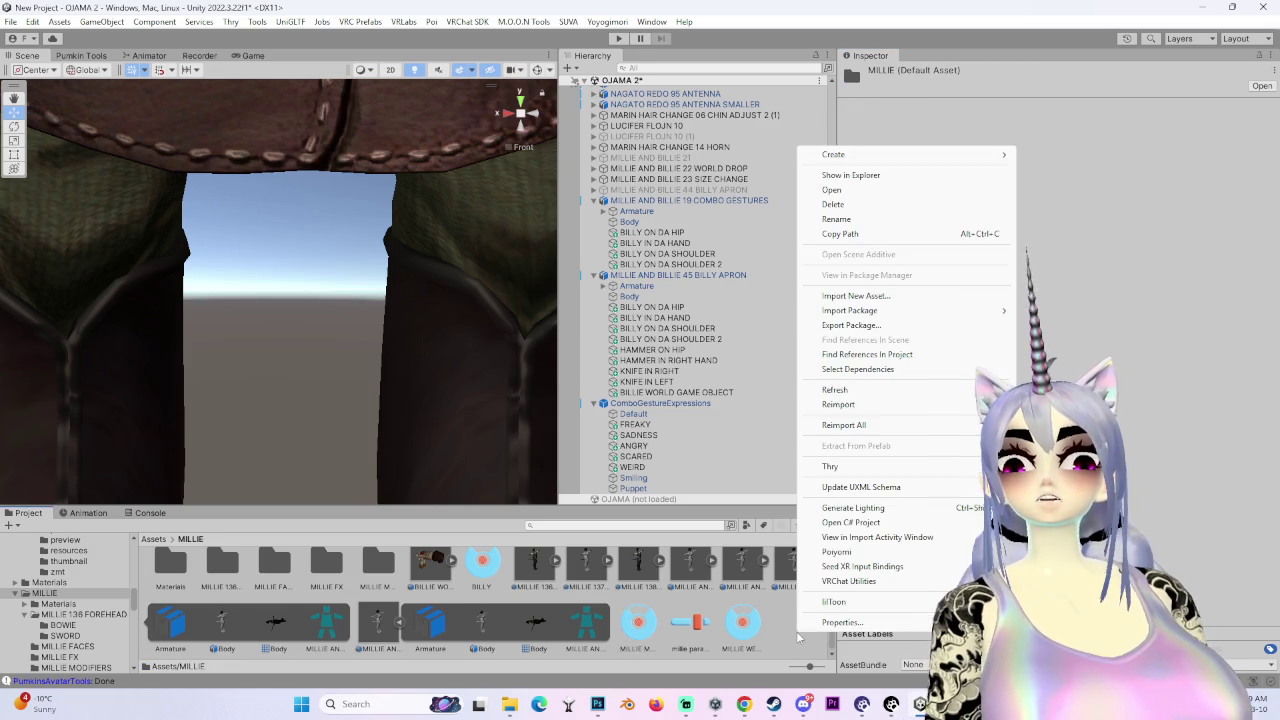
- Create a new VRChat Expressions Menu asset named MILLIE MODIFIERS in the MILLIE folder
mouse_move(855, 158)
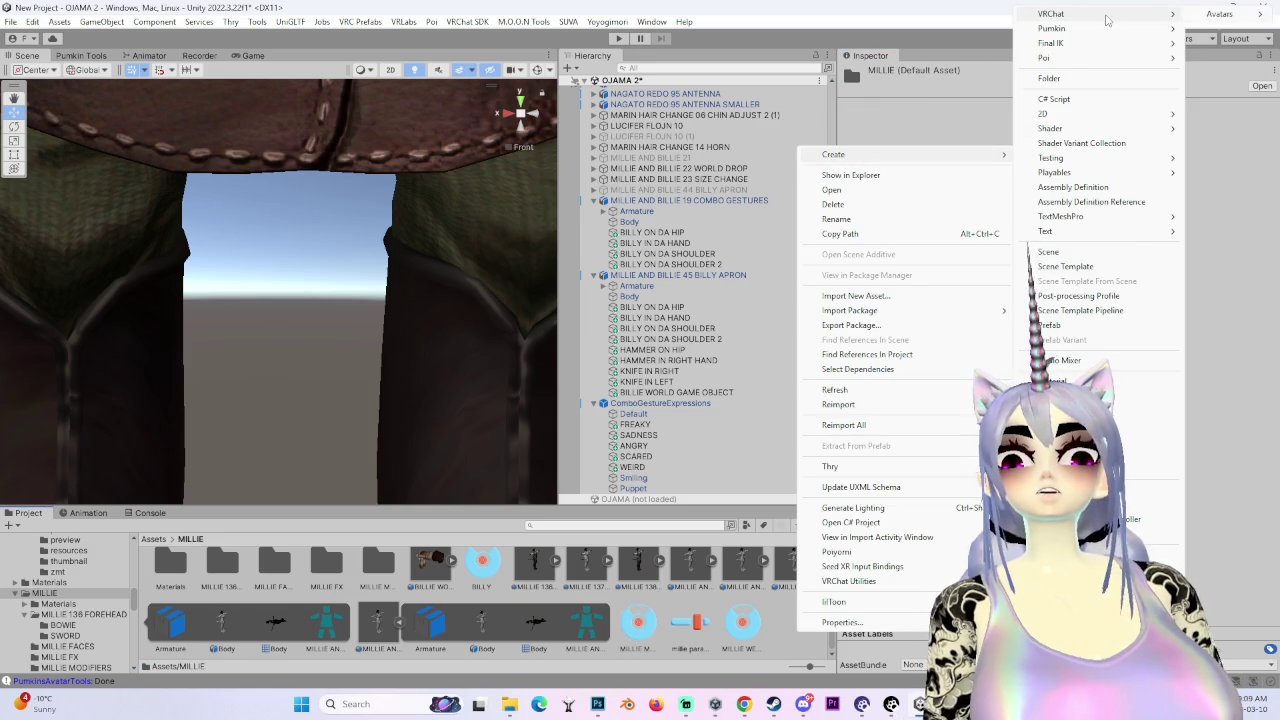
click(1110, 28)
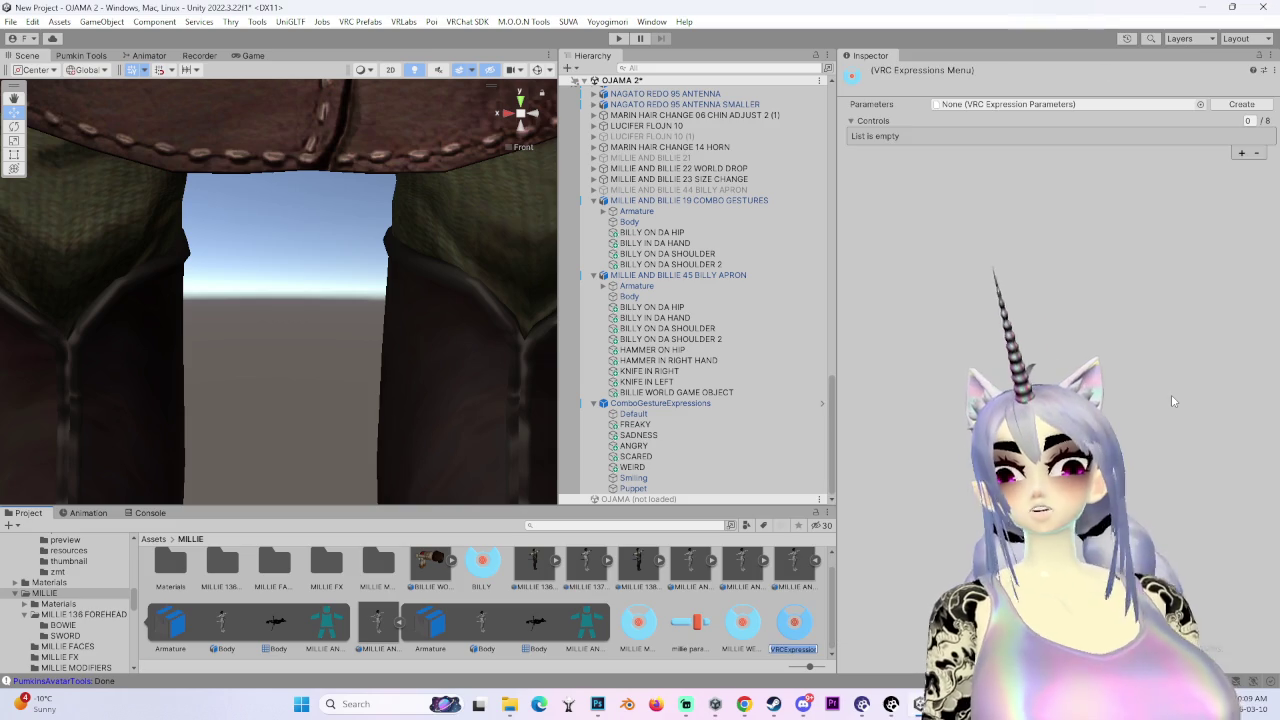
text(Mi)
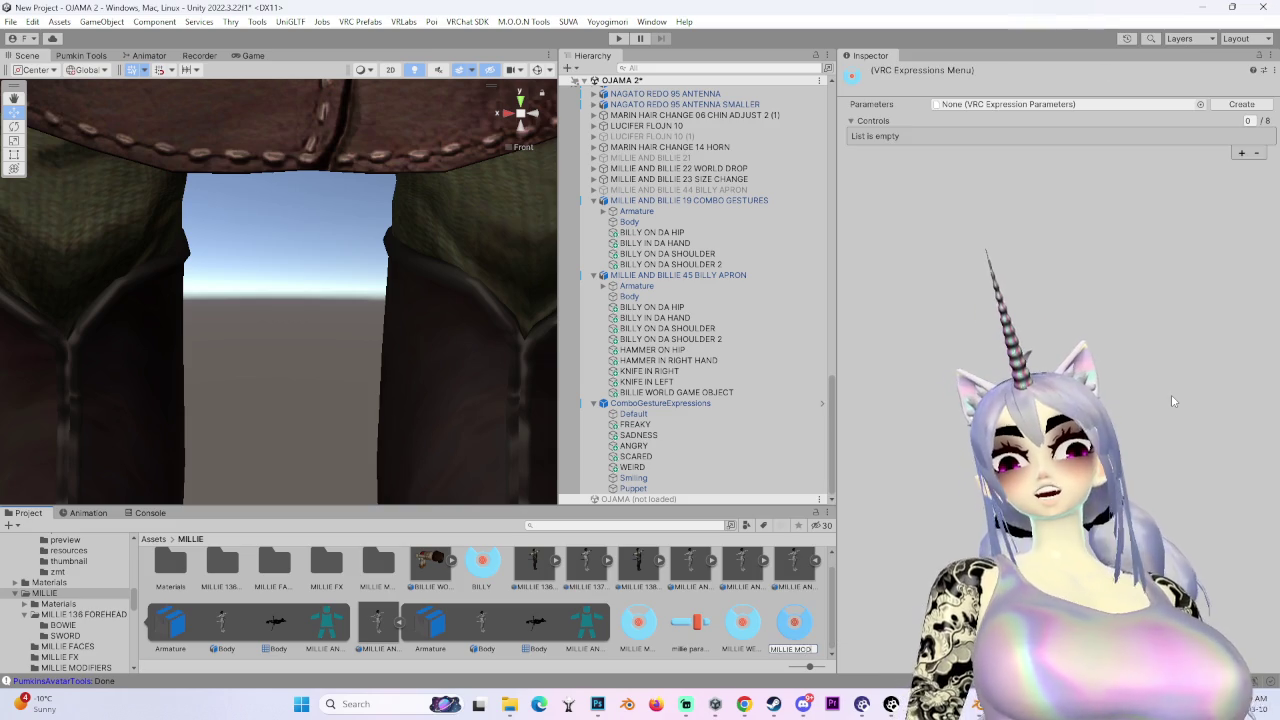
text(LLIE MODIFIERS)
key(Return)
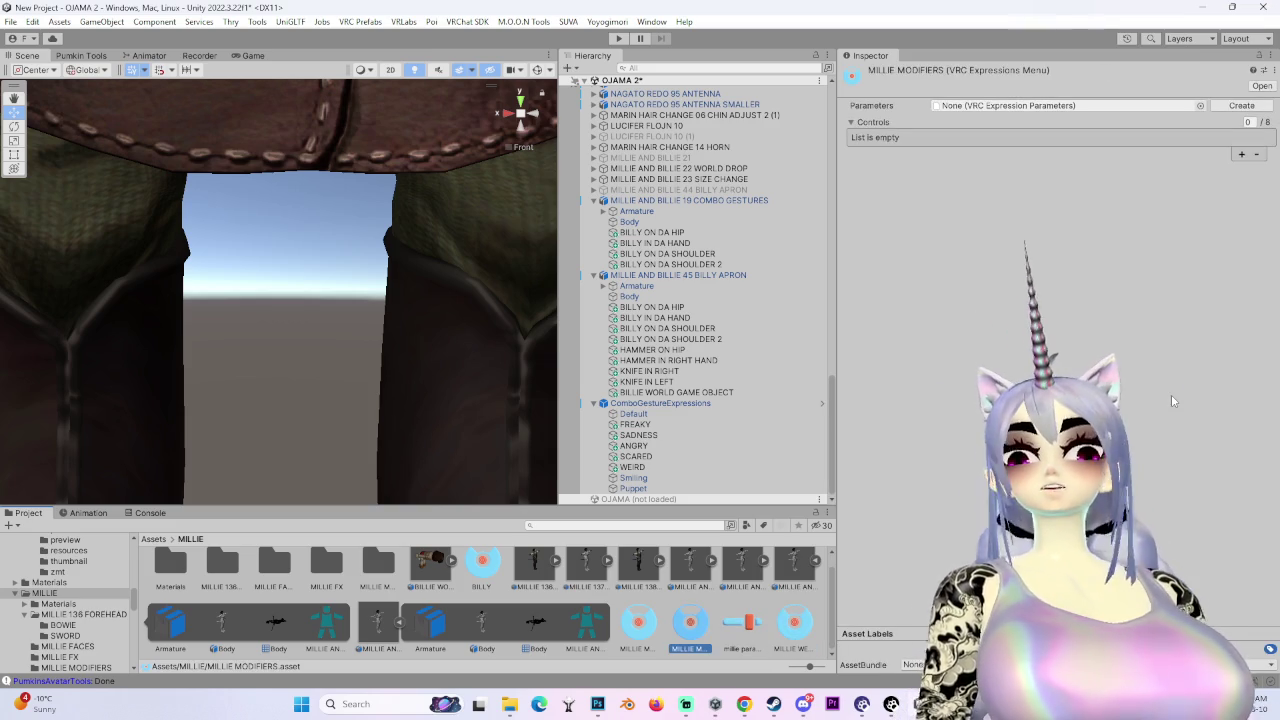
- Select the 45 BILLY APRON avatar and open its MILLIE MENU expressions menu
click(712, 404)
scroll(950, 400, down, 5)
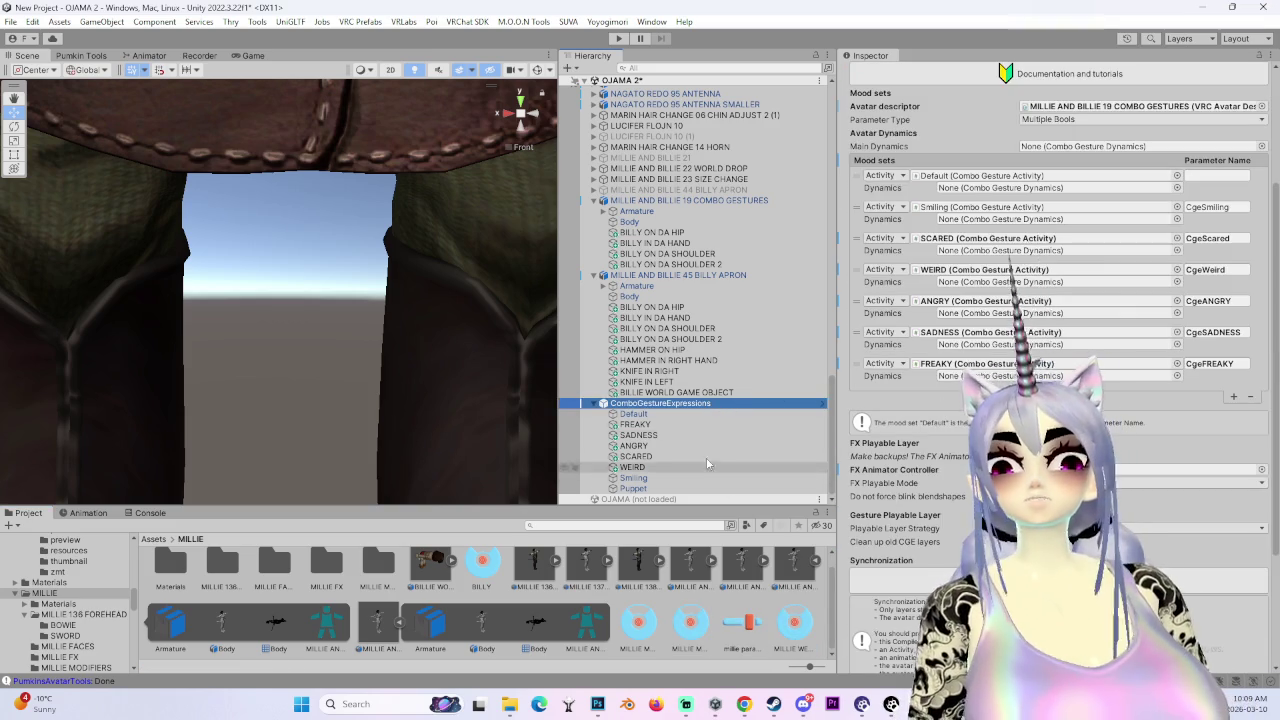
click(664, 276)
scroll(1000, 400, down, 10)
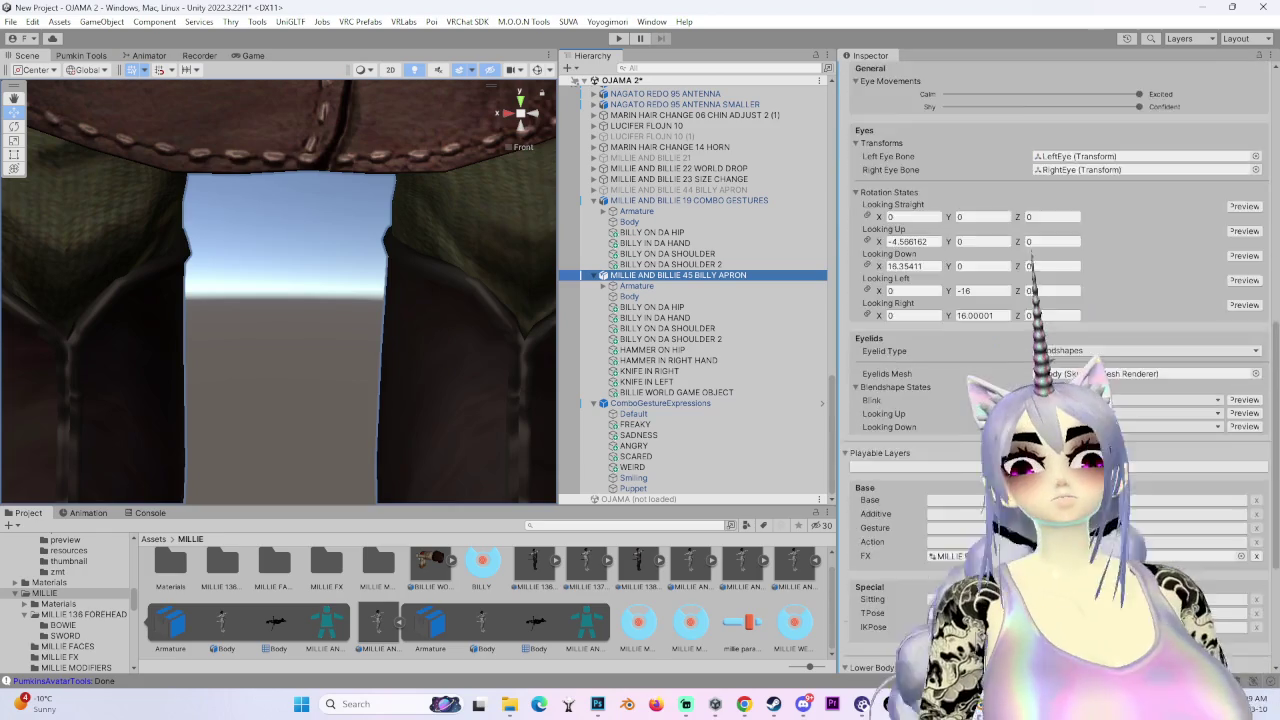
double_click(1190, 516)
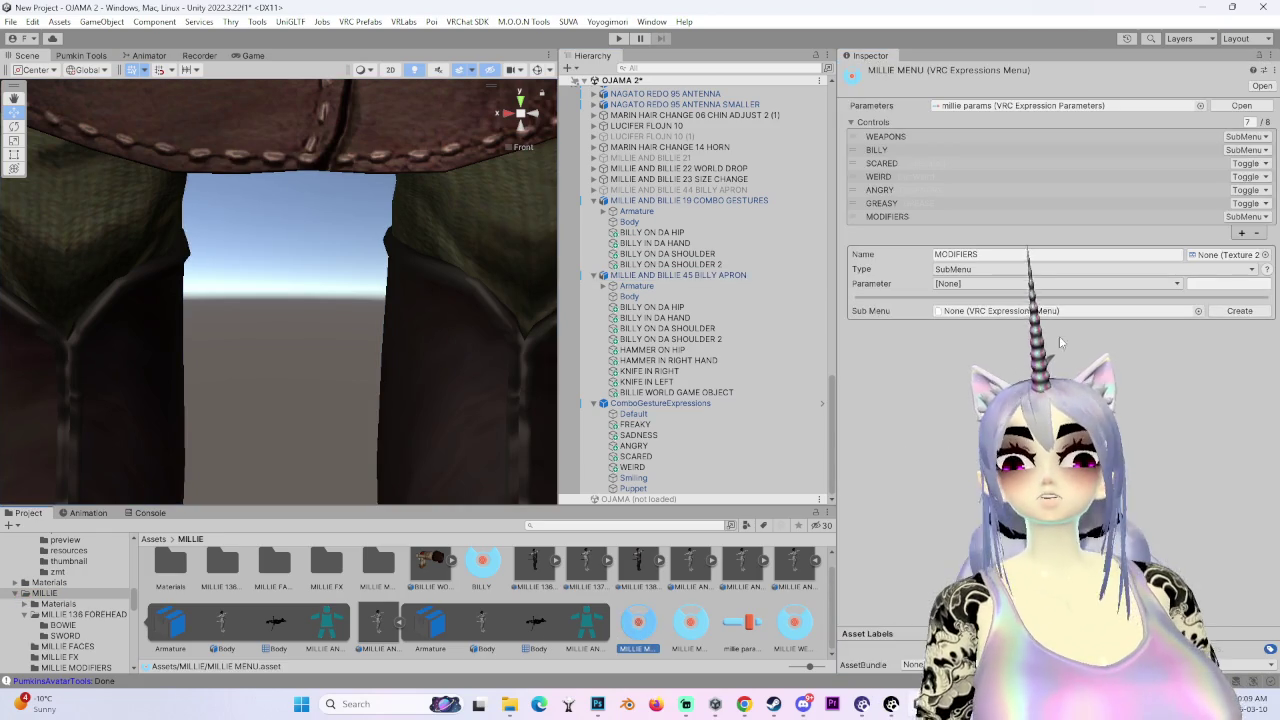
- Assign MILLIE MODIFIERS as the Sub Menu of the MODIFIERS control
click(898, 221)
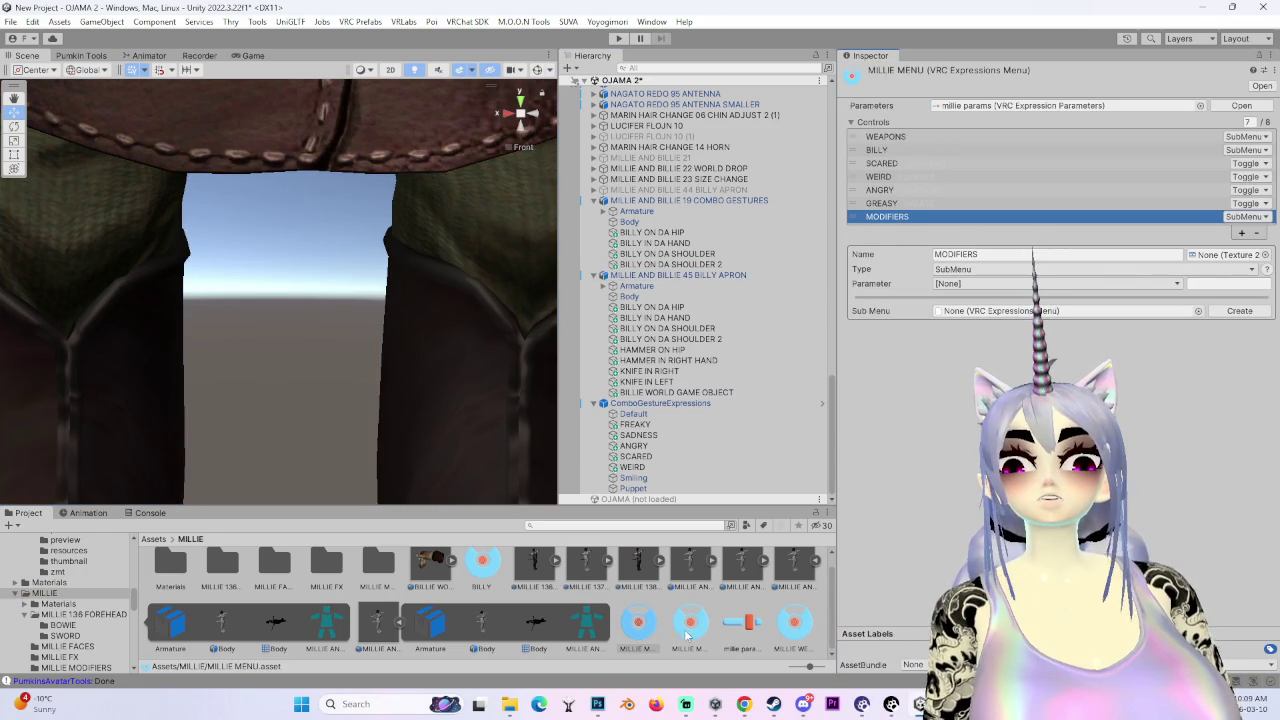
drag(698, 632, 932, 286)
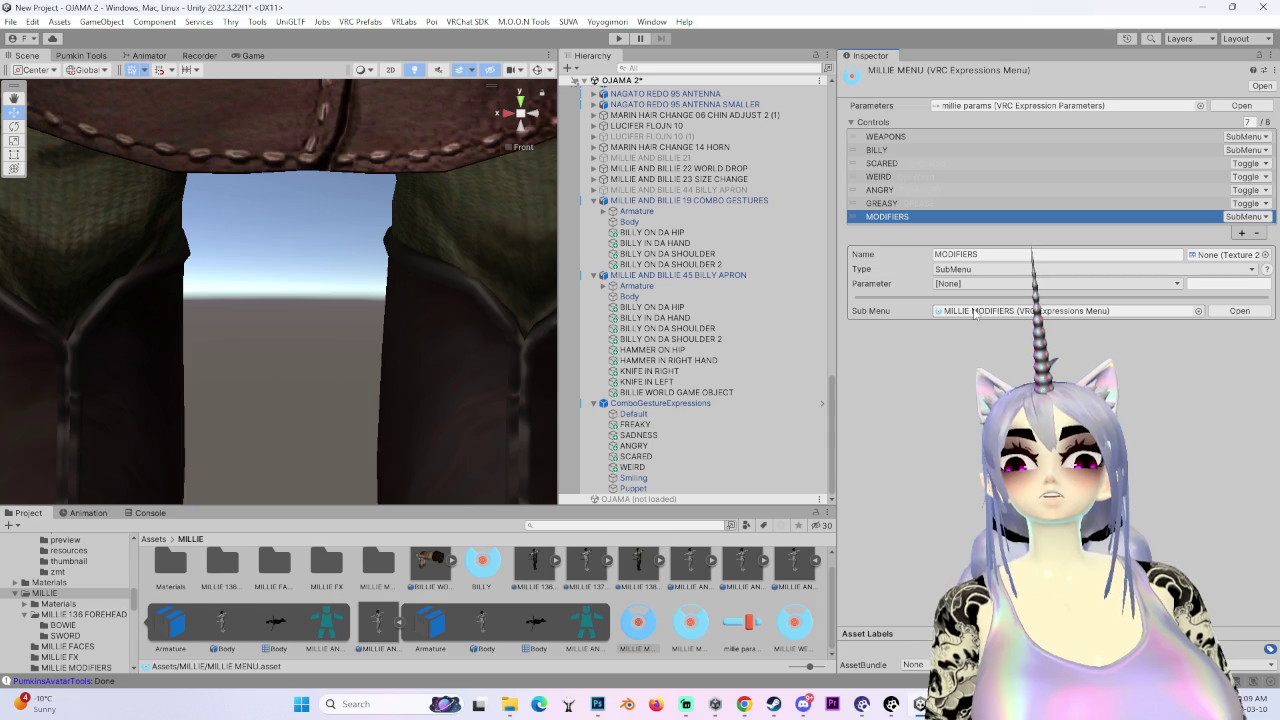
click(690, 276)
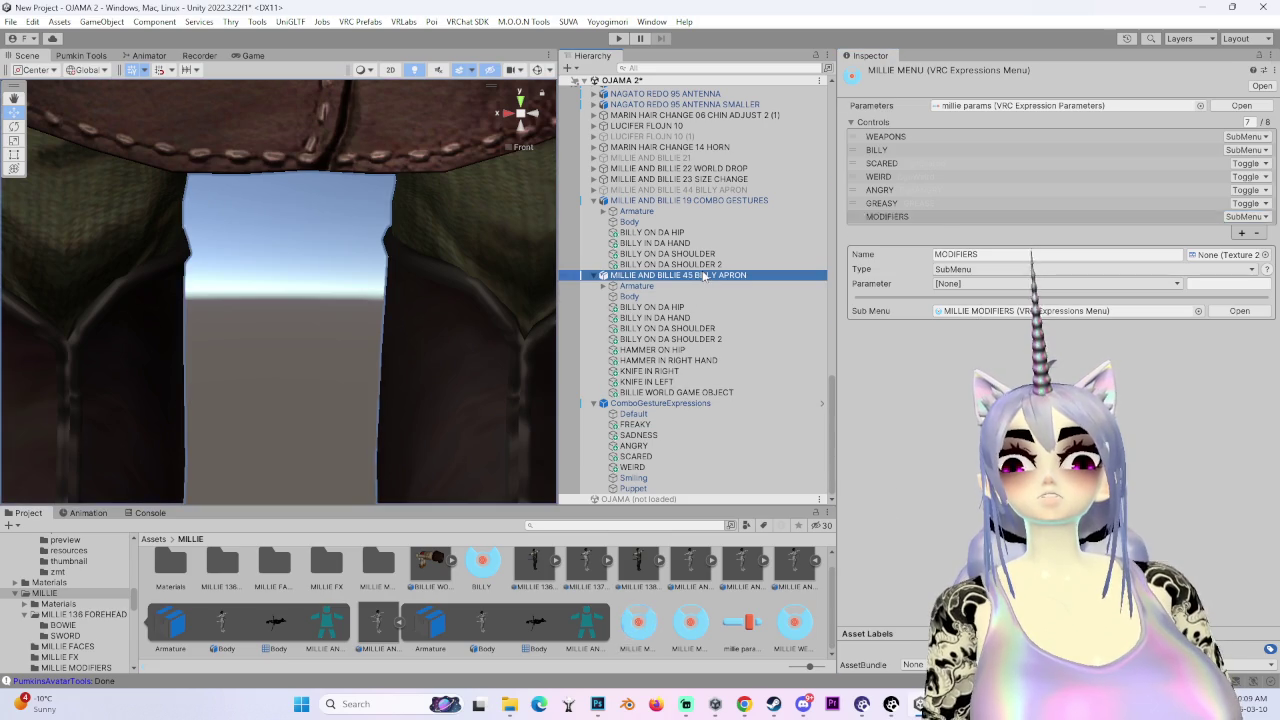
- Set ComboGestureExpressions' Avatar descriptor to the 45 BILLY APRON avatar
scroll(1050, 350, down, 10)
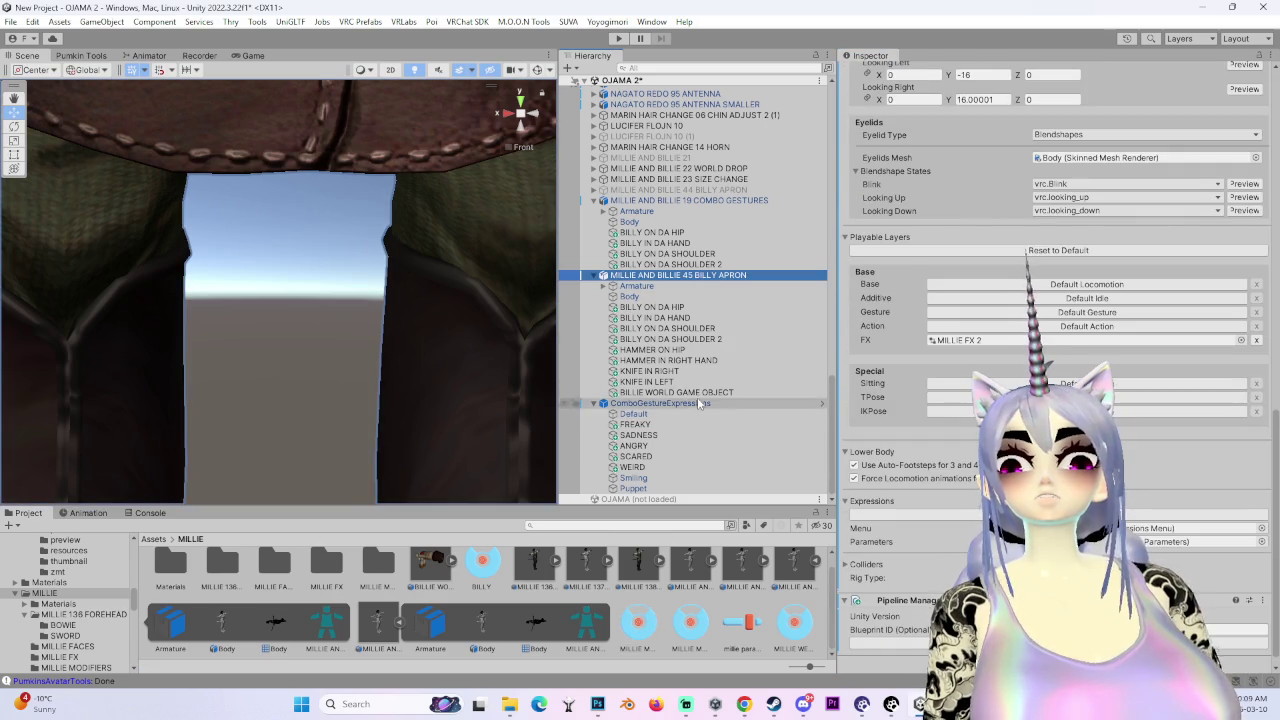
click(698, 405)
scroll(970, 398, up, 10)
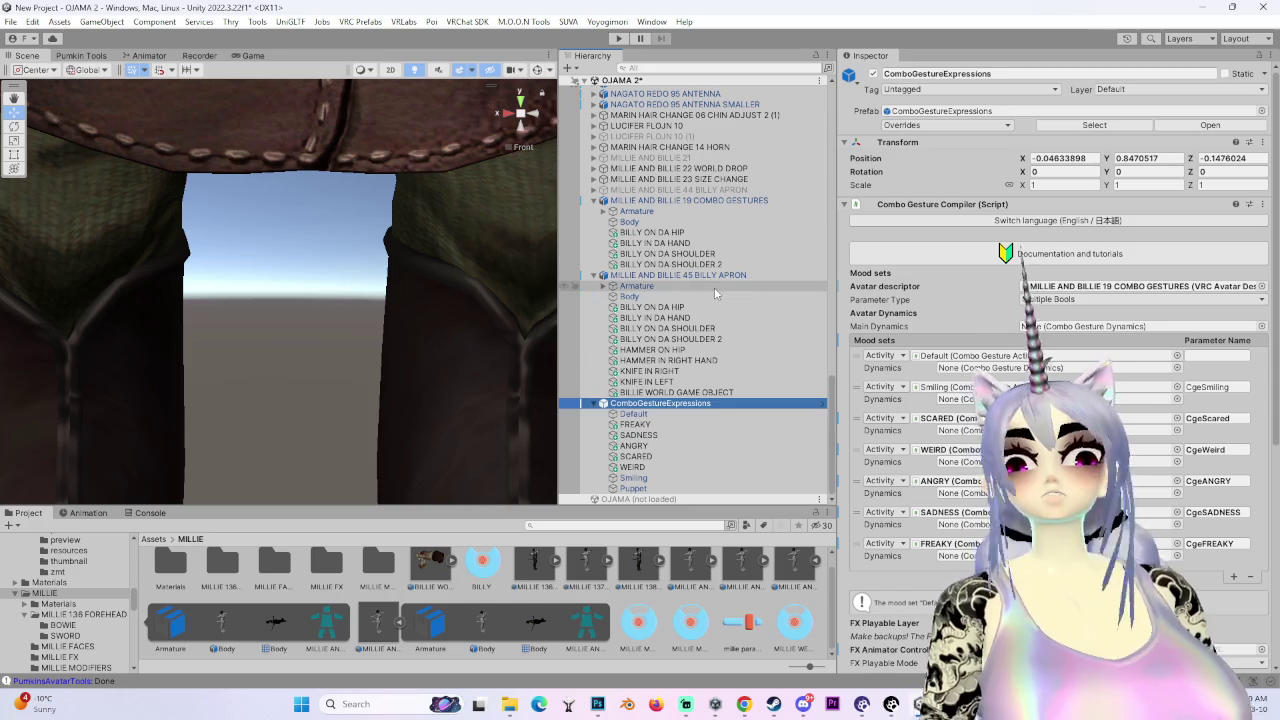
drag(680, 275, 1196, 298)
- Run Synchronize in the Combo Gesture Compiler to regenerate the MILLIE FX 2 layers
scroll(1178, 288, down, 4)
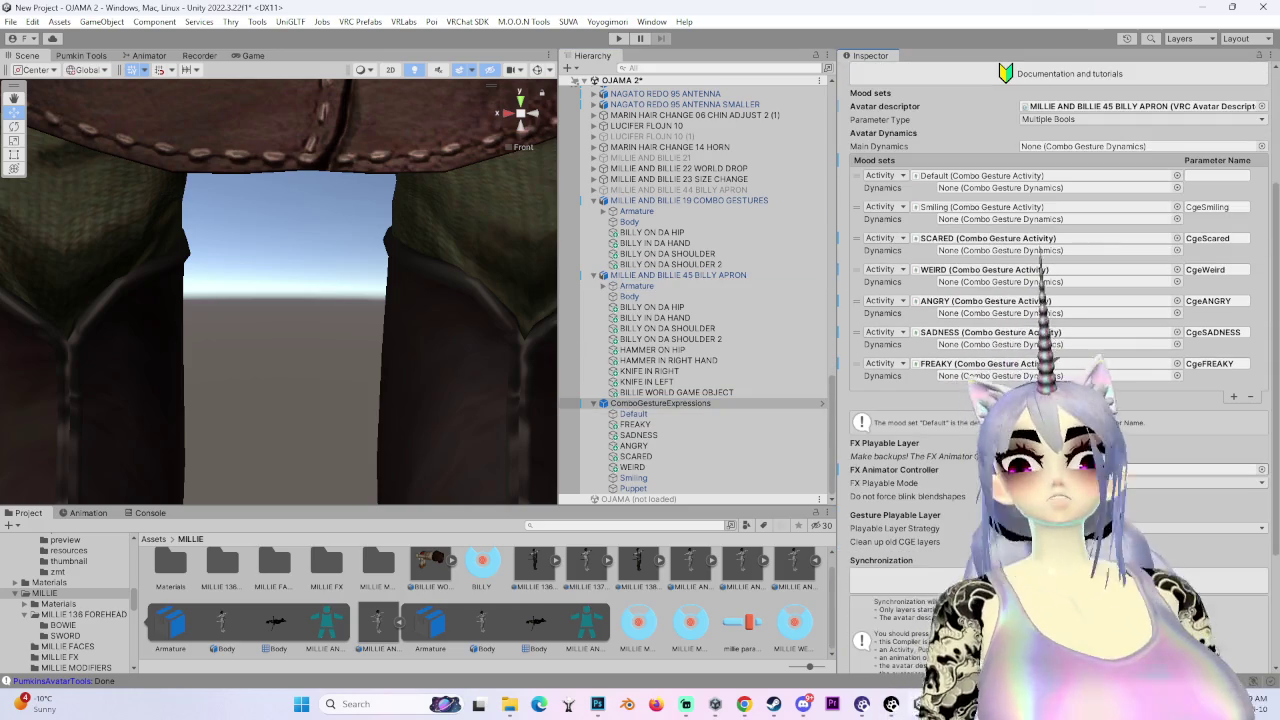
click(1059, 580)
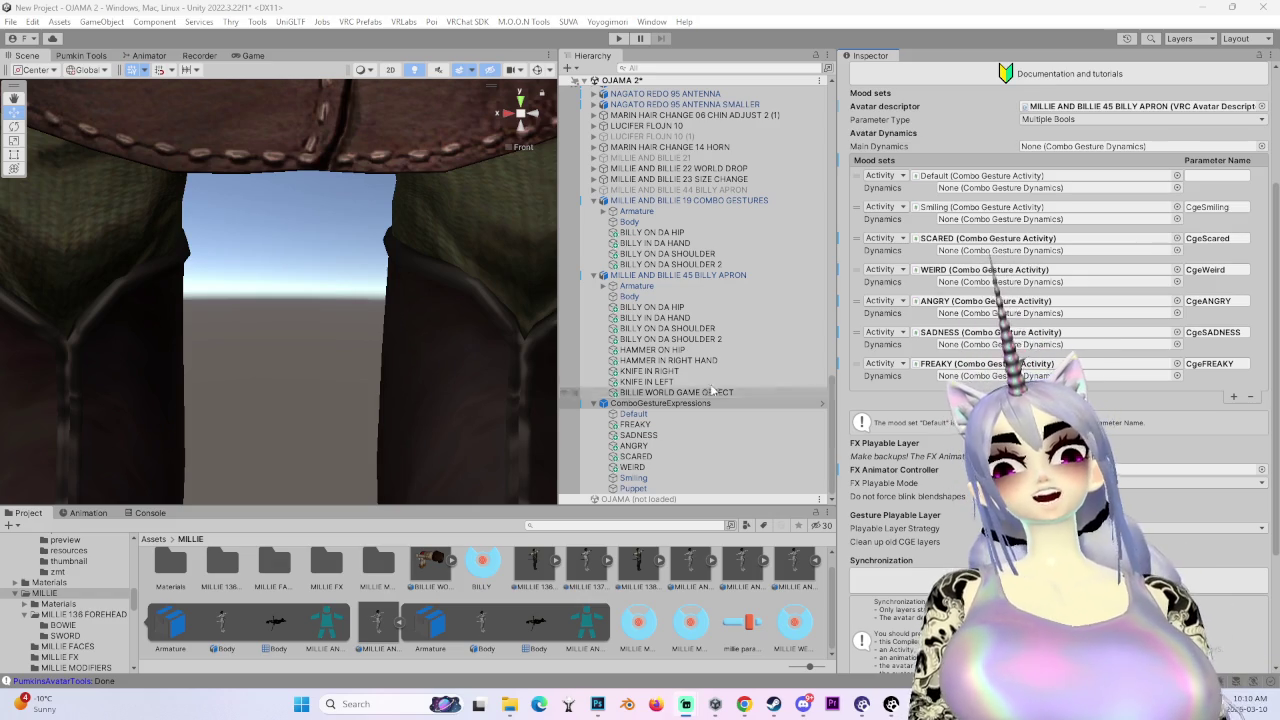
scroll(1050, 360, down, 4)
click(905, 436)
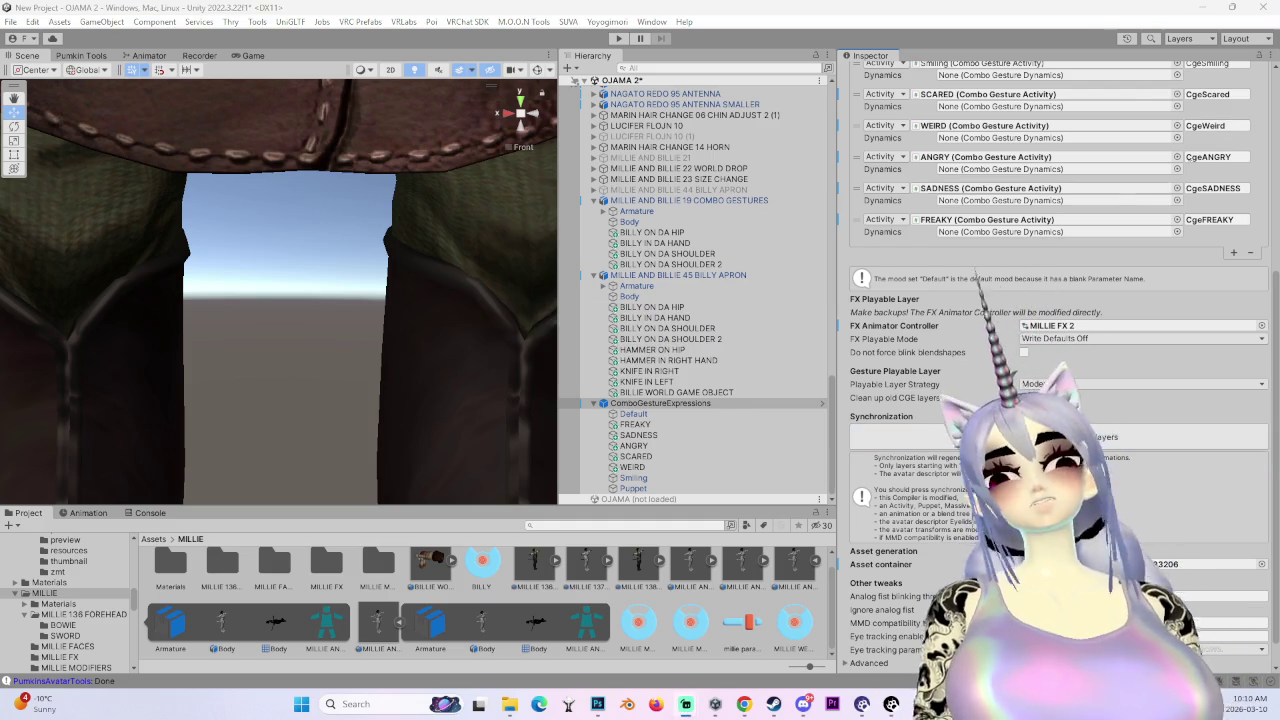
scroll(900, 400, down, 1)
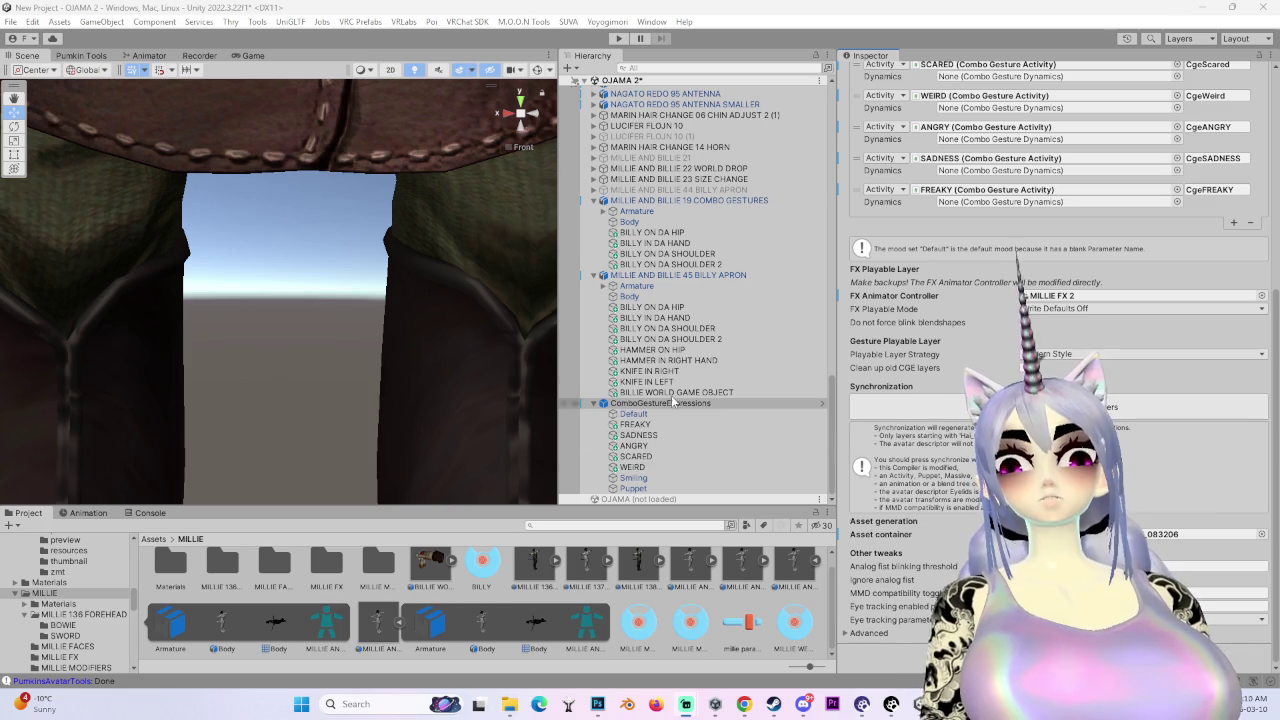
click(680, 277)
scroll(1050, 400, down, 10)
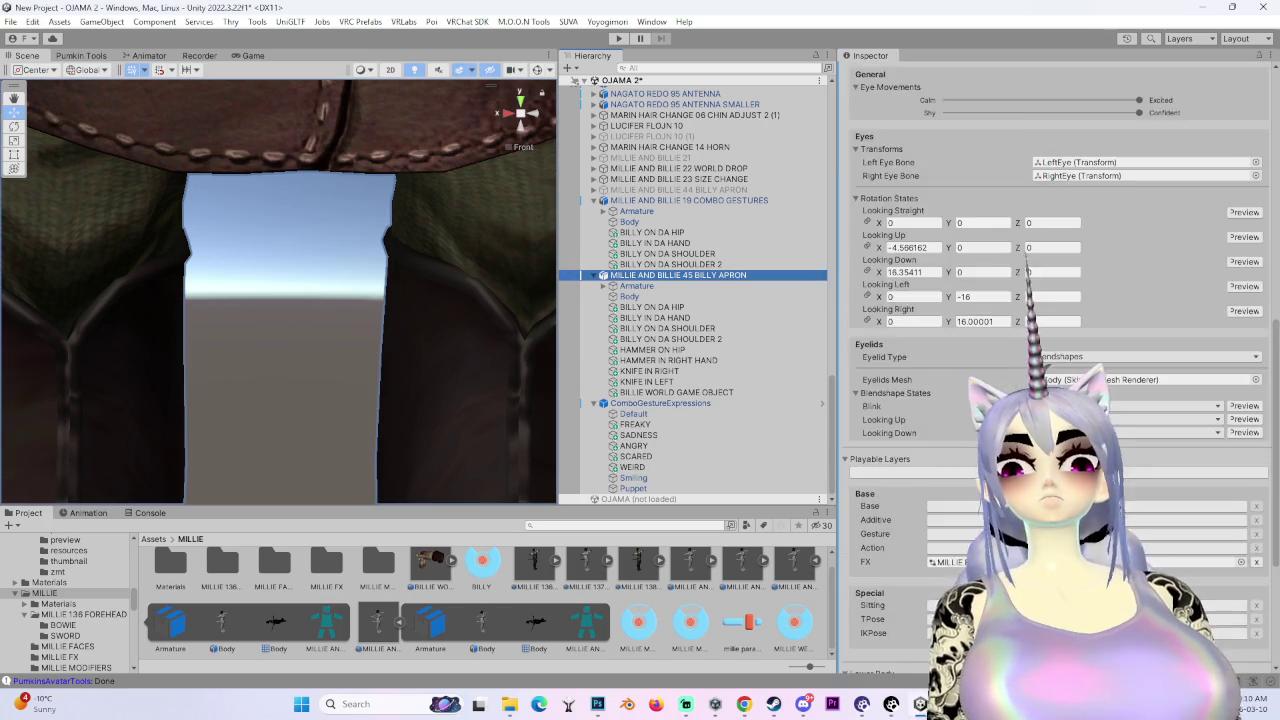
click(1050, 516)
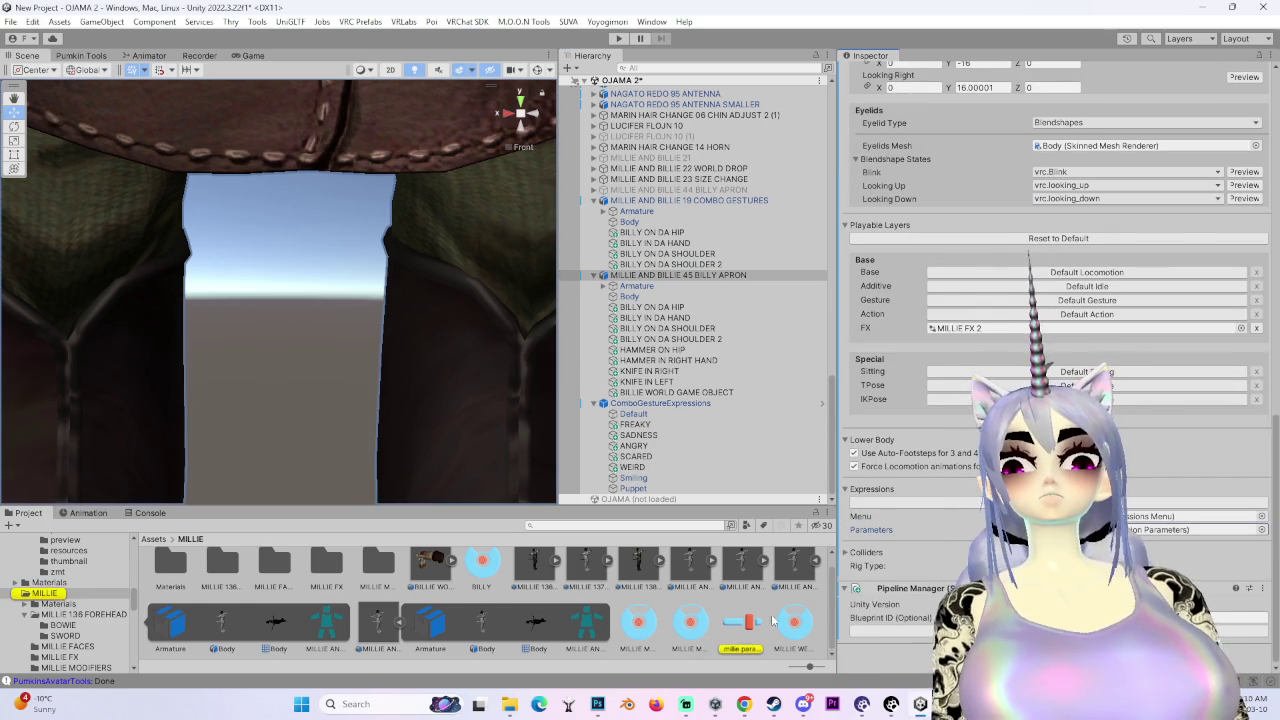
- Open millie params and copy the CgeSADNESS parameter name from ComboGestureExpressions
click(745, 624)
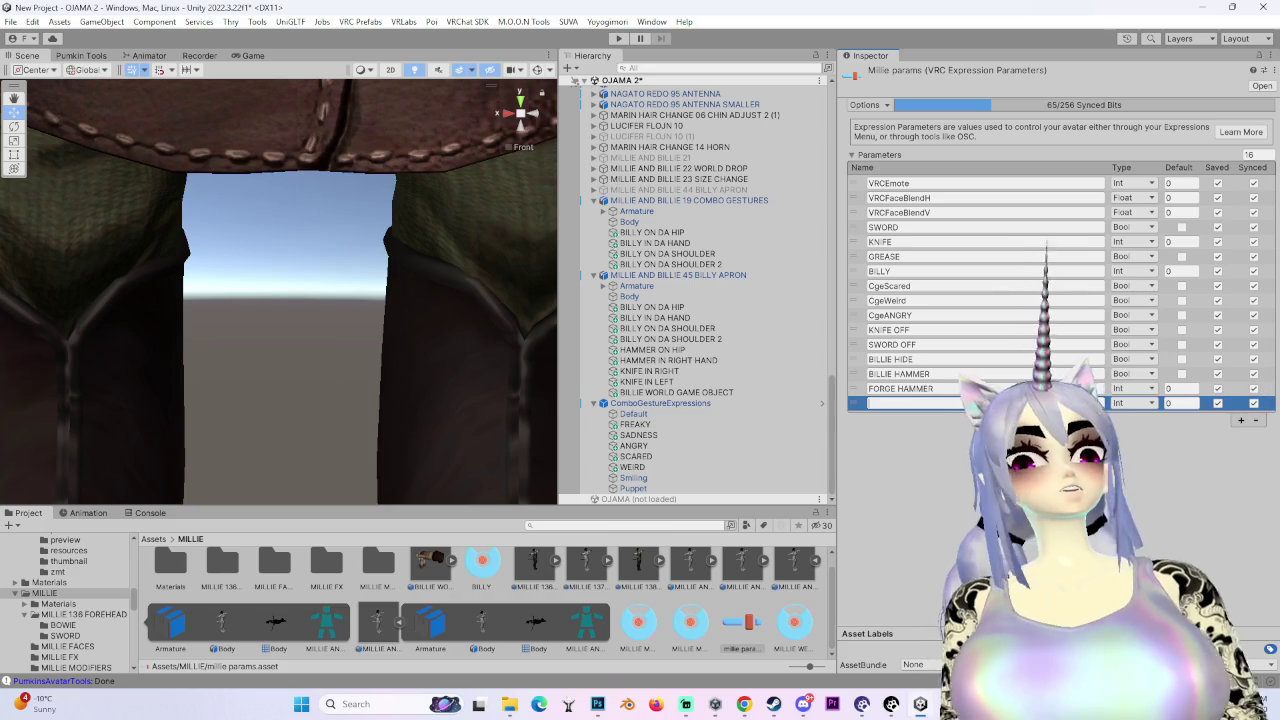
click(680, 275)
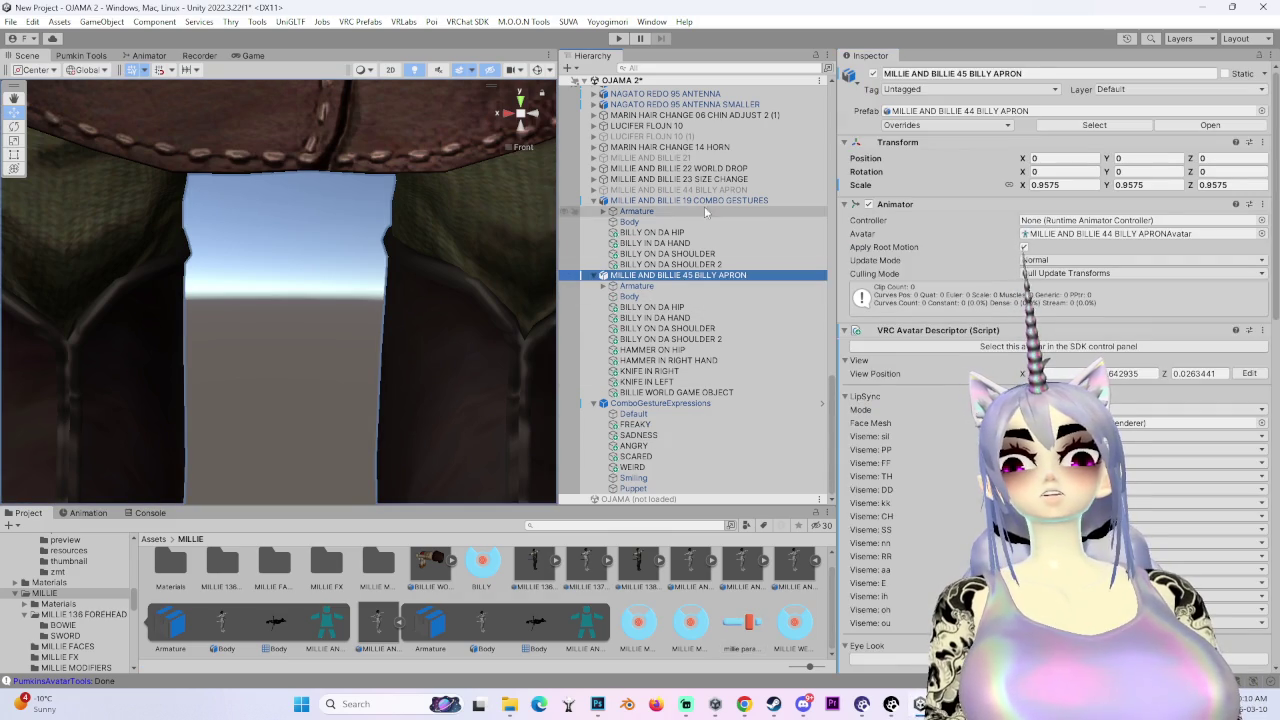
click(690, 200)
scroll(1050, 300, down, 5)
click(660, 403)
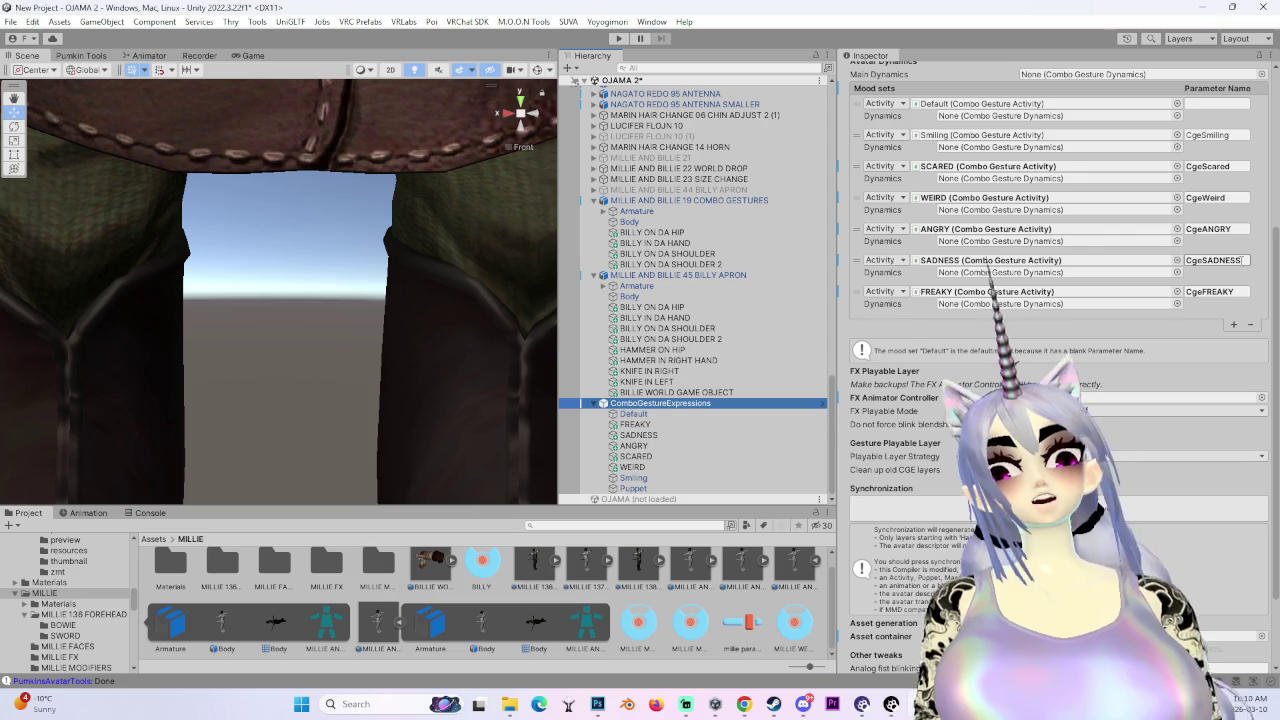
click(1241, 260)
- Add CgeSADNESS to millie params as a Bool parameter
click(680, 275)
scroll(1050, 300, down, 10)
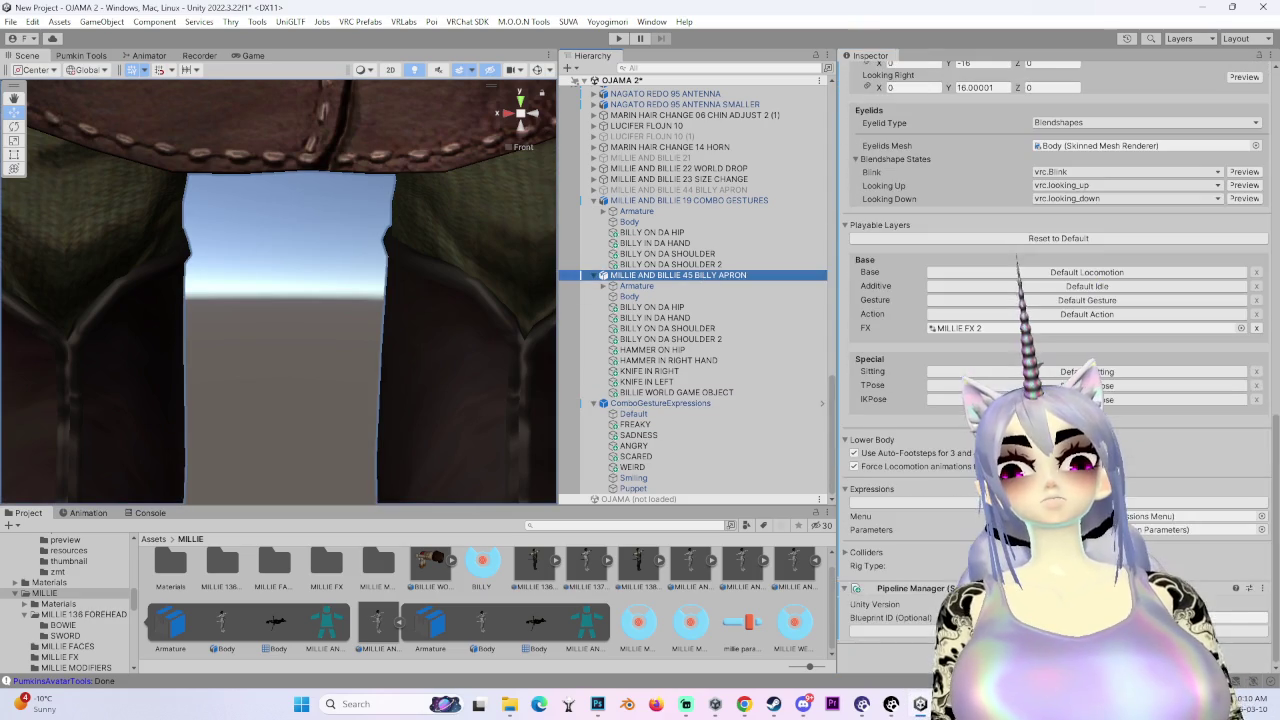
click(742, 622)
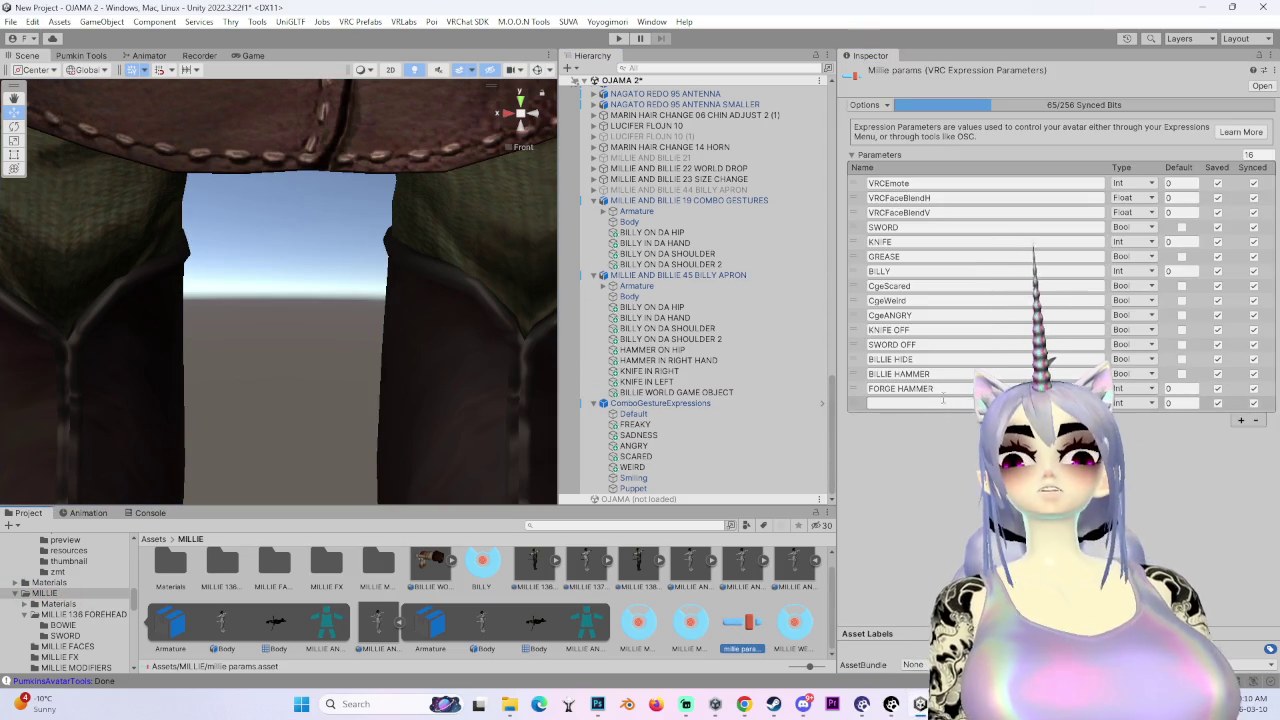
text(CgeSADNESS)
click(1145, 448)
- Copy the CgeFREAKY parameter name from the ComboGestureExpressions mood sets
click(718, 275)
click(735, 210)
click(735, 201)
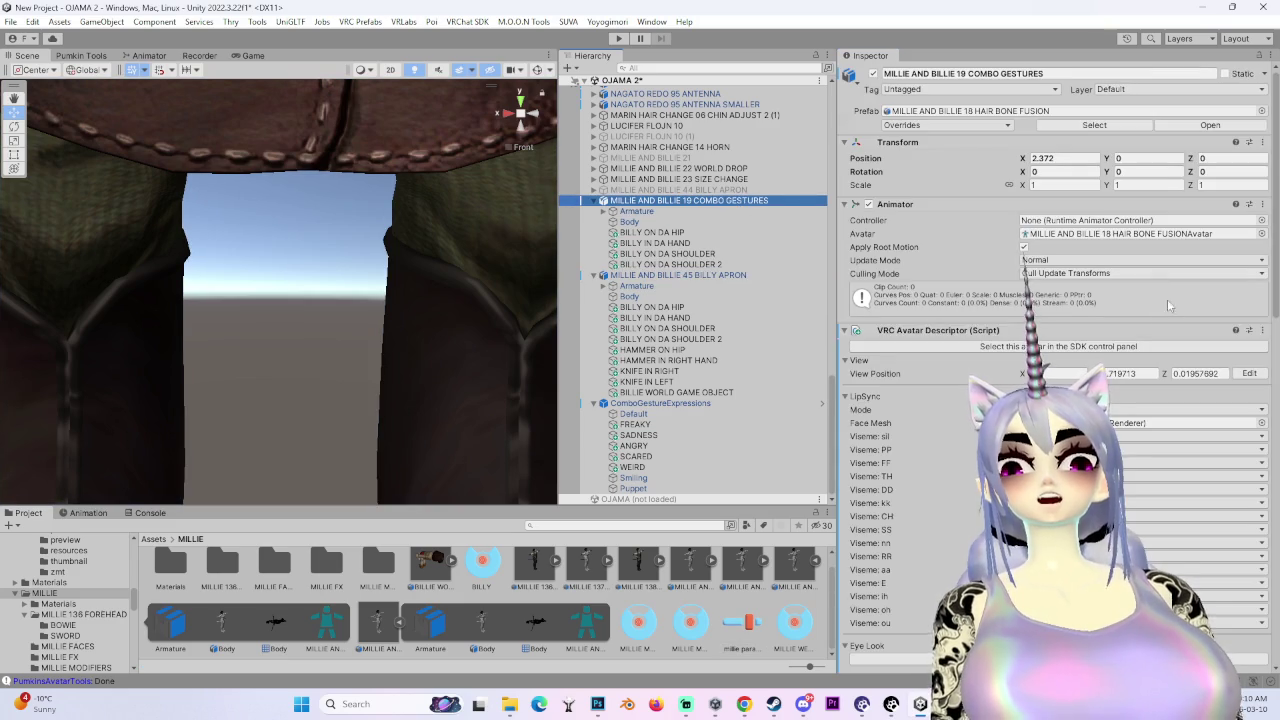
click(715, 275)
click(707, 404)
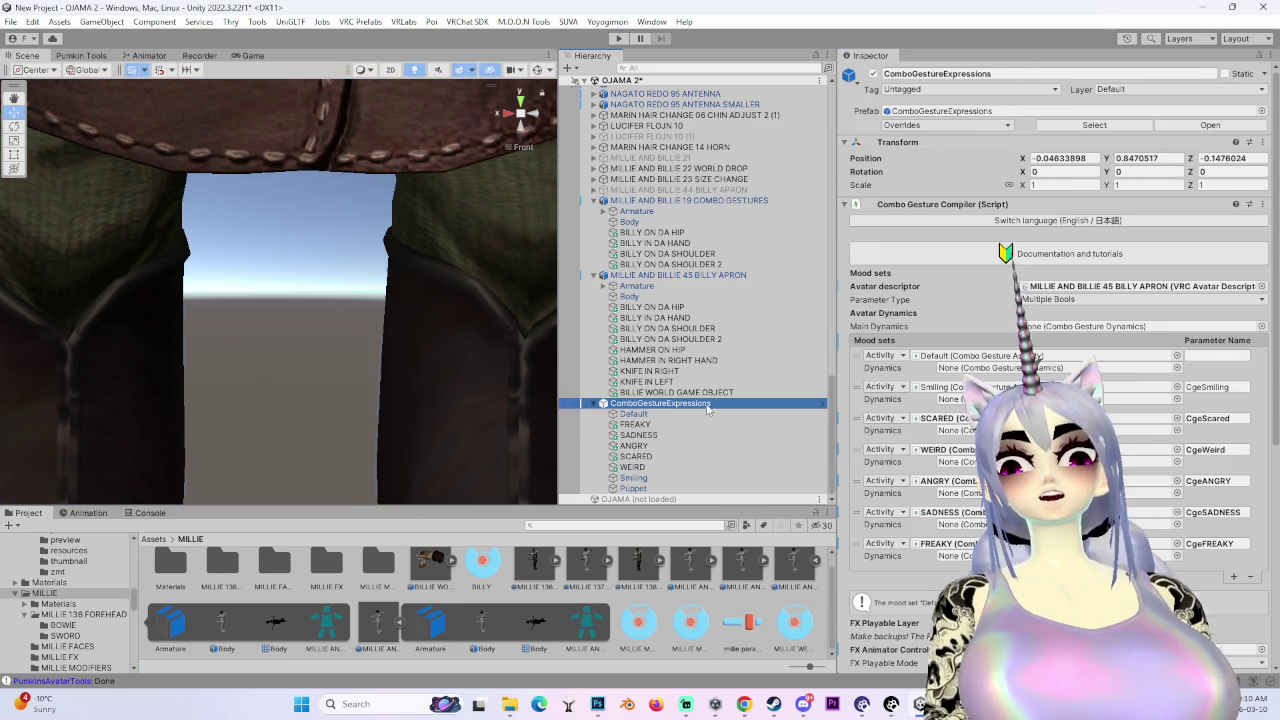
click(1209, 543)
- Go back to the avatar's millie params expression parameters asset
click(715, 275)
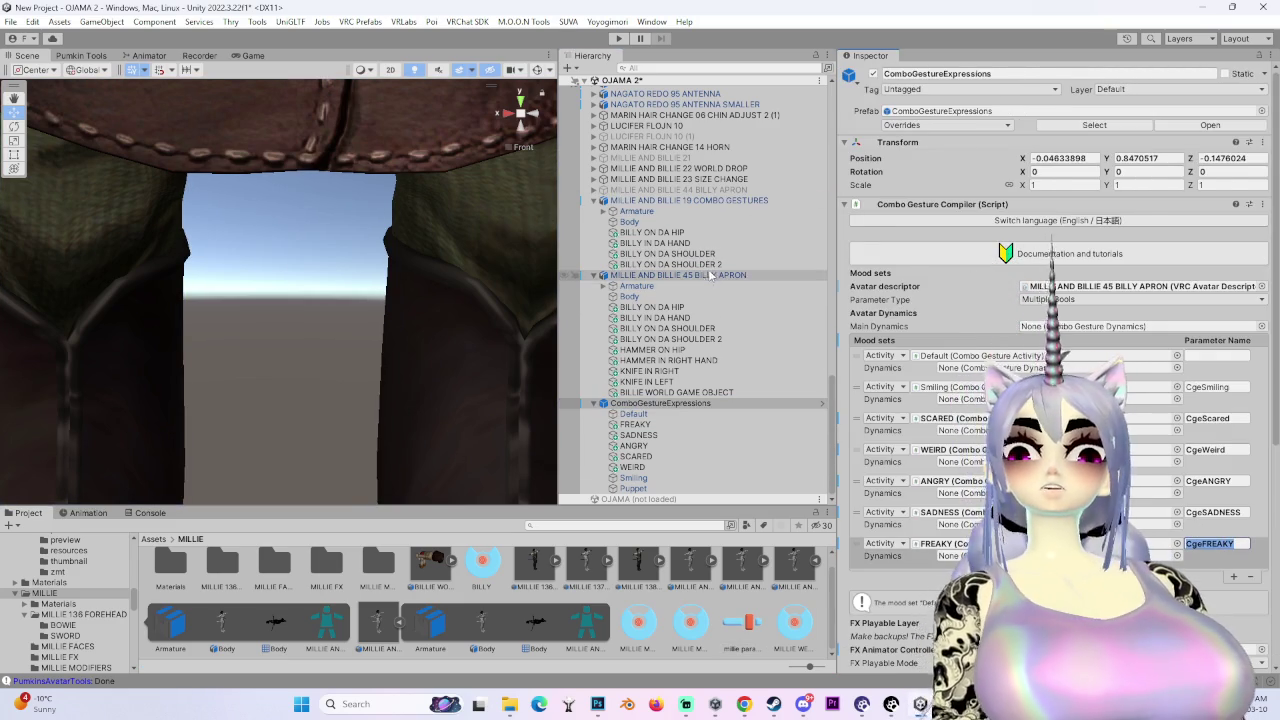
click(731, 201)
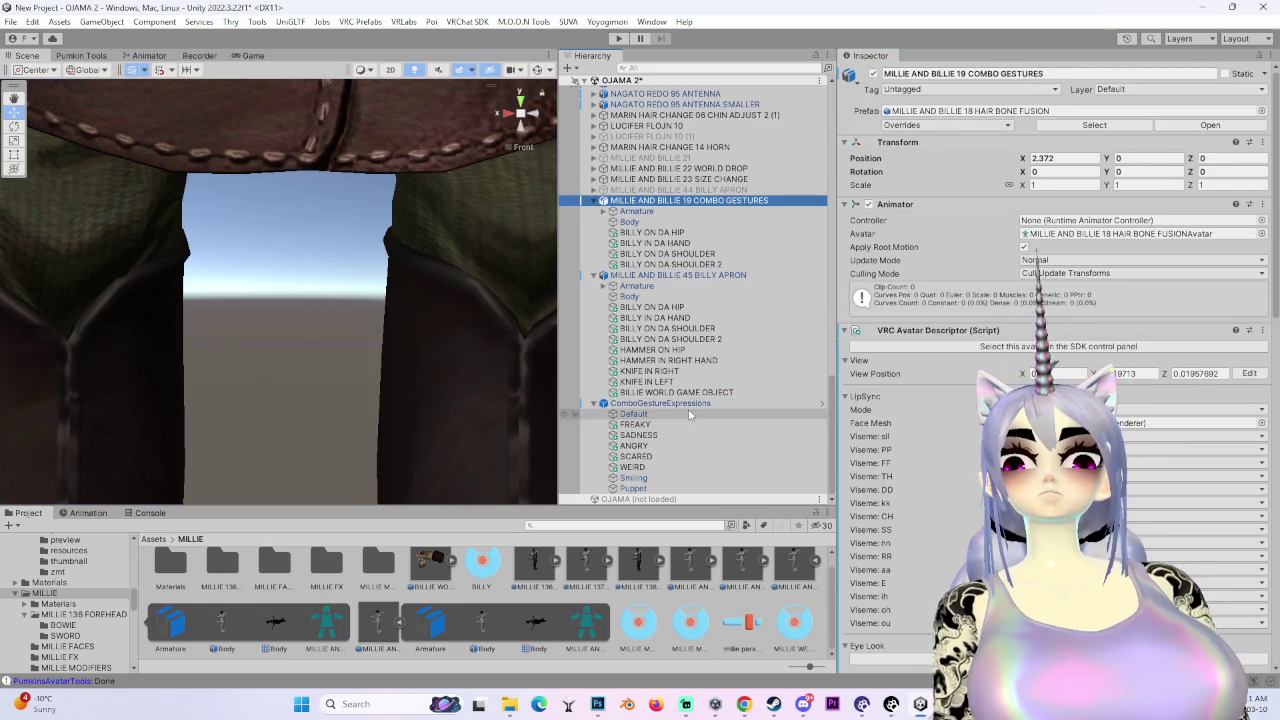
click(707, 404)
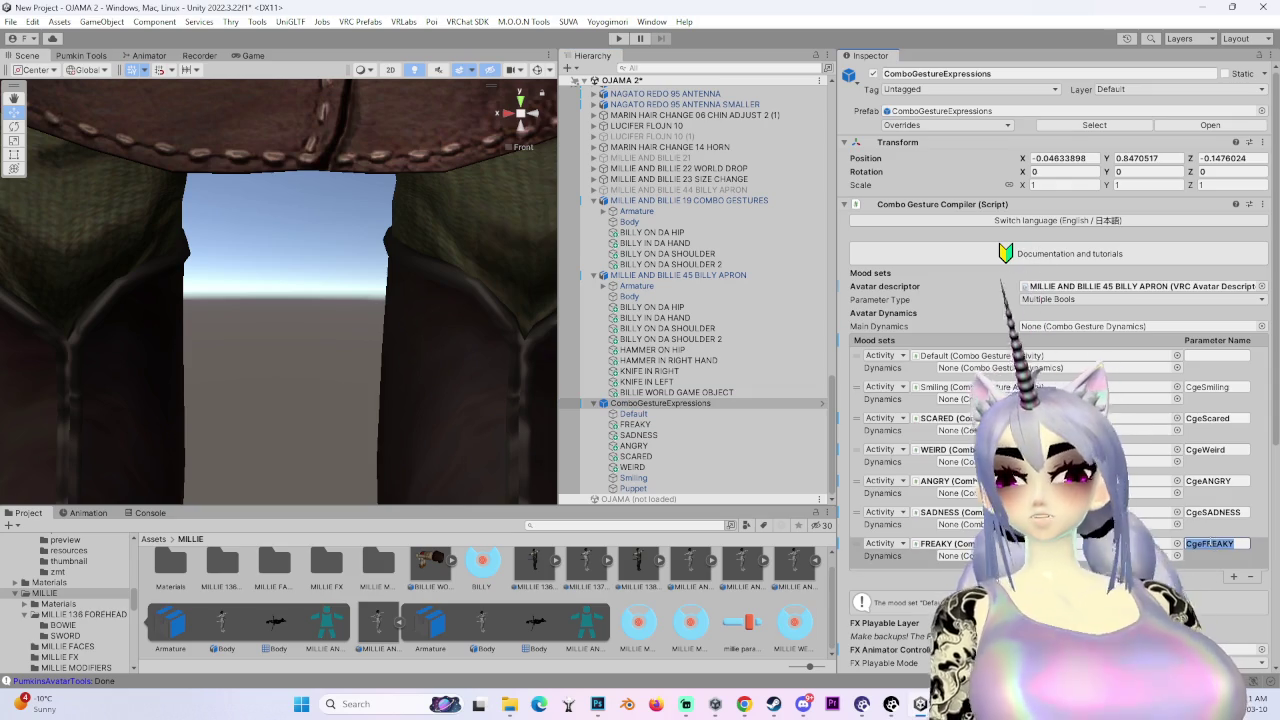
click(700, 275)
scroll(1055, 370, down, 10)
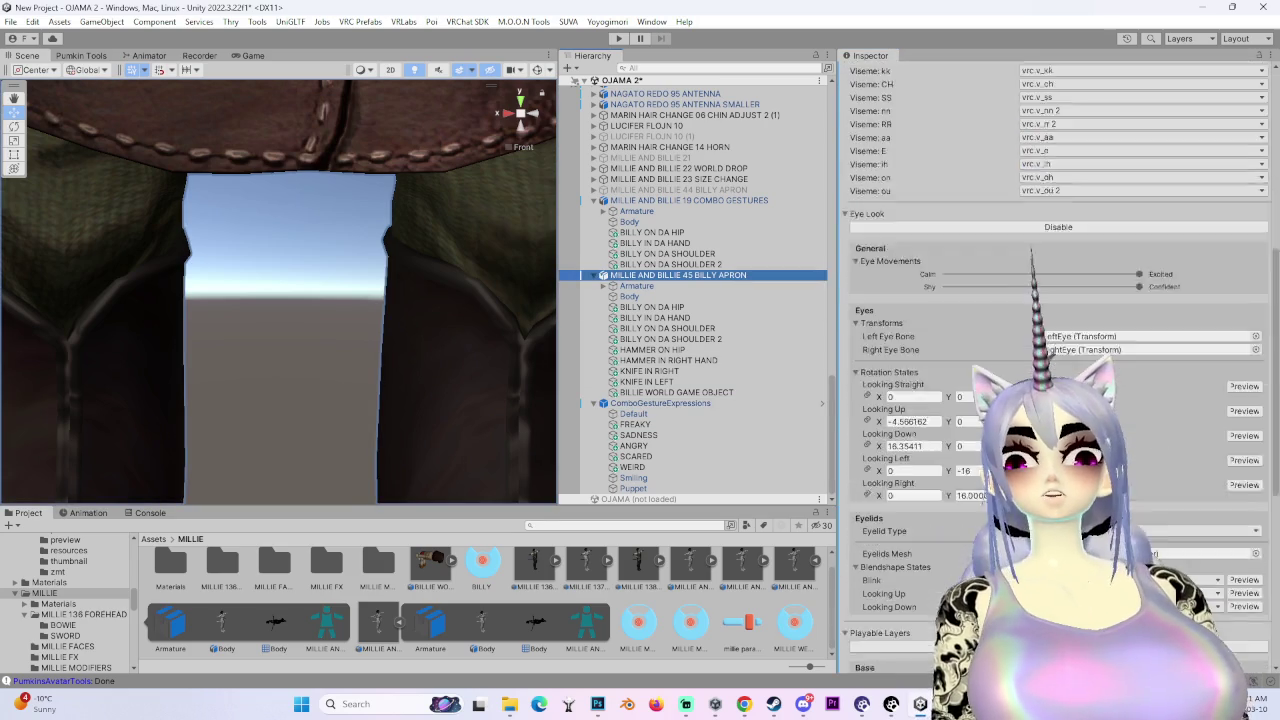
click(742, 622)
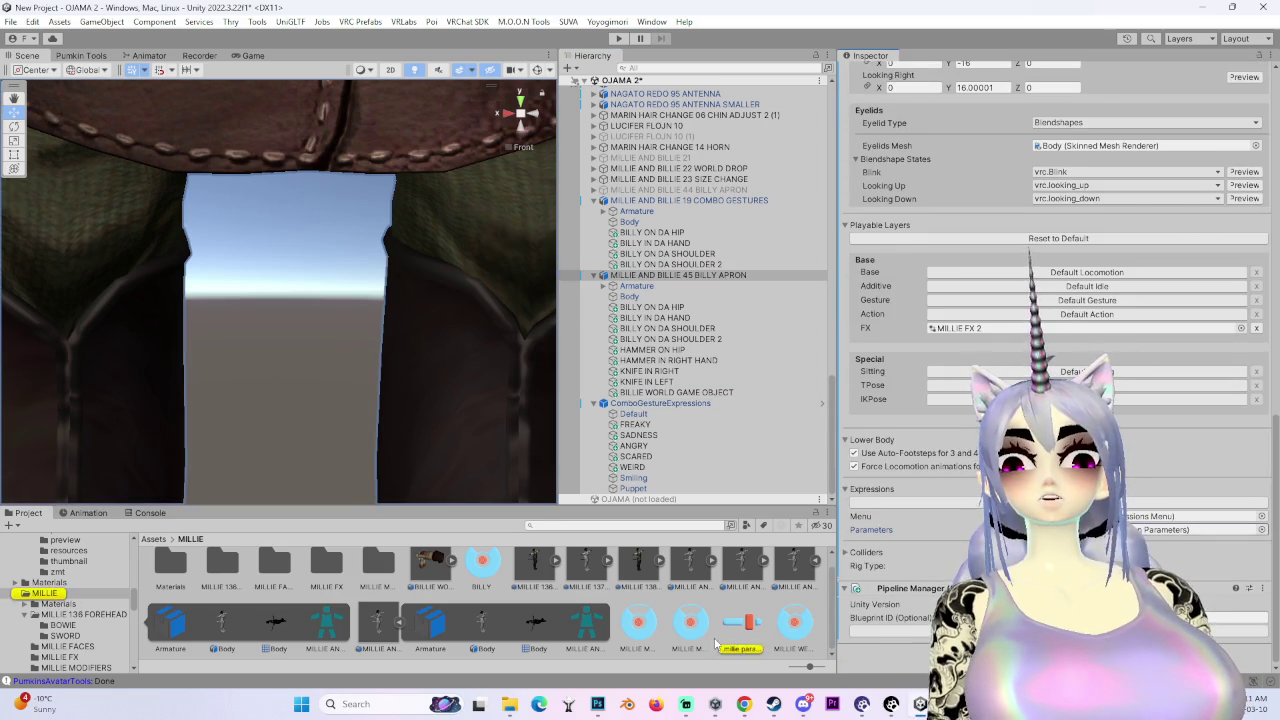
- Add CgeFREAKY and TIRED parameters to millie params, reaching 18 parameters
click(1241, 435)
text(CgeFREAKY)
click(1241, 449)
click(907, 433)
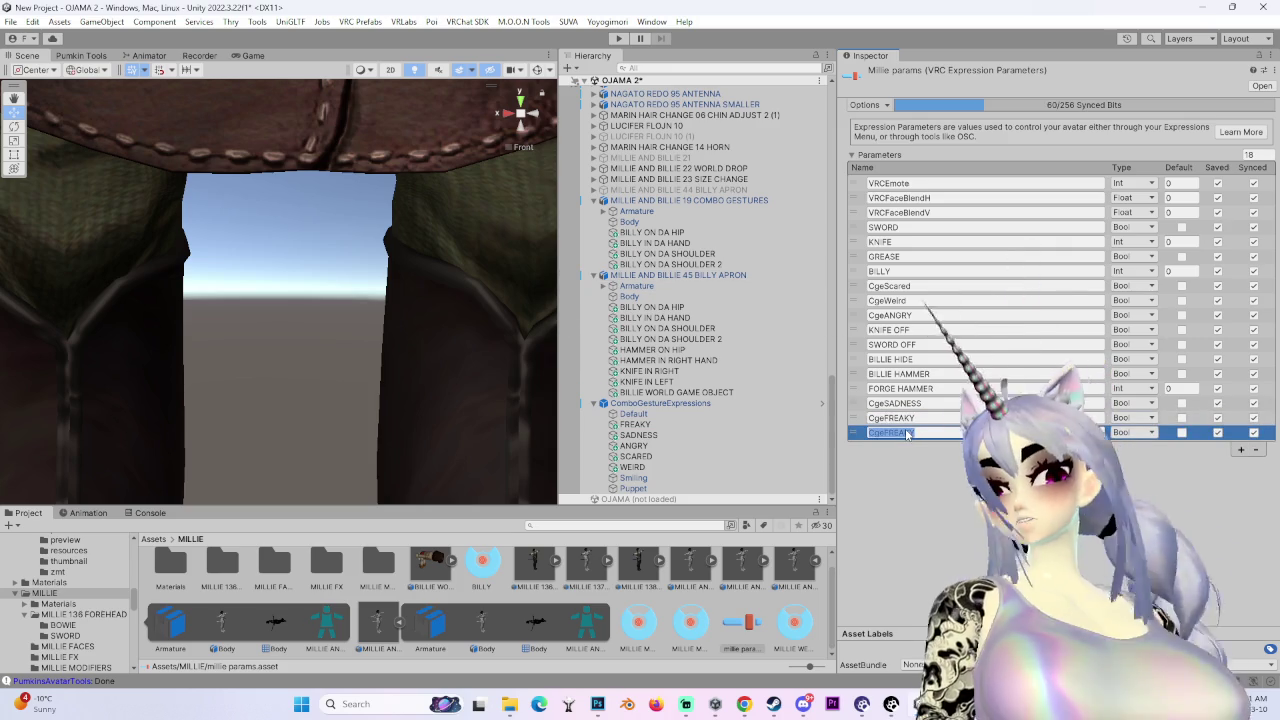
text(TIRED)
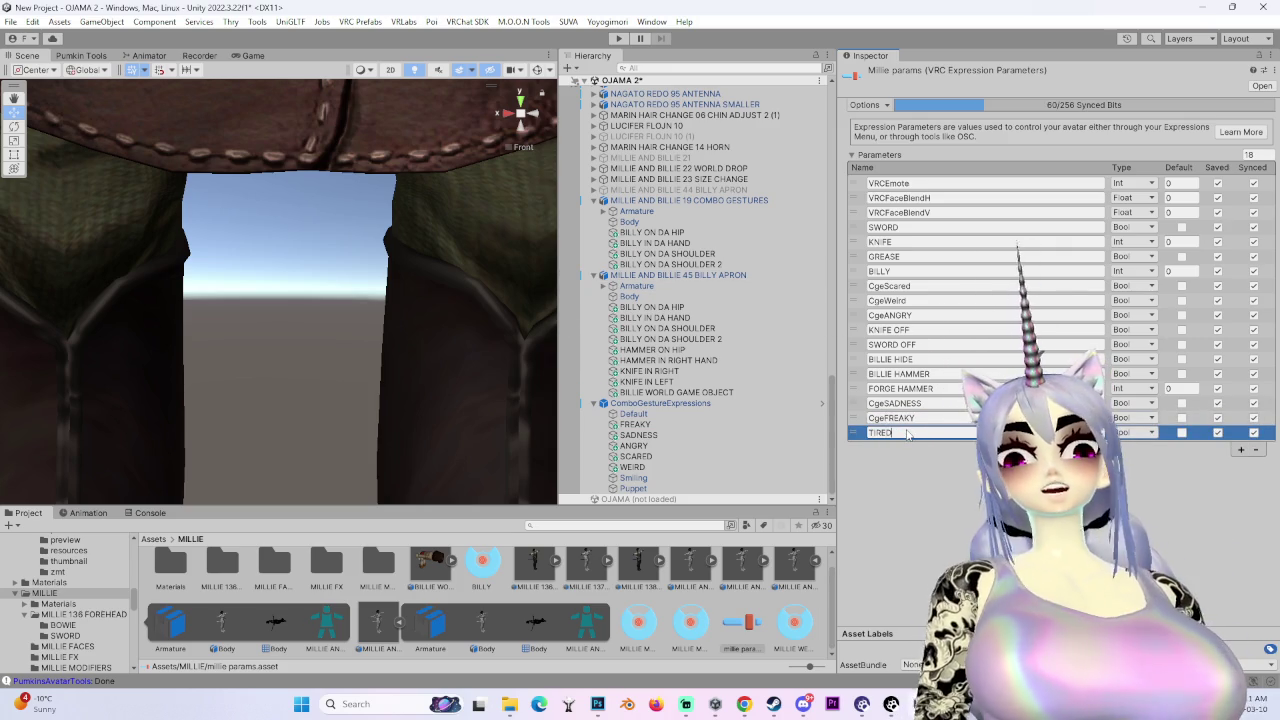
click(708, 404)
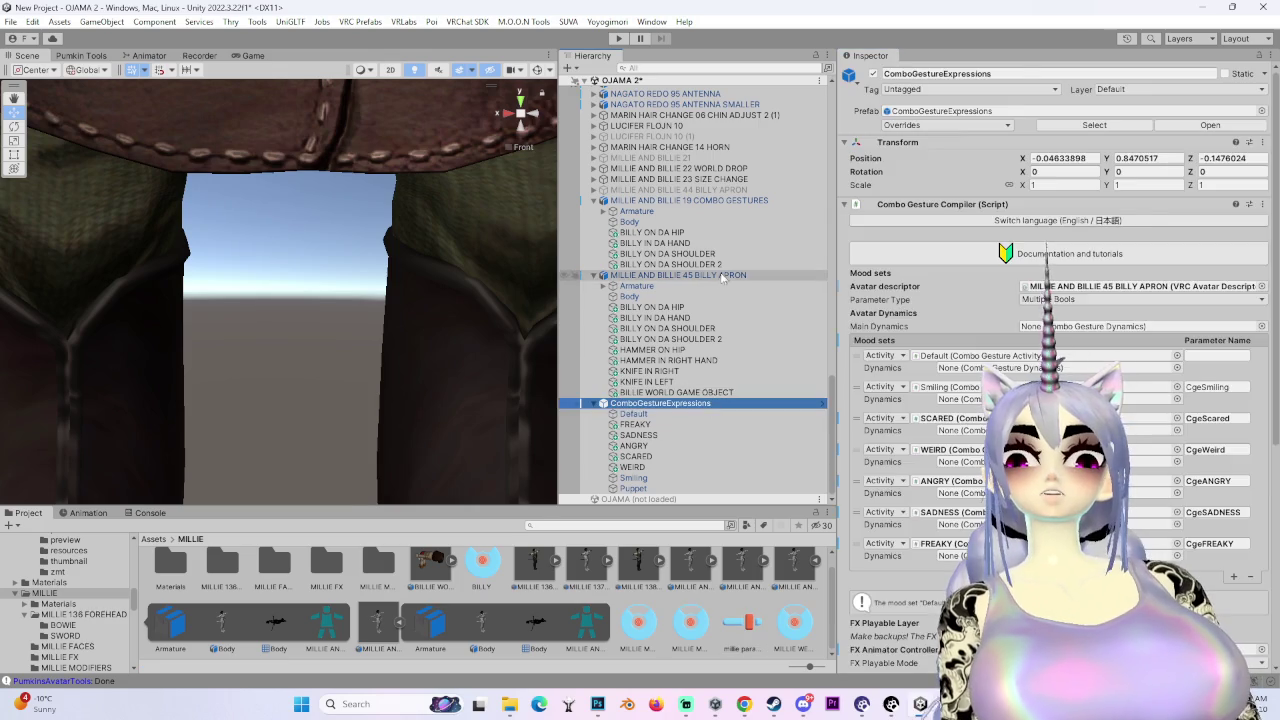
- Show the Billy Apron avatar's Playable Layers with its MILLIE FX 2 controller
click(700, 275)
scroll(1050, 300, down, 10)
scroll(1050, 300, down, 8)
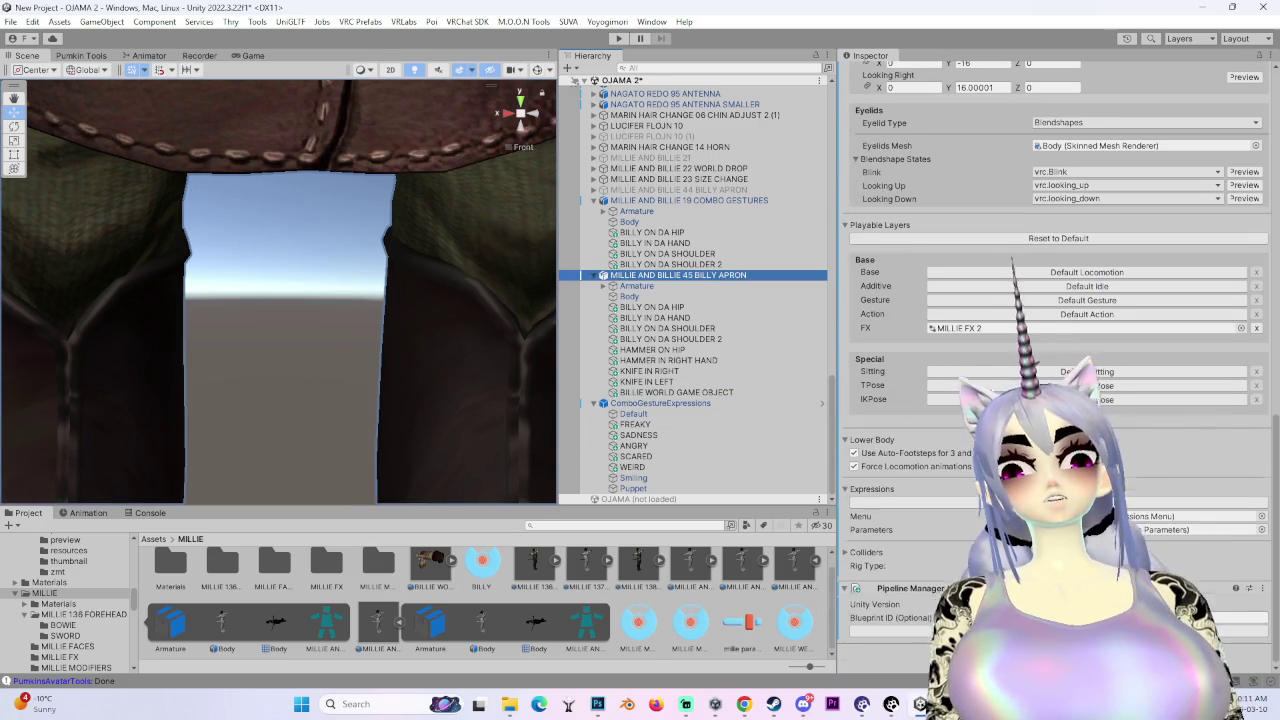
- Open MILLIE FX 2 in the Animator and add a new layer named TIRED
double_click(1000, 328)
click(80, 56)
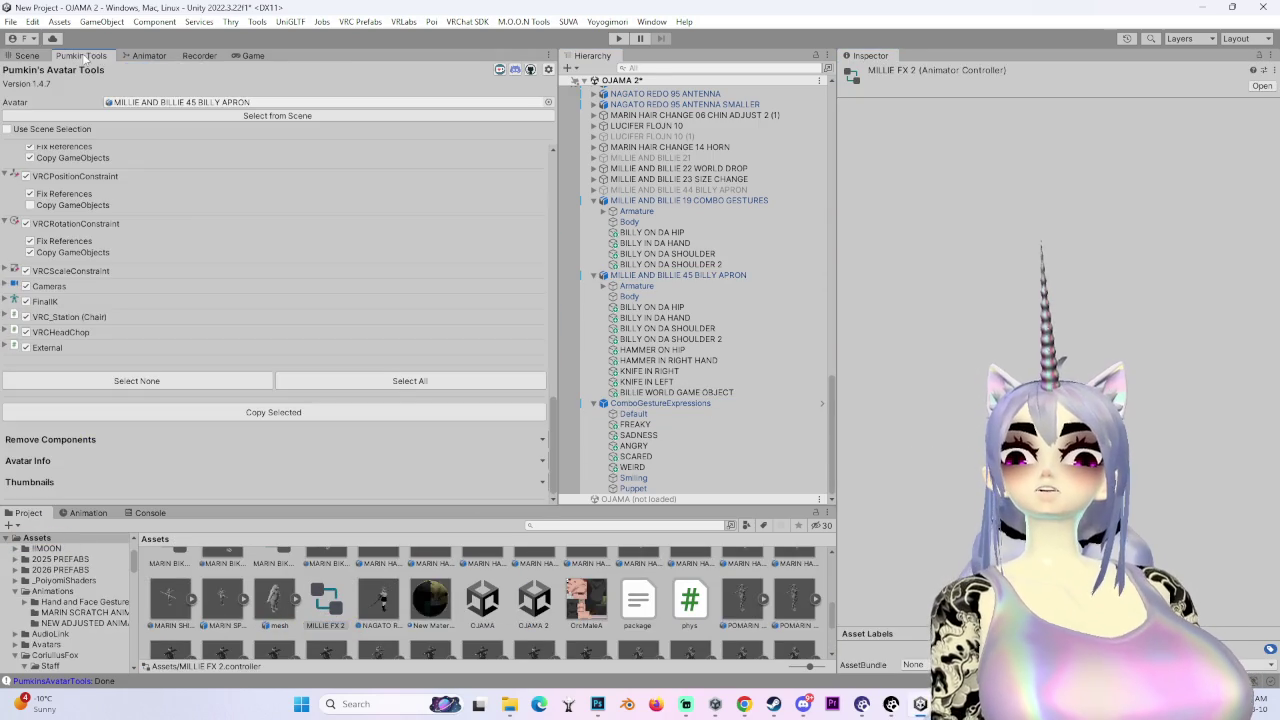
click(153, 56)
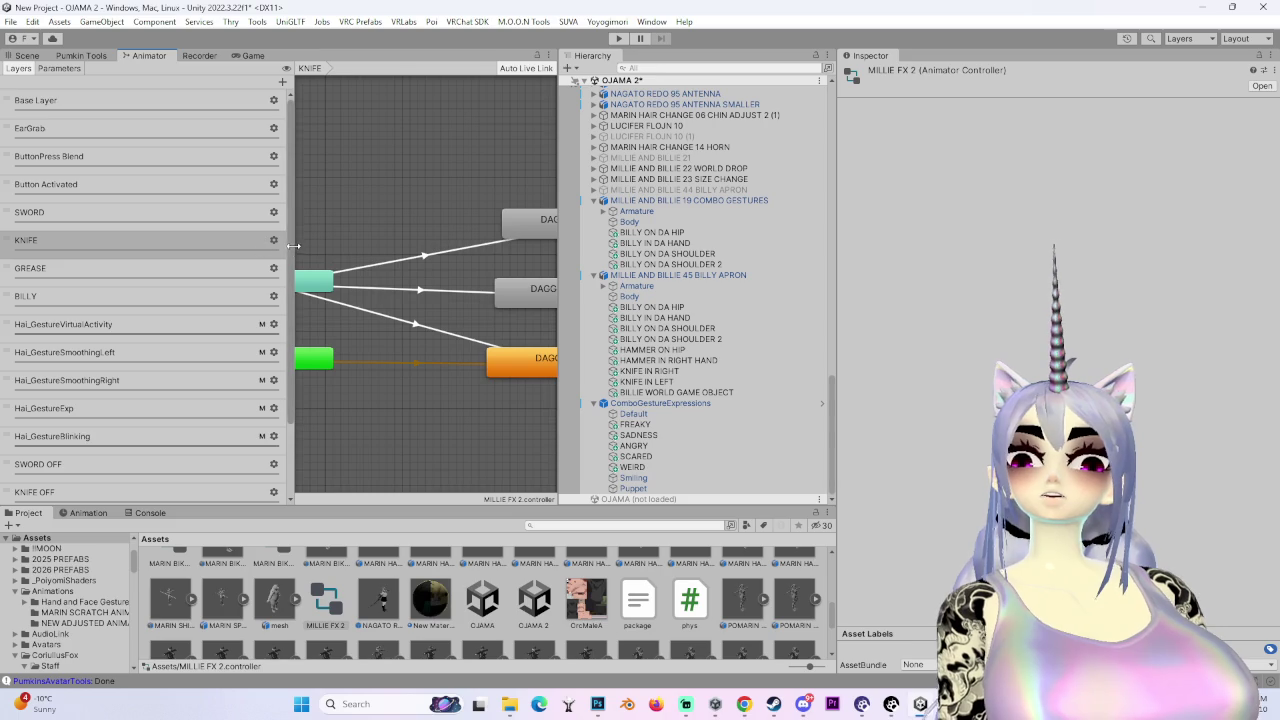
scroll(275, 300, down, 3)
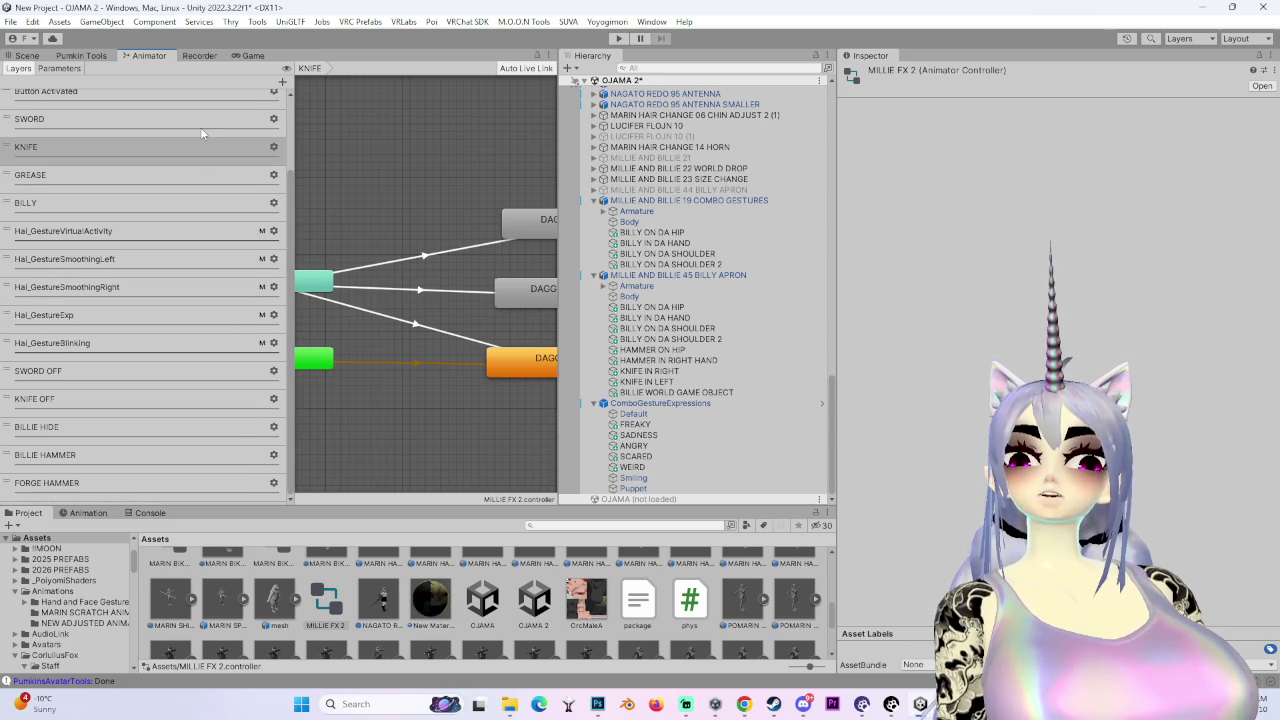
click(282, 81)
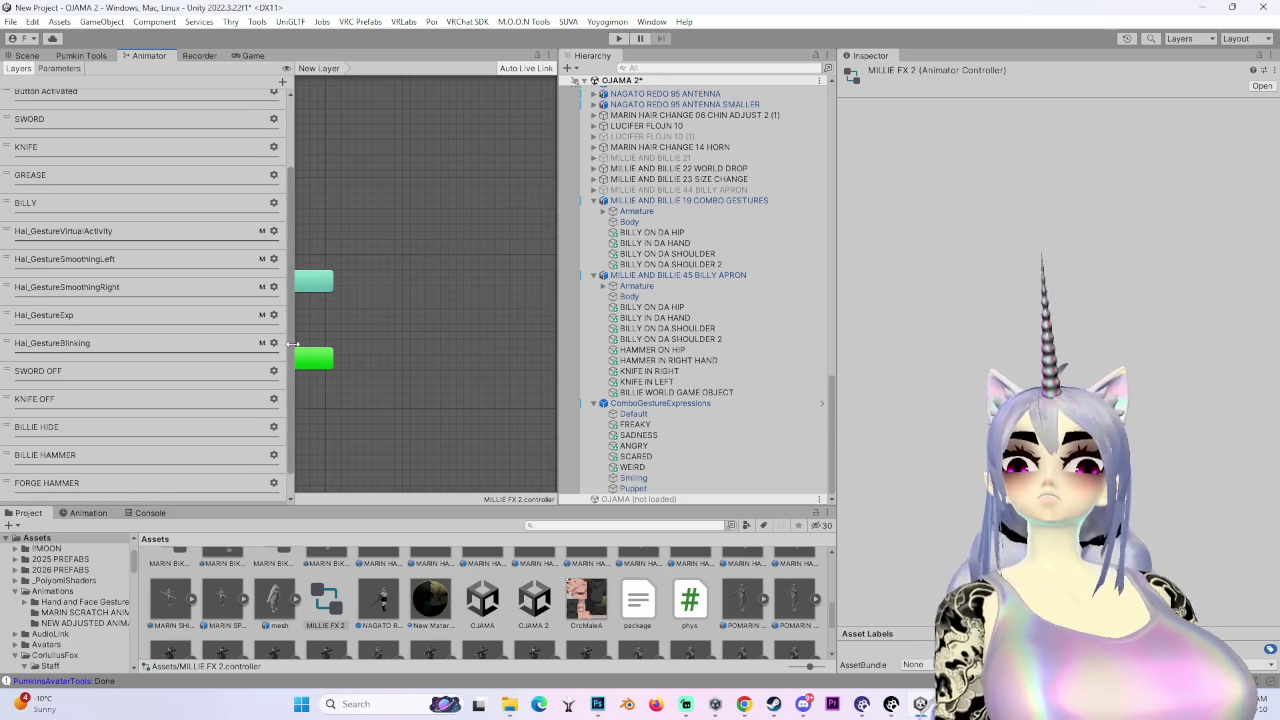
click(274, 483)
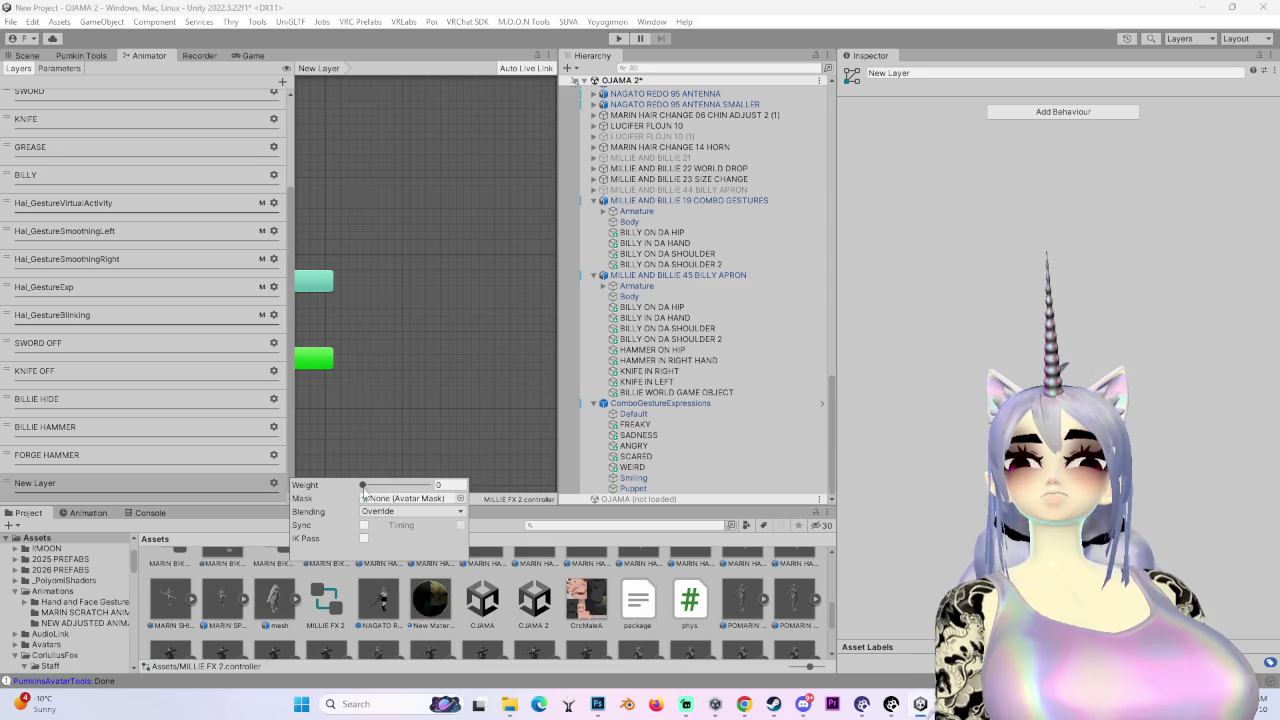
click(42, 486)
double_click(42, 486)
text(TIRED)
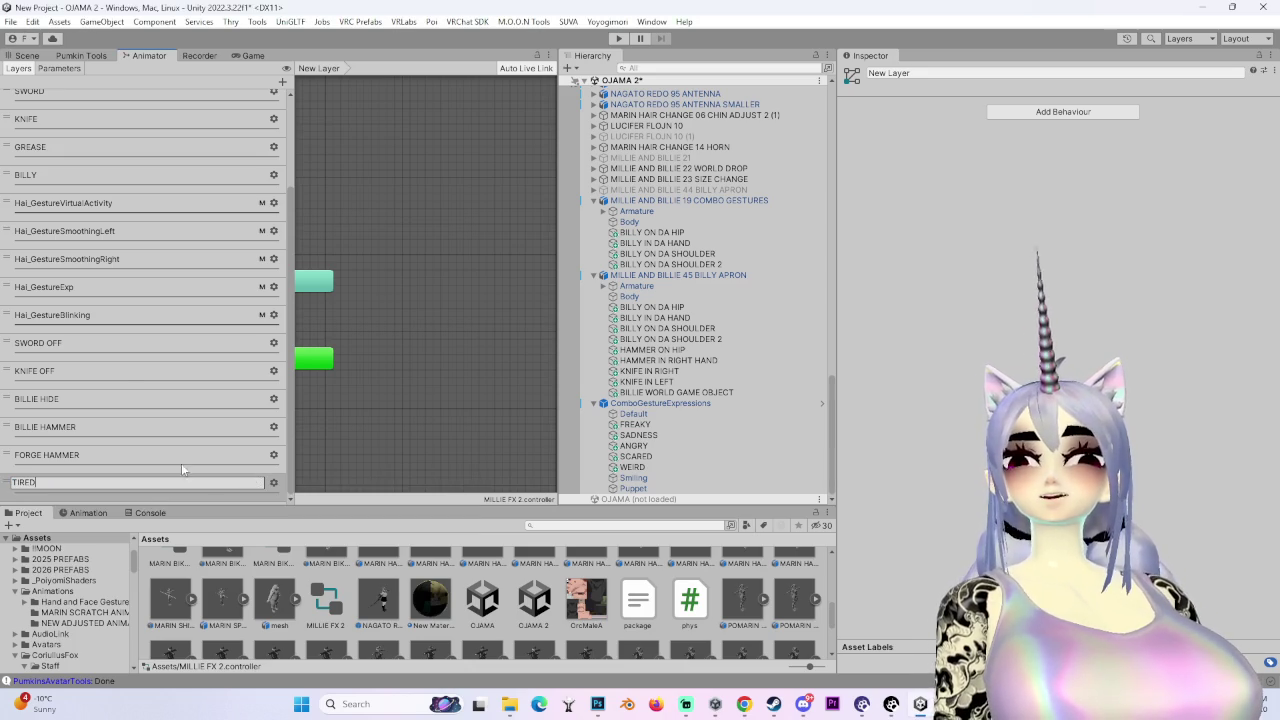
key(Return)
- Add a Bool parameter named TIRED to the controller
click(62, 69)
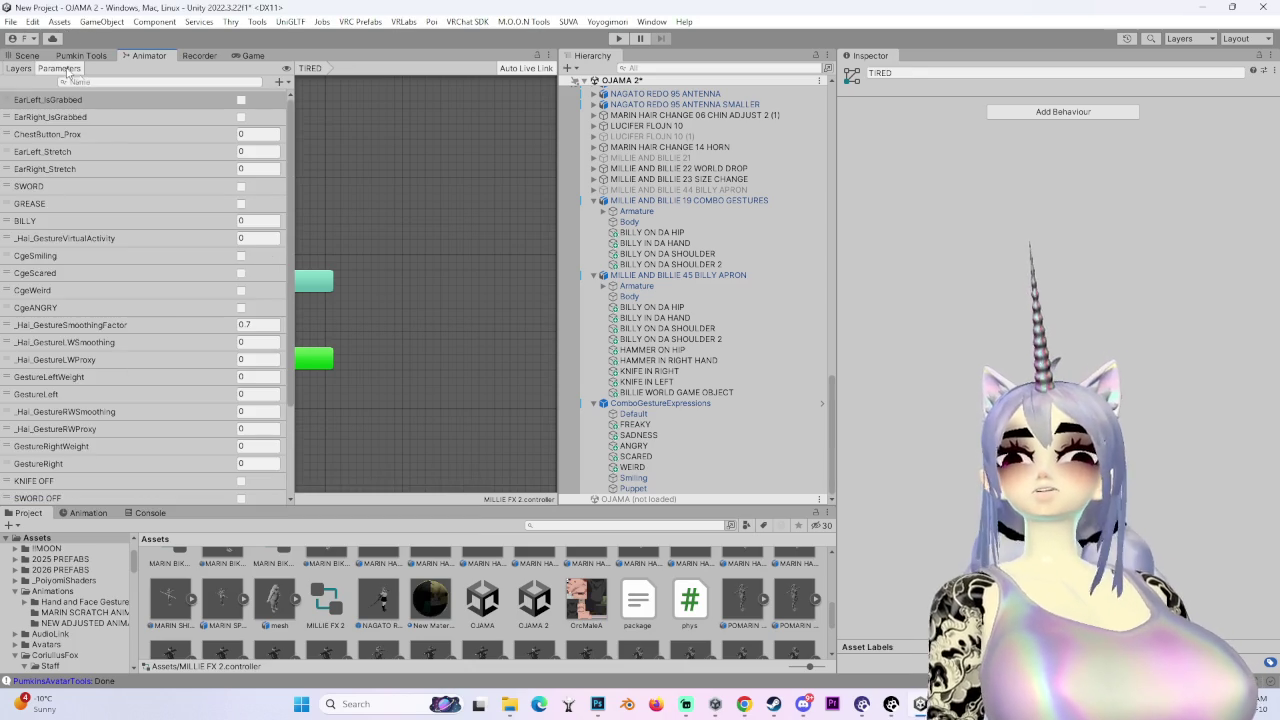
scroll(280, 270, down, 5)
click(279, 81)
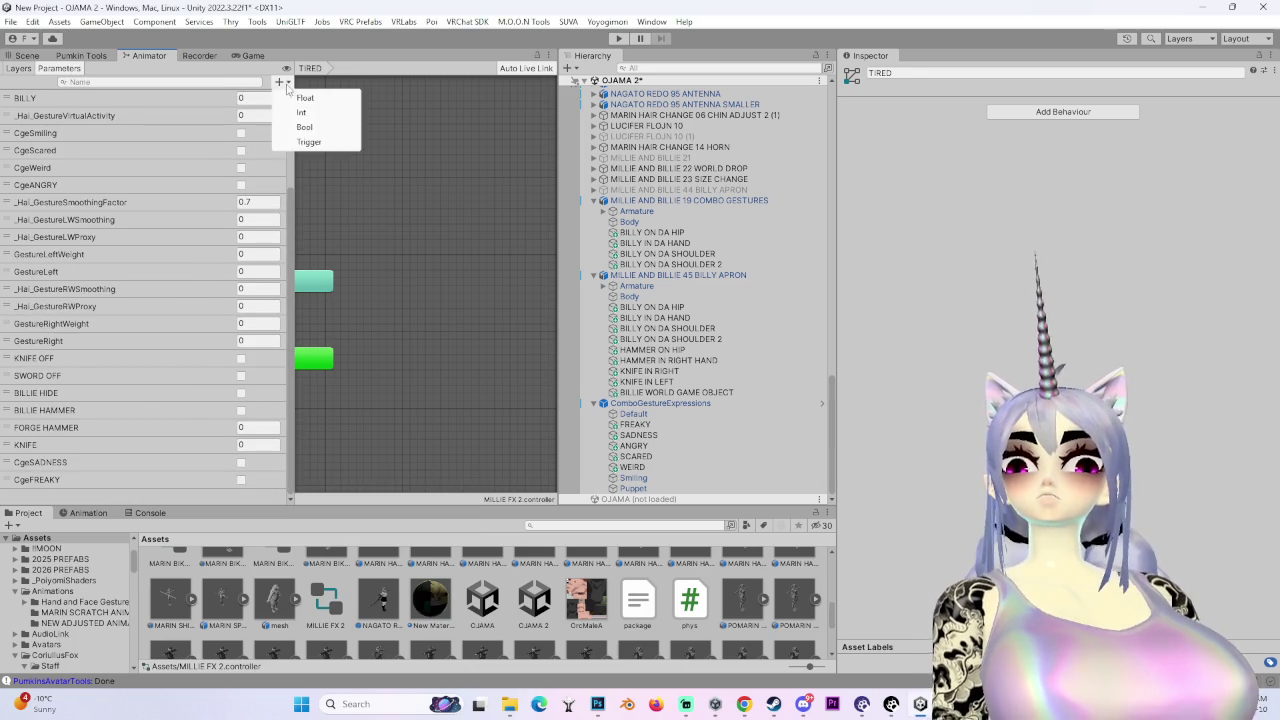
click(310, 123)
text(TIRED)
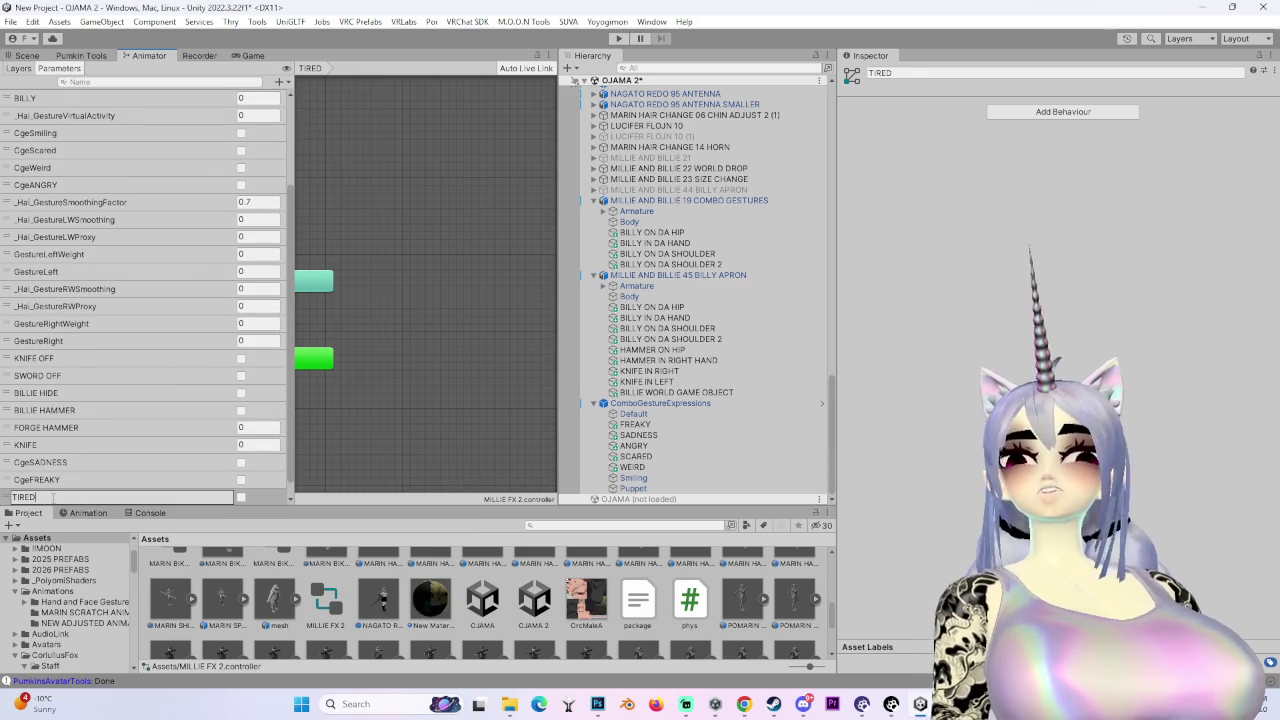
key(Return)
- Review the TIRED layer settings and the FORGE HAMMER layer for reference
click(19, 68)
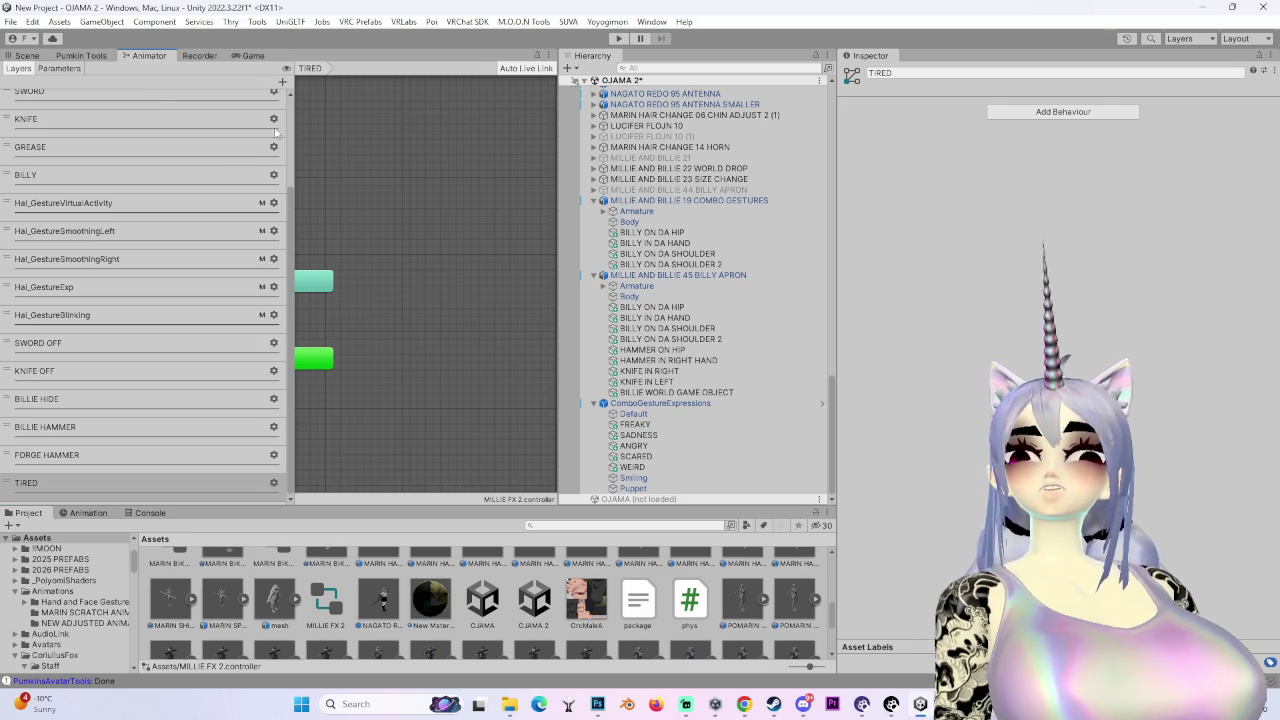
click(58, 483)
click(274, 483)
click(197, 456)
click(499, 291)
click(1082, 107)
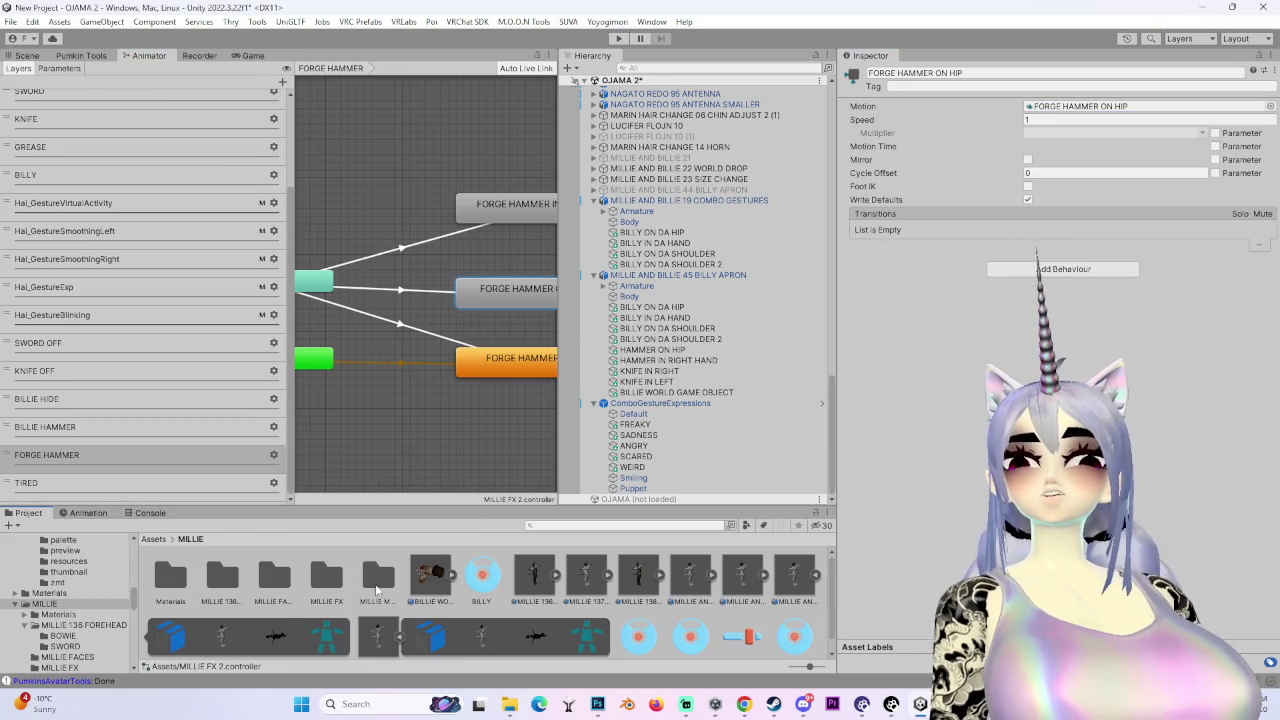
- Add MILLIE NOT TIRED as the default state and a MILLIE TIRED state to the TIRED layer
double_click(370, 584)
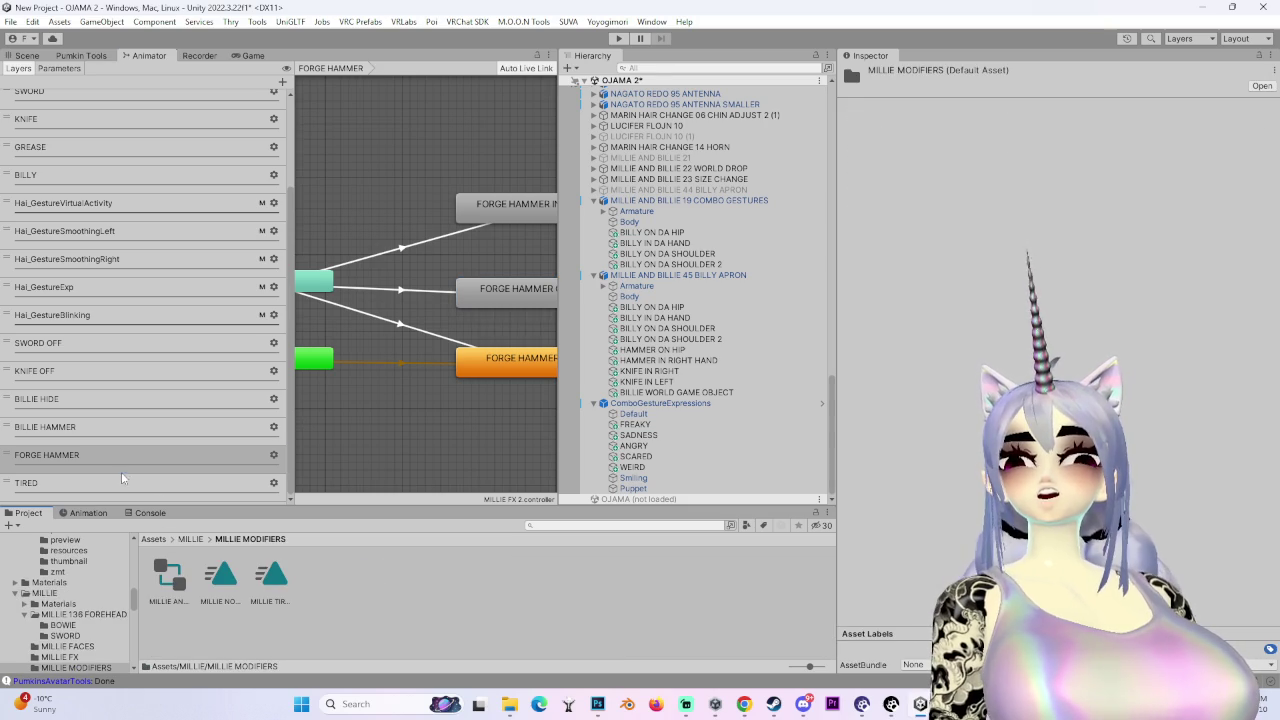
click(122, 478)
click(266, 572)
drag(221, 576, 409, 363)
mouse_move(255, 590)
mouse_down()
mouse_move(401, 212)
mouse_move(415, 275)
mouse_up()
- Create transitions both ways between MILLIE NOT TIRED and MILLIE TIRED
right_click(472, 368)
click(490, 369)
click(478, 278)
right_click(480, 287)
click(498, 292)
click(482, 358)
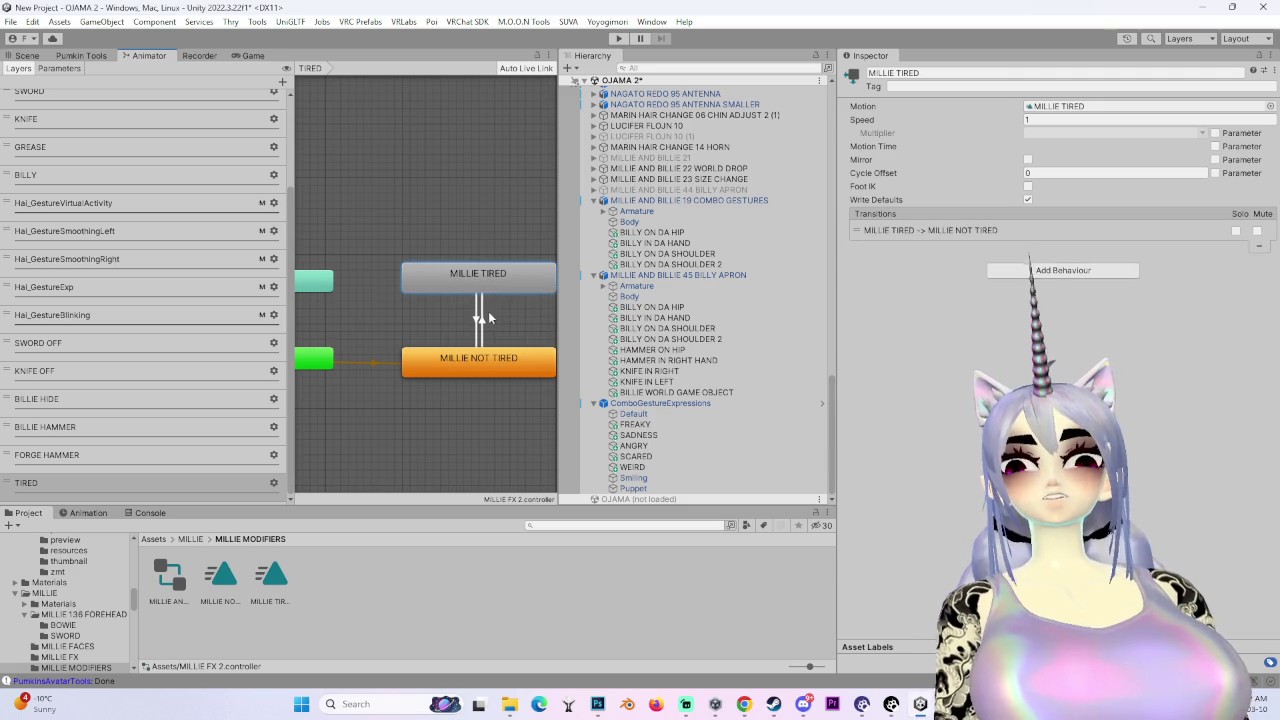
- Disable Has Exit Time and set duration to 0 on both transitions
click(482, 318)
click(1018, 200)
click(1016, 254)
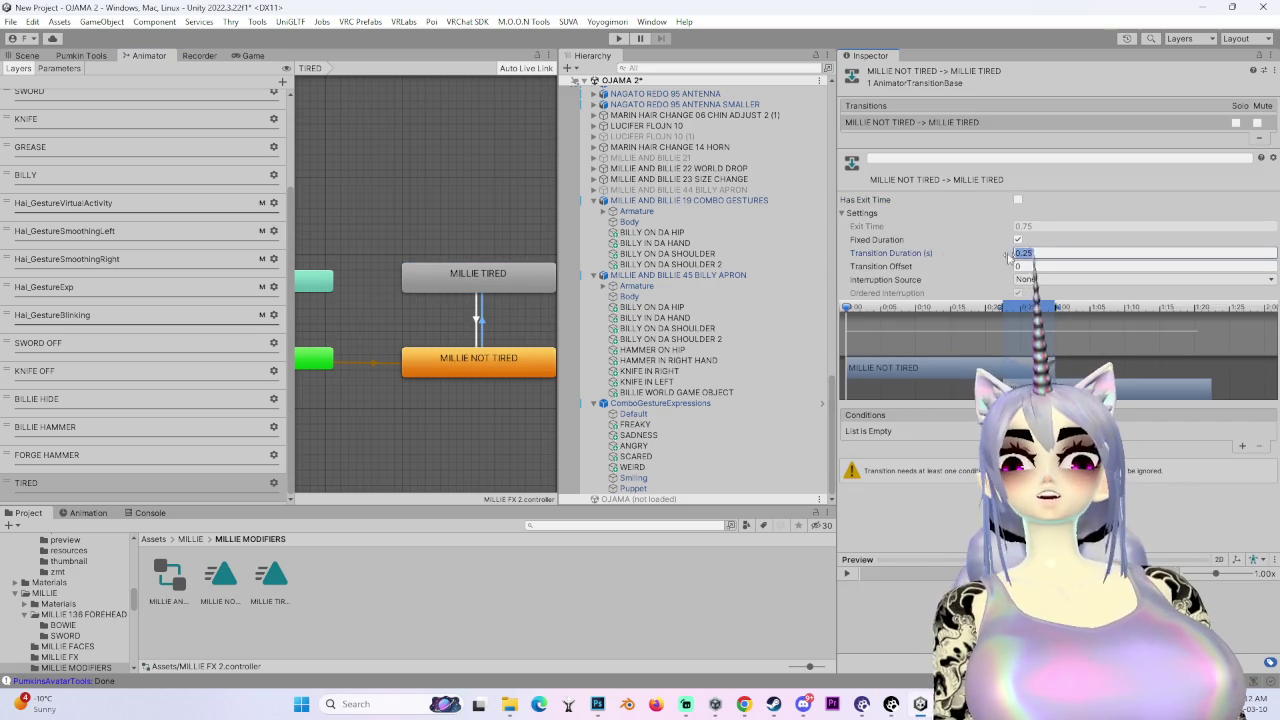
click(480, 327)
click(1018, 200)
click(1040, 253)
key(BackSpace)
- Add a TIRED condition to the transition back to MILLIE NOT TIRED
click(1240, 447)
click(900, 431)
click(895, 523)
click(900, 431)
click(887, 669)
click(915, 431)
click(876, 681)
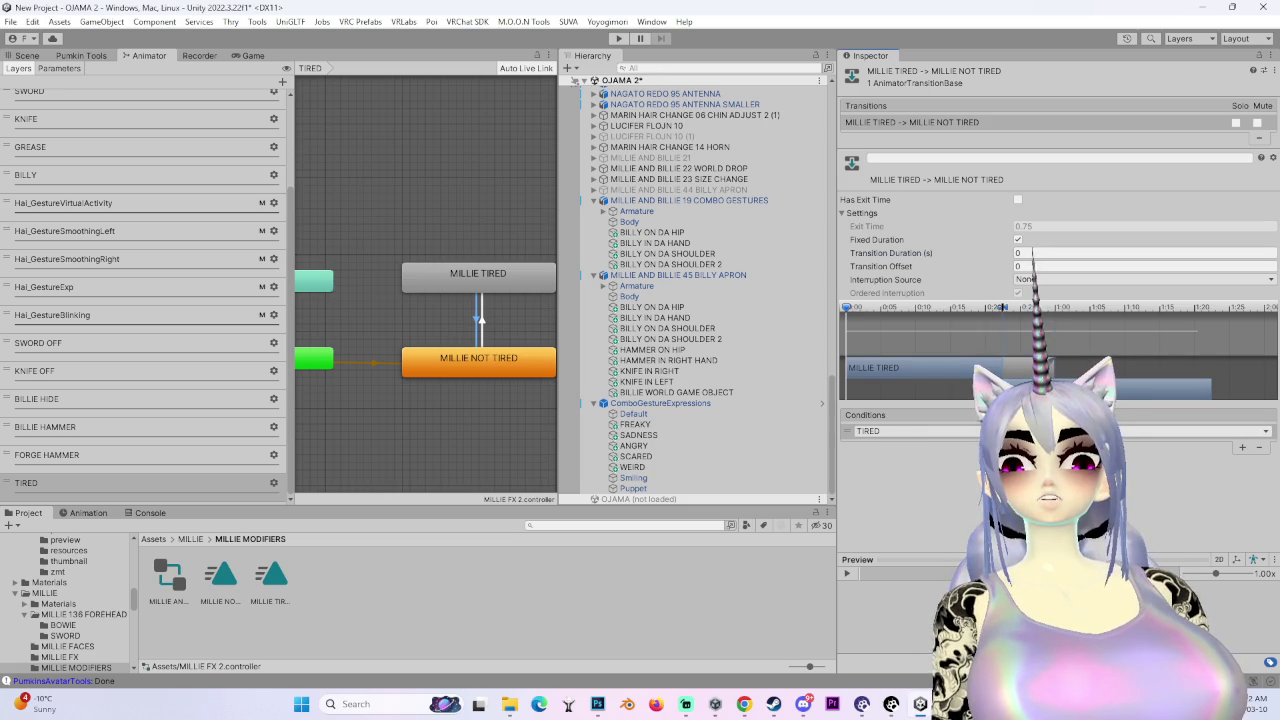
- Add a TIRED condition to the transition into MILLIE TIRED and recheck both transitions
click(482, 320)
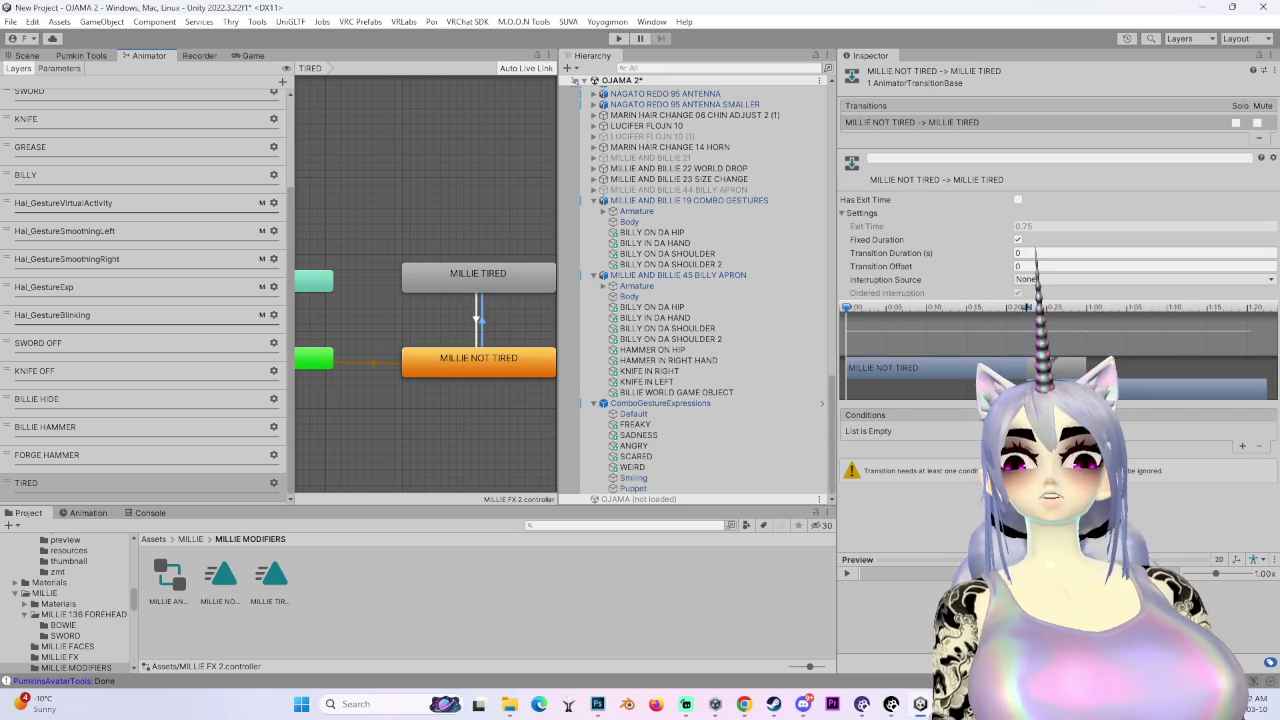
click(1241, 447)
click(915, 431)
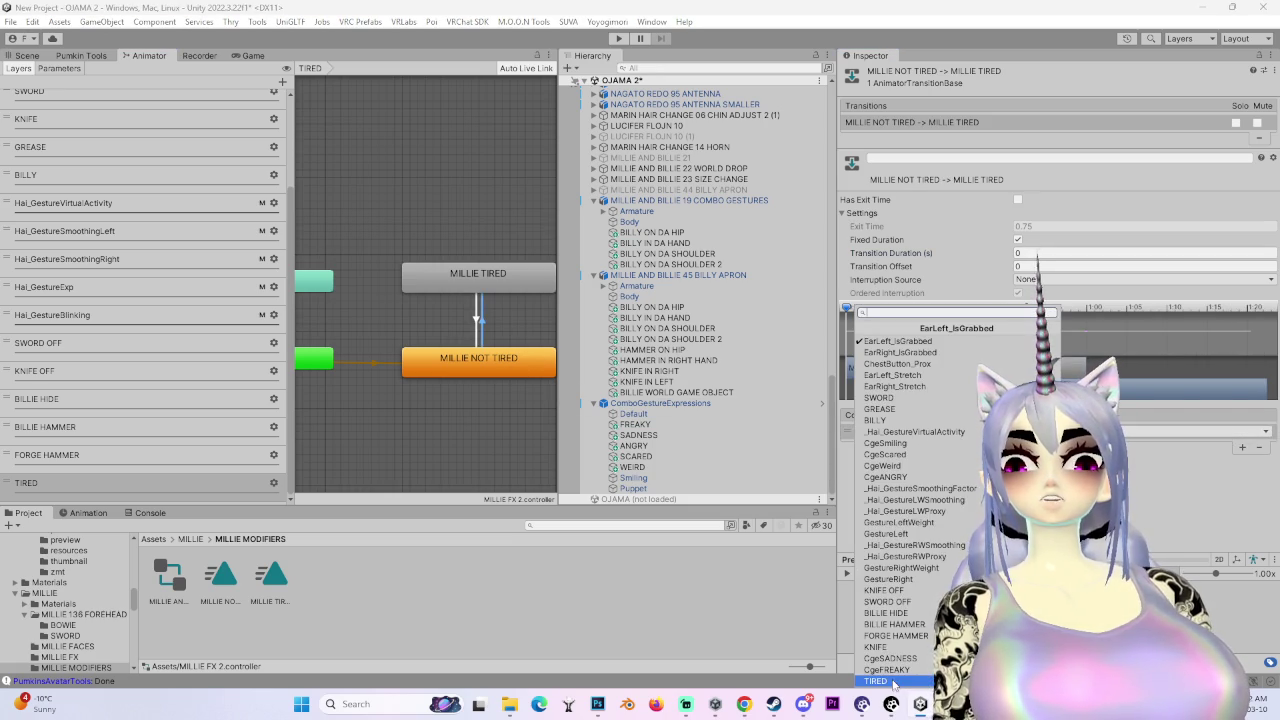
click(889, 686)
click(485, 323)
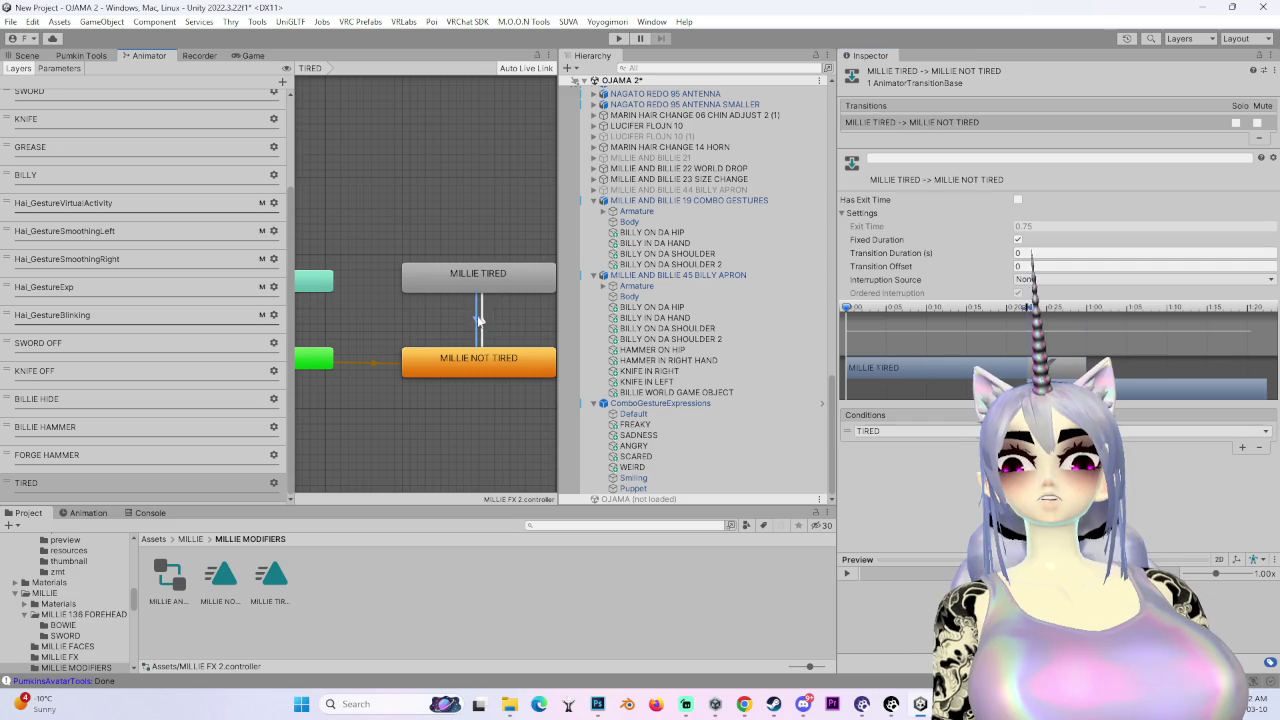
click(485, 323)
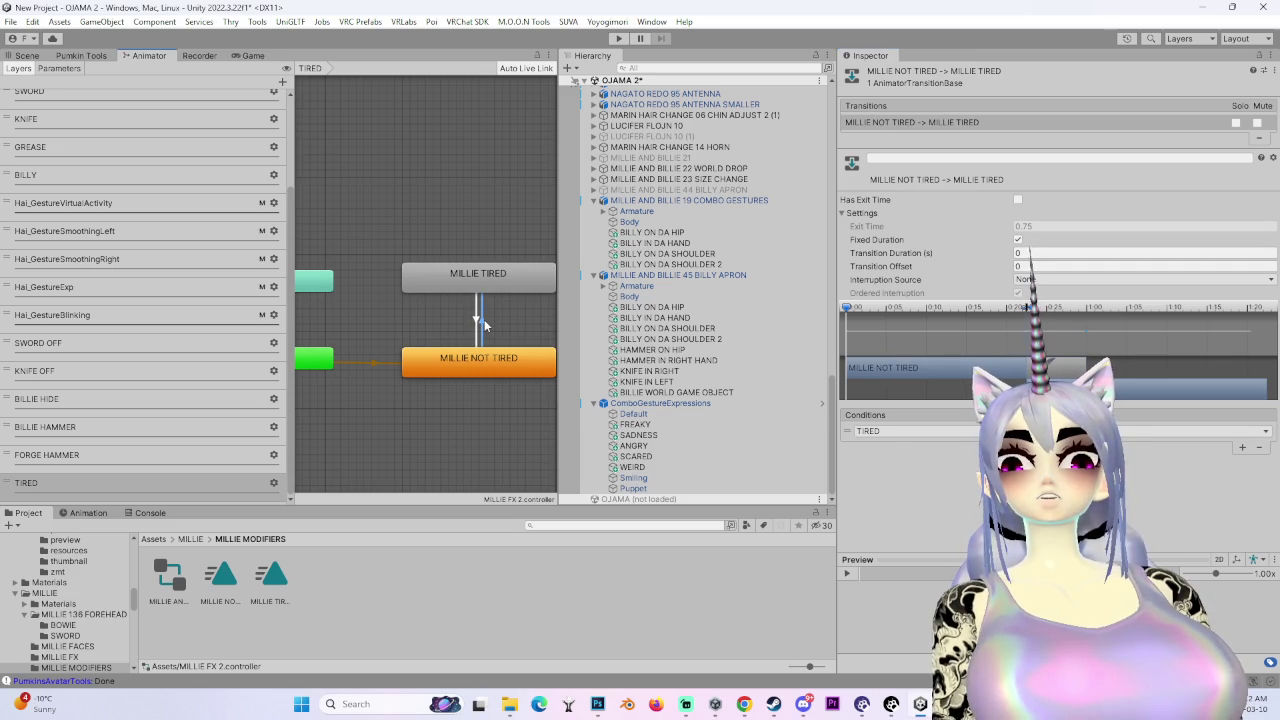
click(690, 276)
scroll(868, 580, down, 10)
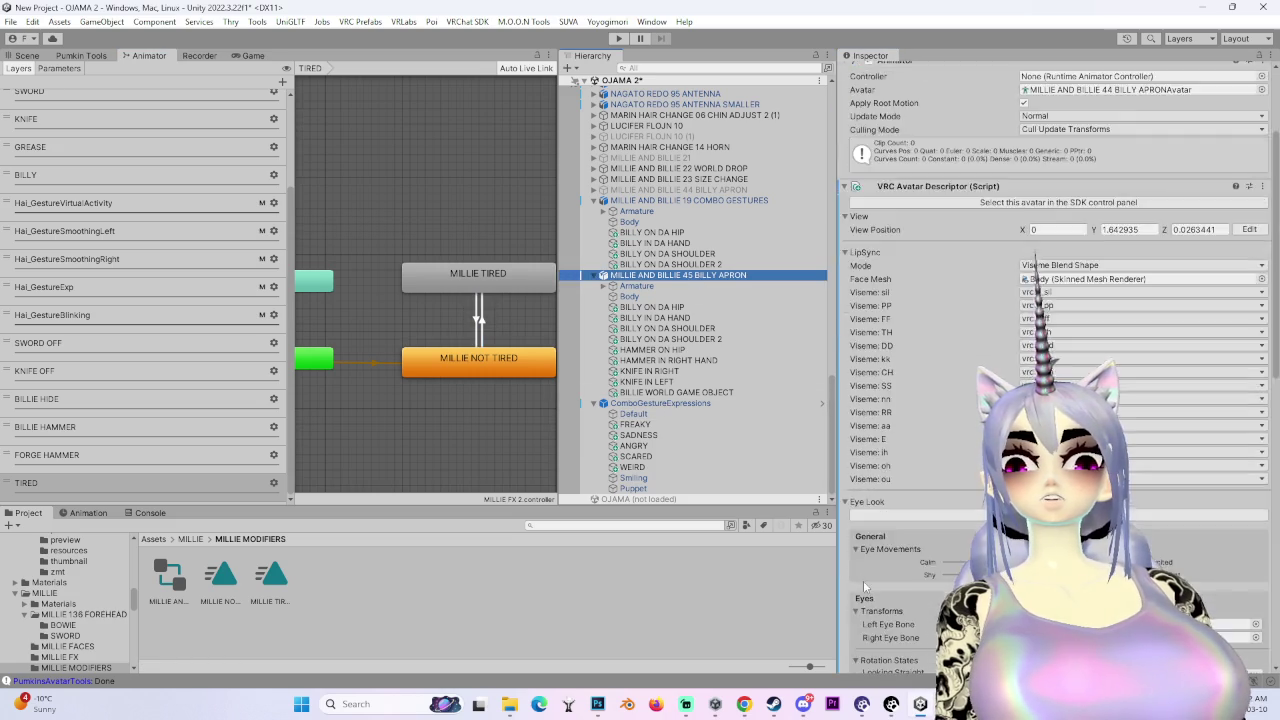
- In the Scene view, select BILLIE WORLD GAME OBJECT, KNIFE IN RIGHT, then the Billy Apron avatar
scroll(884, 550, down, 10)
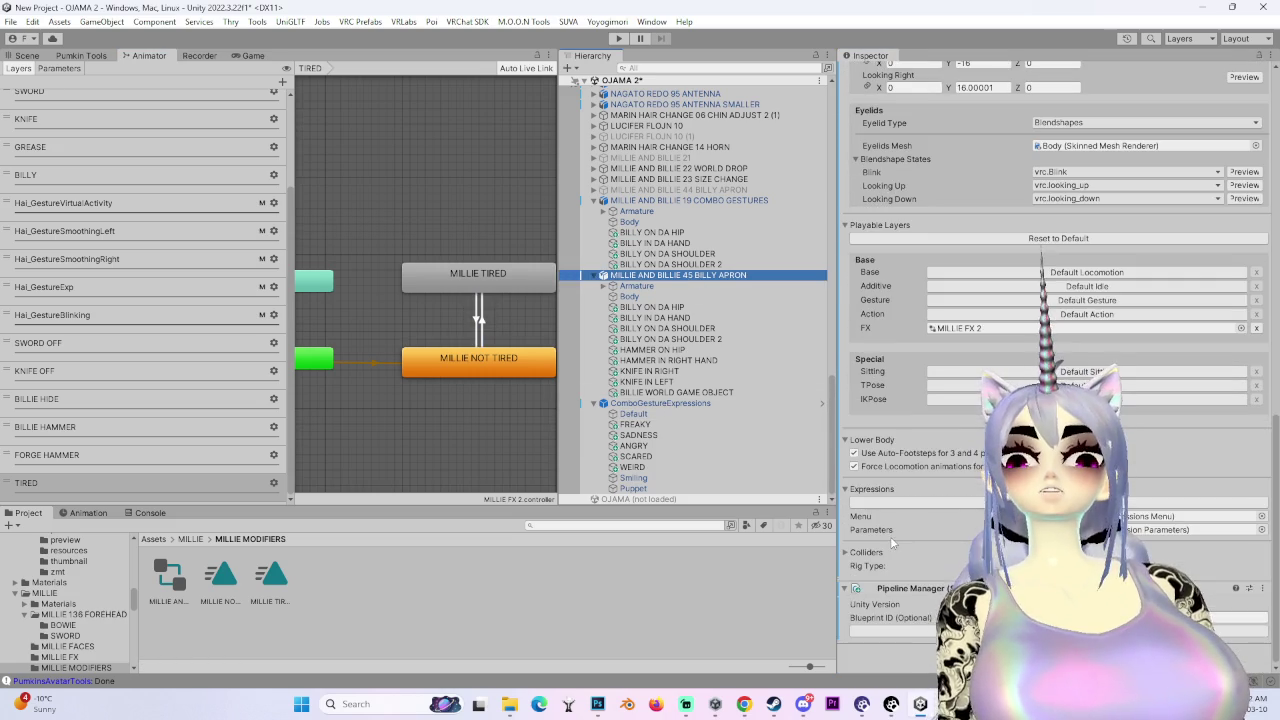
click(27, 55)
scroll(284, 304, up, 5)
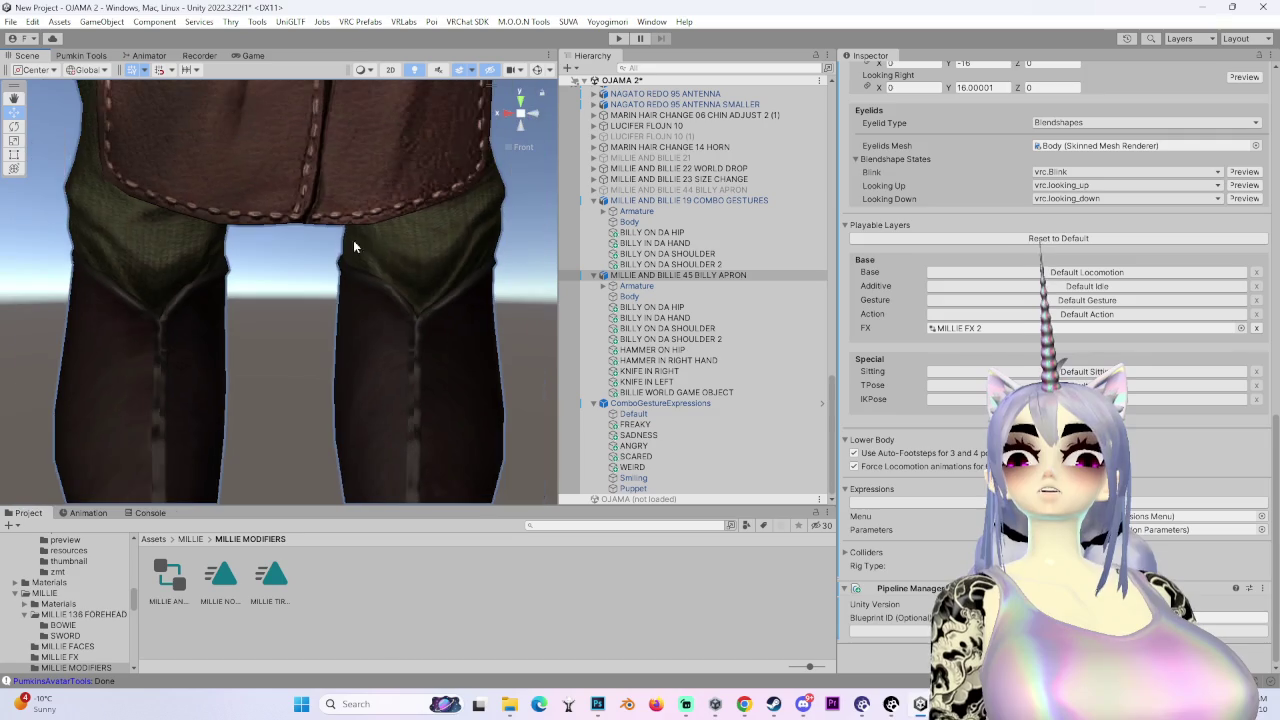
scroll(395, 340, down, 10)
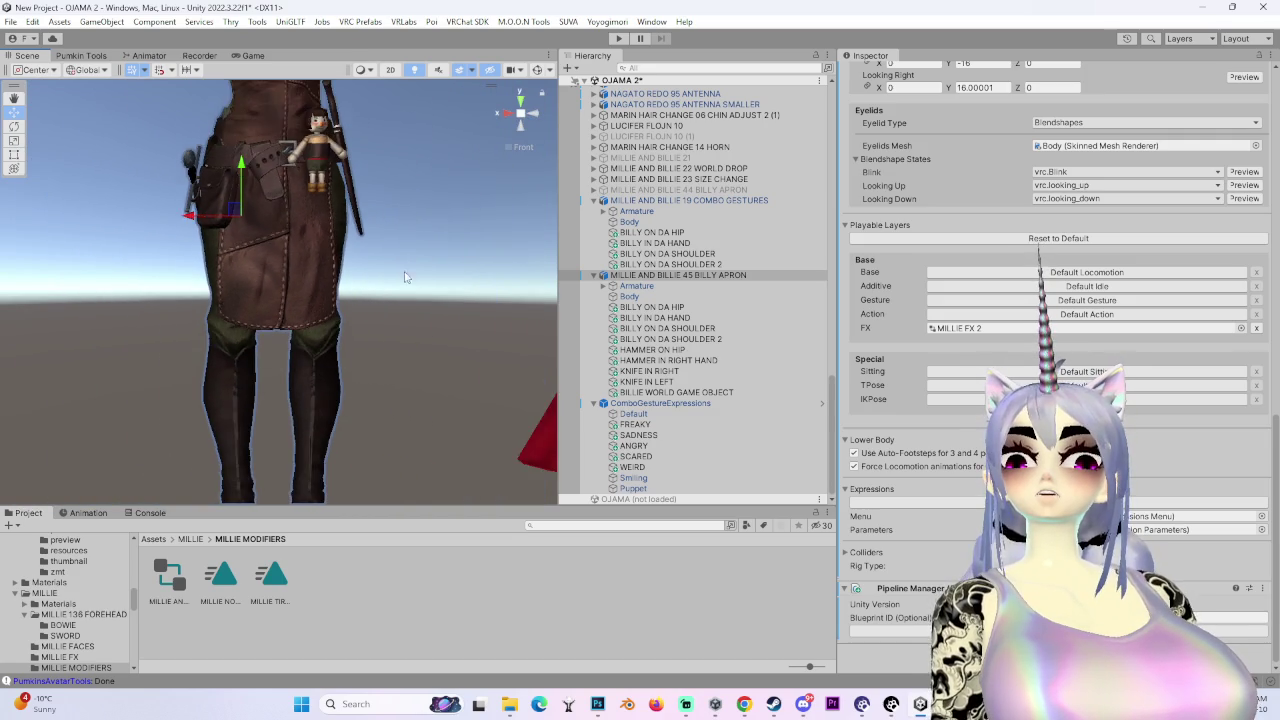
click(665, 392)
click(670, 372)
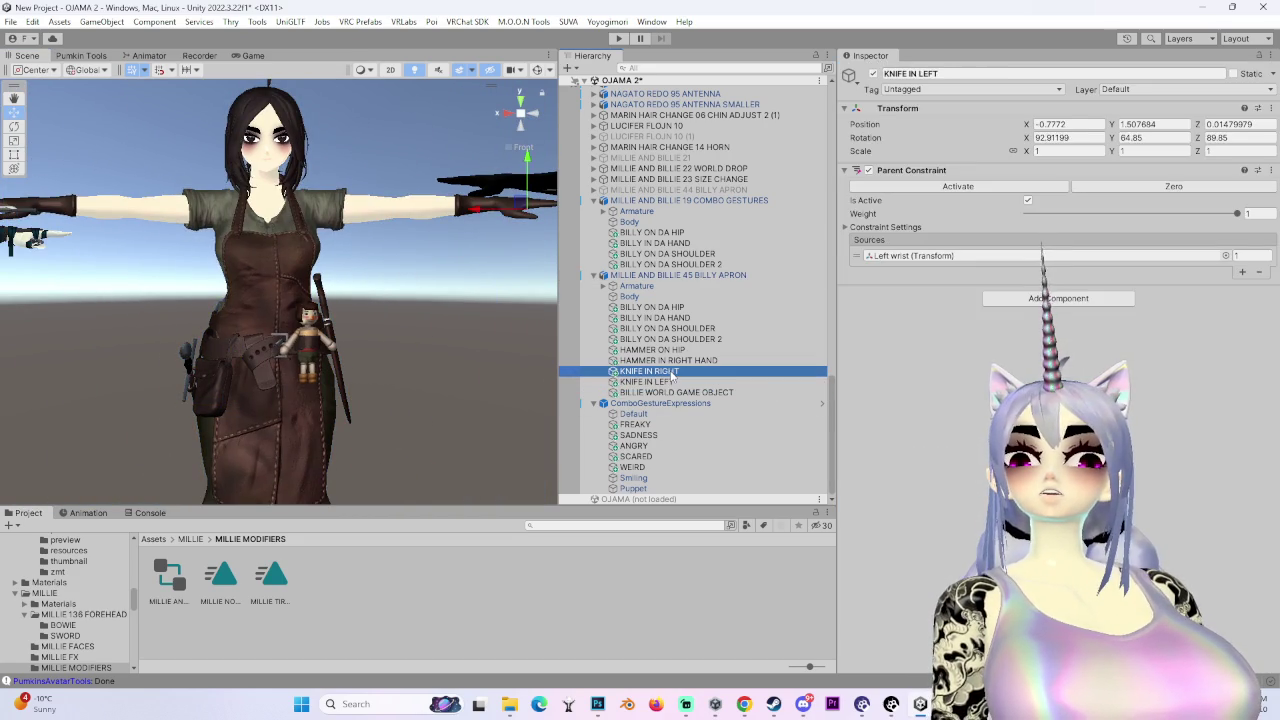
click(678, 275)
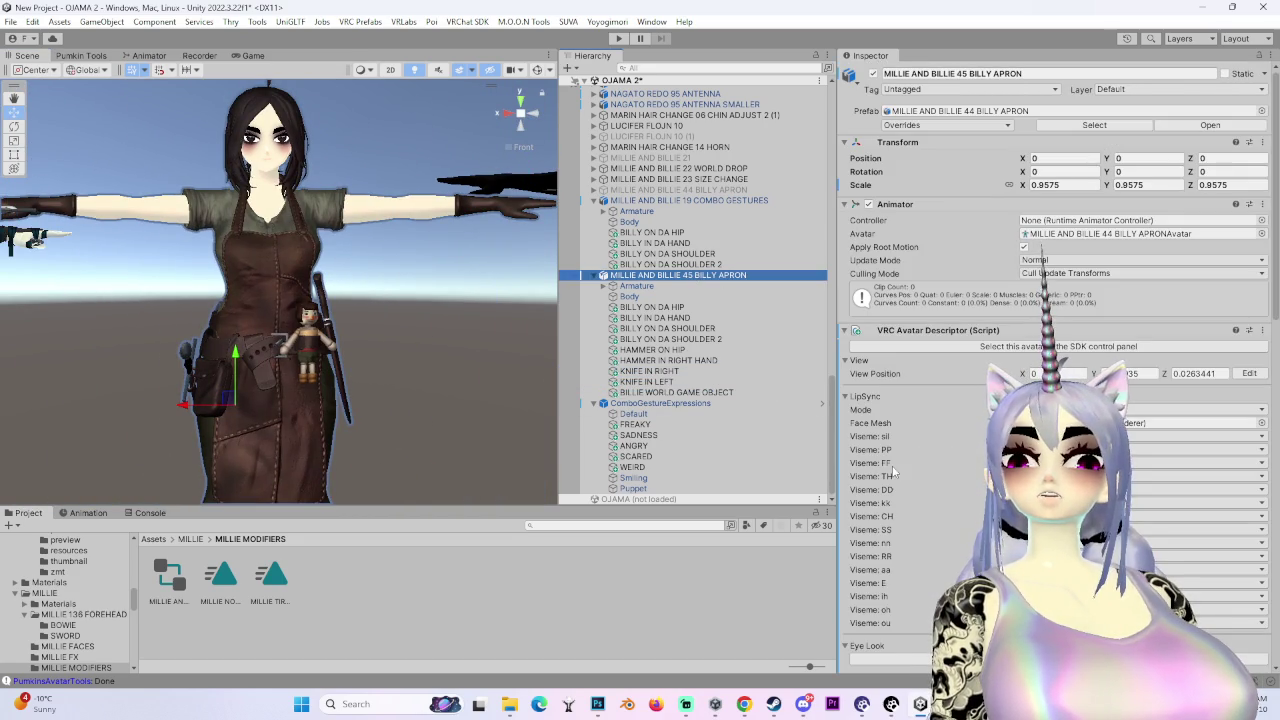
- Orbit behind Millie and select the inactive Billy Apron 44 avatar
scroll(345, 346, down, 2)
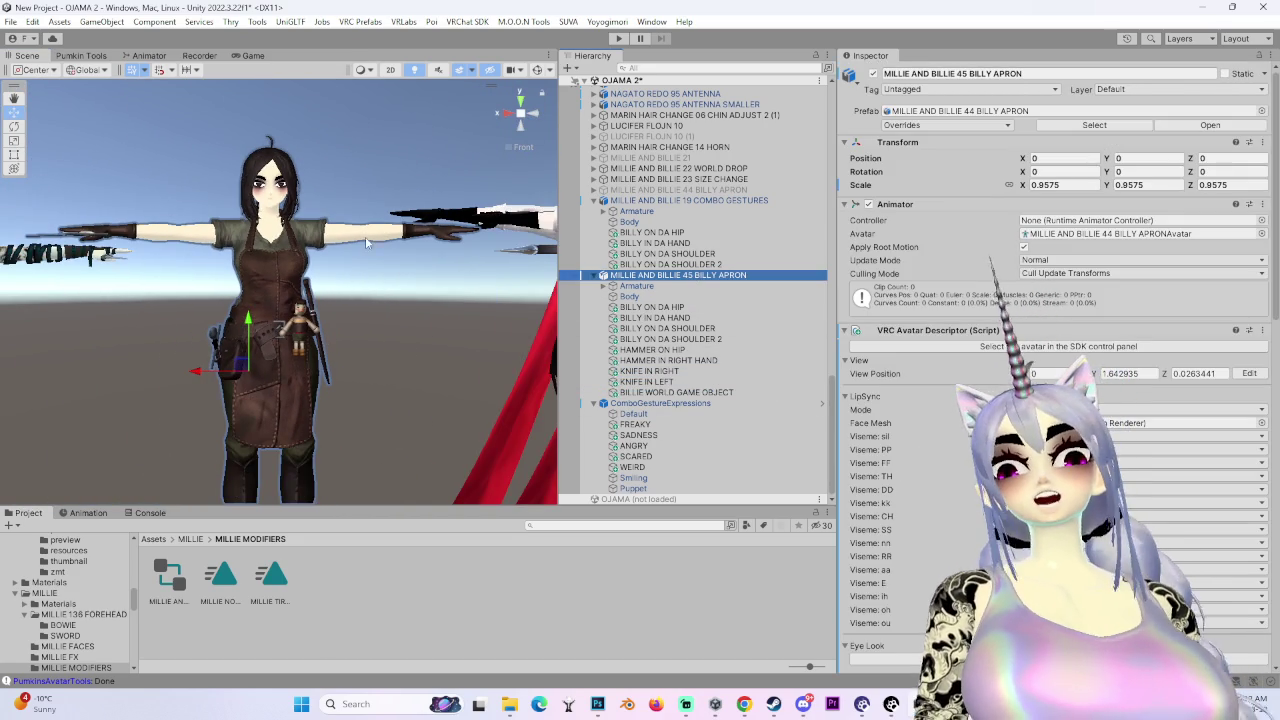
mouse_move(297, 270)
mouse_down()
mouse_move(119, 320)
mouse_move(288, 389)
mouse_move(320, 290)
mouse_up()
mouse_move(630, 221)
mouse_down()
mouse_move(680, 256)
mouse_move(700, 207)
mouse_up()
click(660, 189)
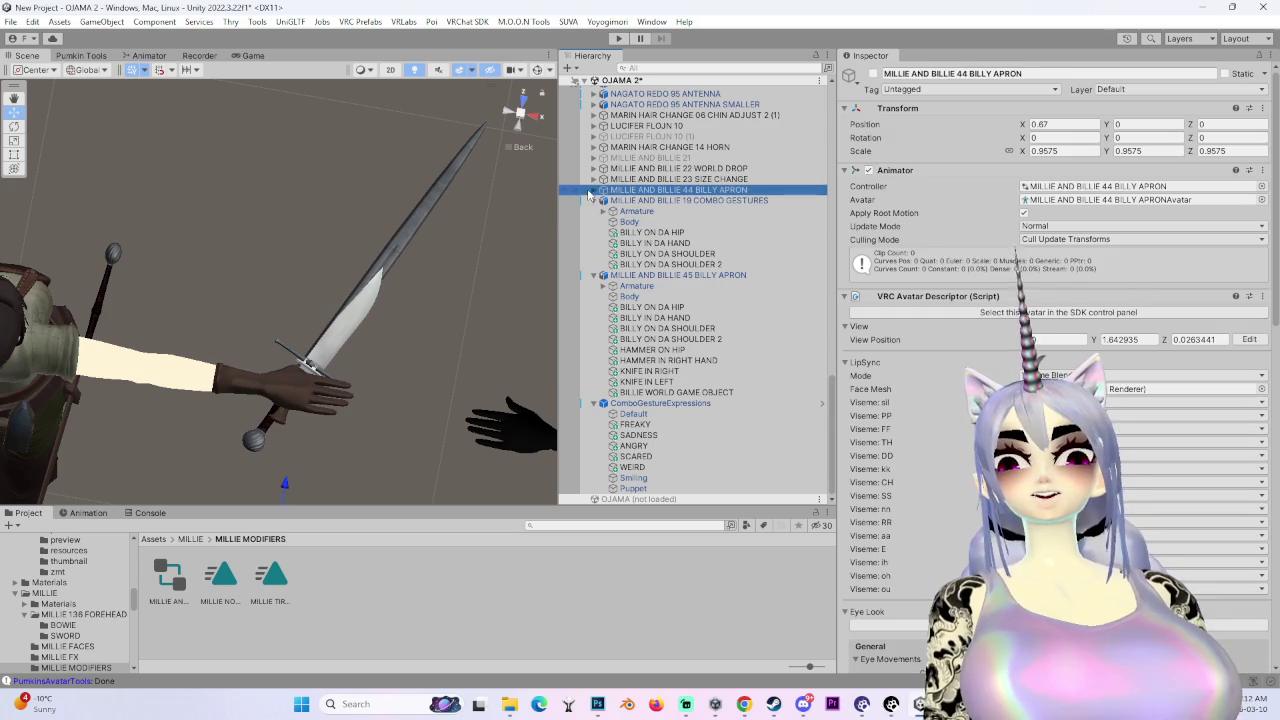
click(594, 190)
scroll(625, 211, down, 3)
- Scroll through the Body mesh's blendshapes and reveal its materials in the MILLIE Materials folder
click(629, 339)
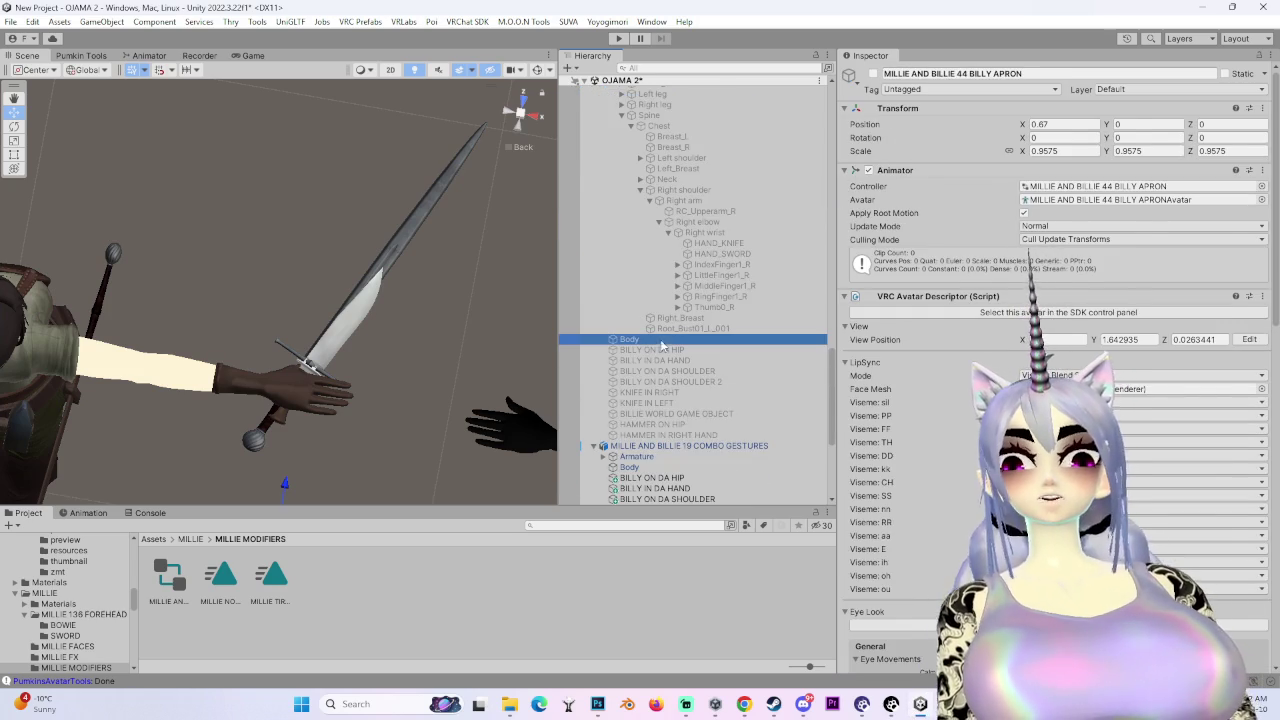
scroll(897, 580, down, 5)
scroll(897, 580, down, 15)
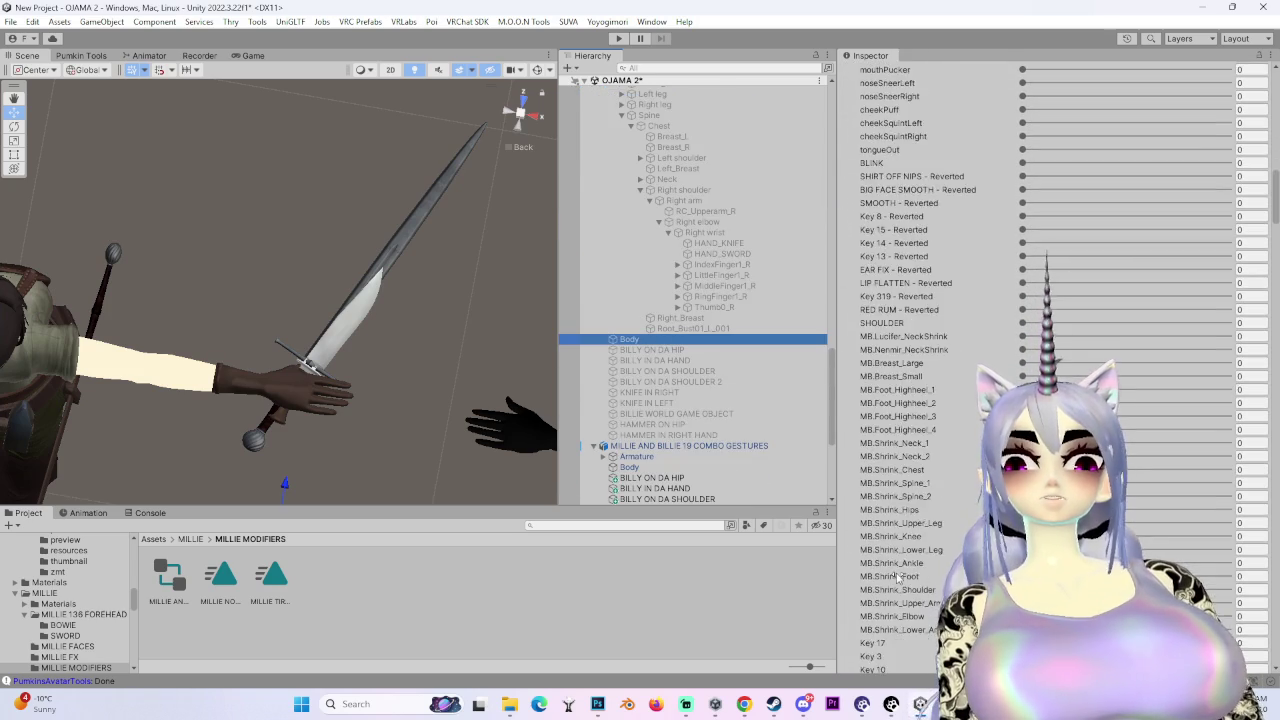
scroll(897, 578, down, 8)
drag(1275, 270, 1277, 655)
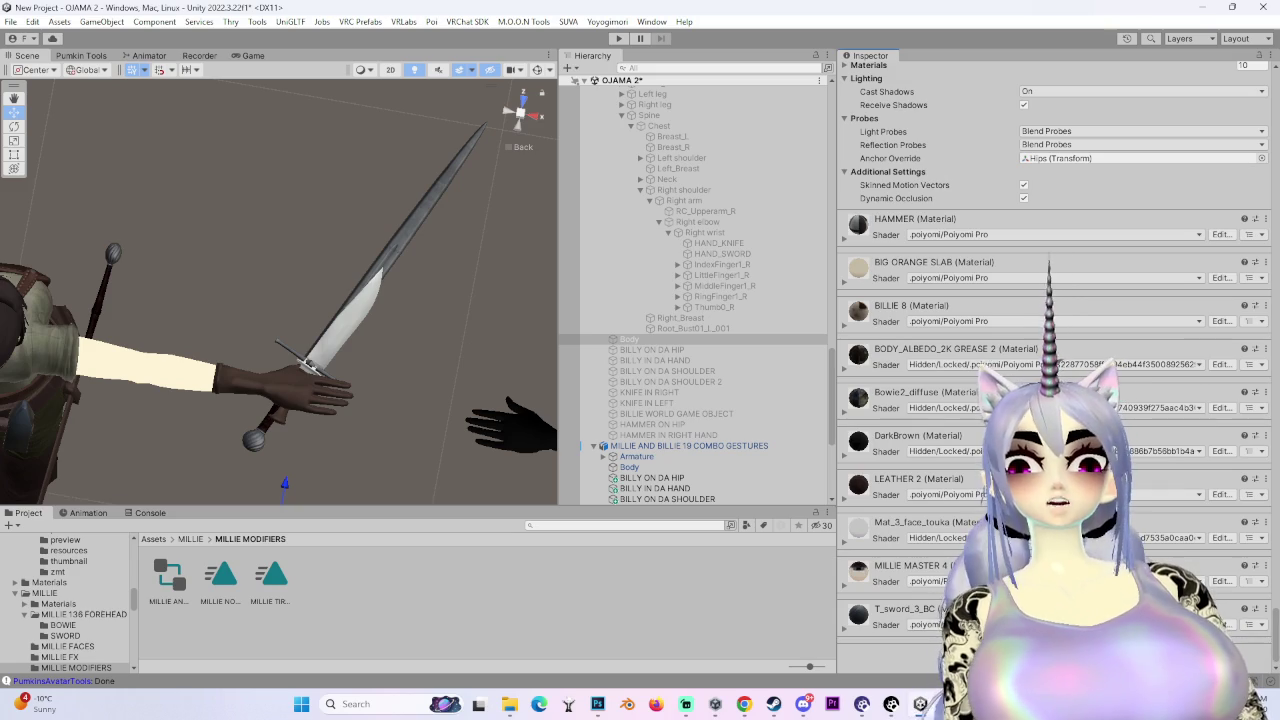
click(1256, 408)
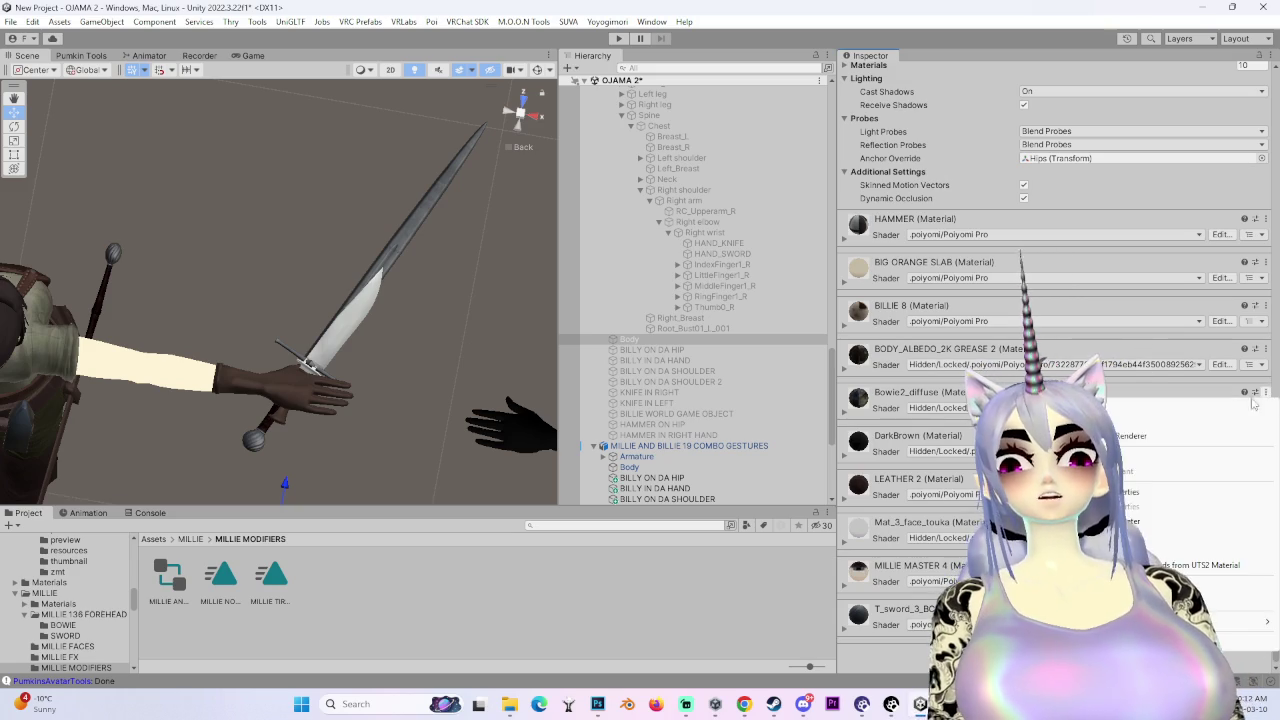
click(1230, 436)
- Inspect HAMMER IN RIGHT HAND, then select the MILLIE AND BILLIE 45 BILLY APRON avatar
mouse_move(338, 342)
mouse_down()
mouse_move(579, 260)
mouse_move(330, 203)
mouse_move(604, 317)
mouse_move(592, 299)
mouse_move(680, 380)
mouse_up()
click(750, 436)
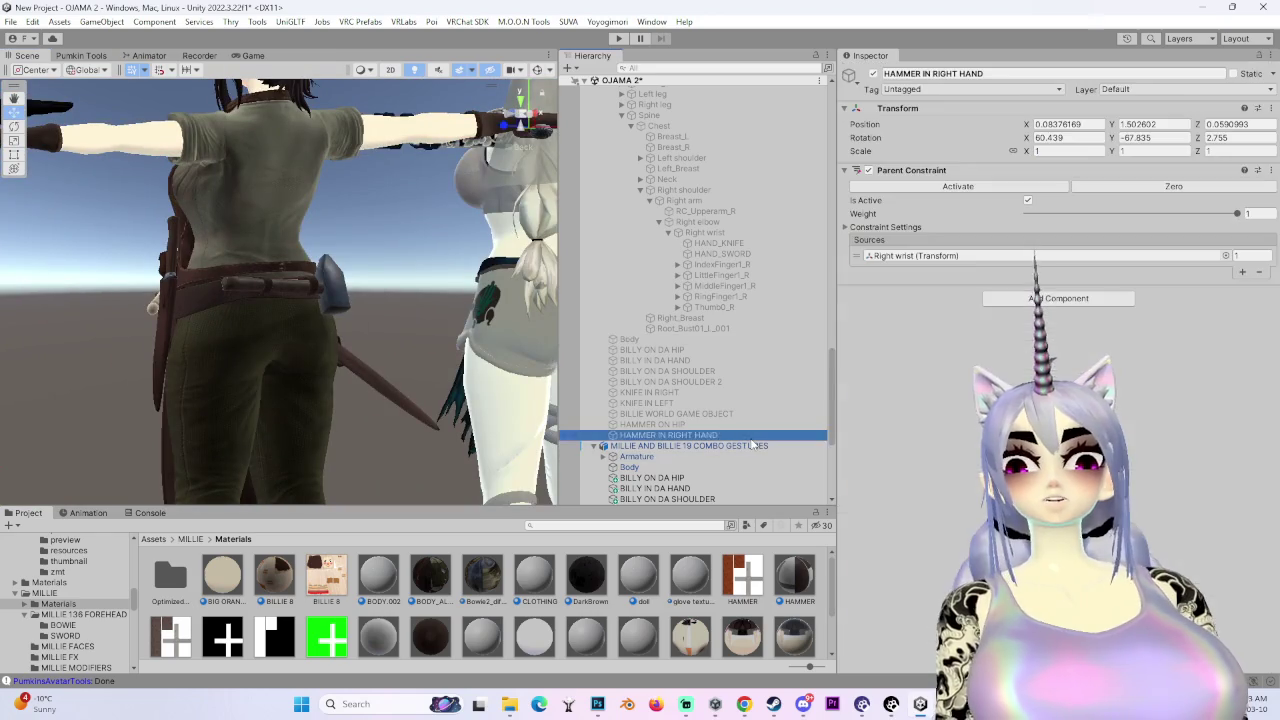
scroll(735, 449, down, 6)
click(716, 318)
click(720, 275)
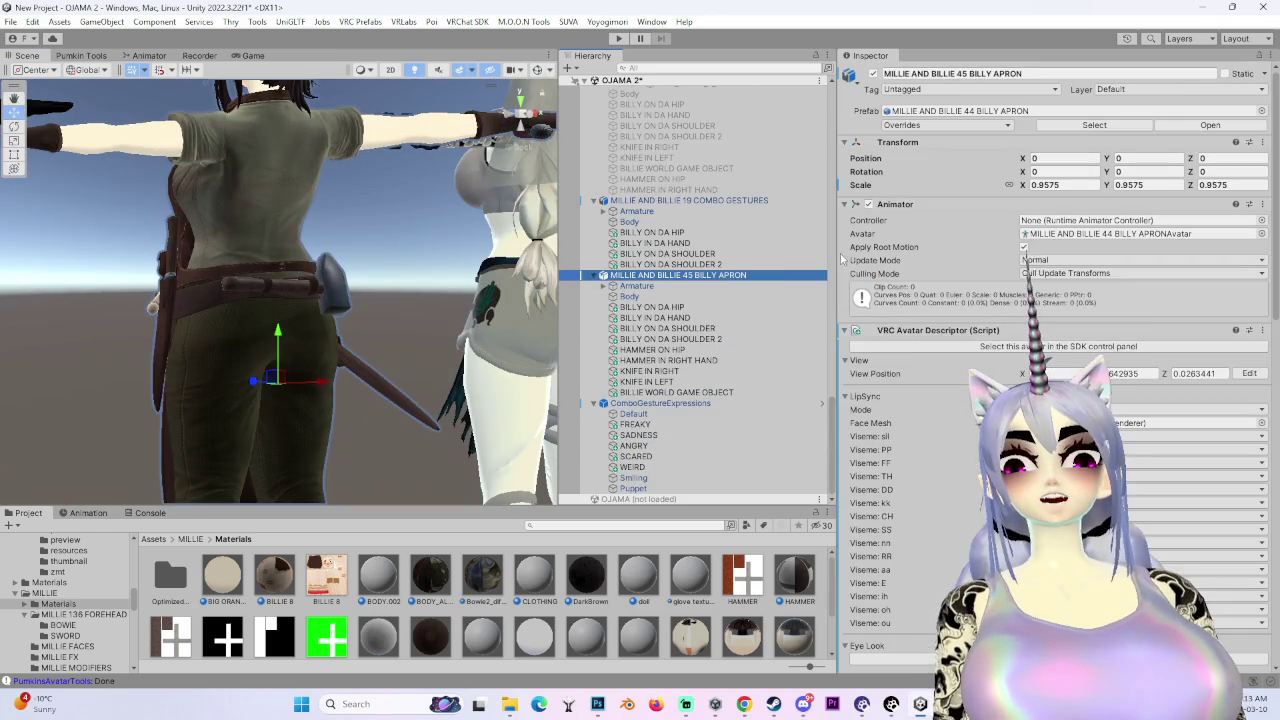
click(1108, 366)
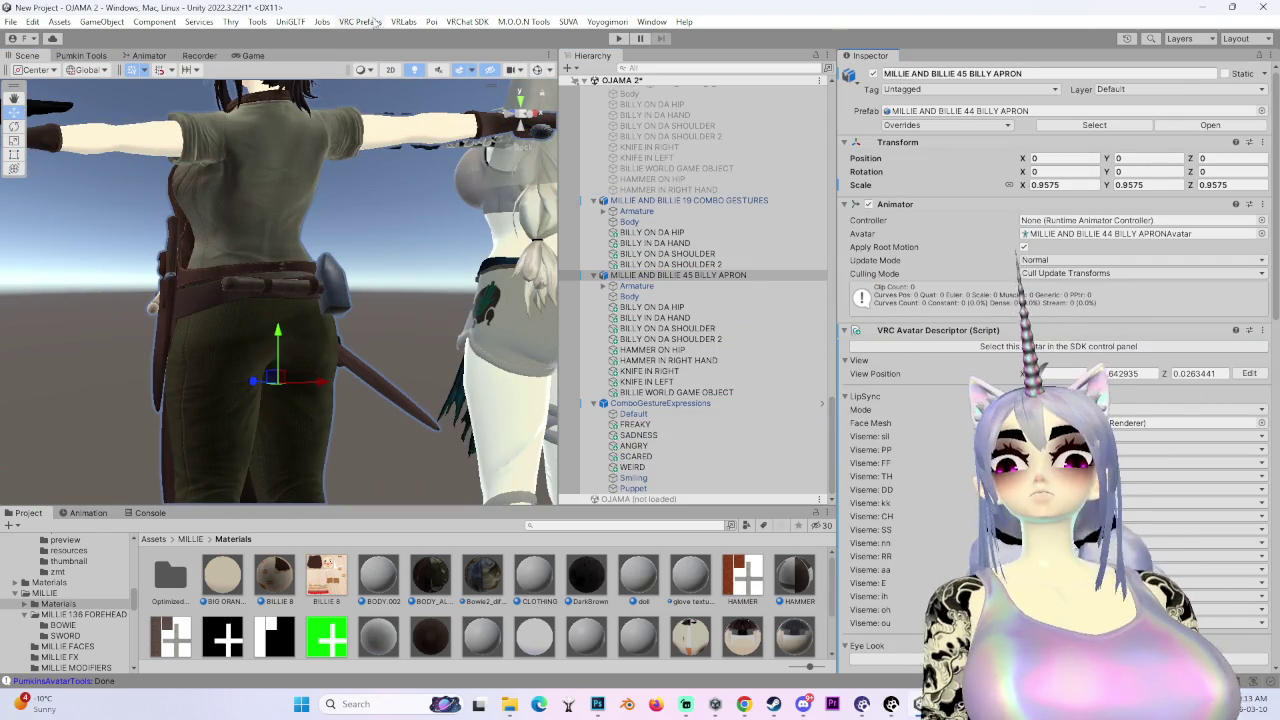
click(488, 21)
- From the VRChat SDK Control Panel, run a Build & Test of the apron avatar
click(486, 56)
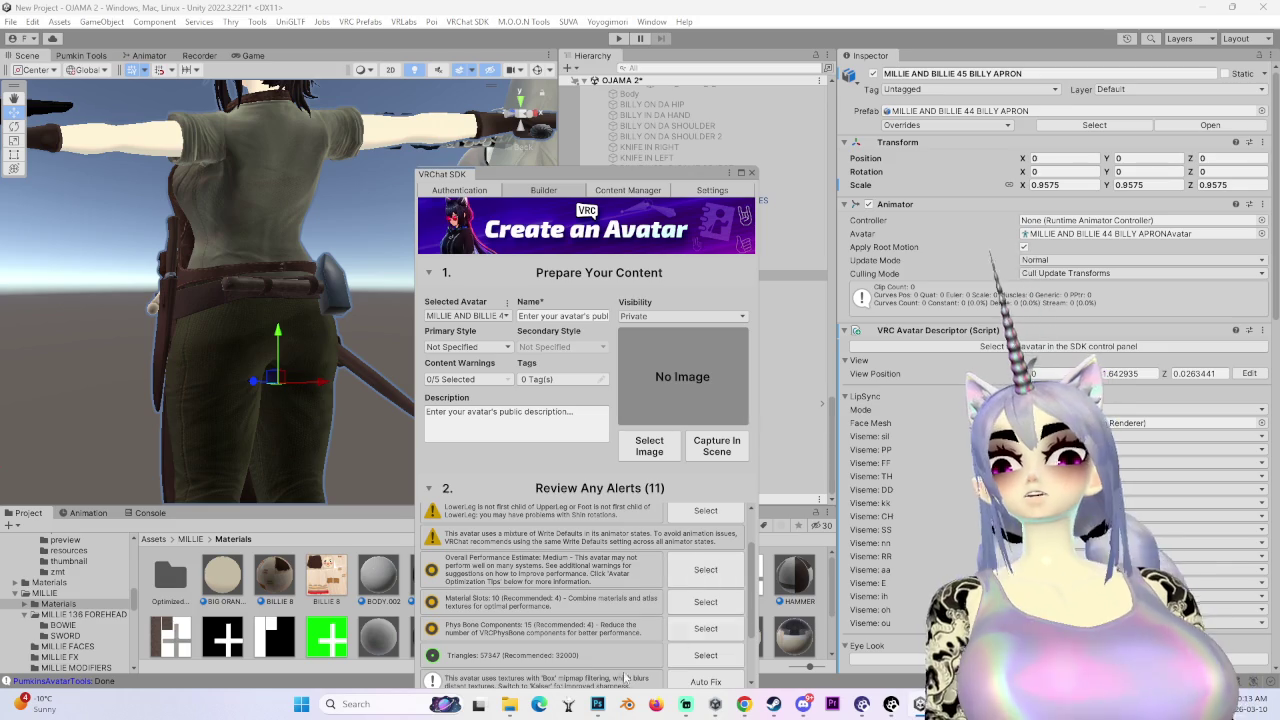
scroll(625, 678, down, 3)
drag(588, 177, 591, 73)
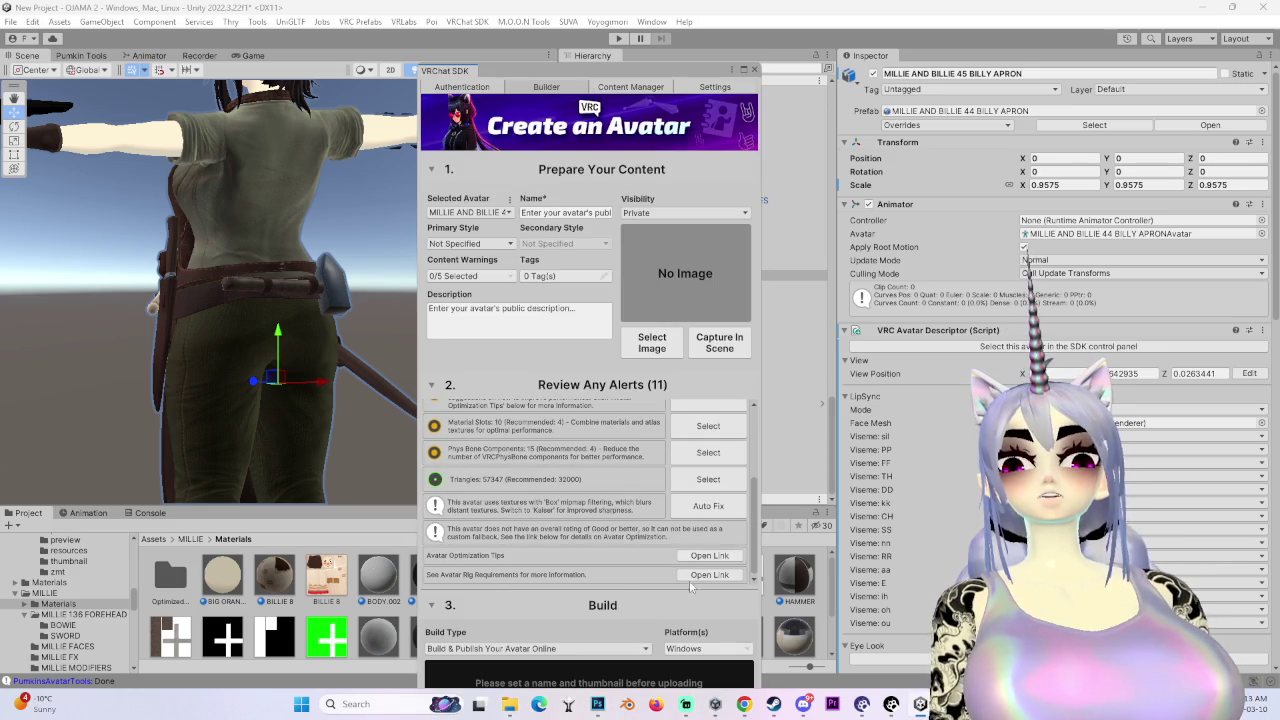
click(565, 649)
click(529, 656)
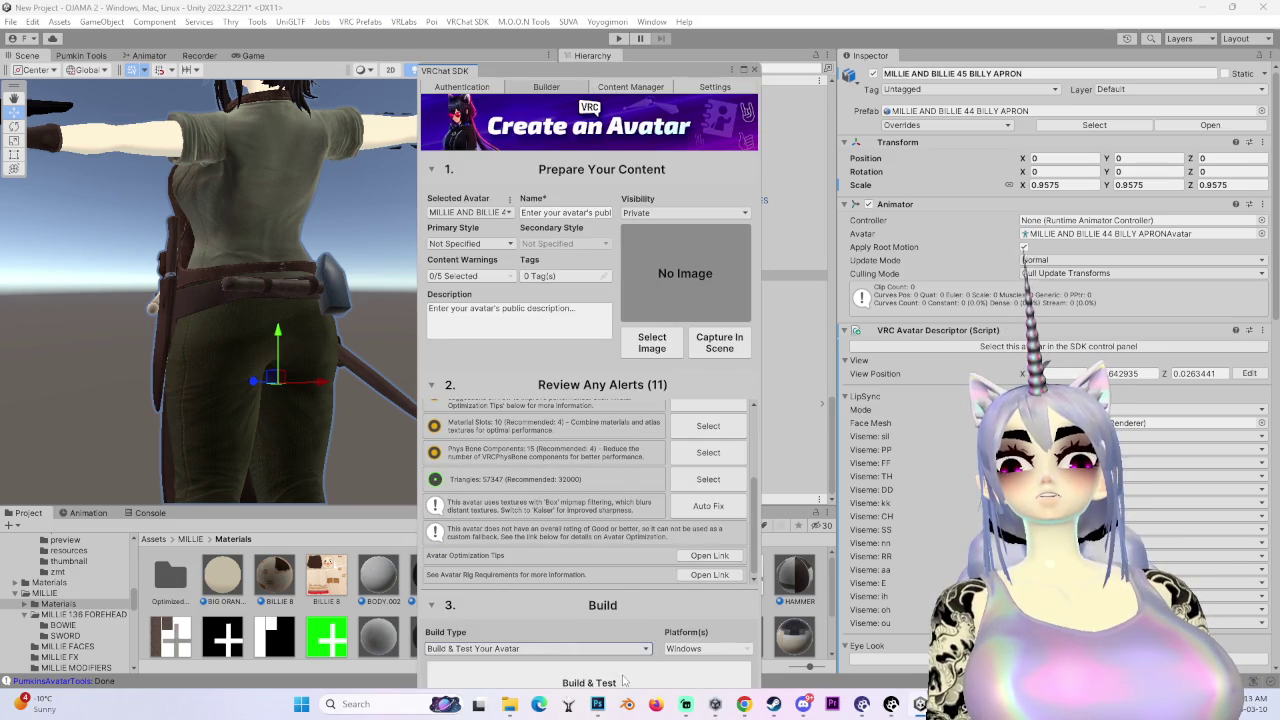
click(621, 681)
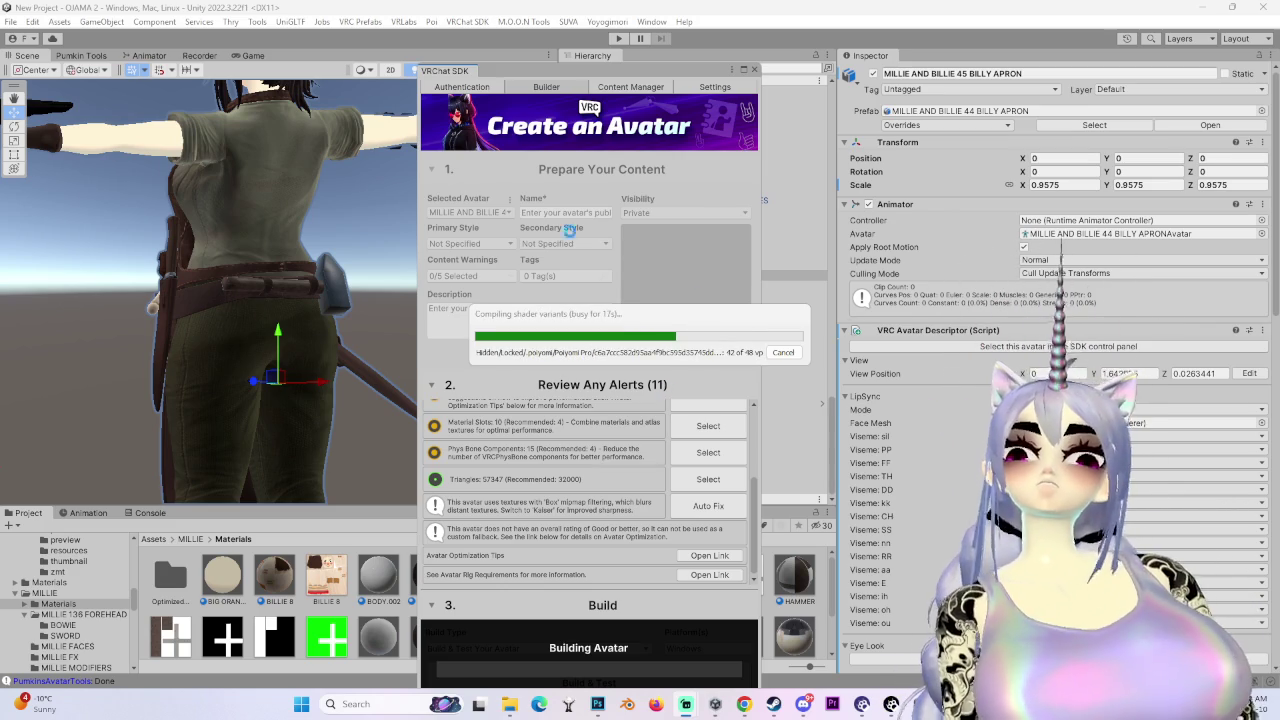
mouse_move(744, 704)
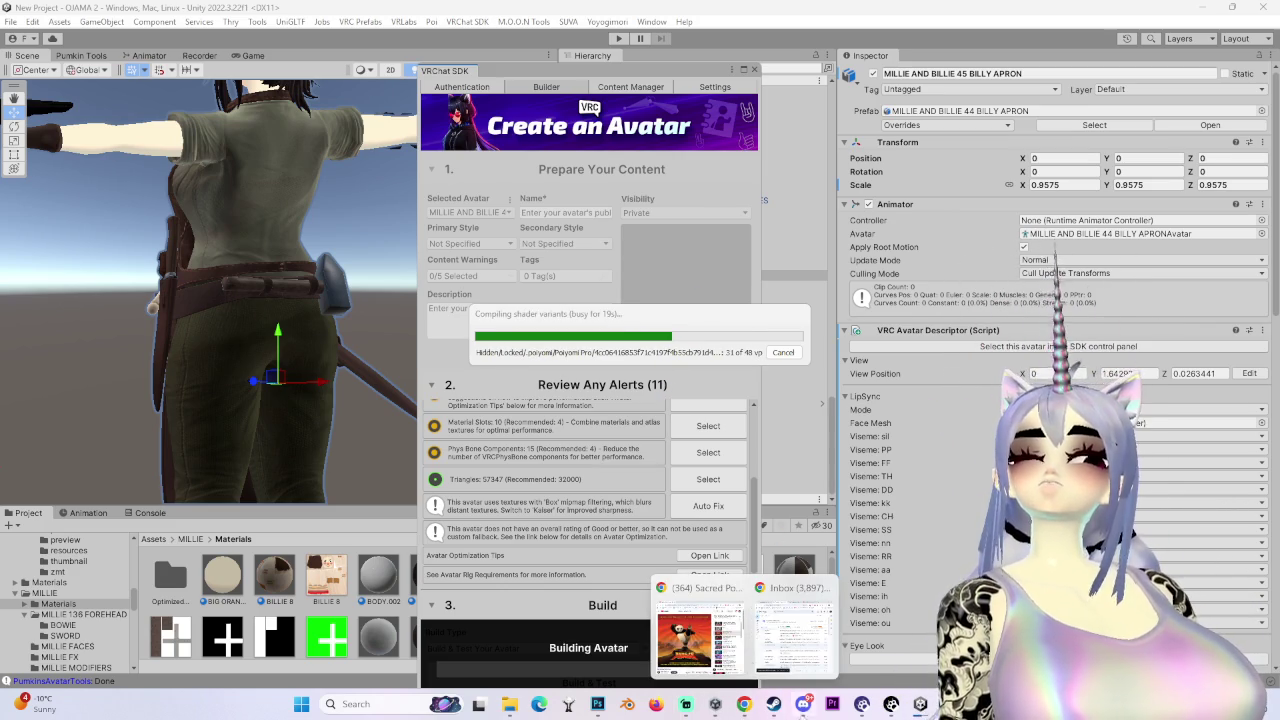
mouse_move(919, 704)
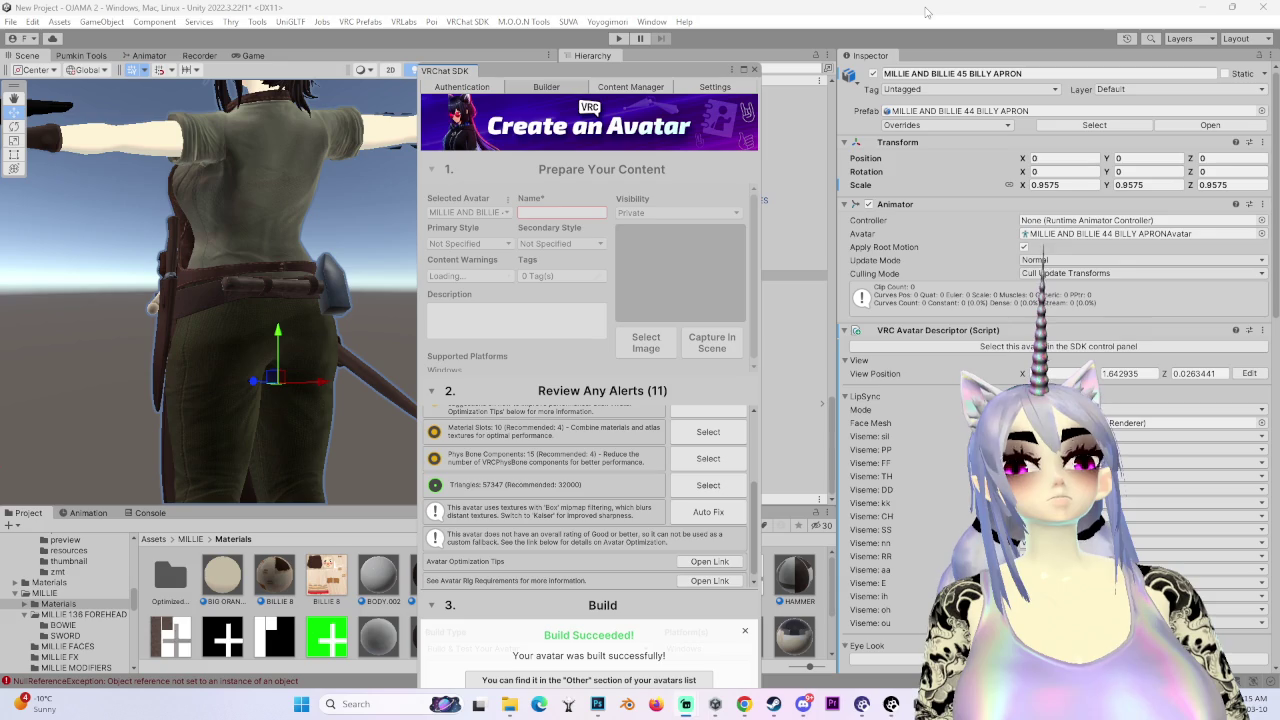
- Wait for 'Build Succeeded!', then bring up the Unity window's system menu
right_click(851, 10)
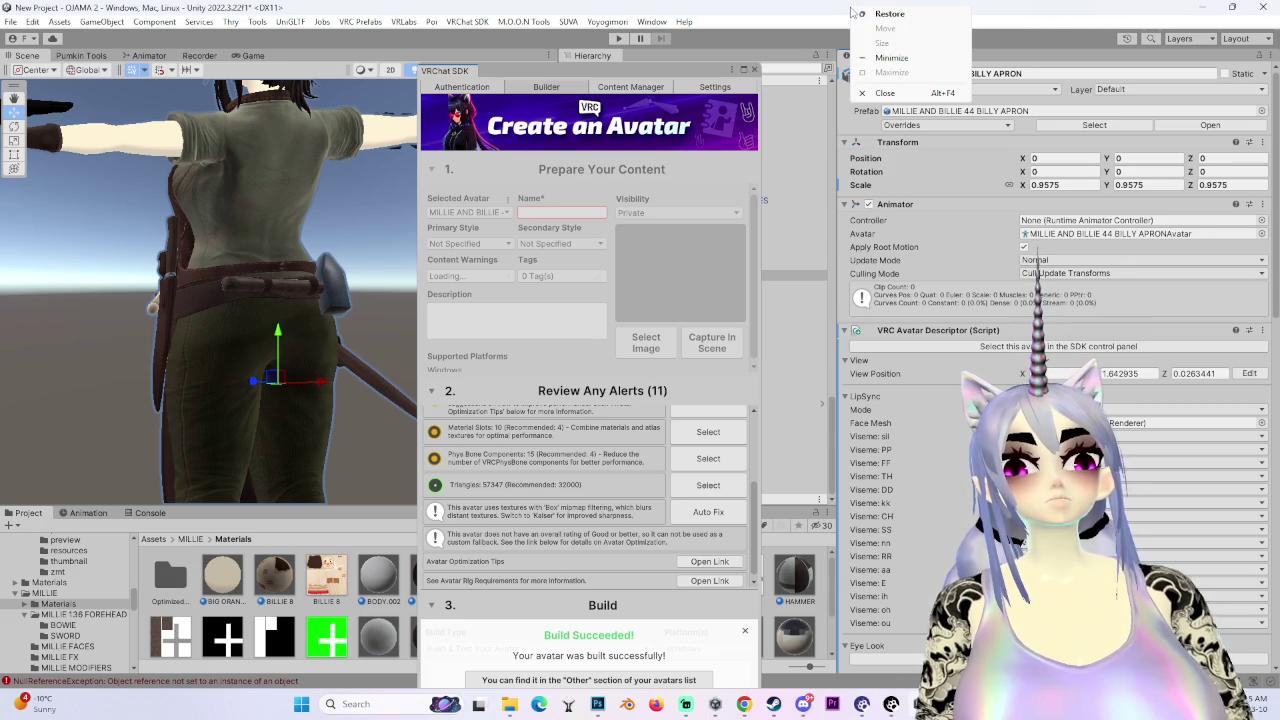
- Launch VRChat from the SteamVR library and switch to the SDK test apron avatar
key(Escape)
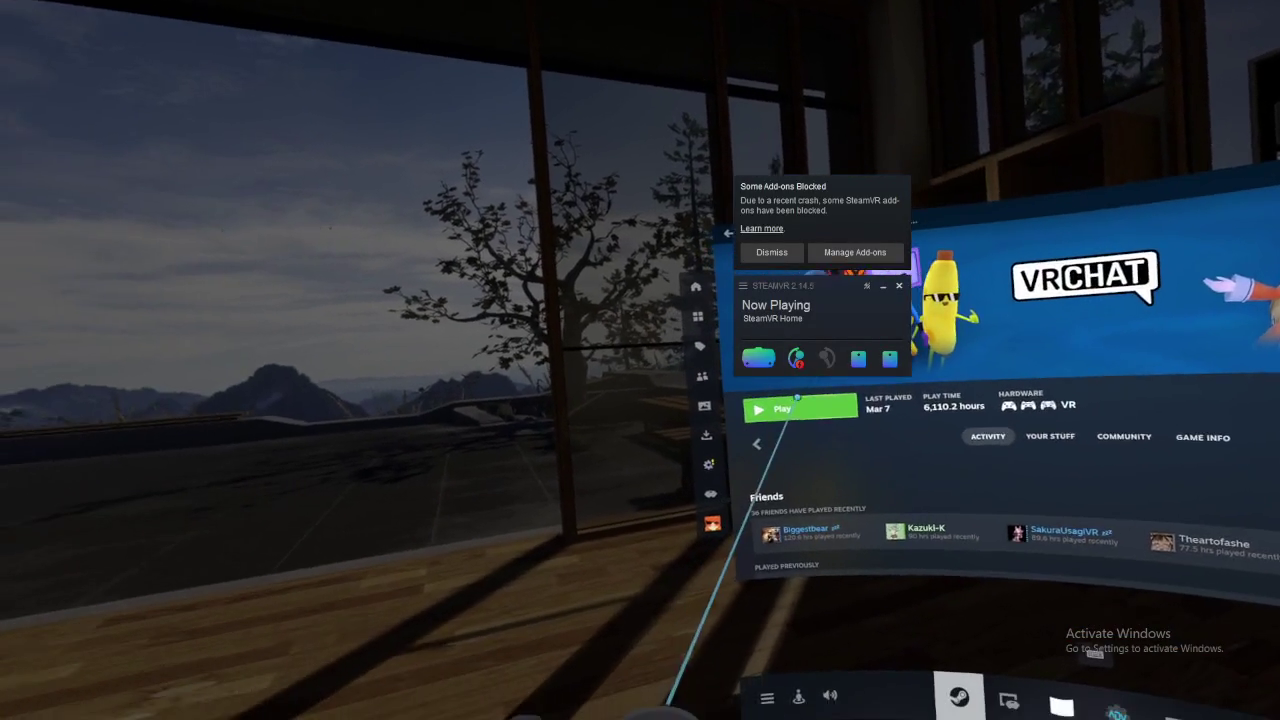
click(760, 420)
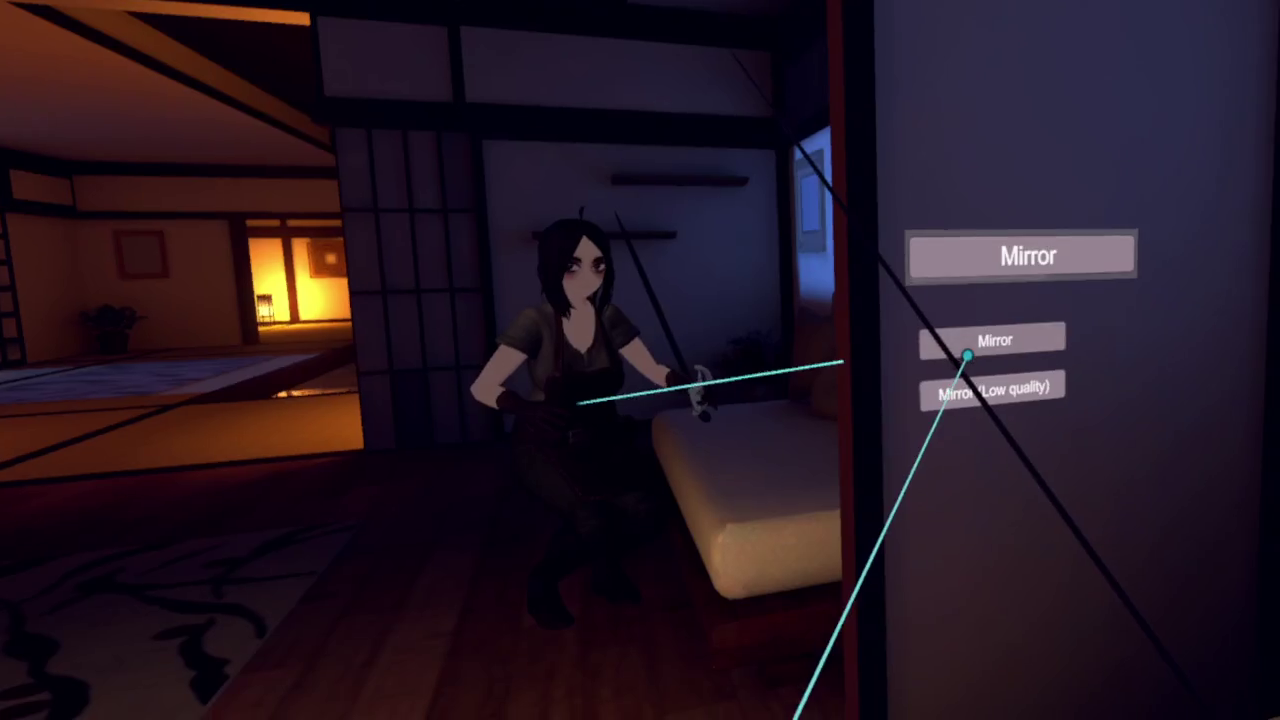
key(Escape)
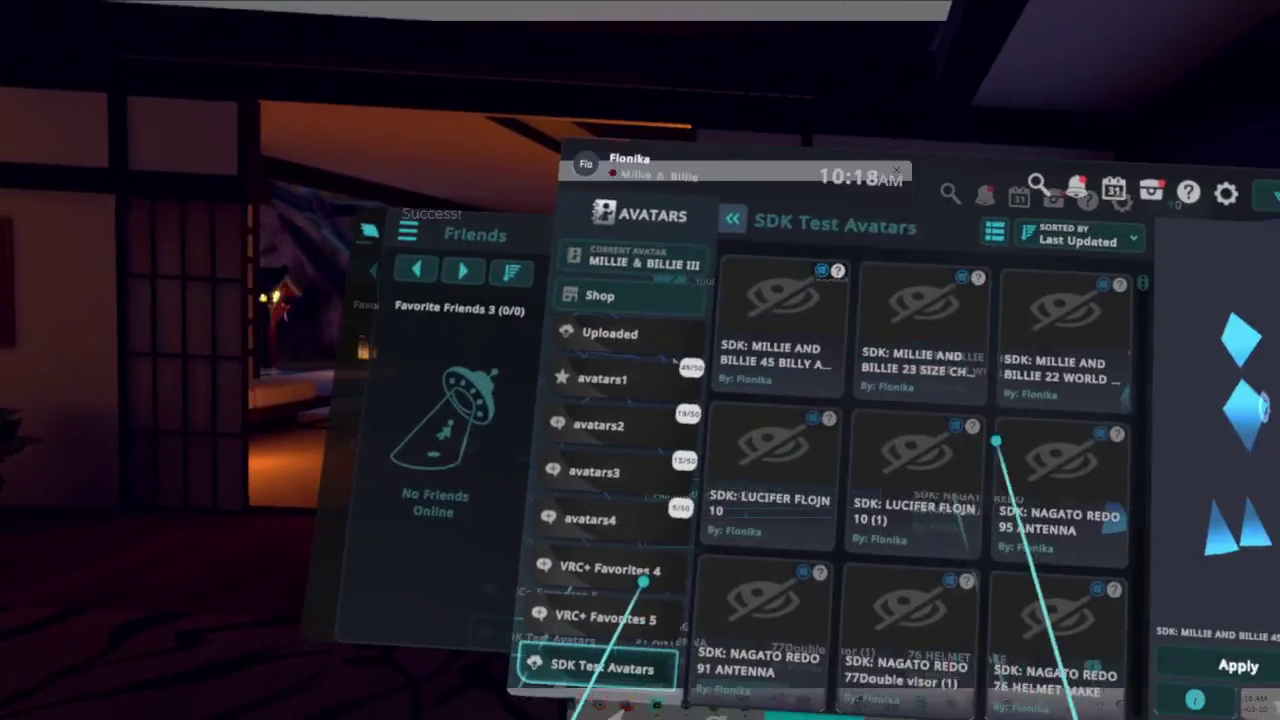
key(Escape)
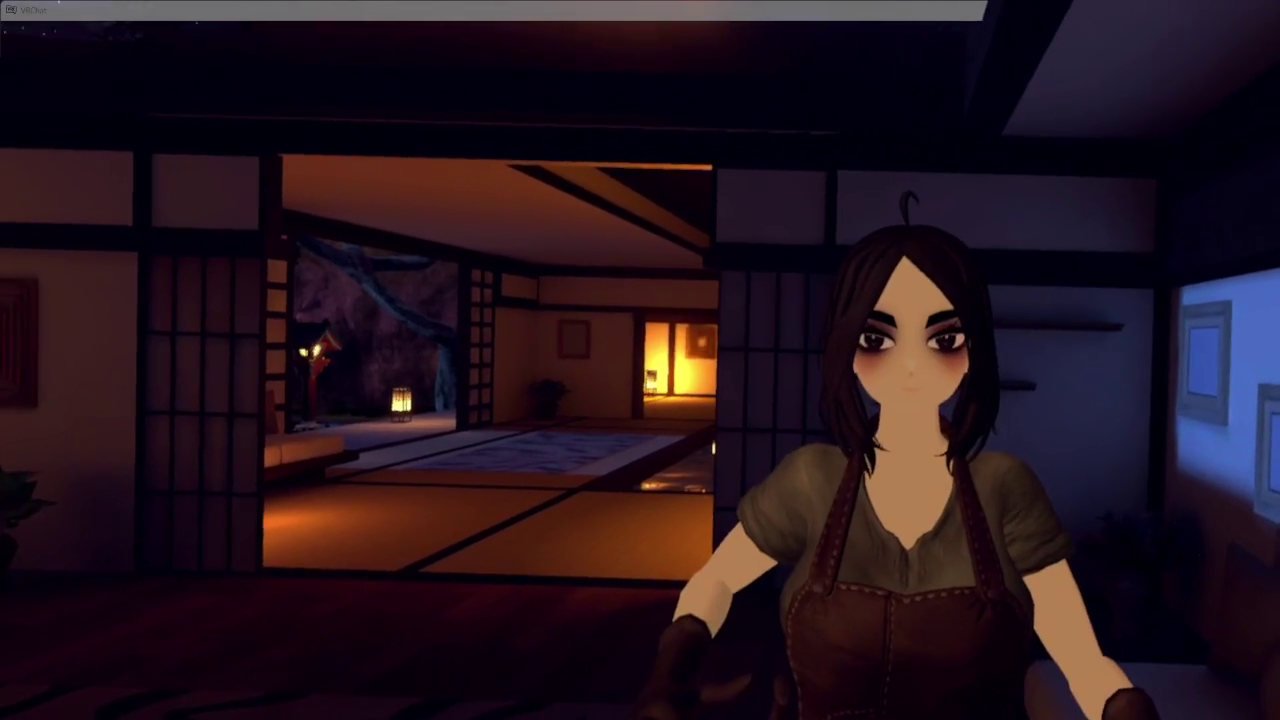
- Browse a submenu of the avatar's Action Menu, then go to the Launch Pad camera options
key(r)
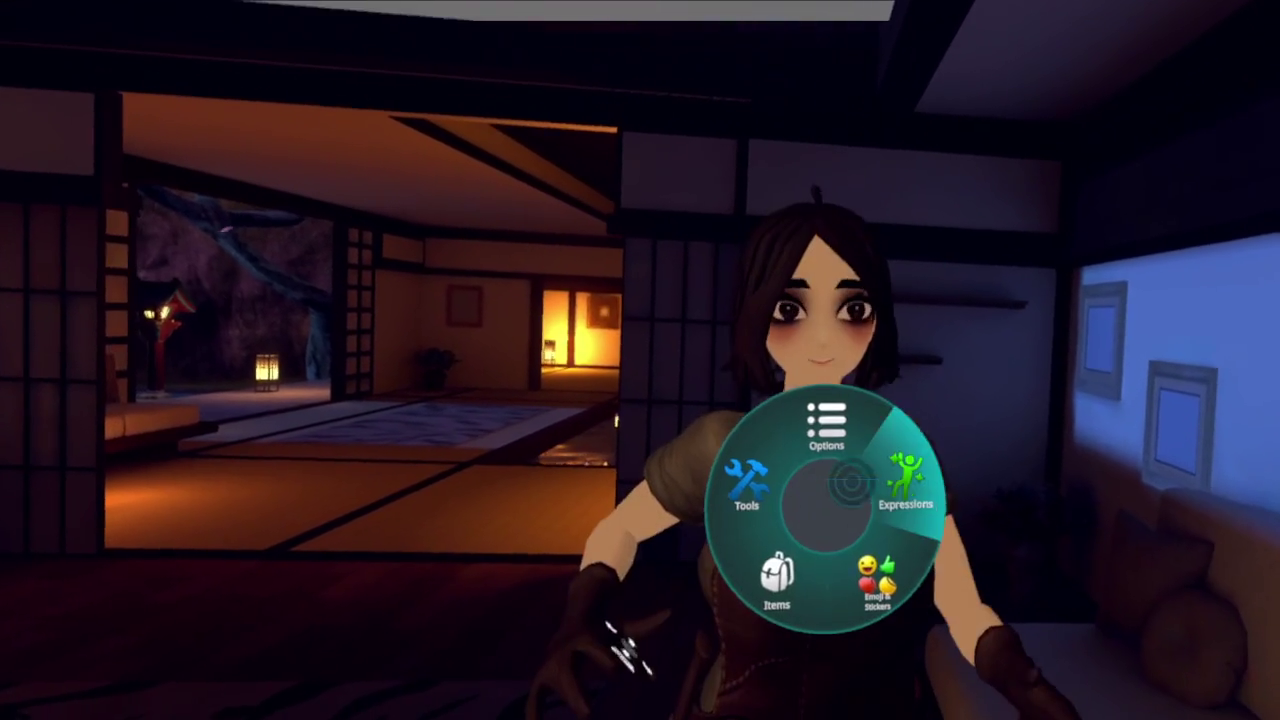
click(909, 500)
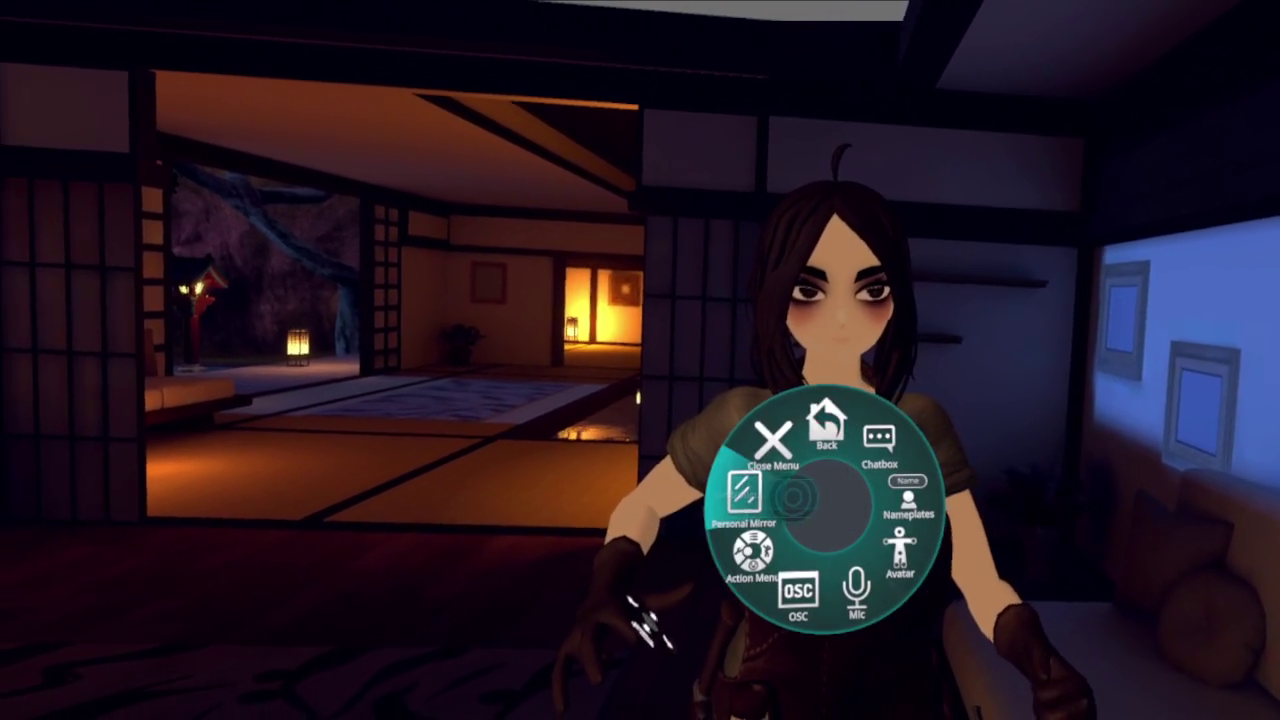
key(Escape)
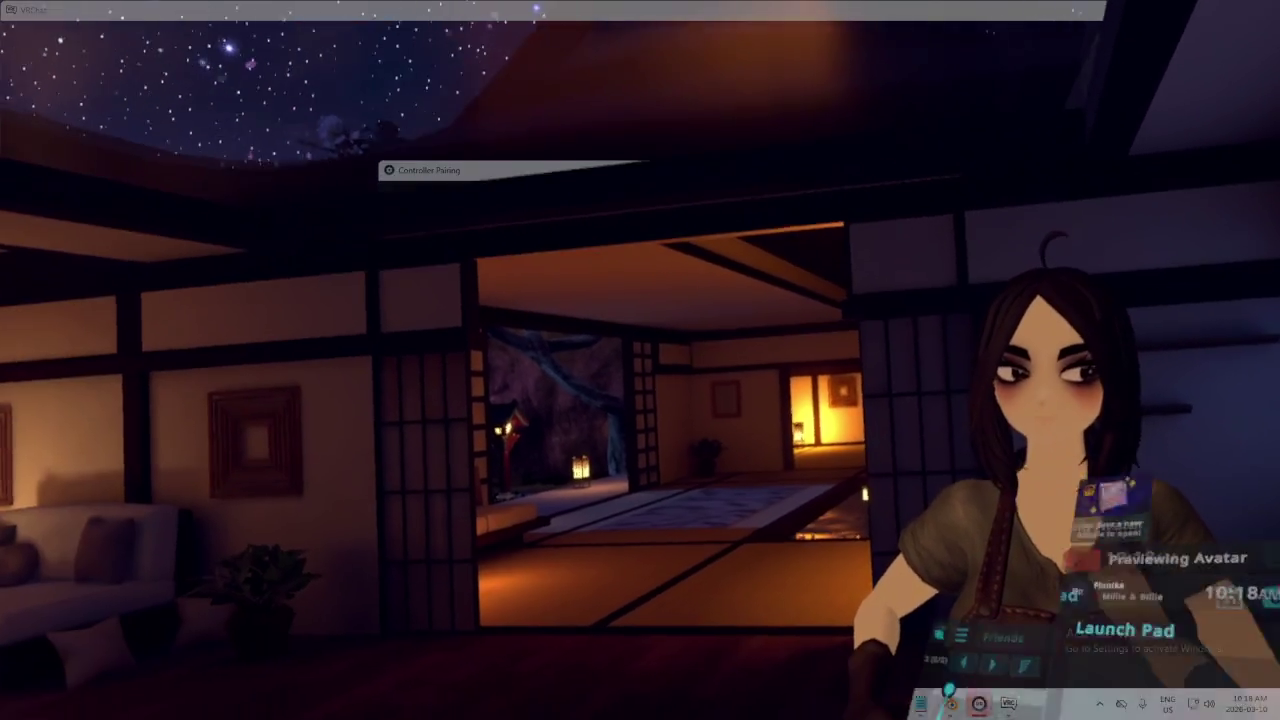
click(1014, 691)
- Turn on the Stream Camera facing the avatar
click(968, 470)
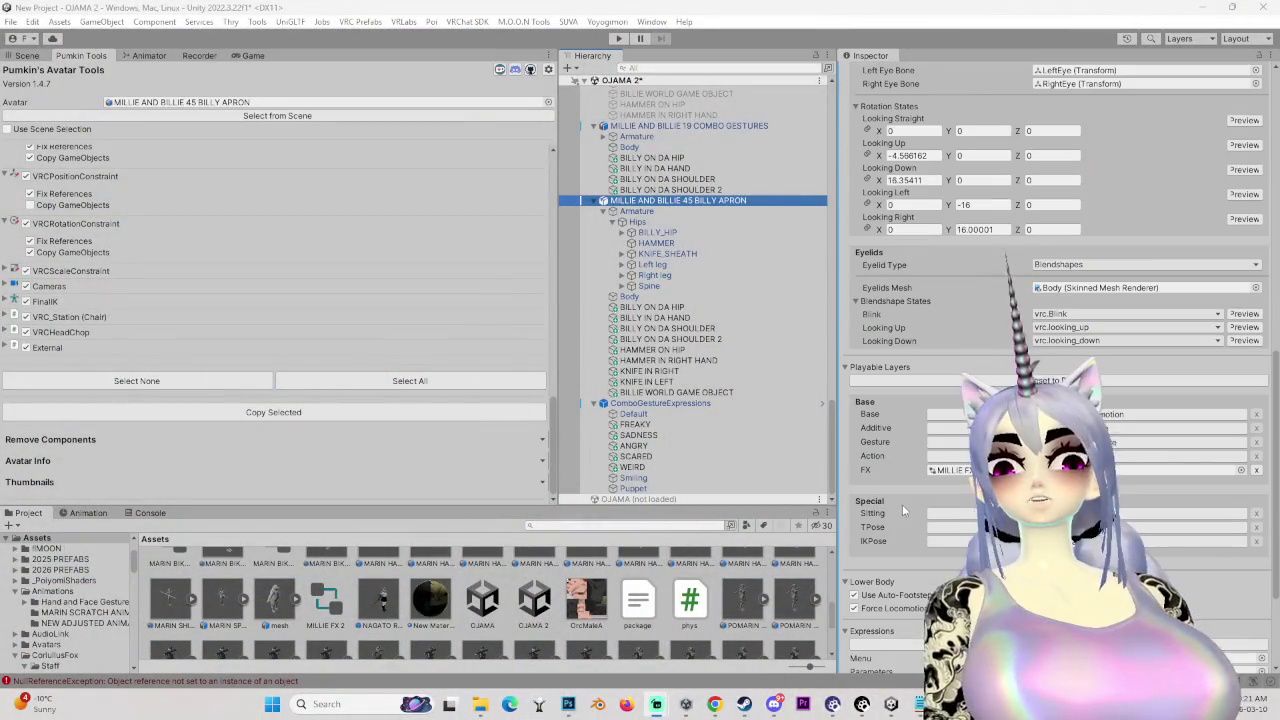
- Ping MILLIE FX 2 from the descriptor's FX slot and display it in the Animator
scroll(898, 496, down, 4)
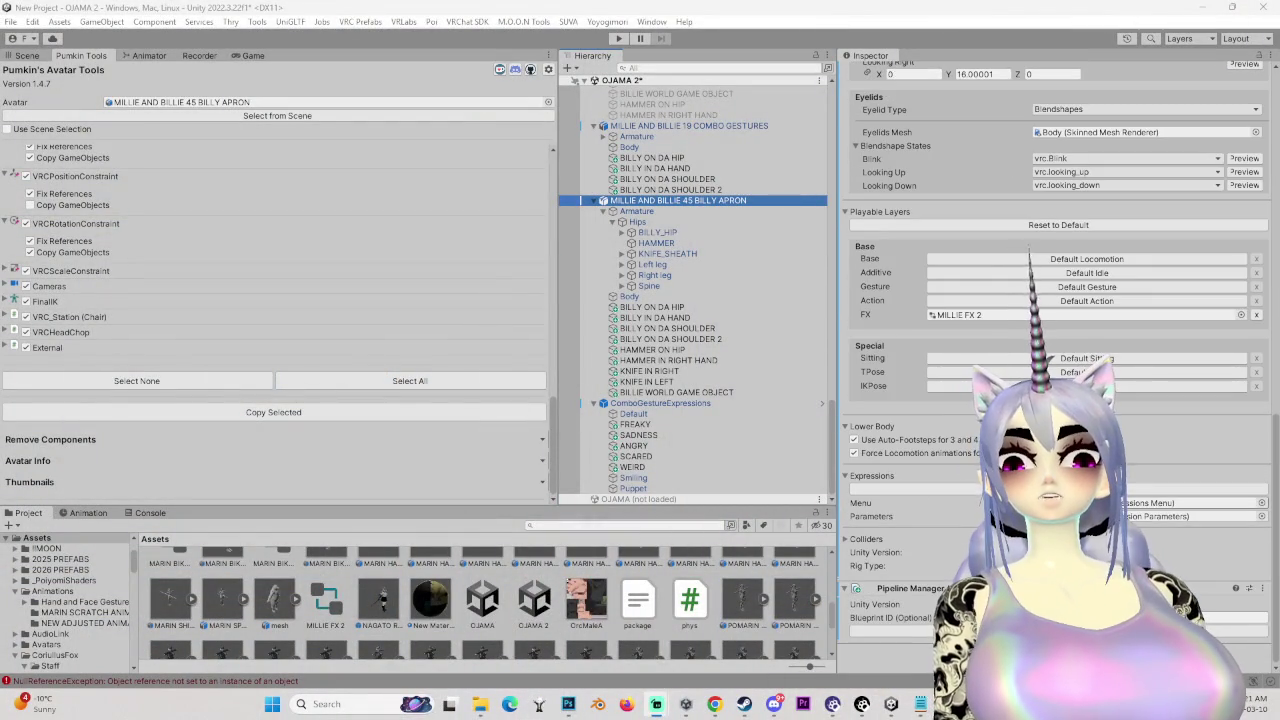
click(967, 316)
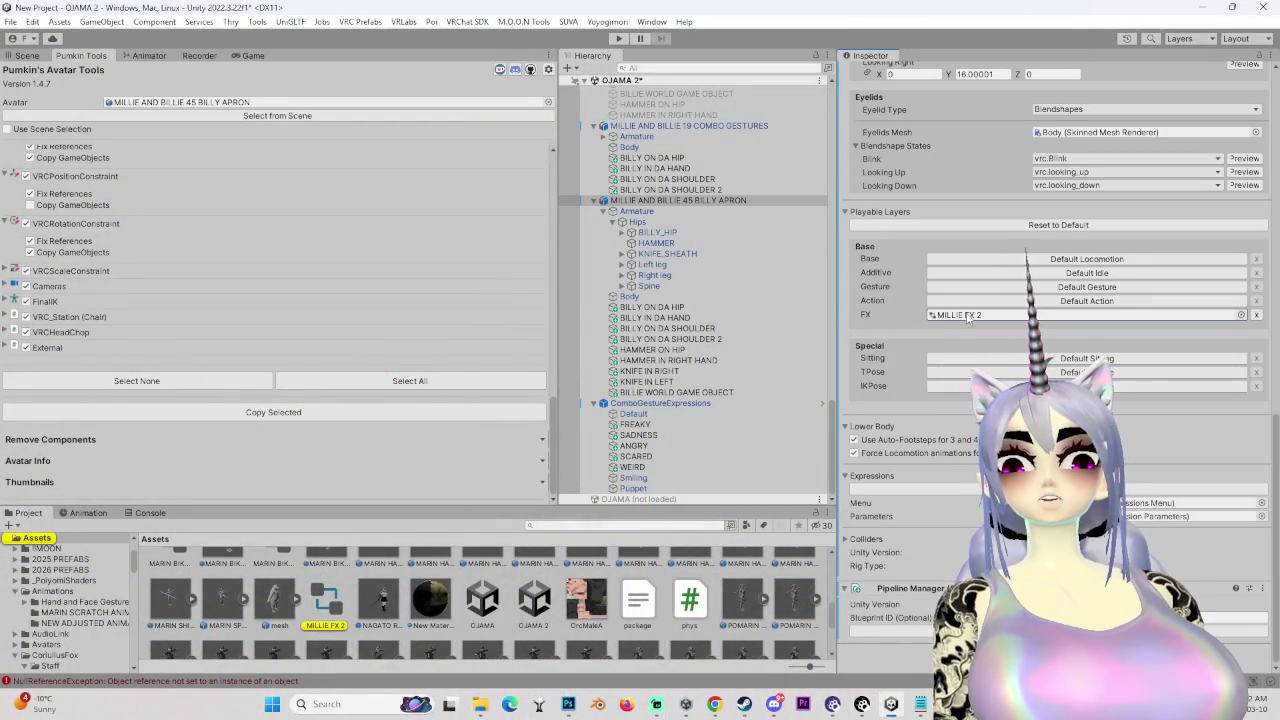
click(325, 600)
click(27, 55)
click(148, 56)
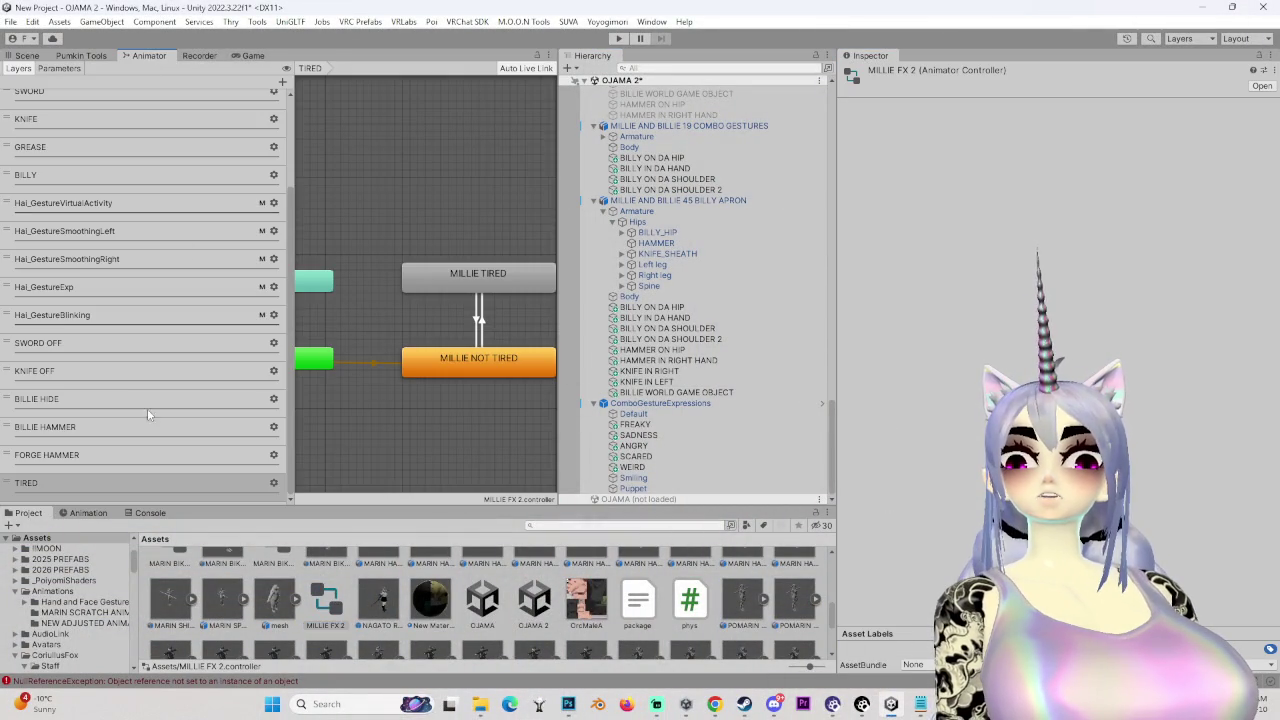
- Open the FORGE HAMMER layer and inspect its transitions into IN HAND and ON HIP
click(70, 428)
click(70, 455)
click(401, 285)
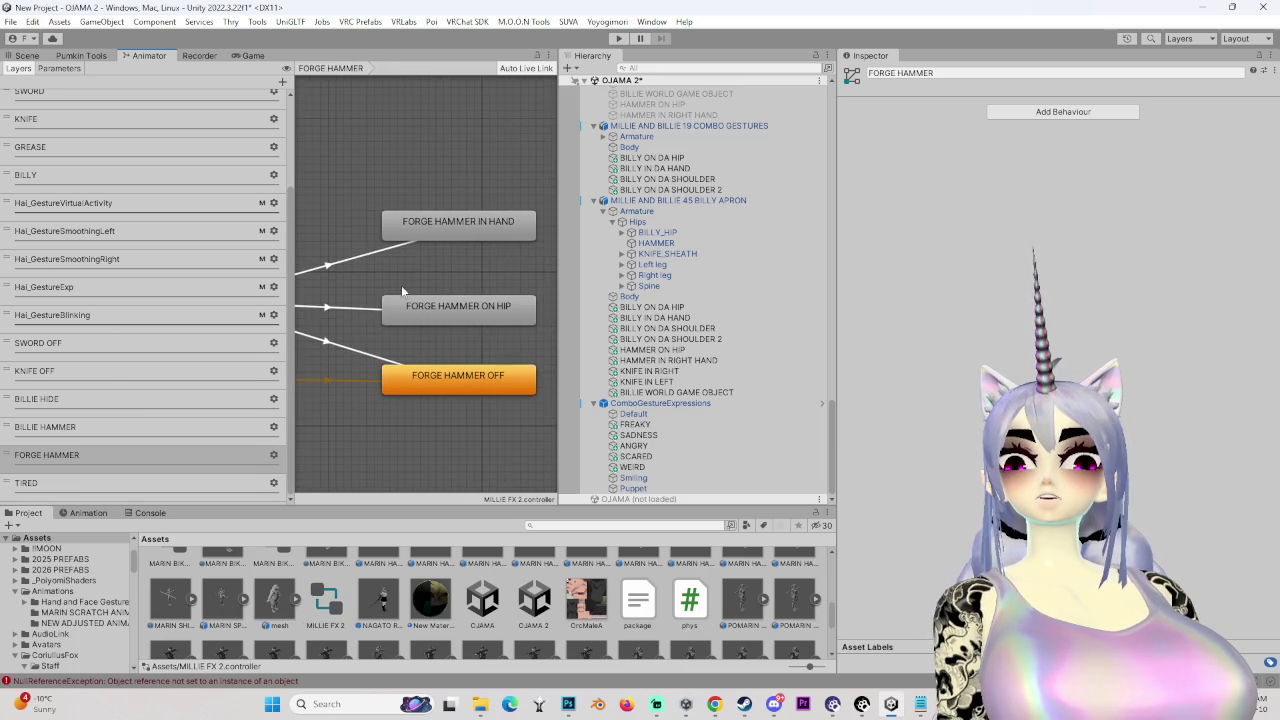
drag(557, 305, 714, 305)
click(542, 238)
click(440, 253)
drag(411, 307, 465, 300)
click(465, 300)
click(452, 325)
- Set the OFF transition condition to FORGE HAMMER Equals 0 and IN HAND to Equals 2
click(447, 337)
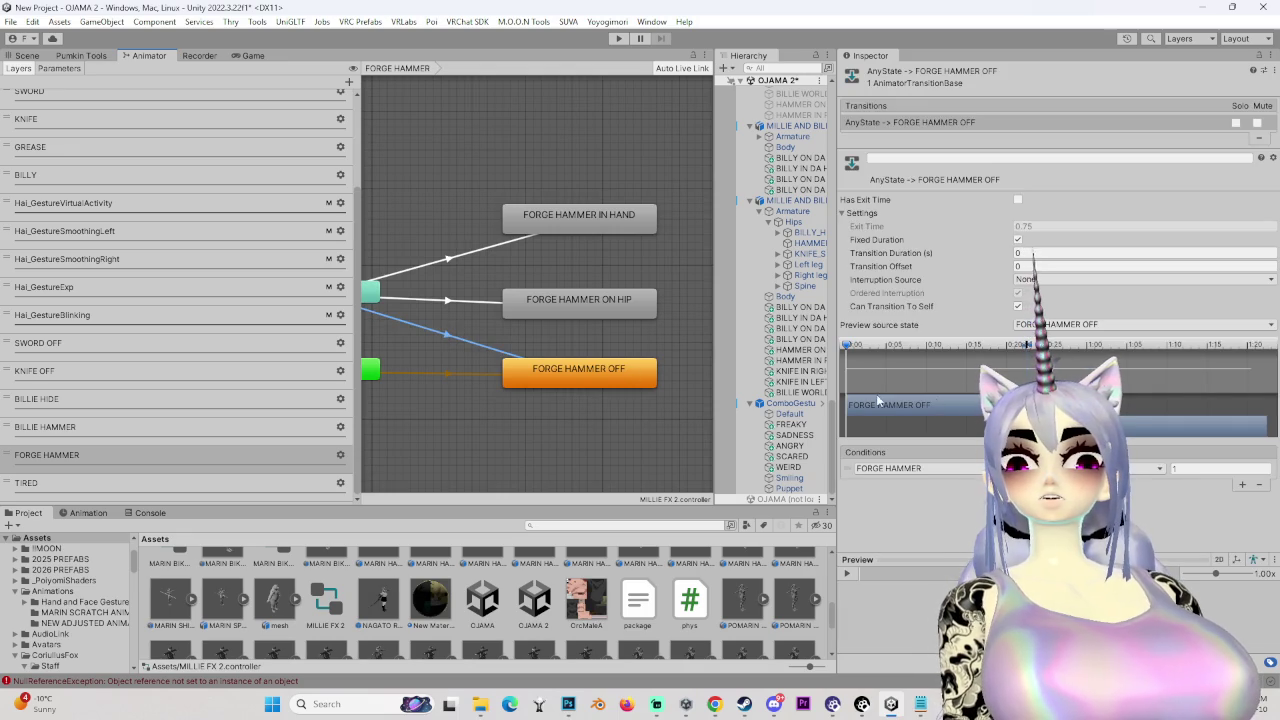
click(1220, 468)
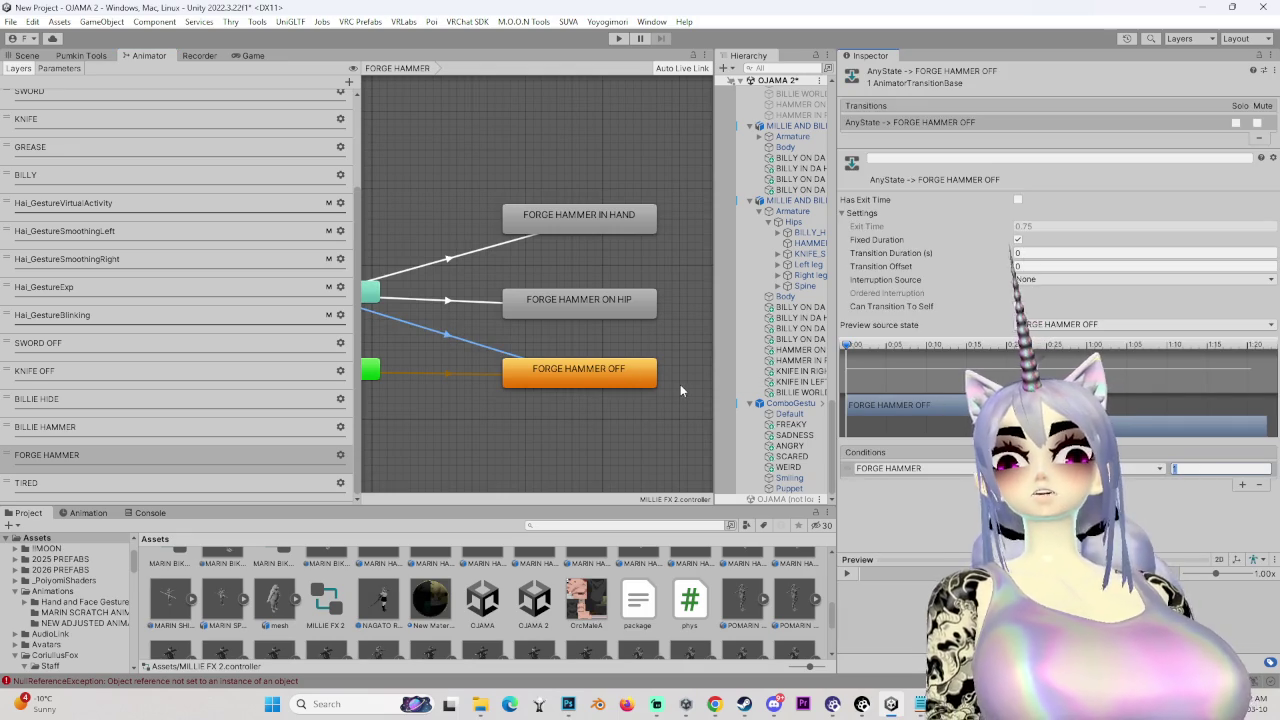
text(0)
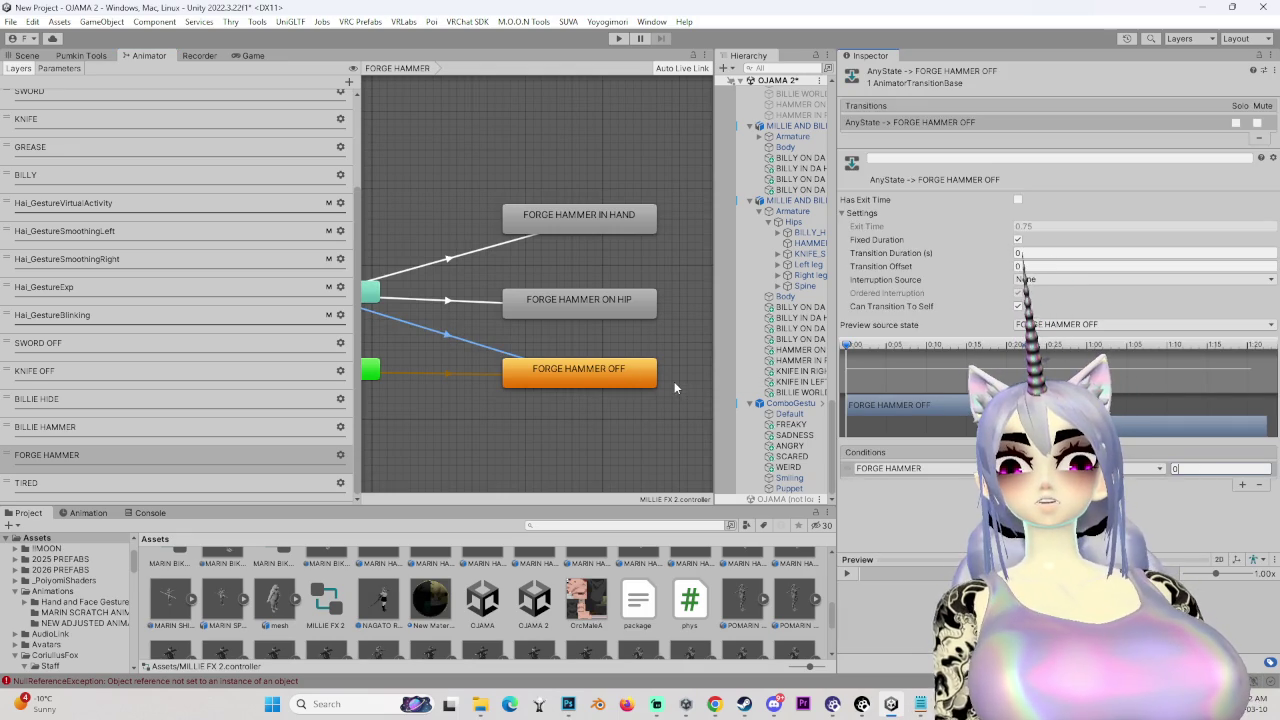
click(470, 301)
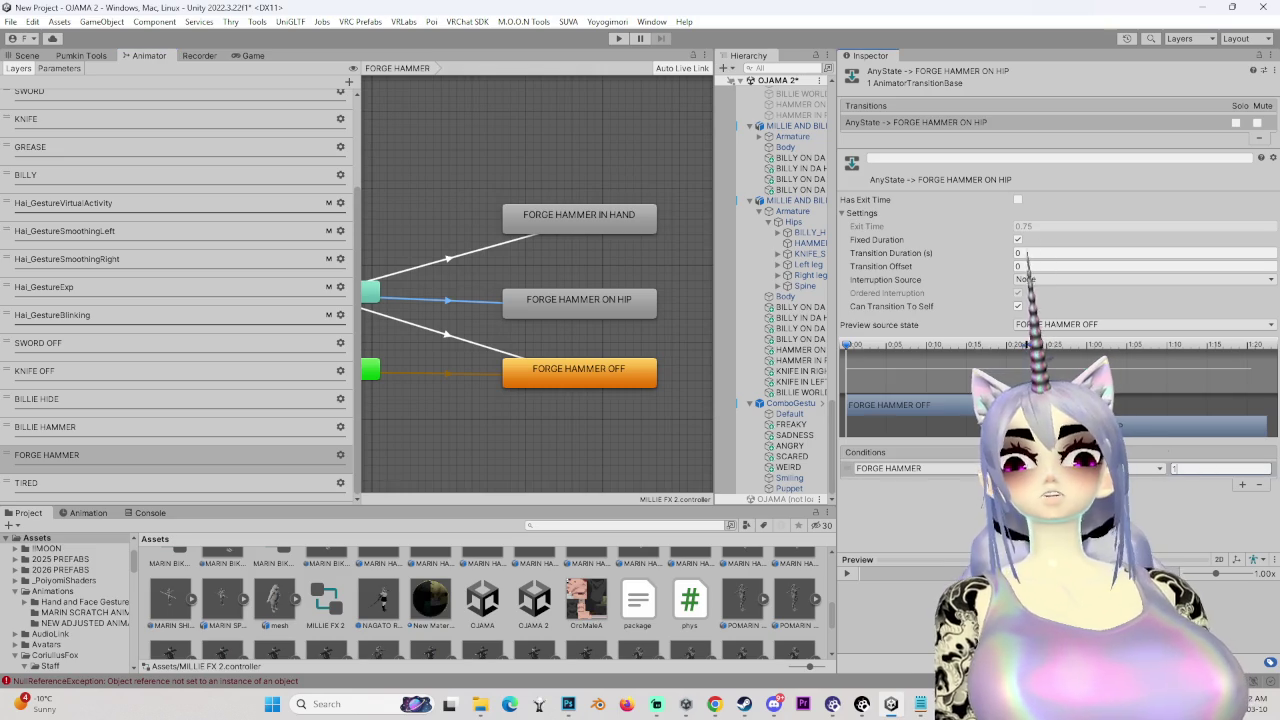
click(510, 248)
click(1218, 468)
text(2)
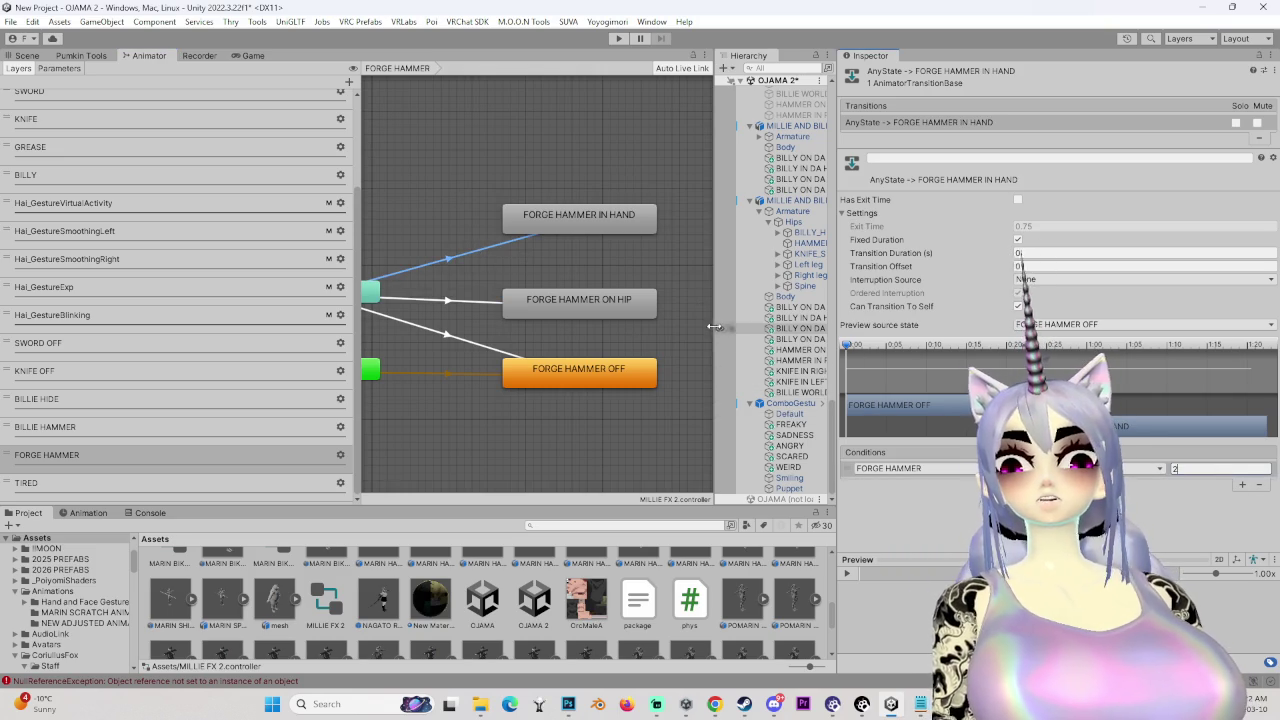
click(571, 210)
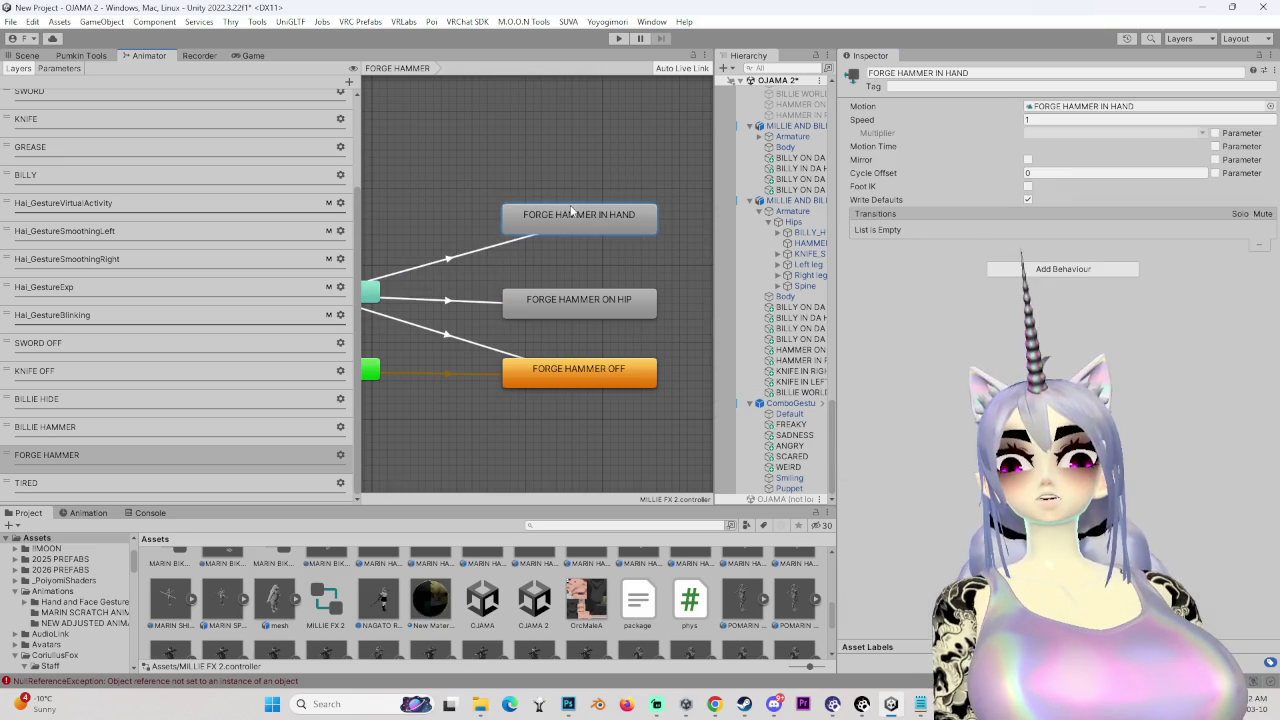
- Check the hammer constraint weights in the FORGE HAMMER IN HAND clip, then select the apron avatar
double_click(1100, 106)
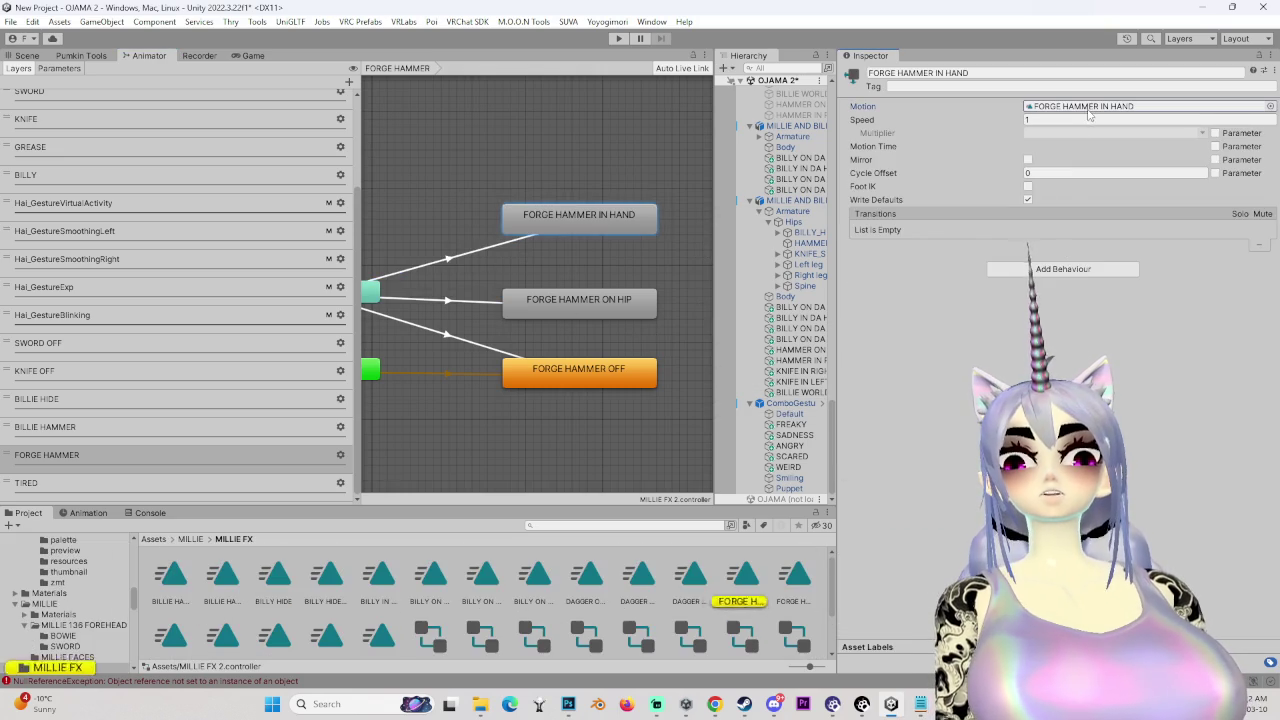
click(86, 513)
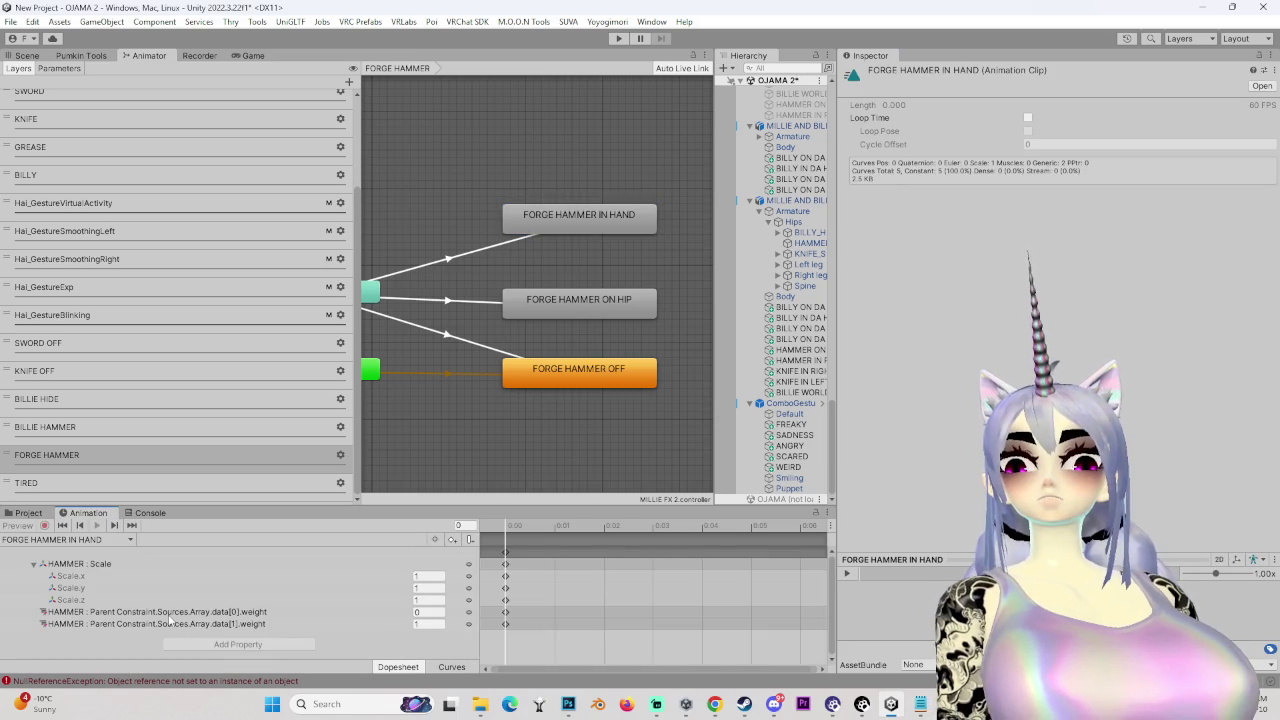
click(250, 624)
drag(482, 650, 580, 643)
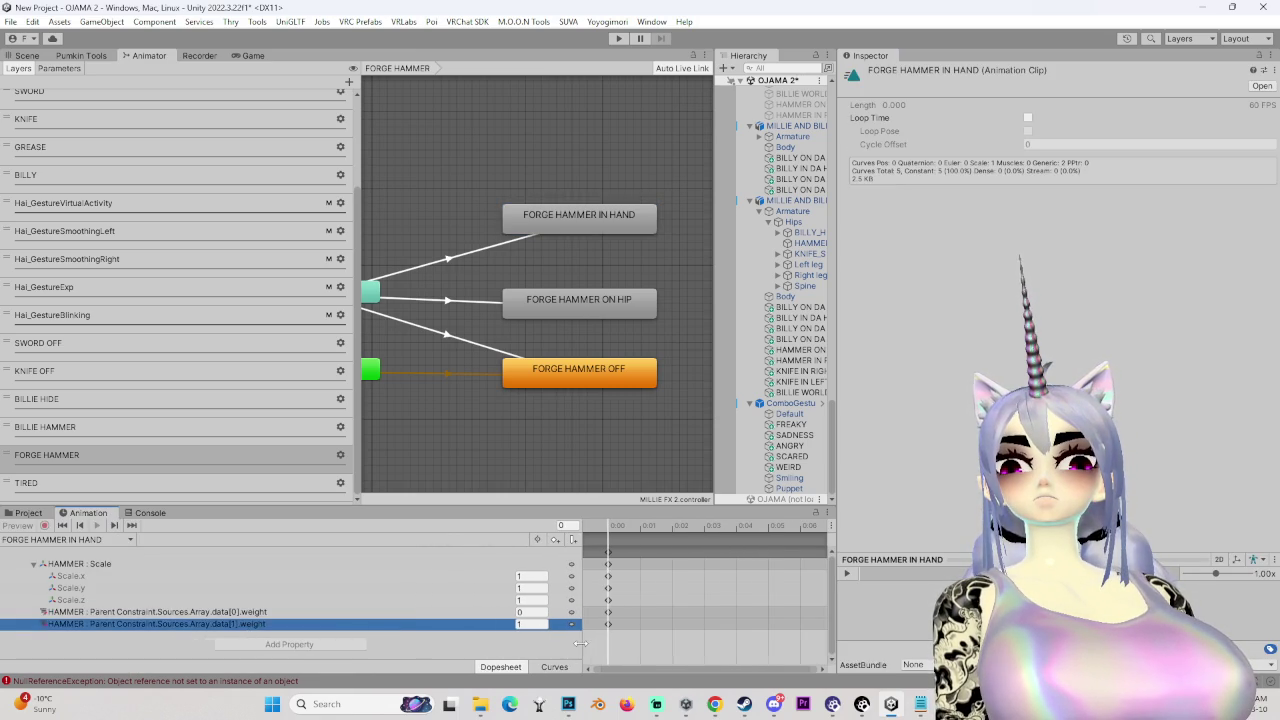
click(710, 437)
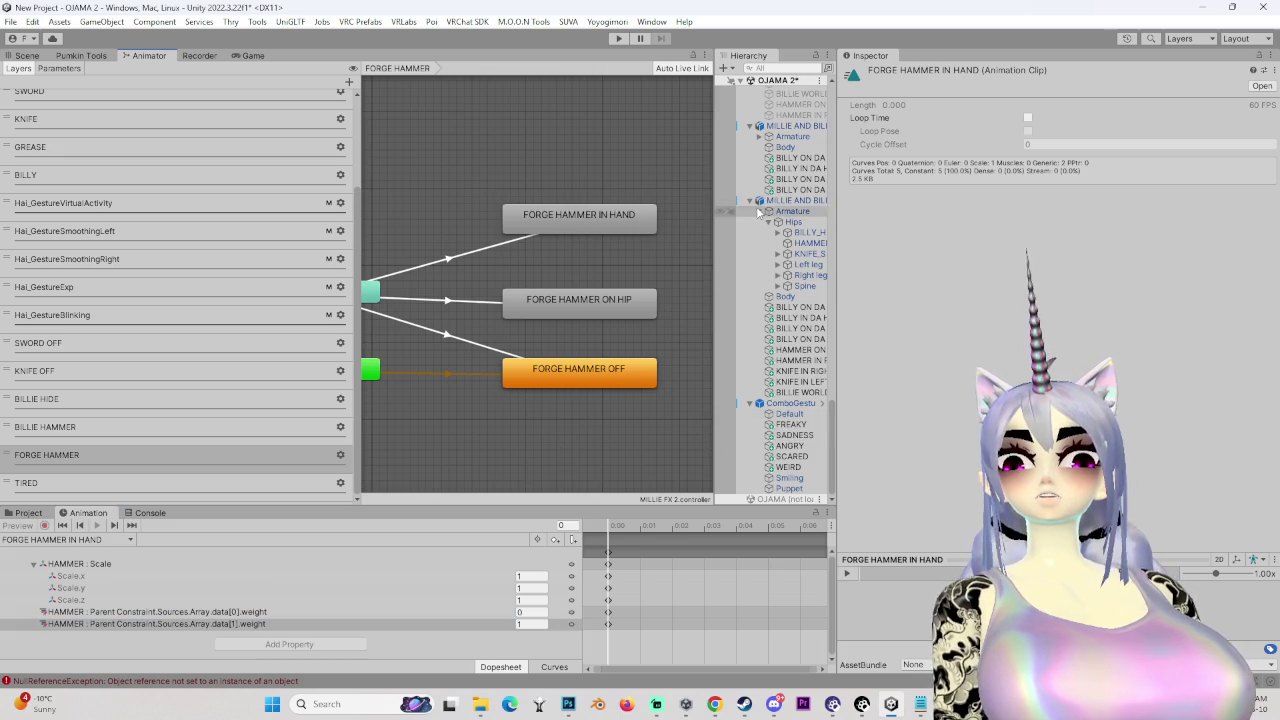
click(790, 201)
scroll(1258, 466, down, 3)
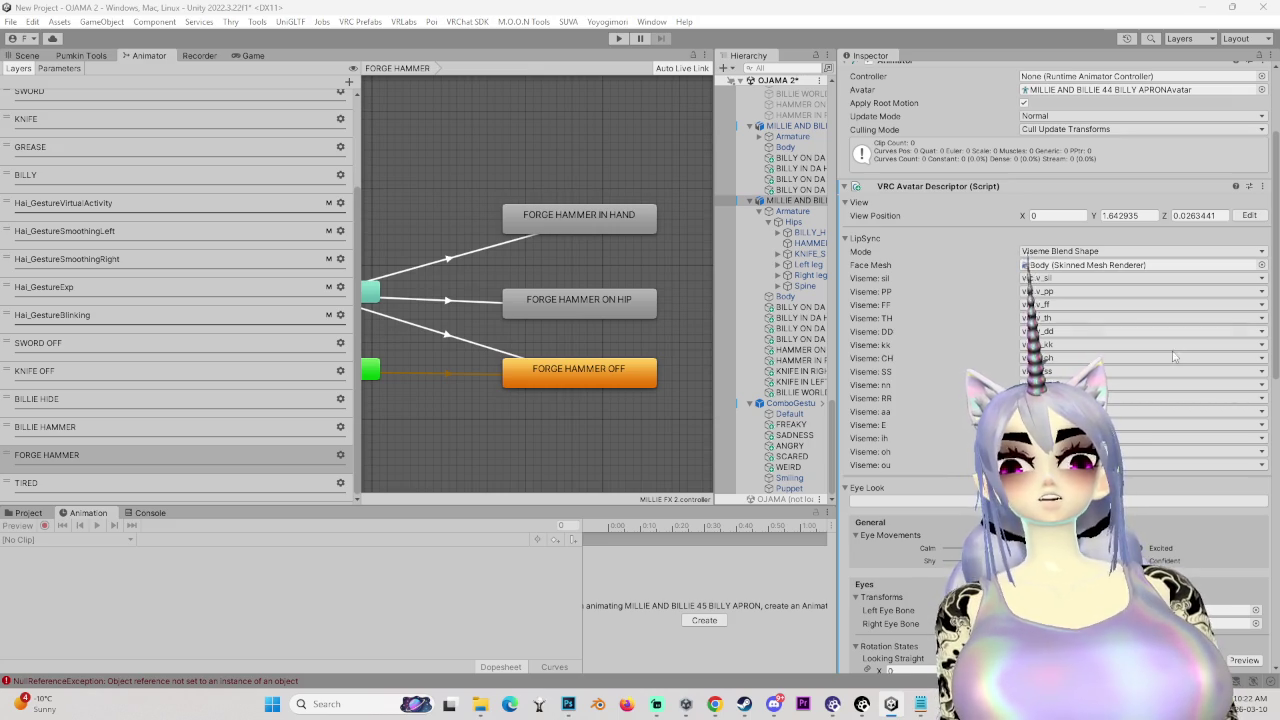
- Open MILLIE MENU and go into its MILLIE WEAPONS submenu
scroll(1050, 400, down, 10)
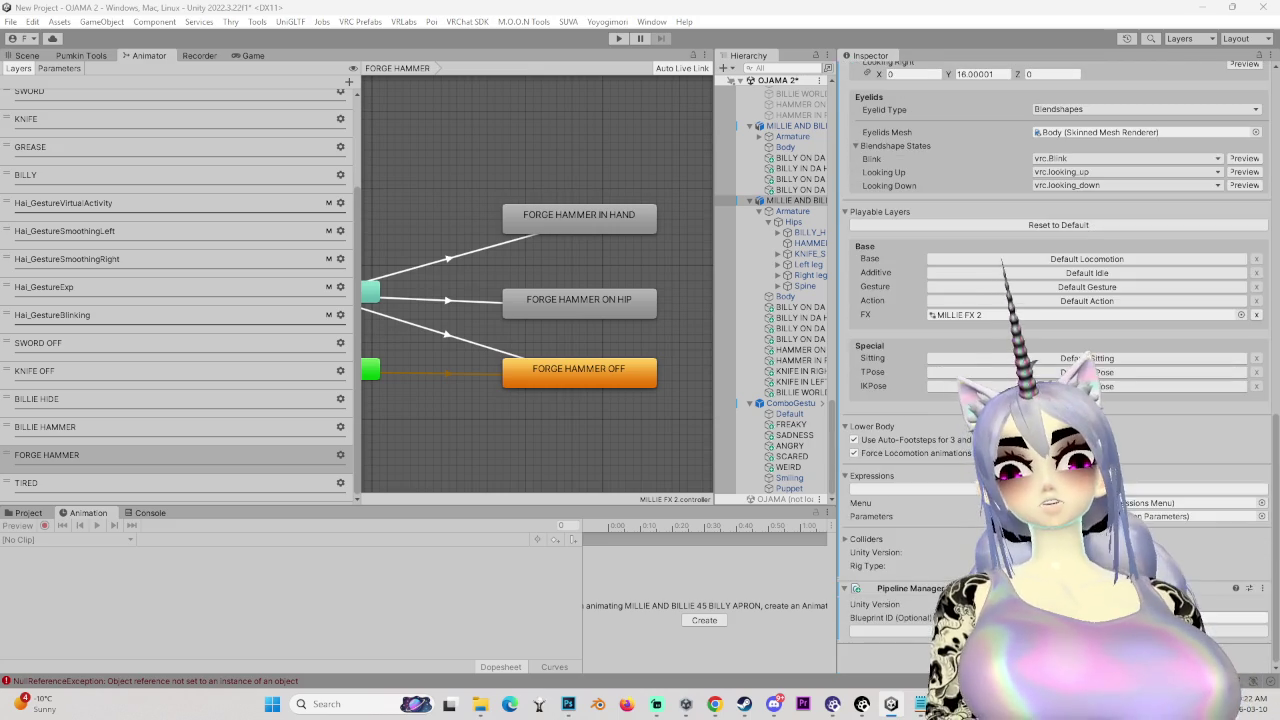
click(24, 513)
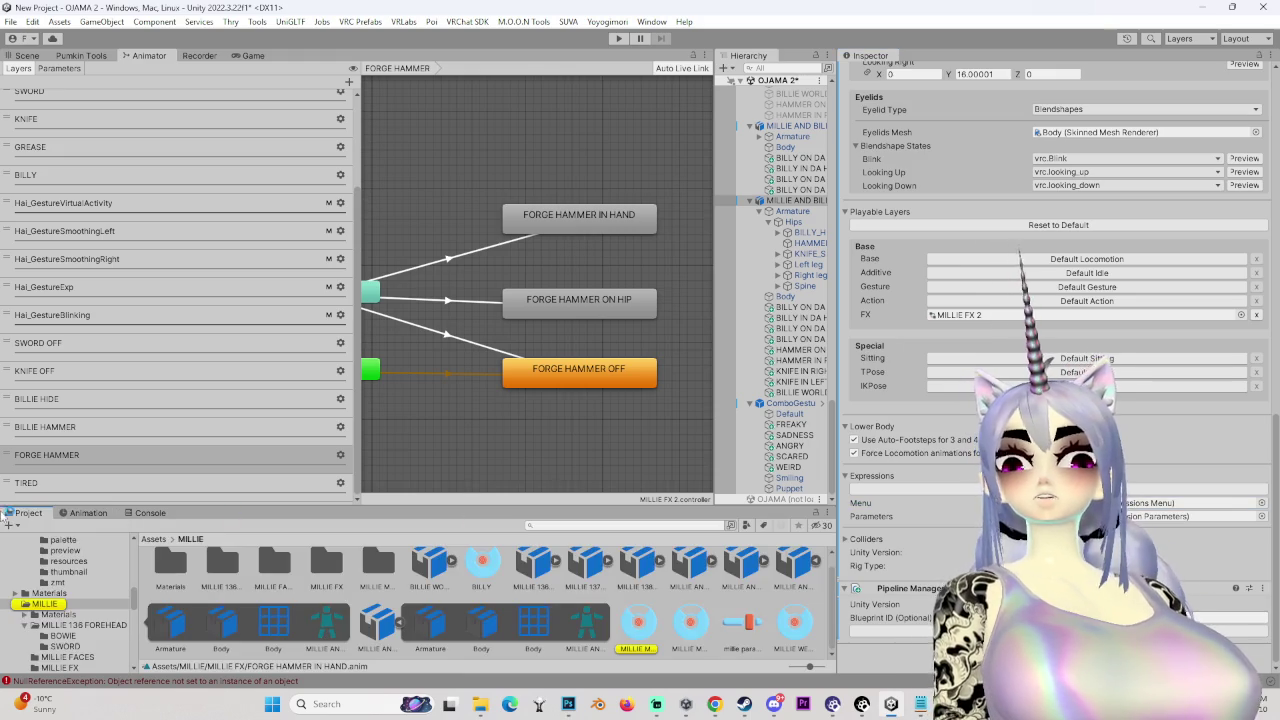
click(638, 622)
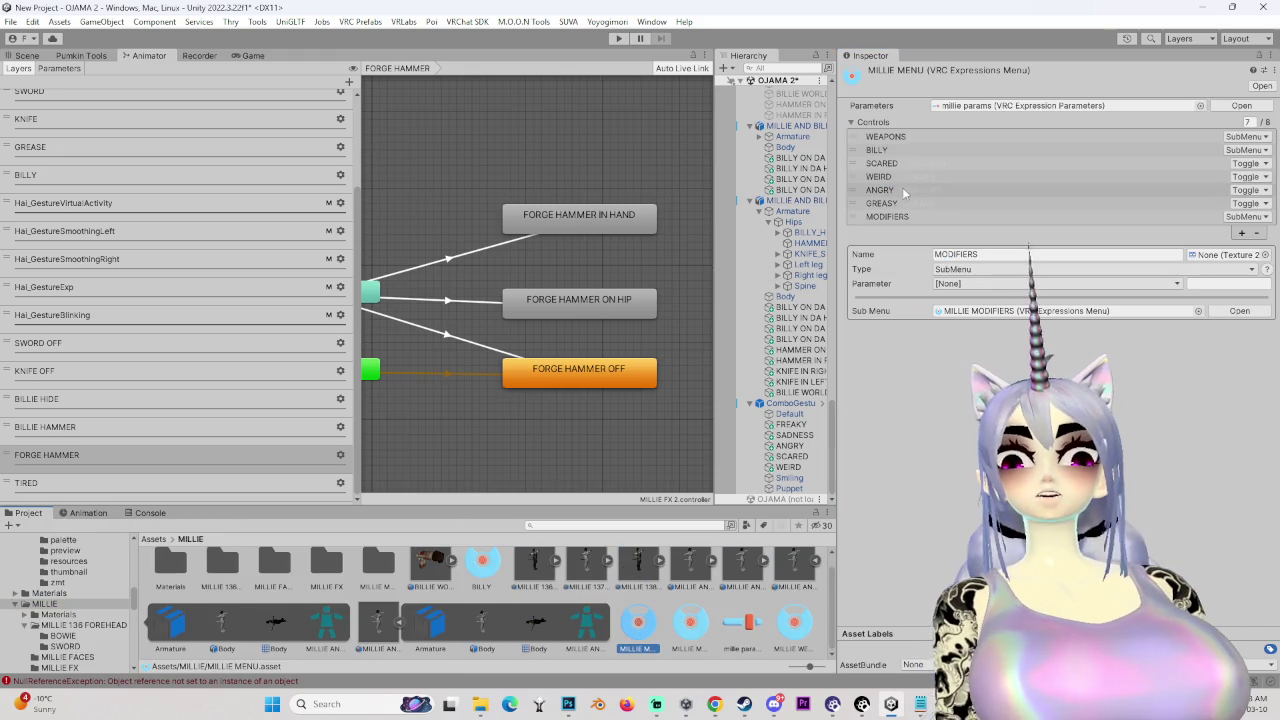
click(900, 137)
click(990, 312)
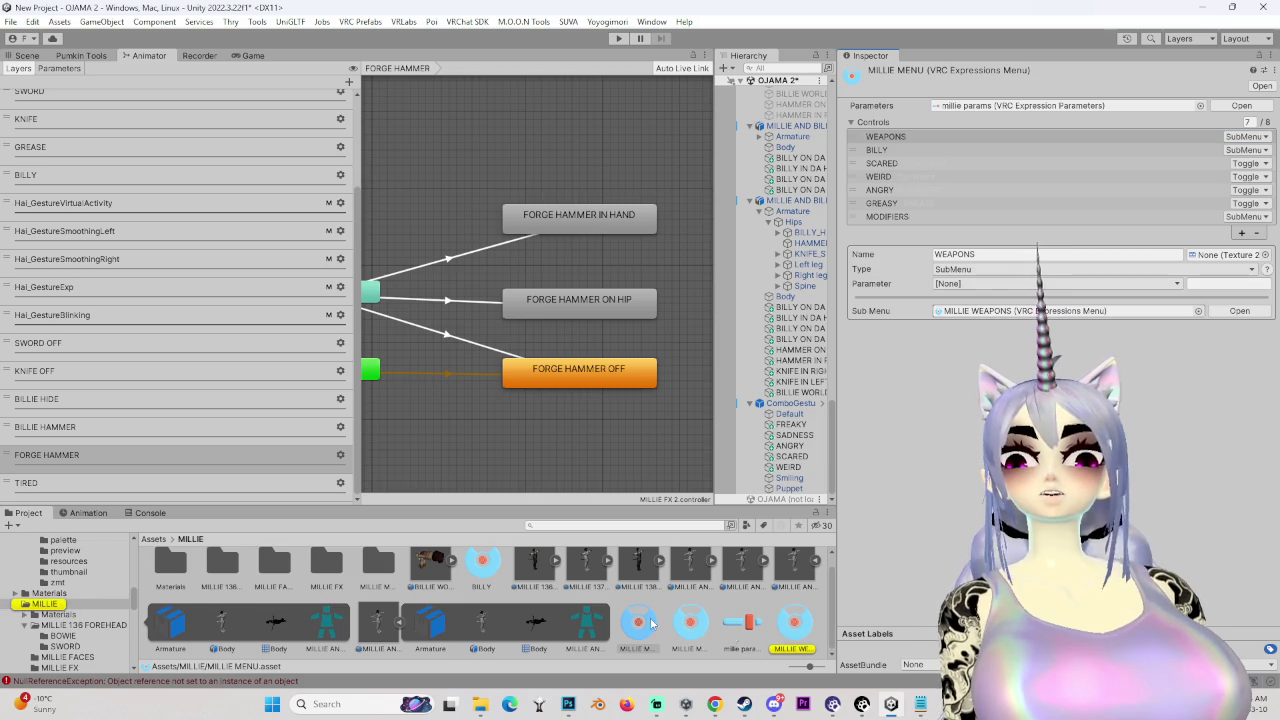
double_click(990, 312)
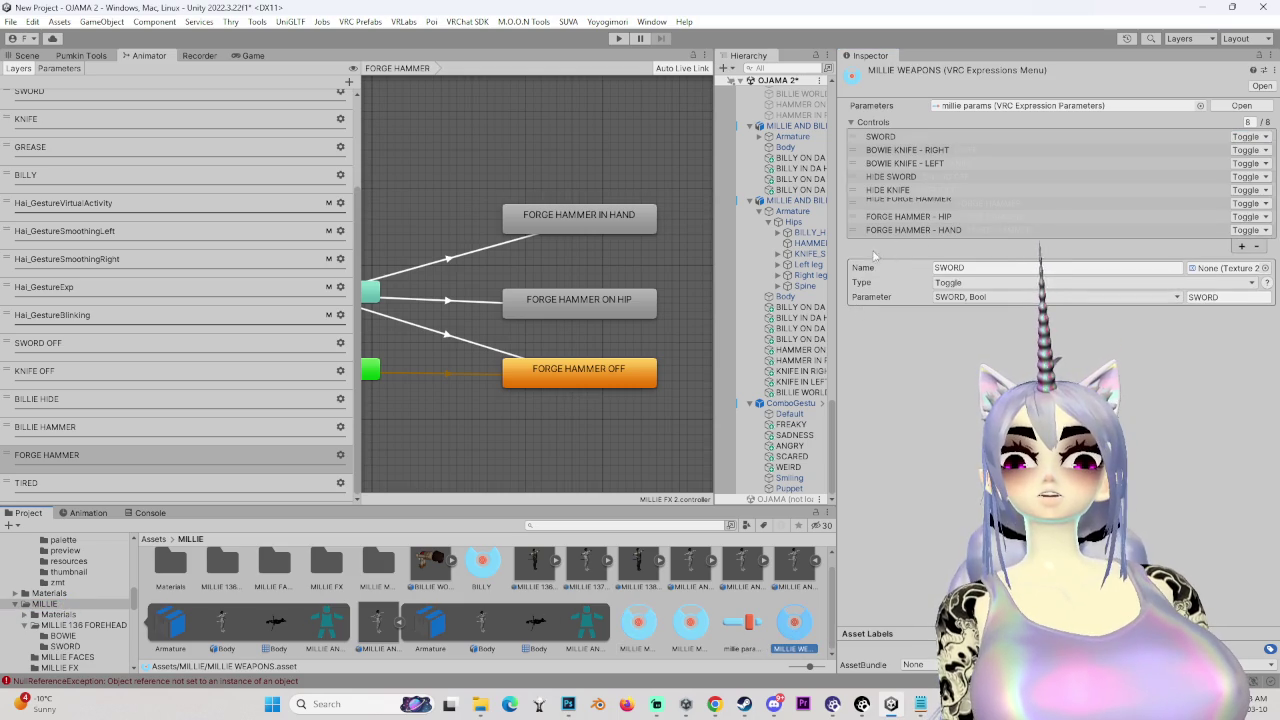
- Delete the HIDE FORGE HAMMER control from the weapons menu
click(900, 216)
click(900, 230)
click(896, 218)
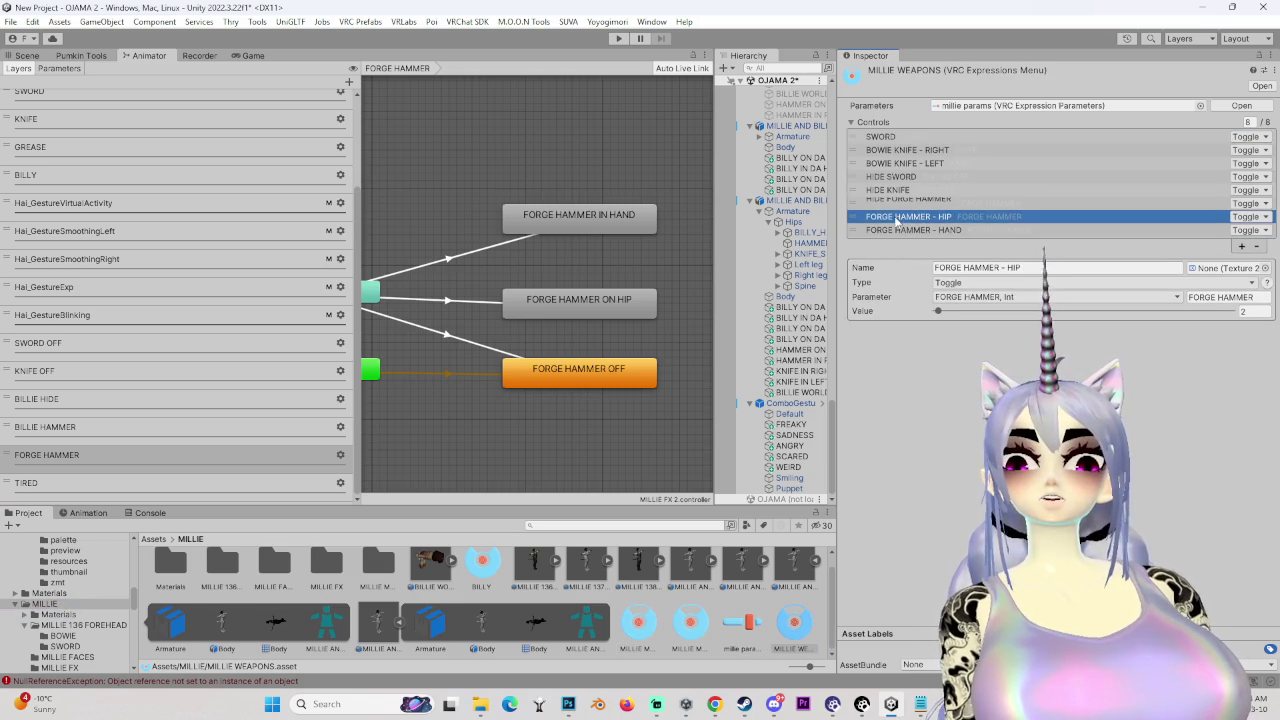
key(Up)
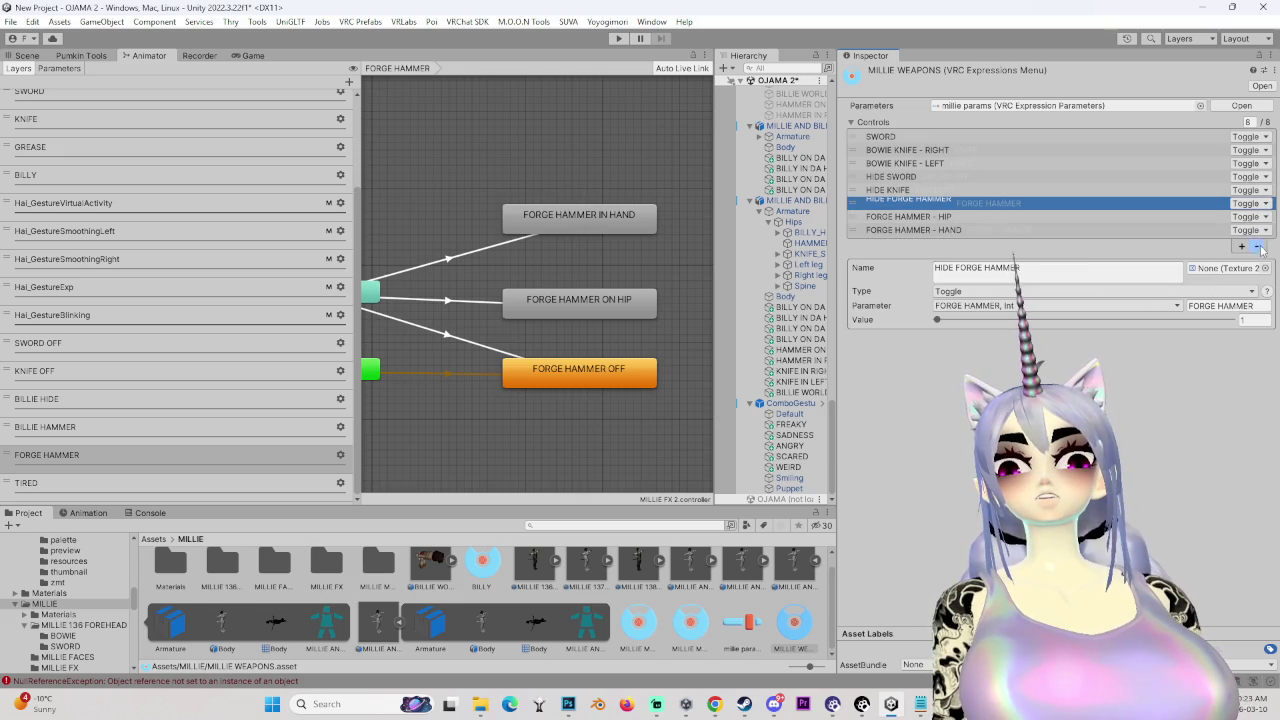
click(1258, 247)
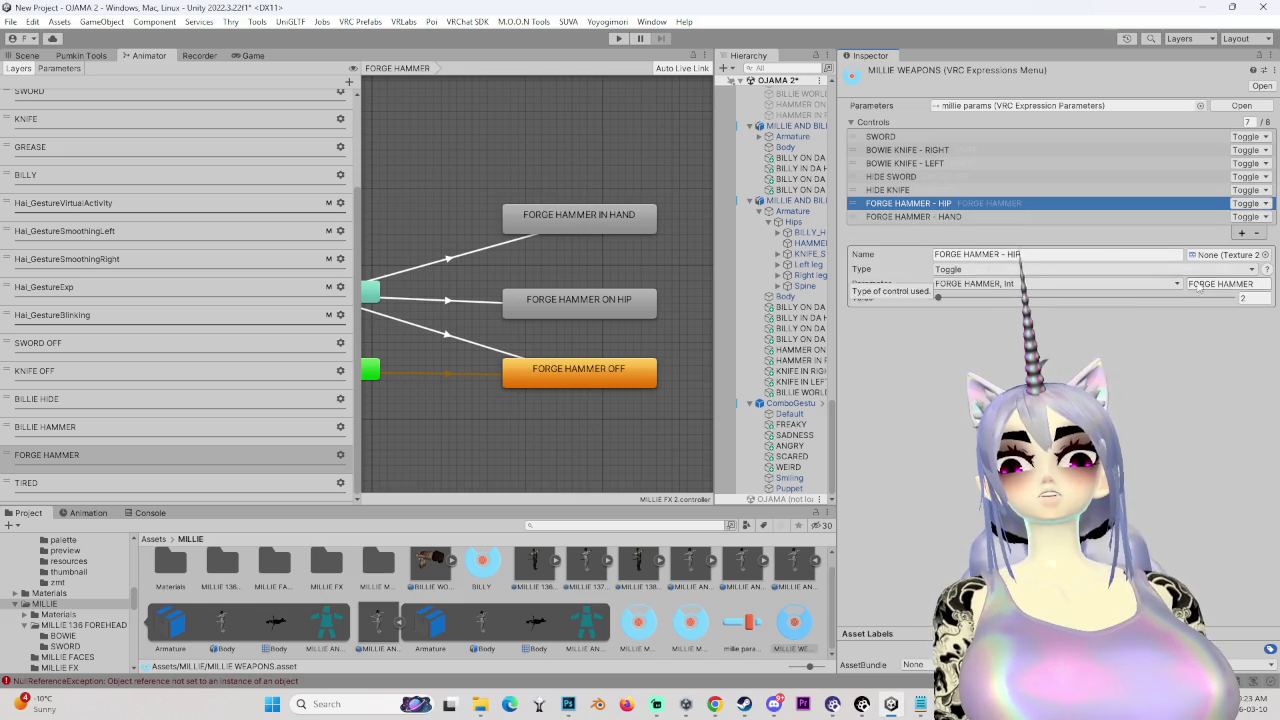
- Check the parameter values of the FORGE HAMMER - HIP and - HAND toggles
click(1250, 298)
click(905, 216)
click(1249, 298)
click(592, 228)
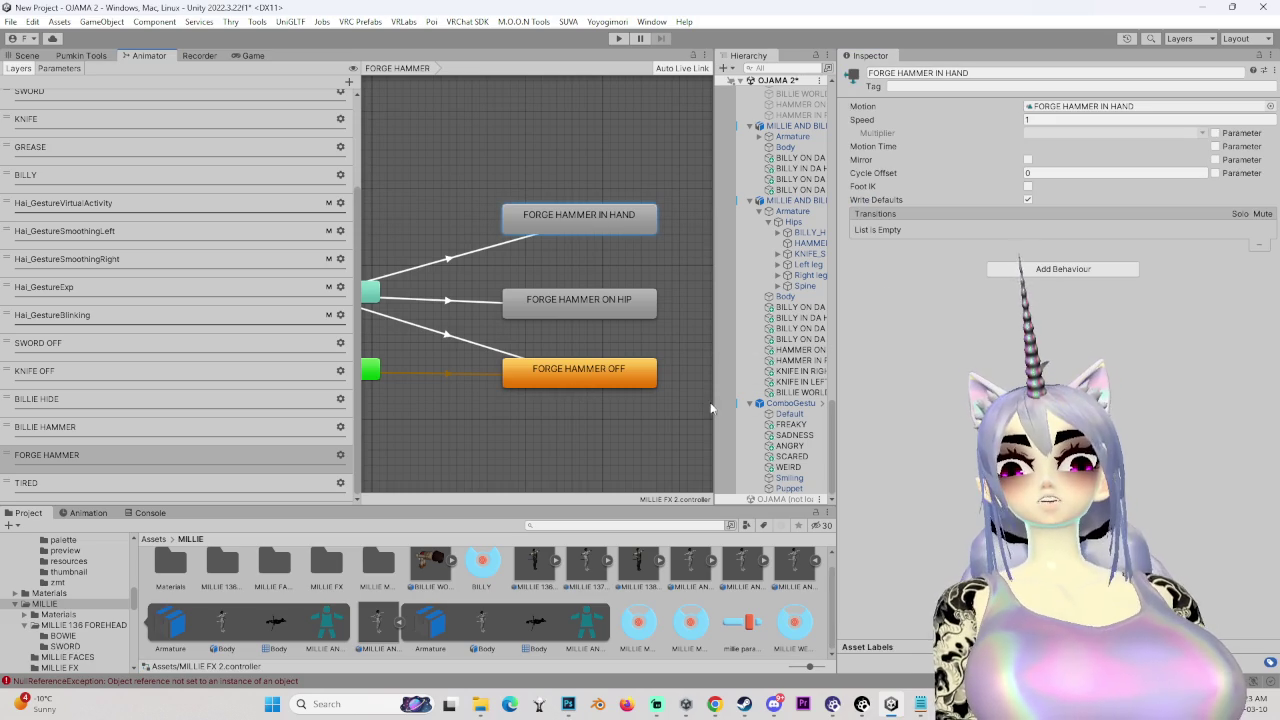
- Duplicate the 45 BILLY APRON avatar with Ctrl+D and switch off the original's active checkbox
click(559, 403)
drag(714, 380, 447, 380)
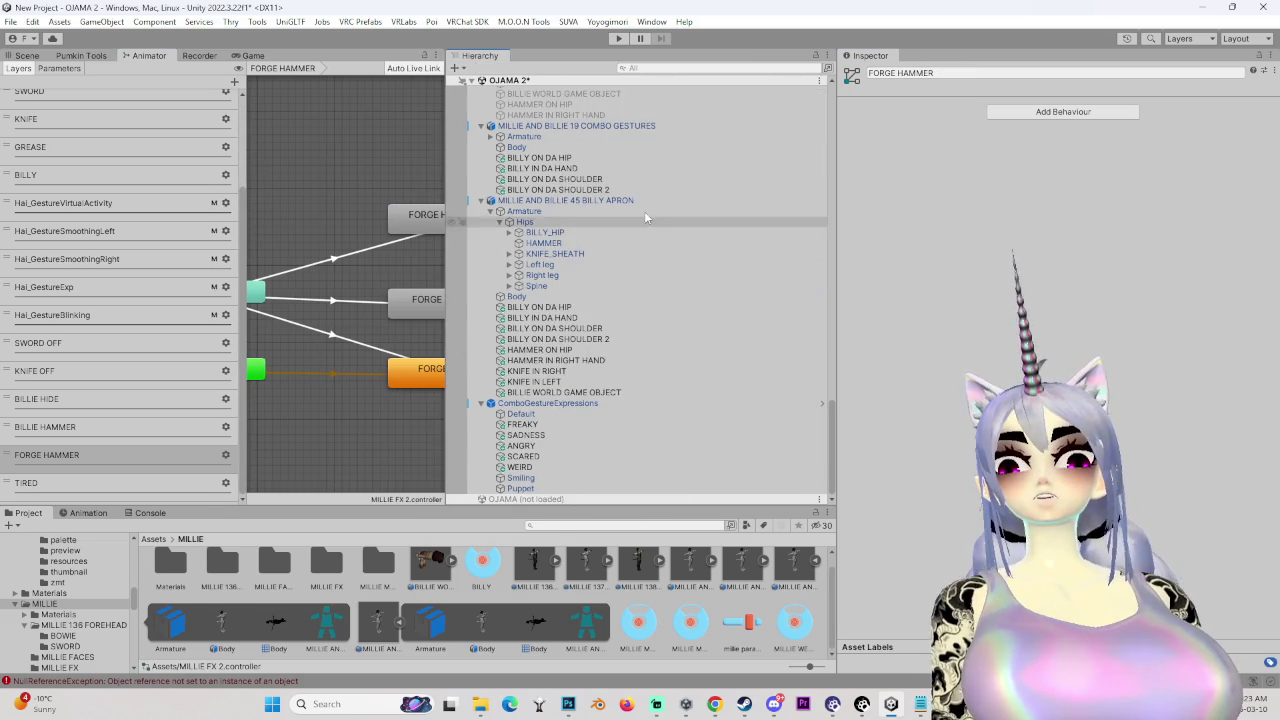
click(650, 203)
key(ctrl+d)
click(632, 202)
click(874, 75)
click(874, 74)
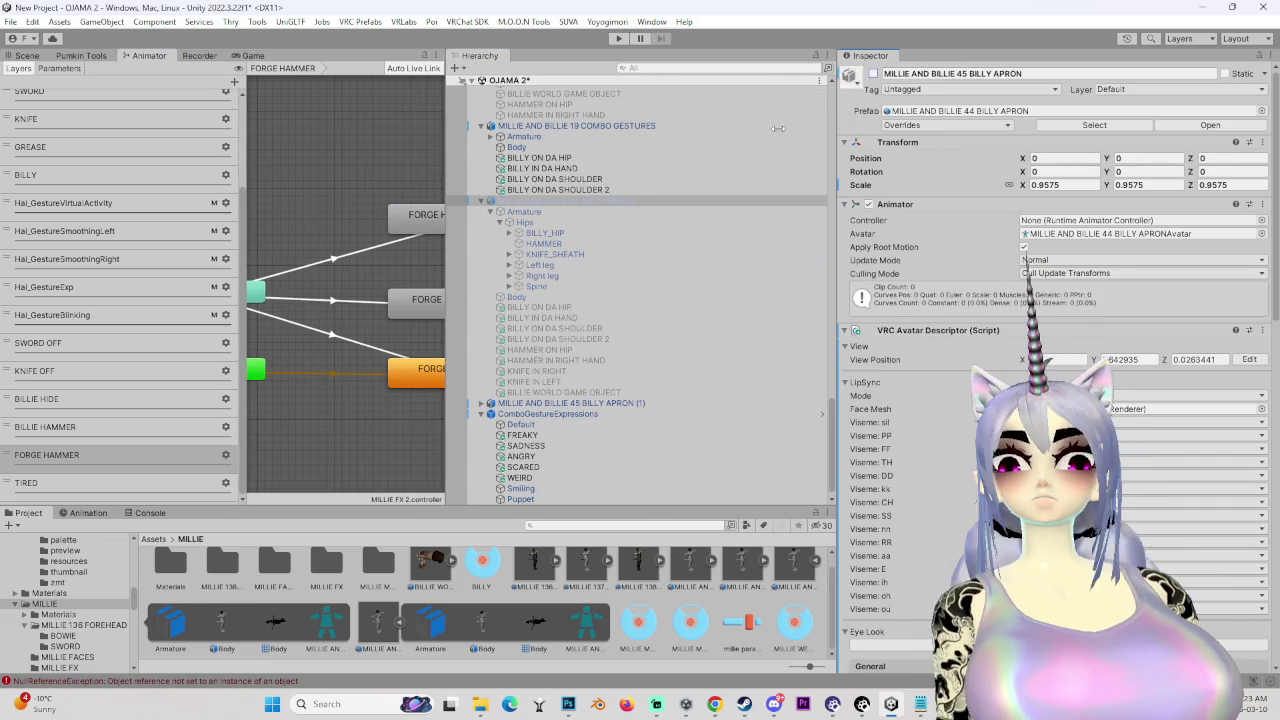
- In the FORGE HAMMER layer, locate the FORGE HAMMER IN HAND state's clip in the MILLIE FX folder
click(86, 463)
click(420, 215)
mouse_move(446, 380)
mouse_down()
mouse_move(315, 393)
mouse_move(770, 392)
mouse_up()
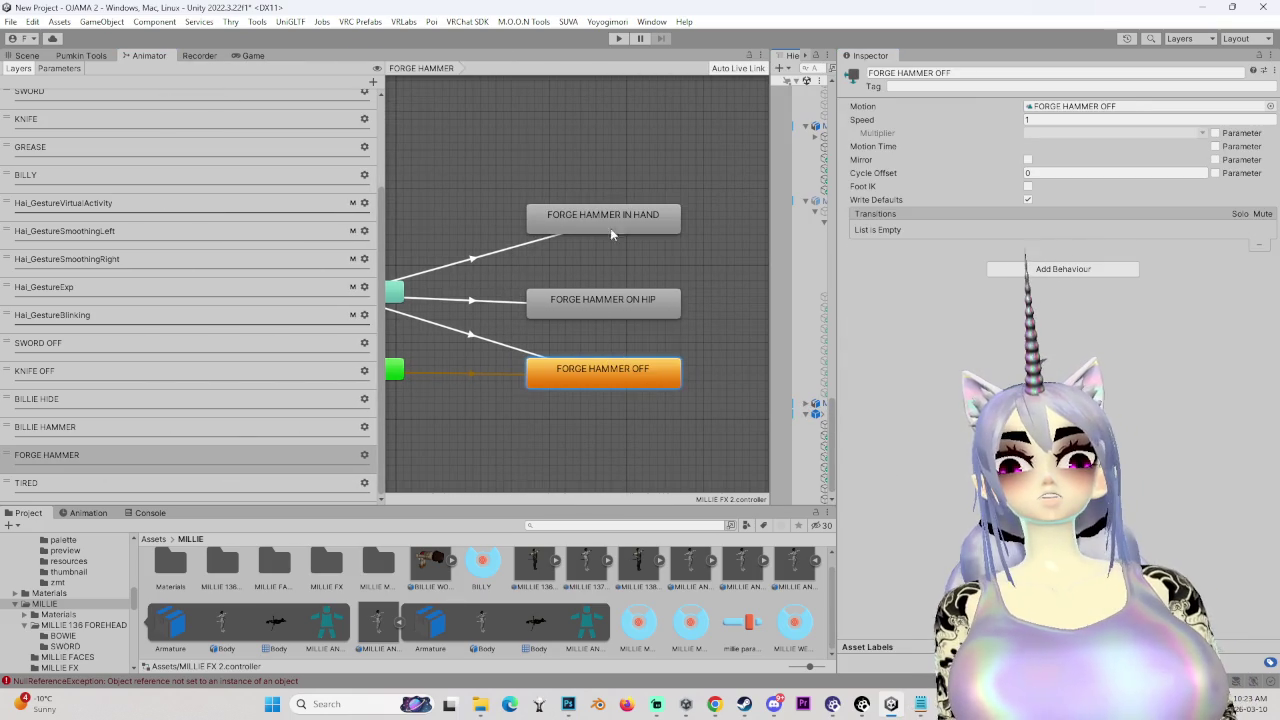
click(642, 219)
click(1120, 106)
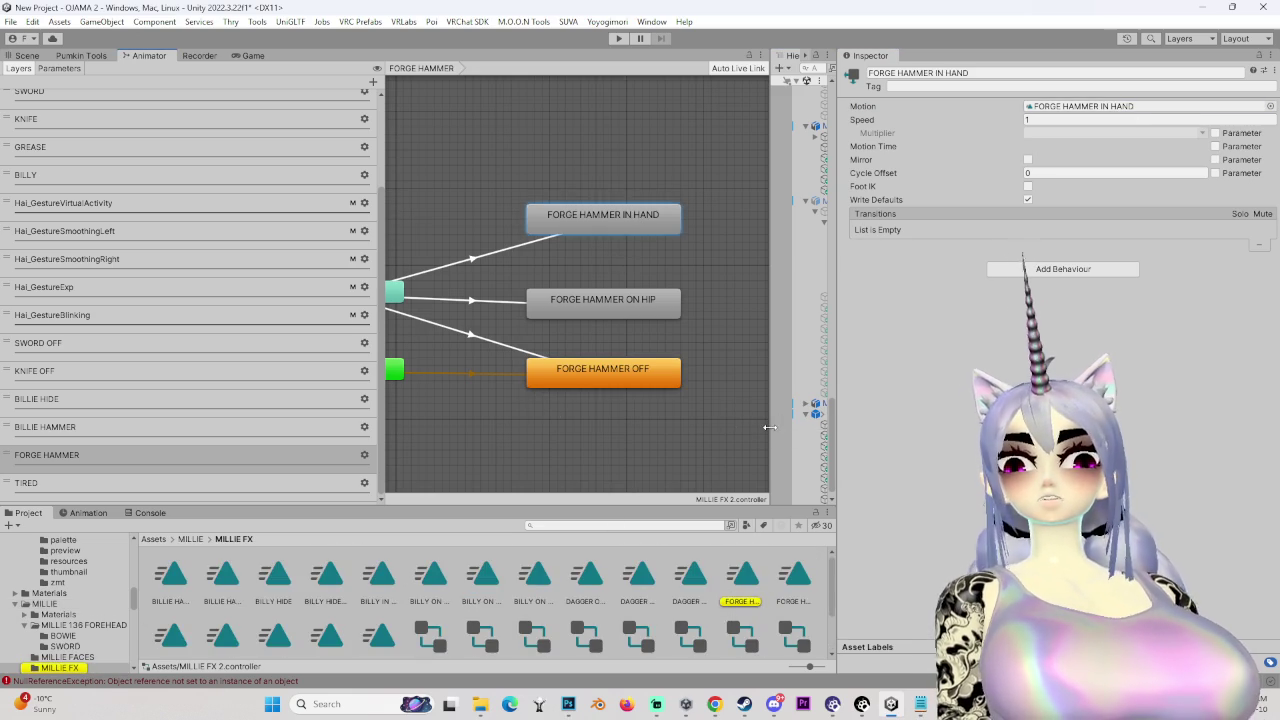
drag(769, 427, 568, 427)
click(745, 578)
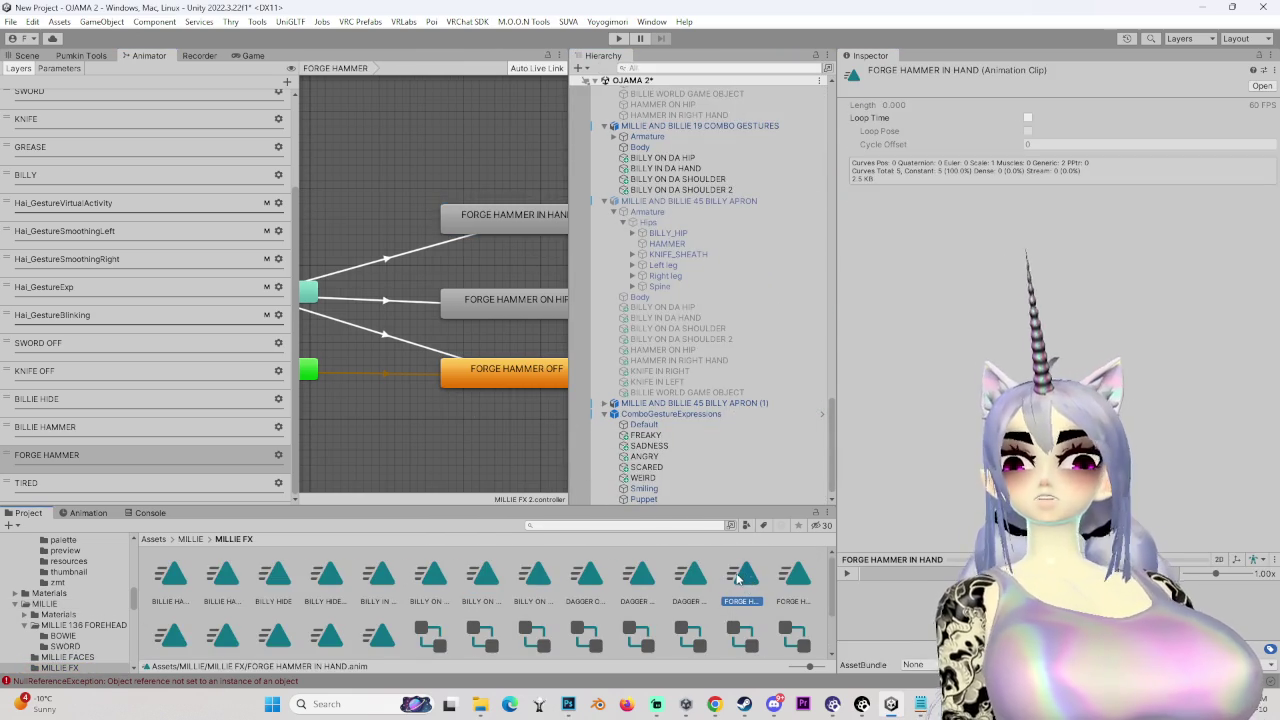
scroll(750, 400, down, 1)
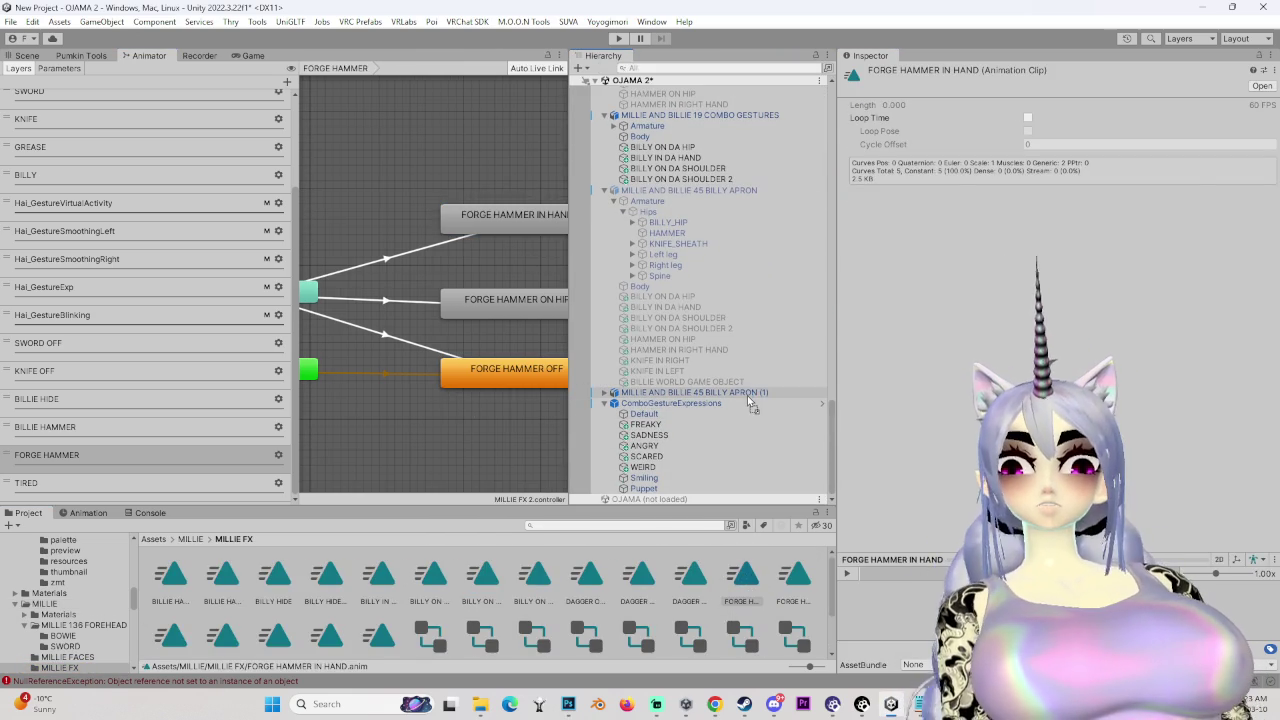
- Preview the FORGE HAMMER IN HAND clip on the duplicated avatar in the 3D scene
click(748, 396)
click(36, 56)
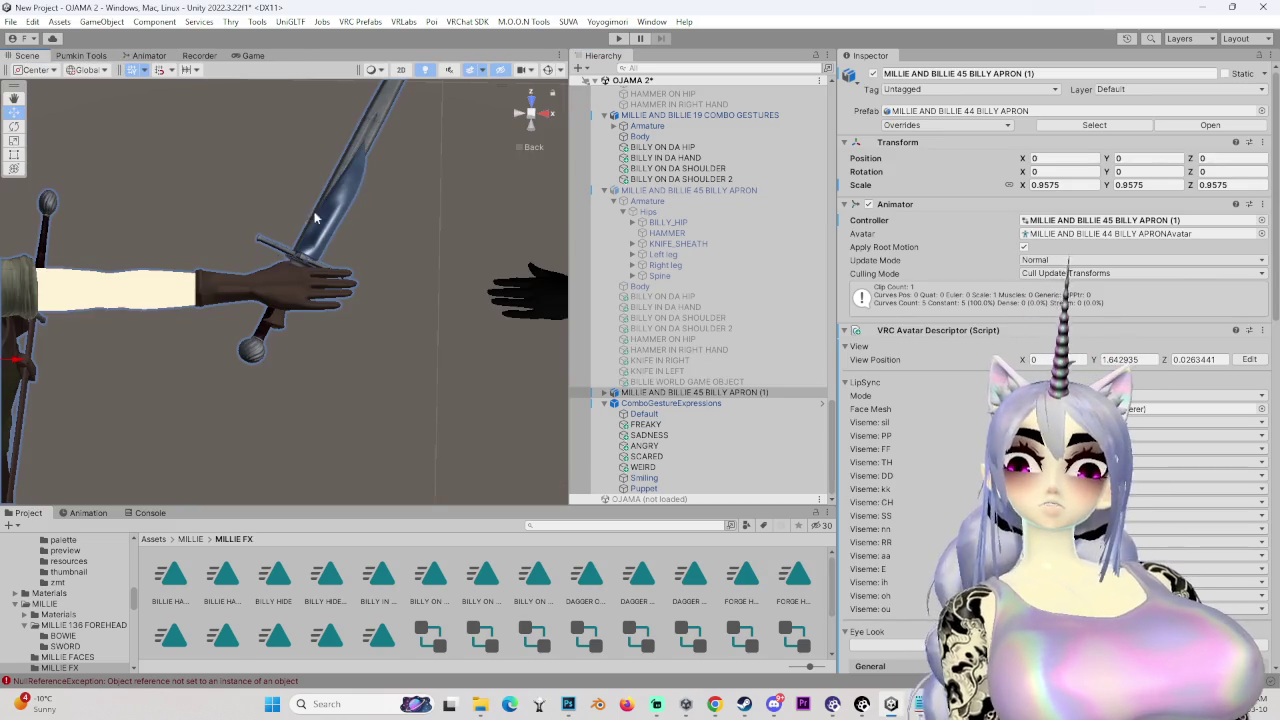
click(84, 513)
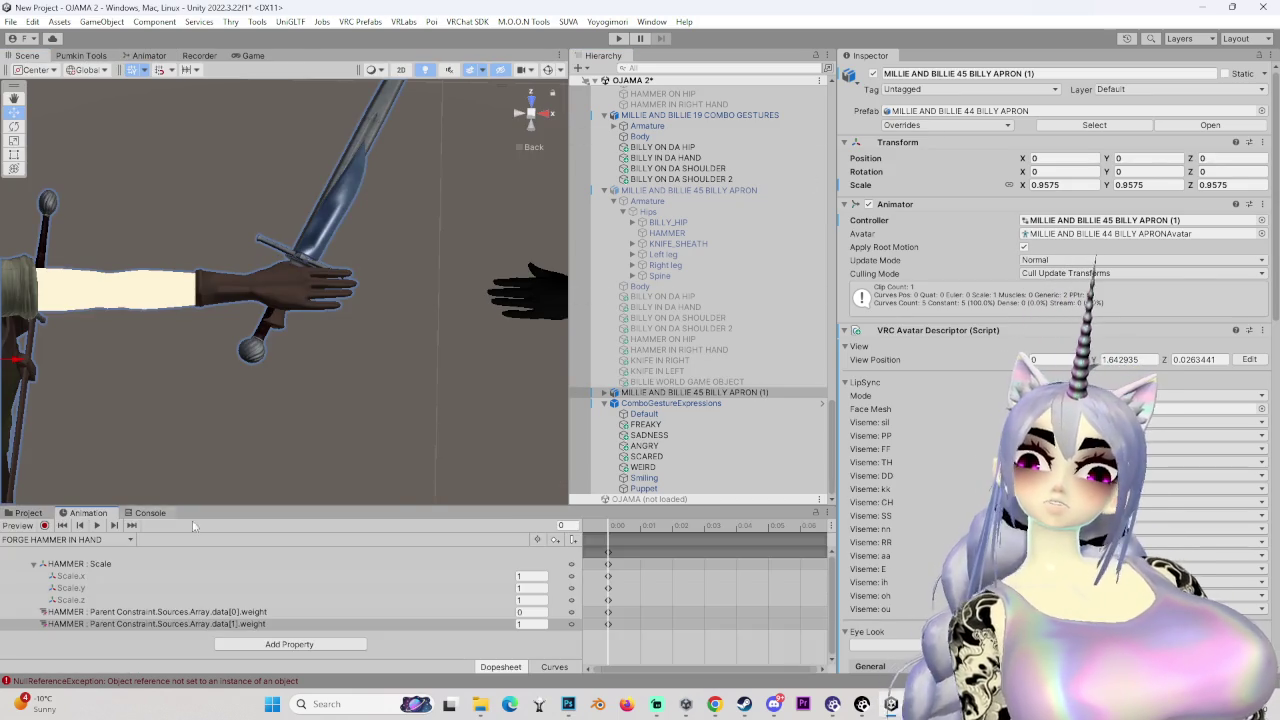
mouse_move(153, 374)
mouse_down()
mouse_move(349, 380)
mouse_move(482, 412)
mouse_move(451, 291)
mouse_move(406, 410)
mouse_move(349, 305)
mouse_move(470, 310)
mouse_move(500, 330)
mouse_up()
click(605, 395)
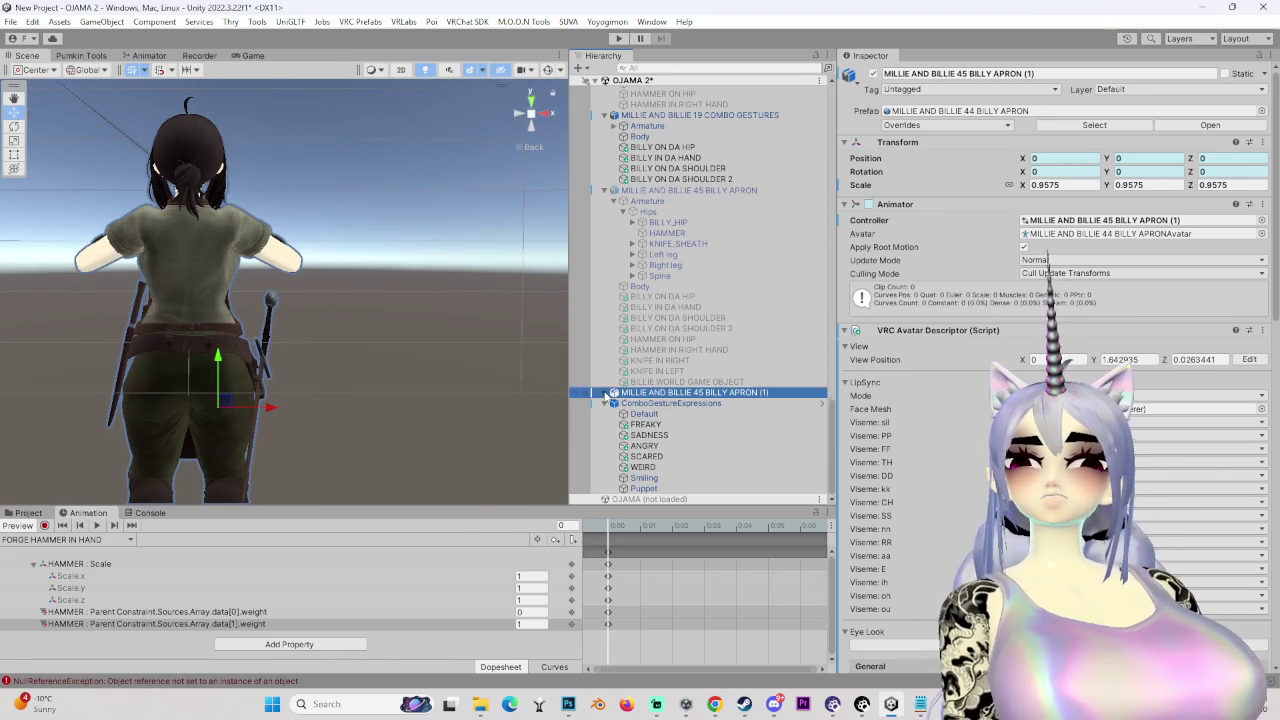
click(605, 393)
click(660, 539)
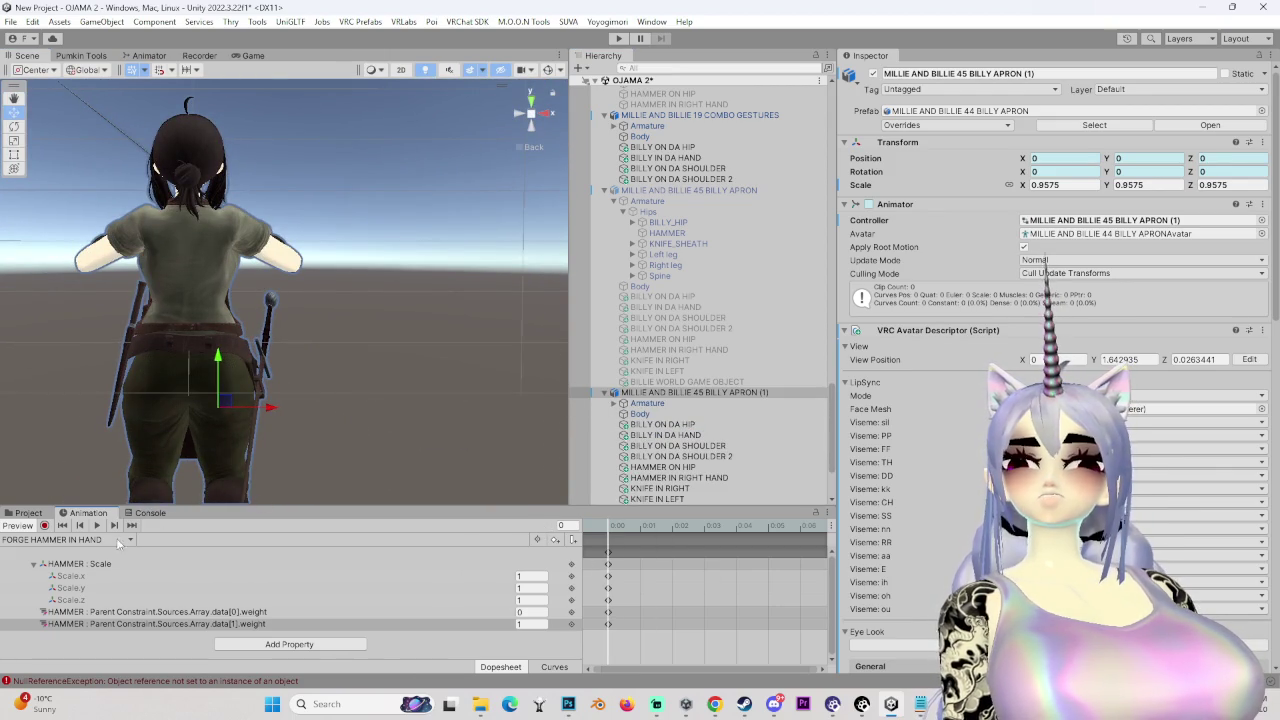
- Check the HAMMER's Parent Constraint sources, BILLY_HIP and HAMMER IN RIGHT HAND
click(90, 566)
click(716, 432)
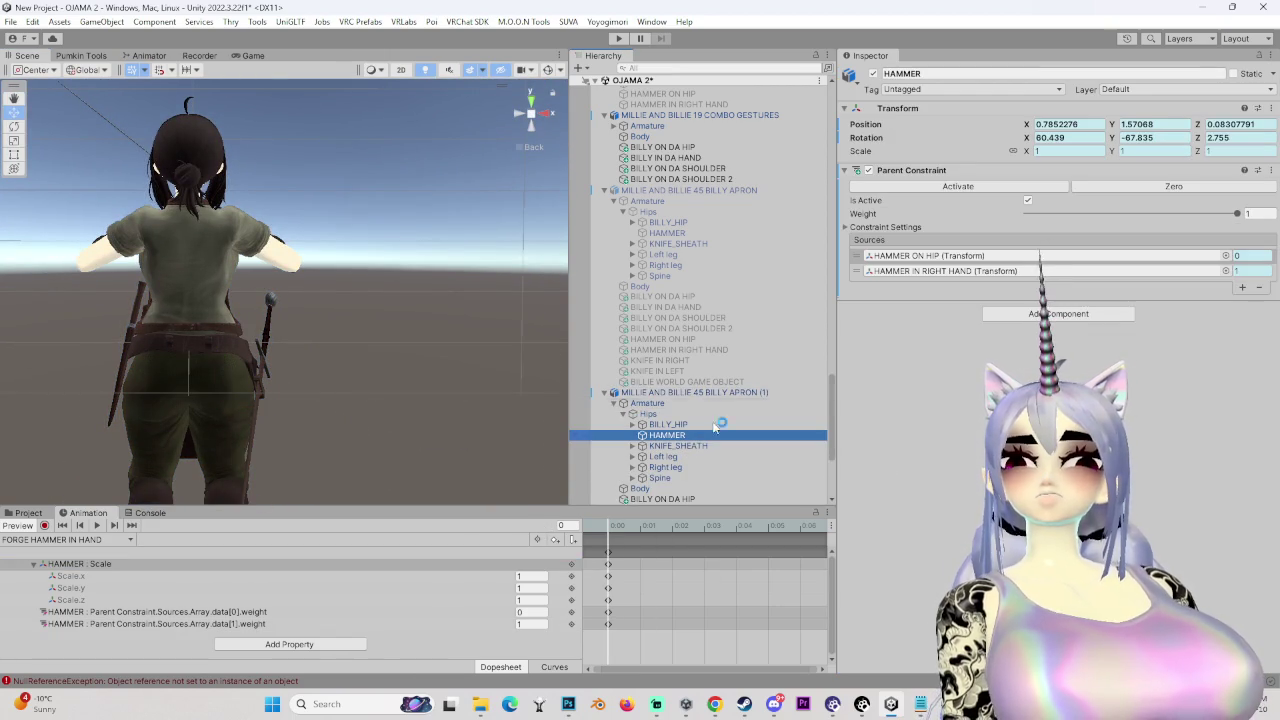
click(897, 227)
click(910, 451)
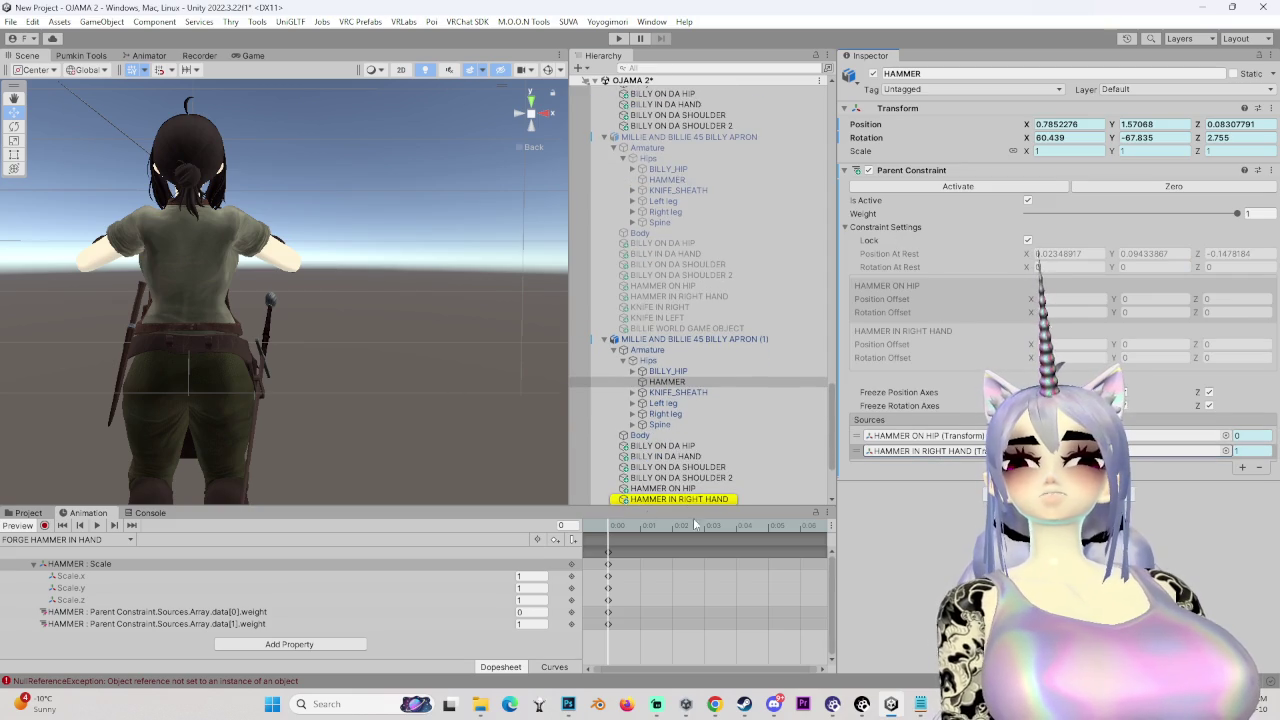
click(670, 372)
click(668, 382)
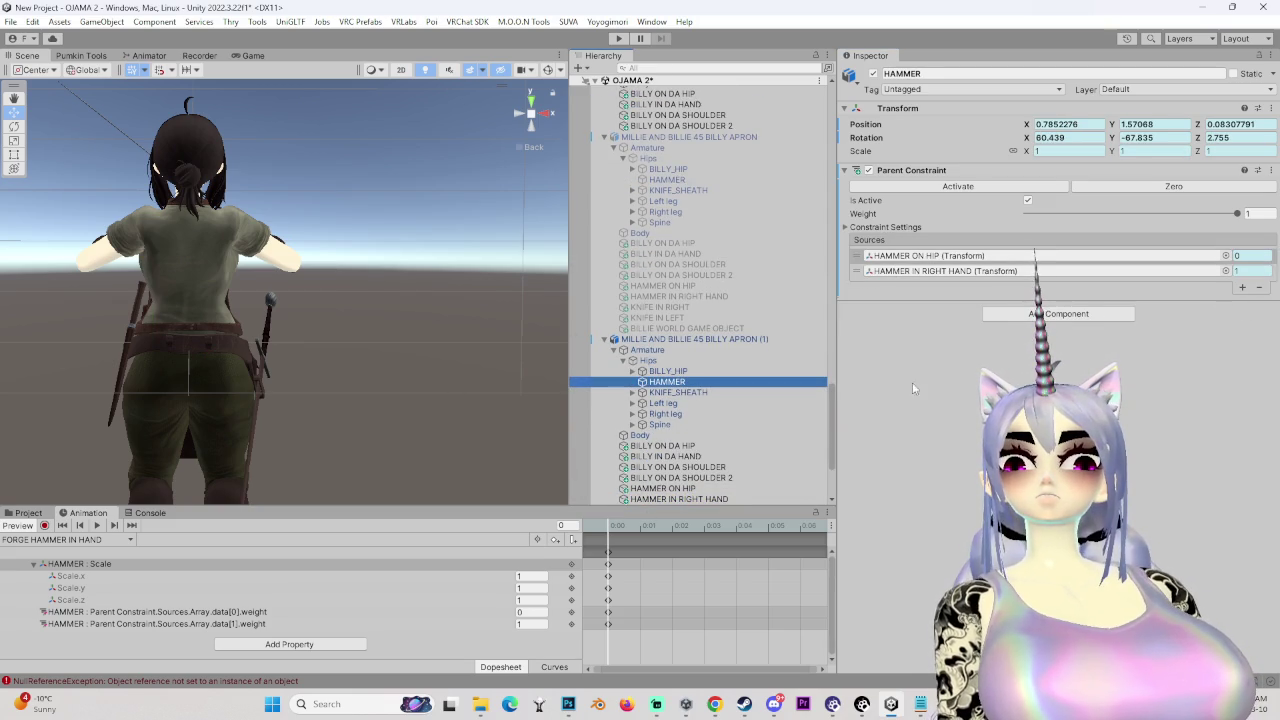
mouse_move(300, 350)
mouse_down()
mouse_move(286, 363)
mouse_move(406, 412)
mouse_move(320, 460)
mouse_up()
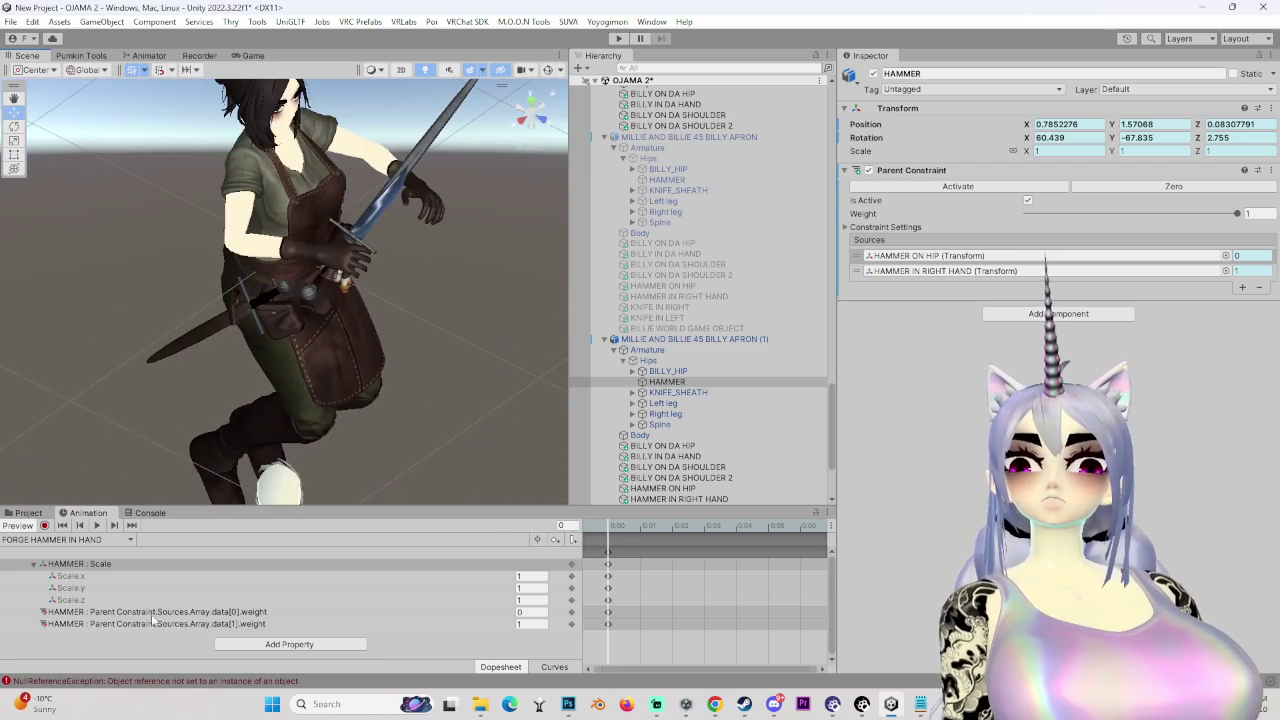
- Compare the clip's hammer Scale.z and source weight tracks with the HAMMER constraint
click(238, 600)
click(238, 611)
click(238, 623)
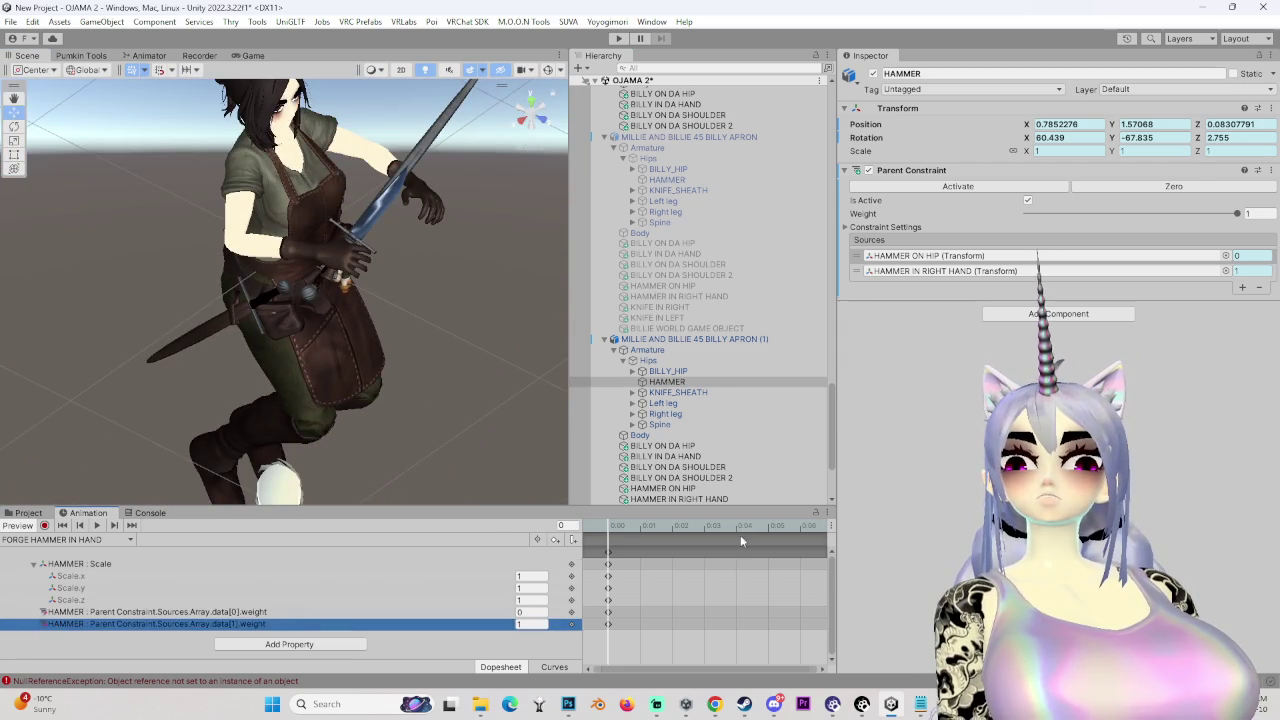
click(667, 382)
click(845, 227)
mouse_move(440, 430)
mouse_down()
mouse_move(376, 461)
mouse_move(340, 420)
mouse_up()
click(721, 383)
scroll(715, 380, down, 5)
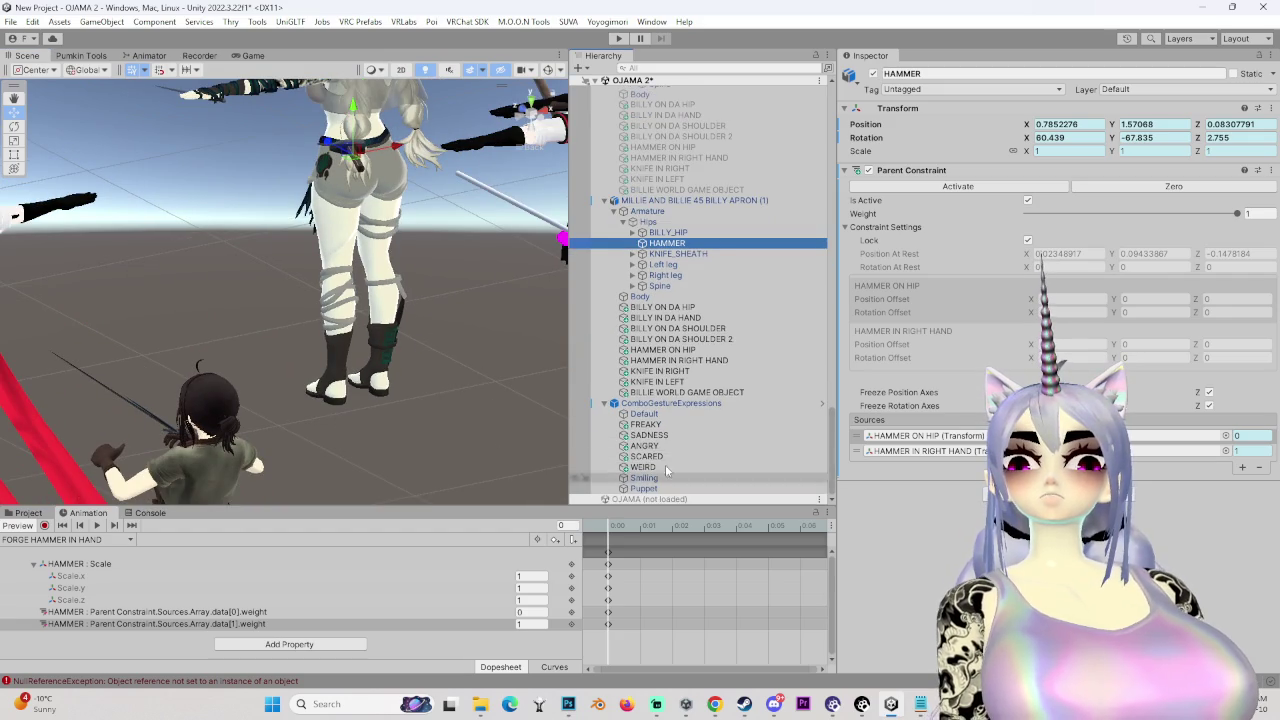
- Inspect HAMMER IN RIGHT HAND and its Right wrist constraint source
click(705, 360)
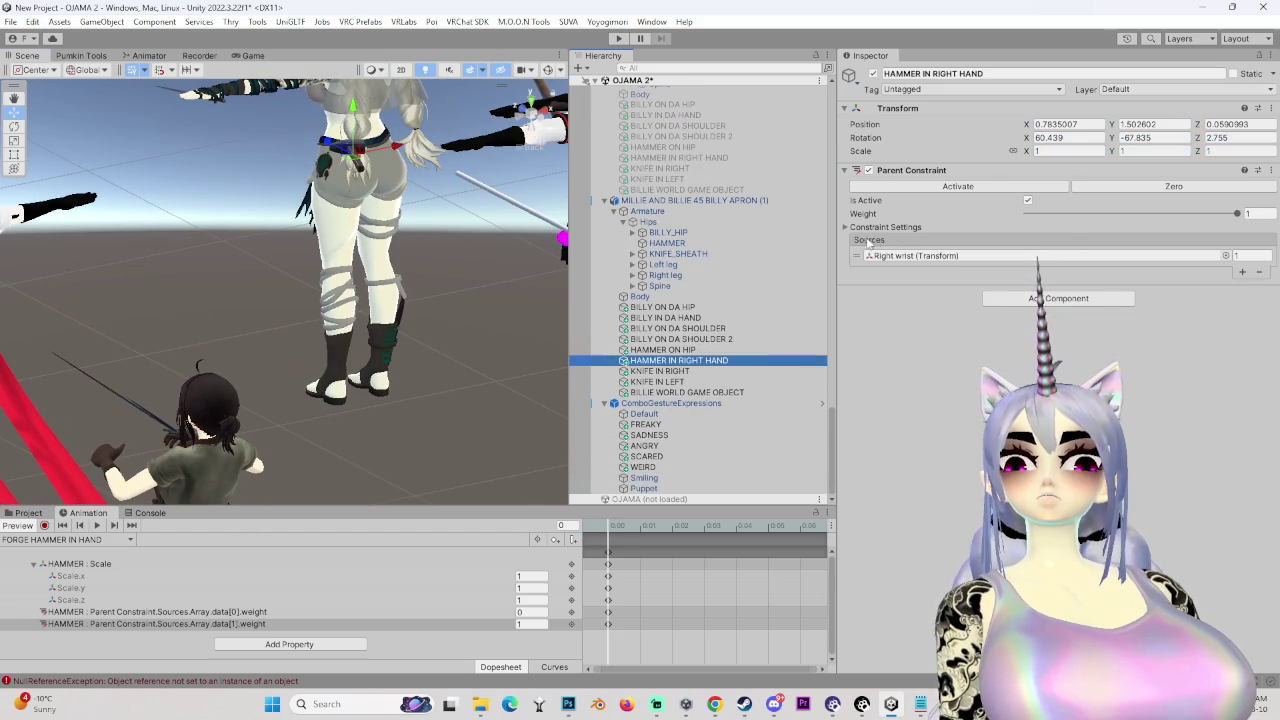
click(937, 391)
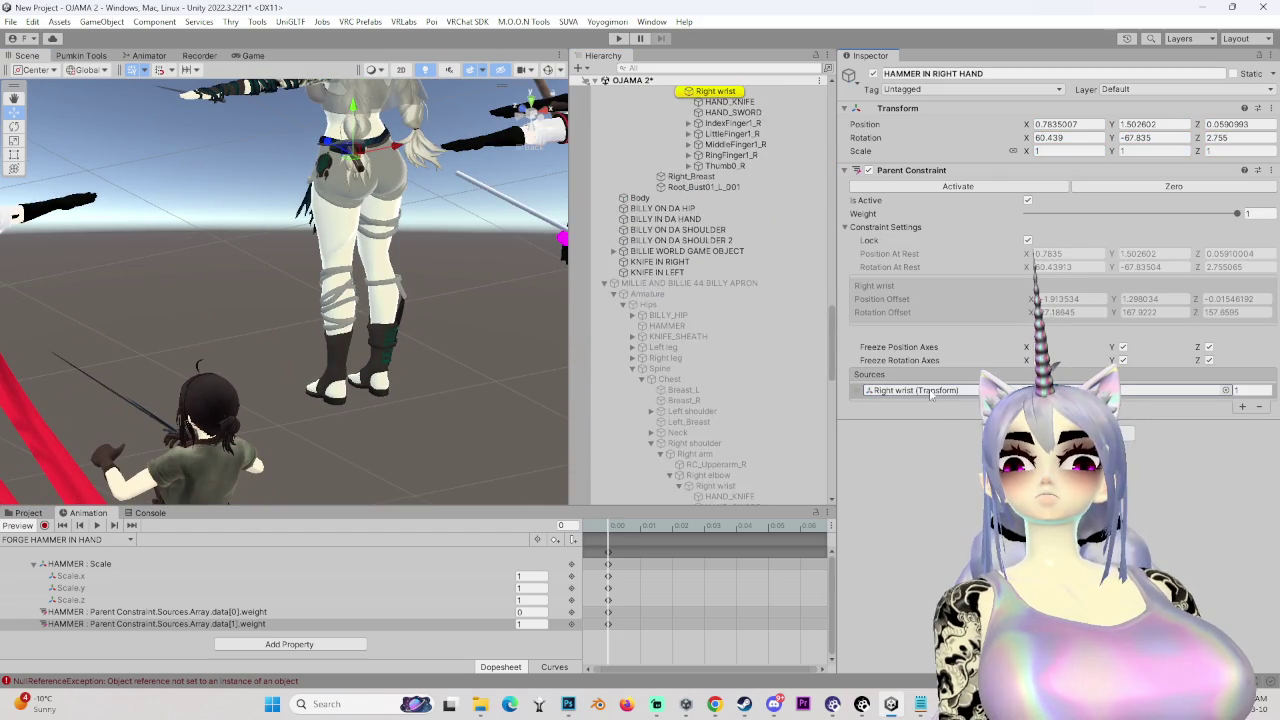
scroll(695, 345, up, 6)
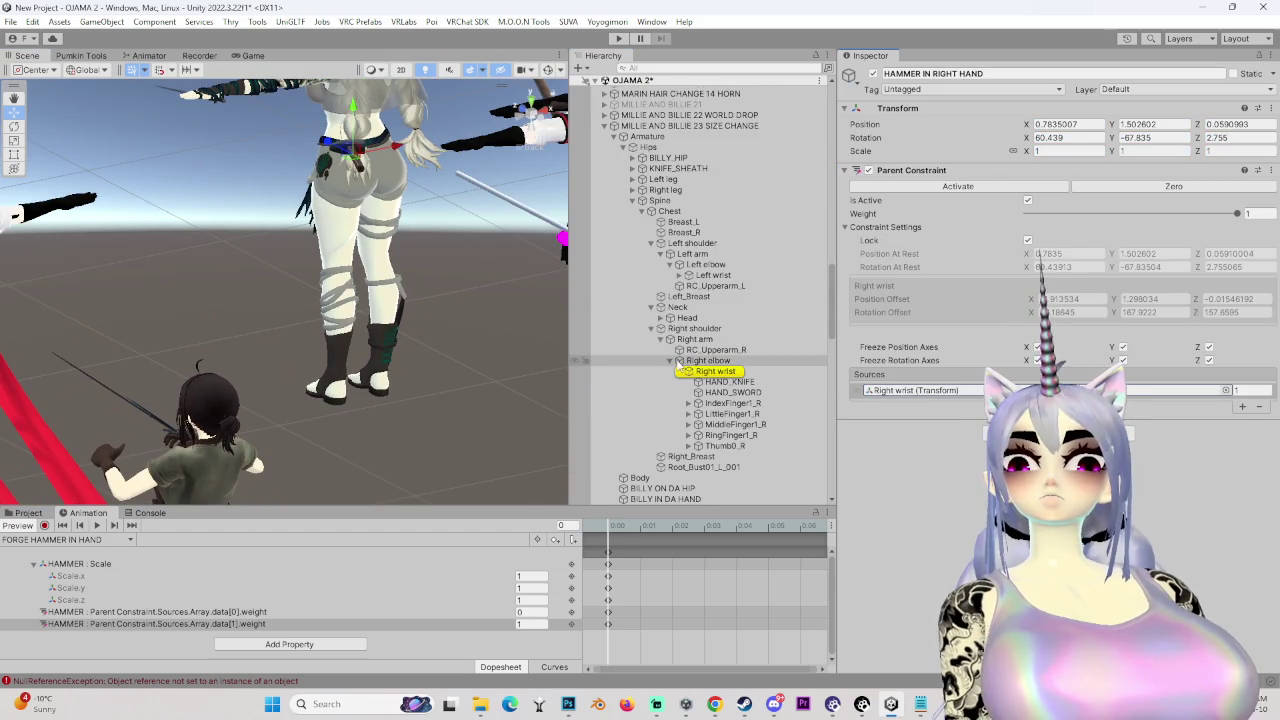
scroll(550, 328, down, 2)
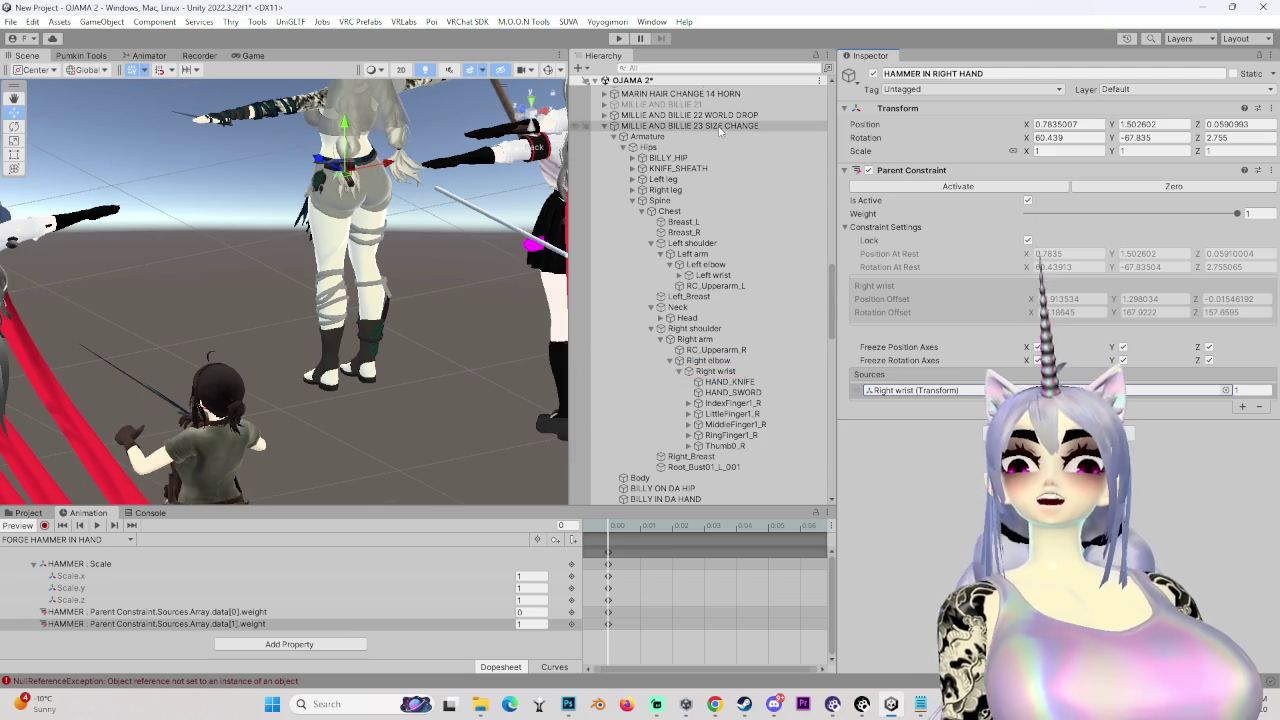
scroll(686, 437, down, 6)
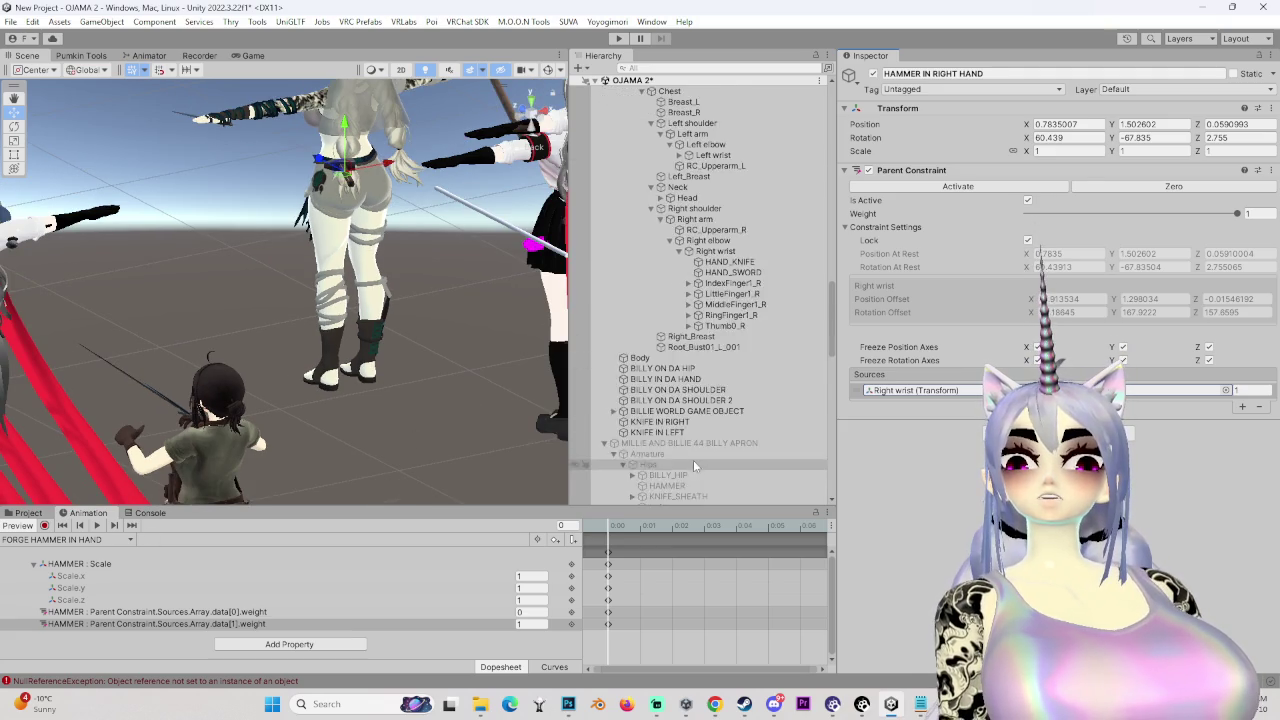
- Frame the MILLIE AND BILLIE 44 BILLY APRON avatar and view its settings
double_click(677, 286)
mouse_move(476, 327)
mouse_down()
mouse_move(381, 355)
mouse_move(556, 346)
mouse_up()
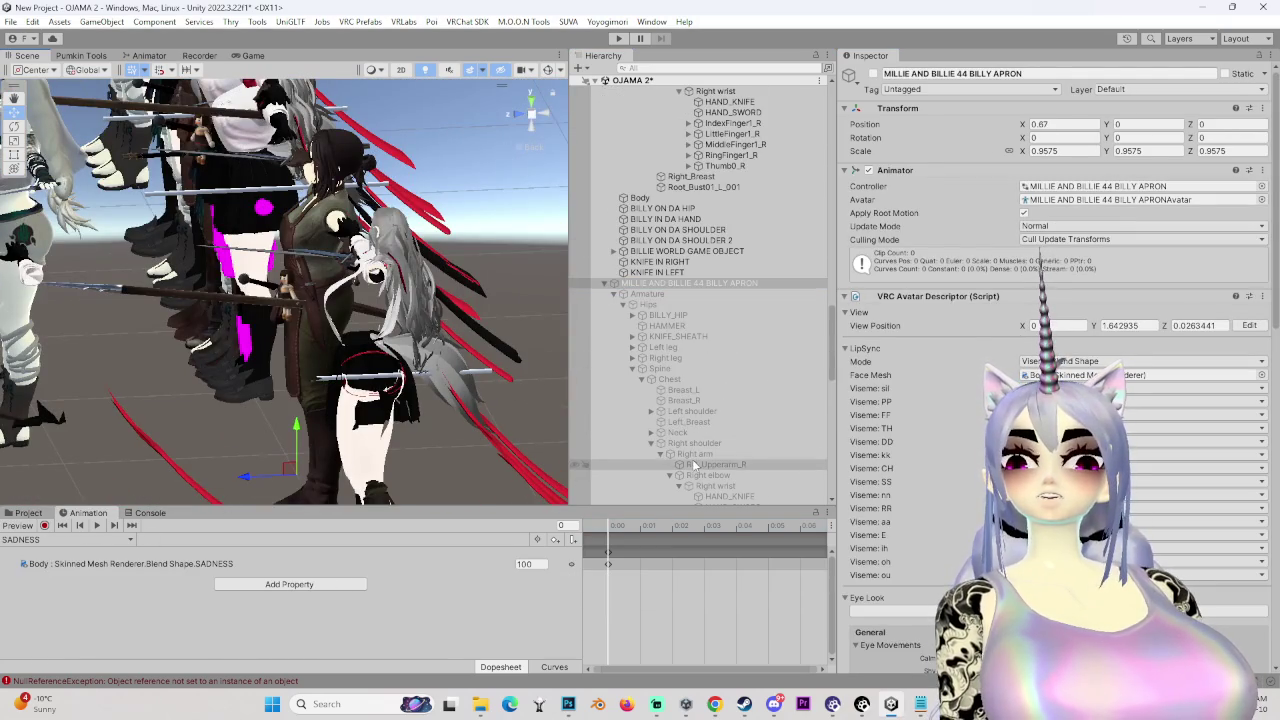
scroll(688, 443, up, 5)
scroll(688, 443, down, 5)
- Duplicate the BILLY APRON avatar and frame the new 45 BILLY APRON copy
right_click(713, 243)
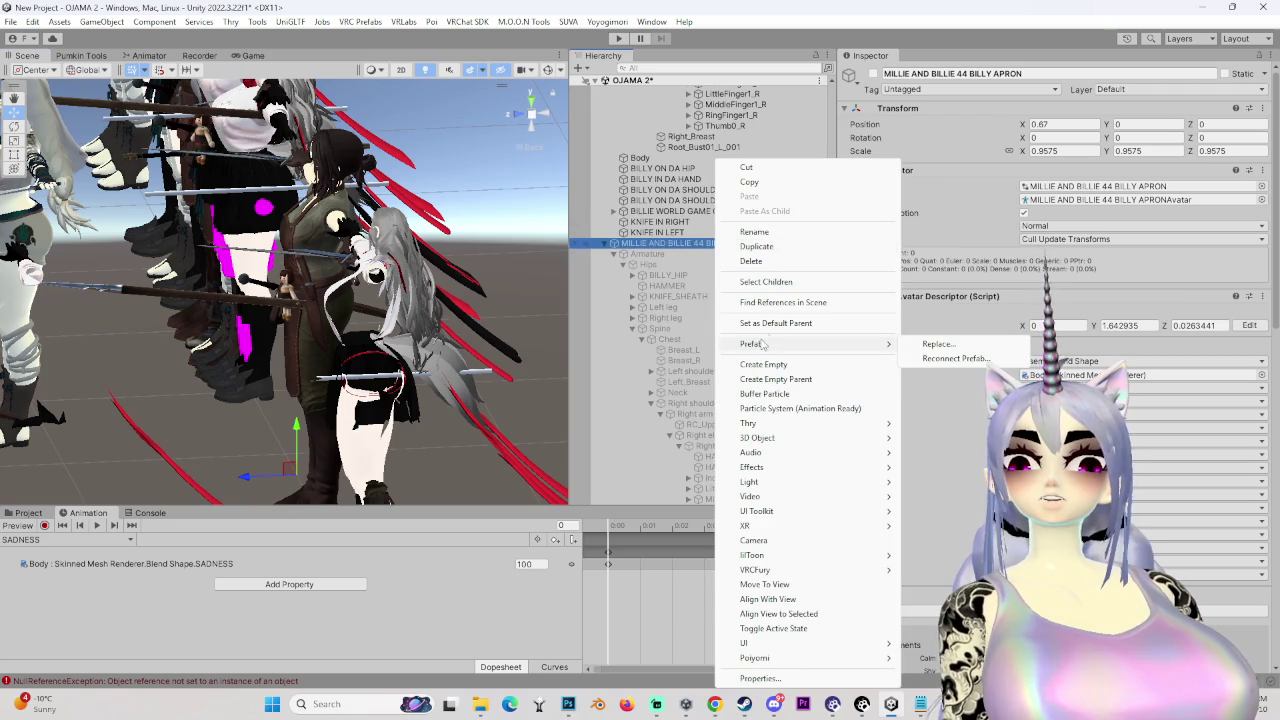
click(775, 246)
click(686, 318)
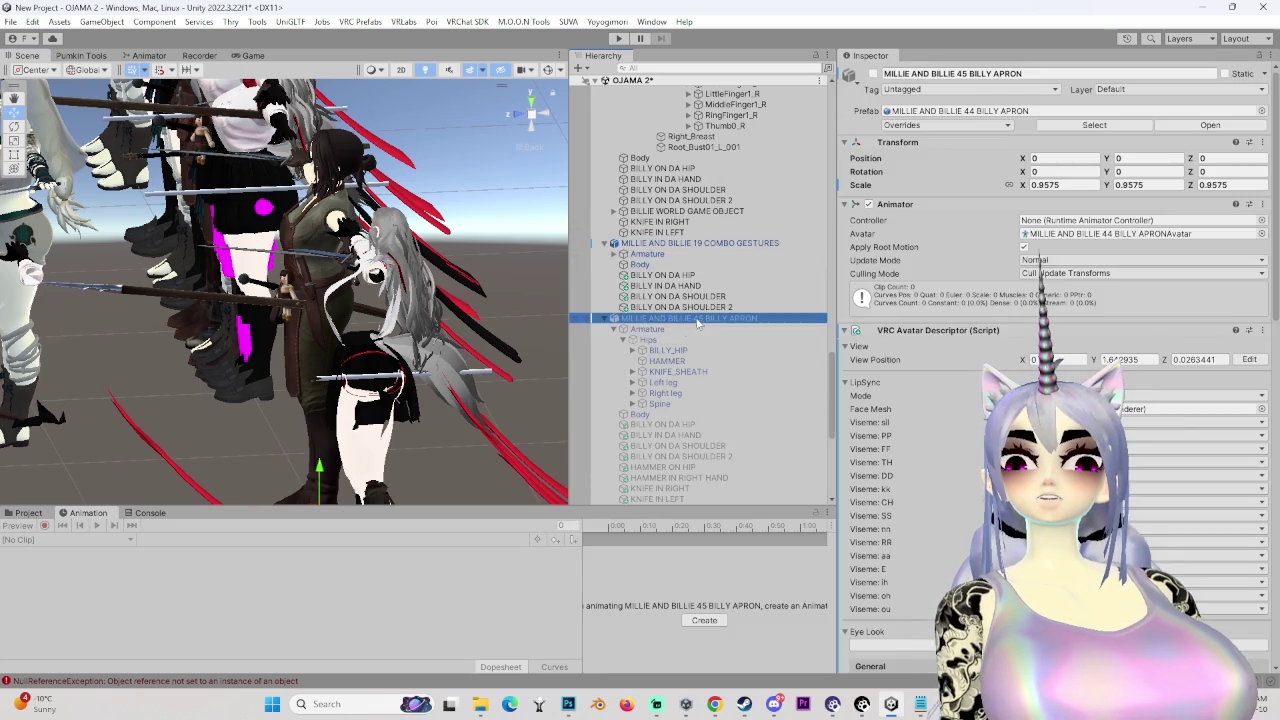
key(f)
mouse_move(300, 300)
mouse_down()
mouse_move(390, 370)
mouse_move(560, 375)
mouse_up()
- Unlock the HAMMER IN RIGHT HAND Parent Constraint
click(680, 357)
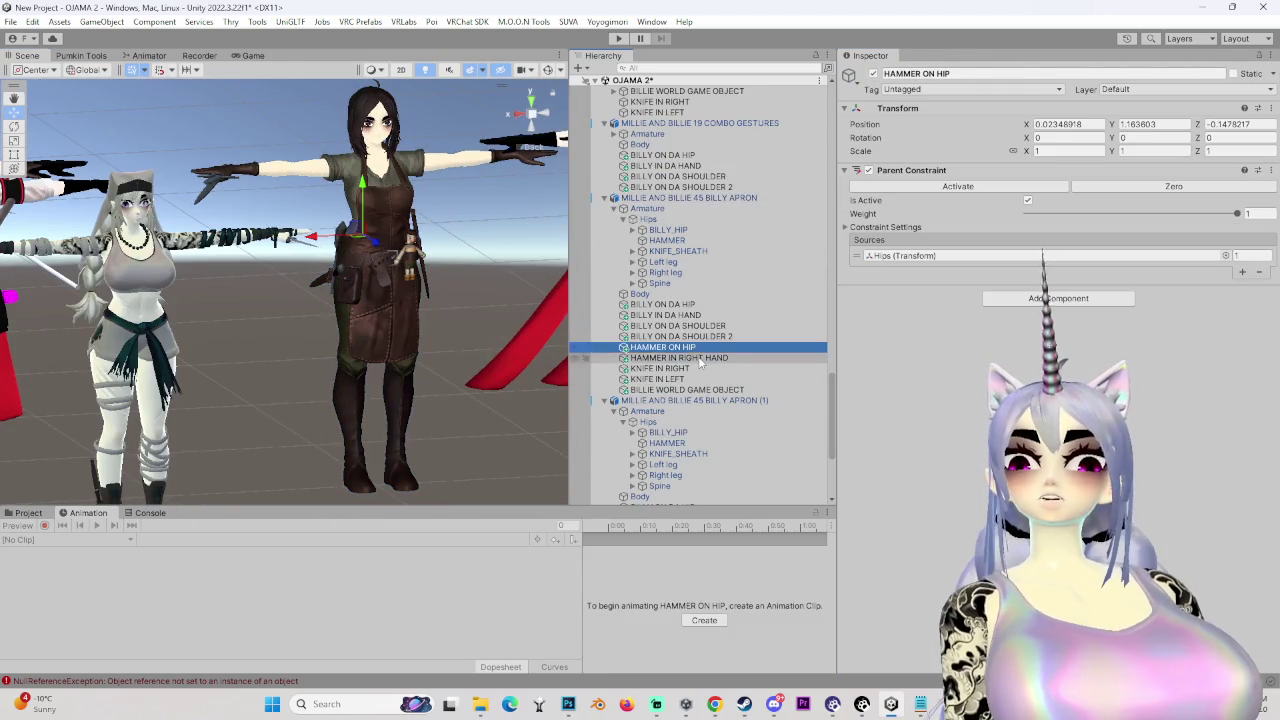
scroll(660, 300, up, 3)
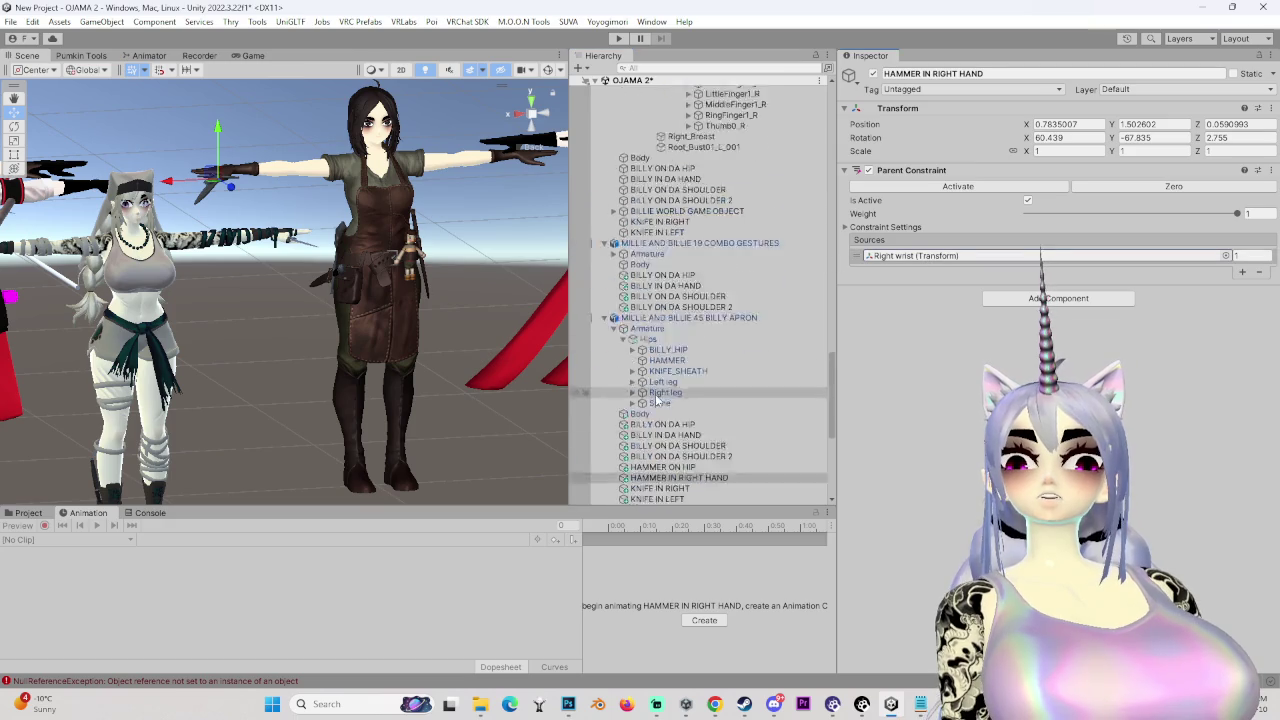
click(633, 353)
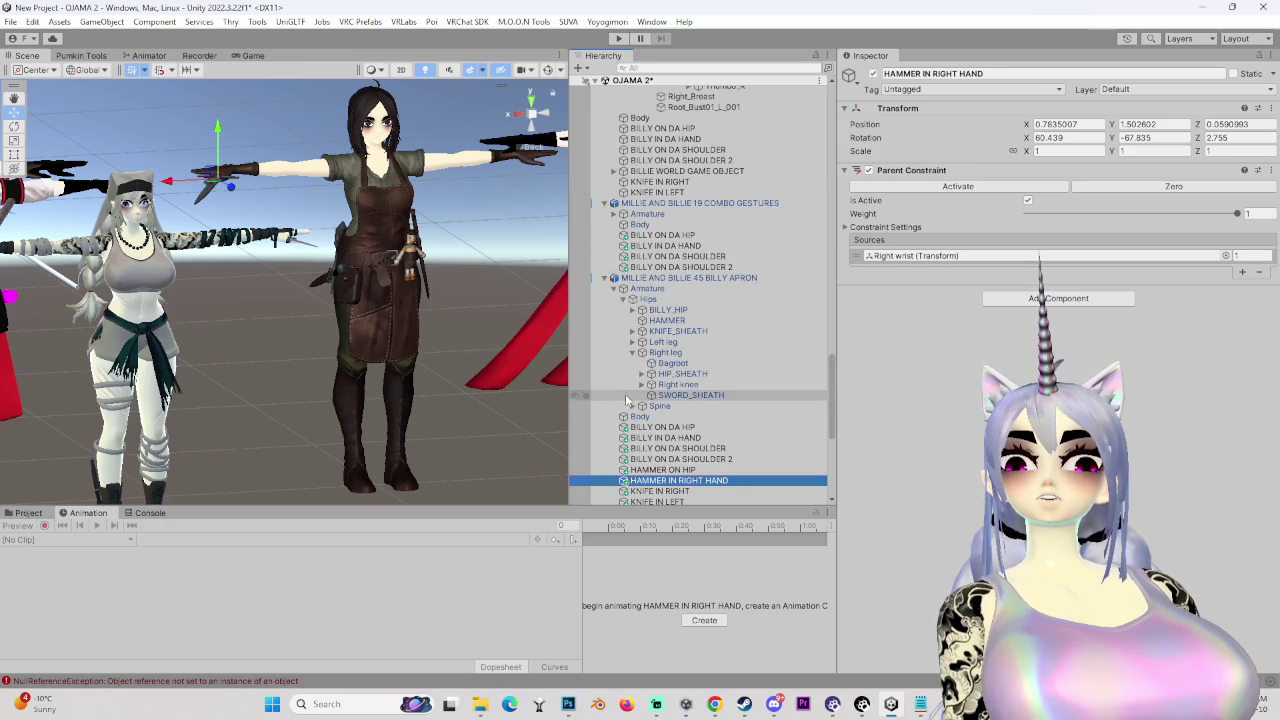
click(890, 229)
drag(324, 340, 324, 406)
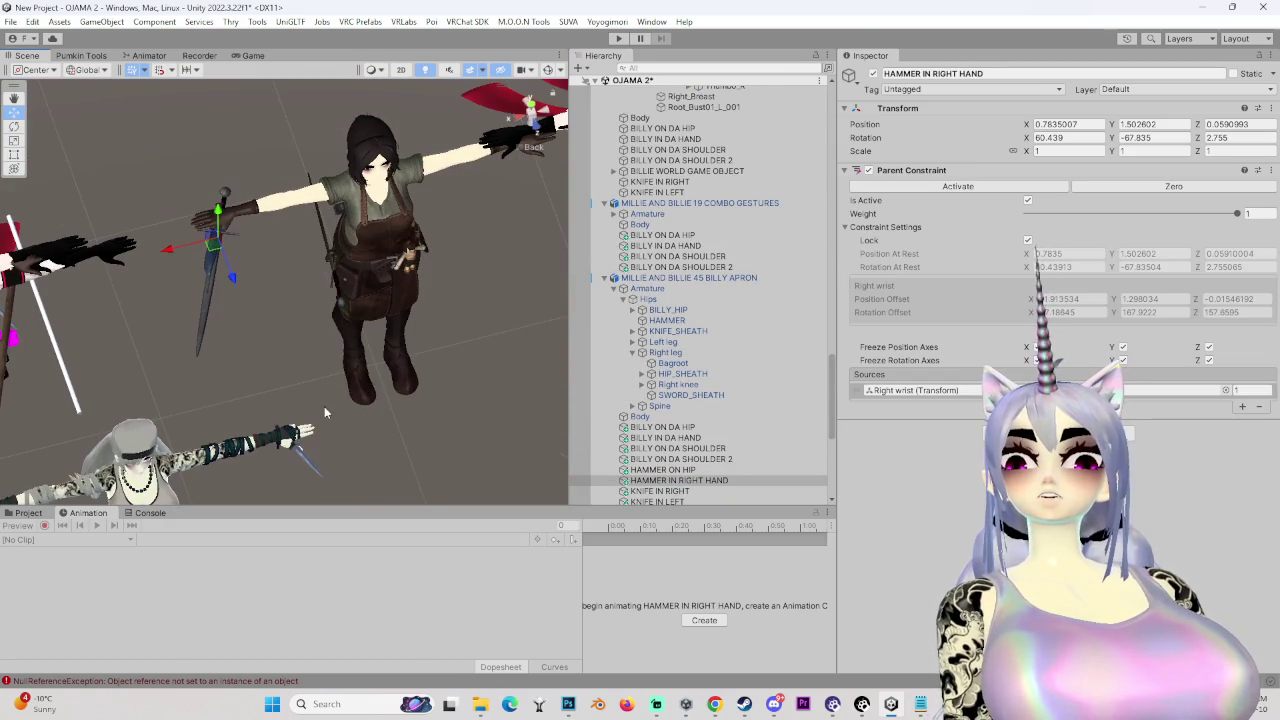
click(1029, 241)
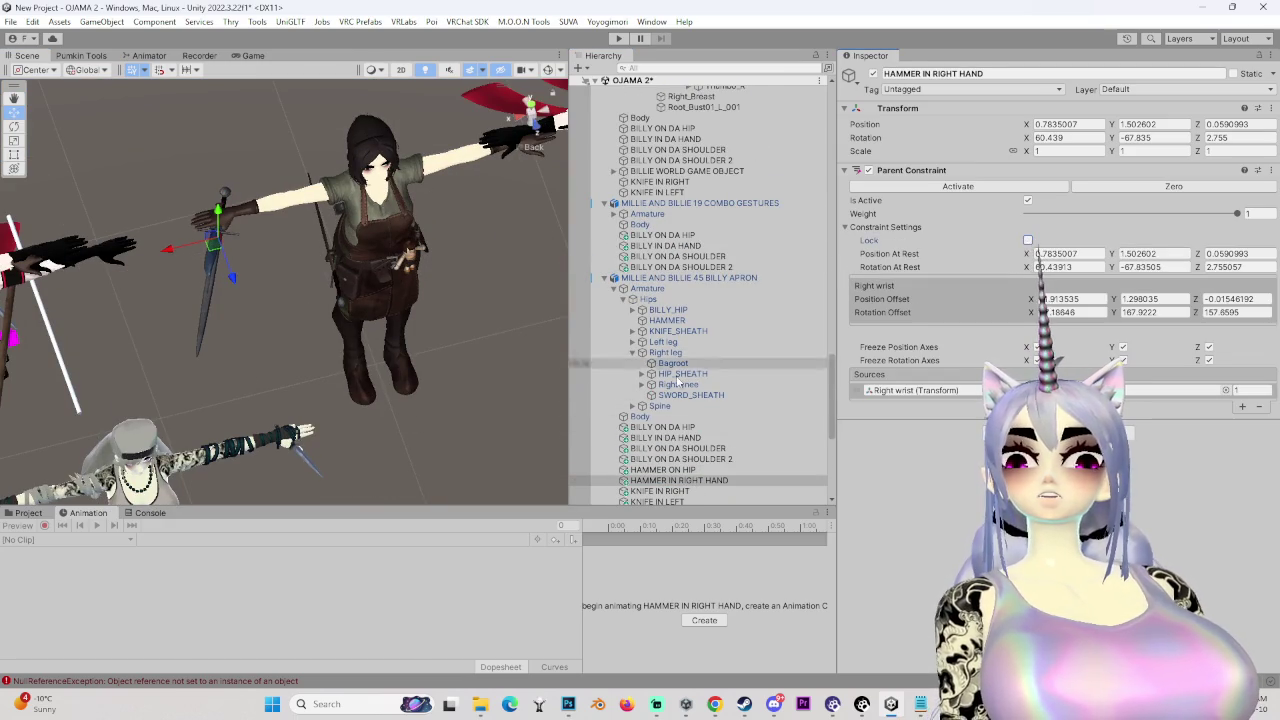
- Set the HAMMER's source weights to 0 for the hip and 1 for the right hand
click(680, 321)
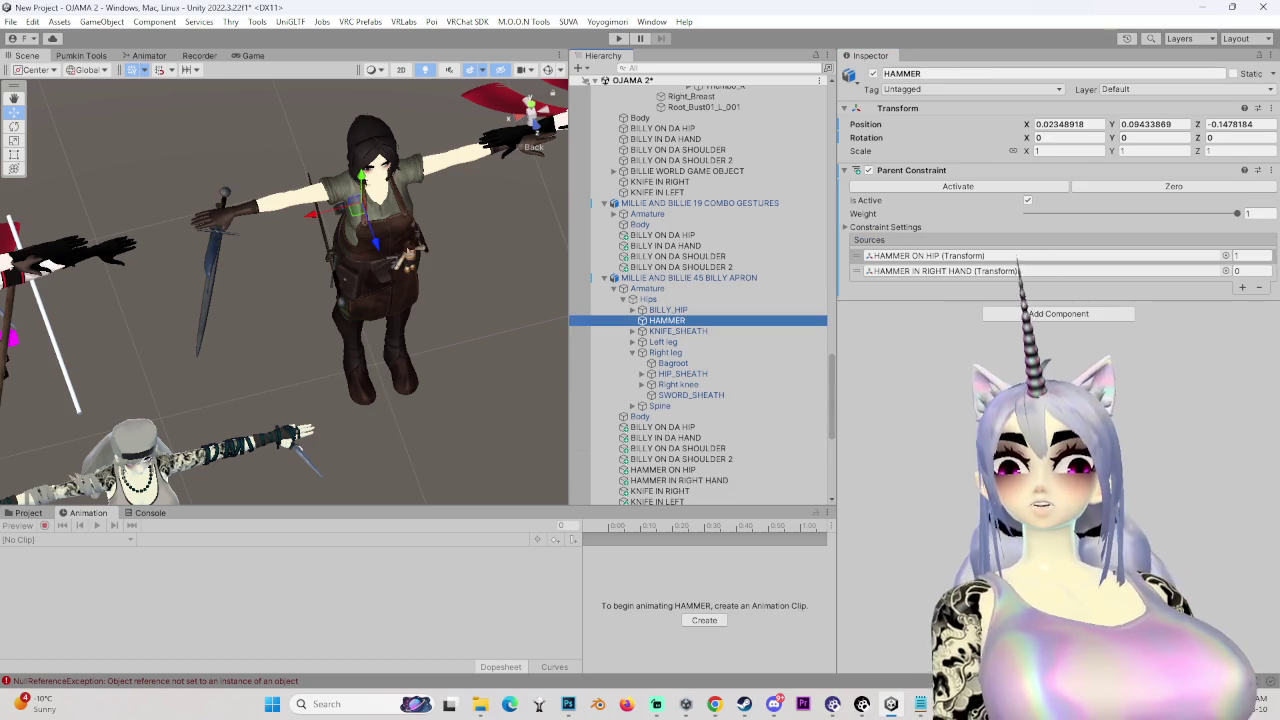
click(1251, 270)
text(1)
click(1243, 263)
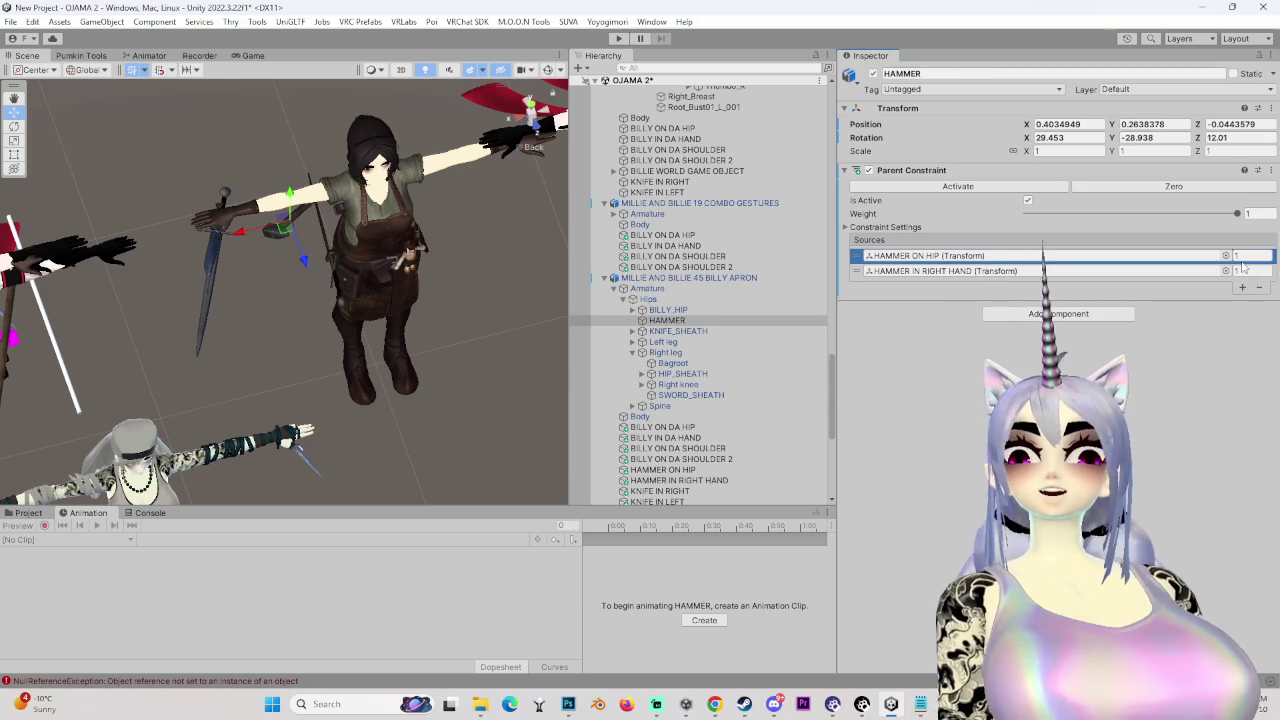
click(1251, 256)
key(BackSpace)
mouse_move(116, 322)
mouse_down()
mouse_move(379, 336)
mouse_move(398, 352)
mouse_move(348, 341)
mouse_up()
scroll(698, 400, down, 4)
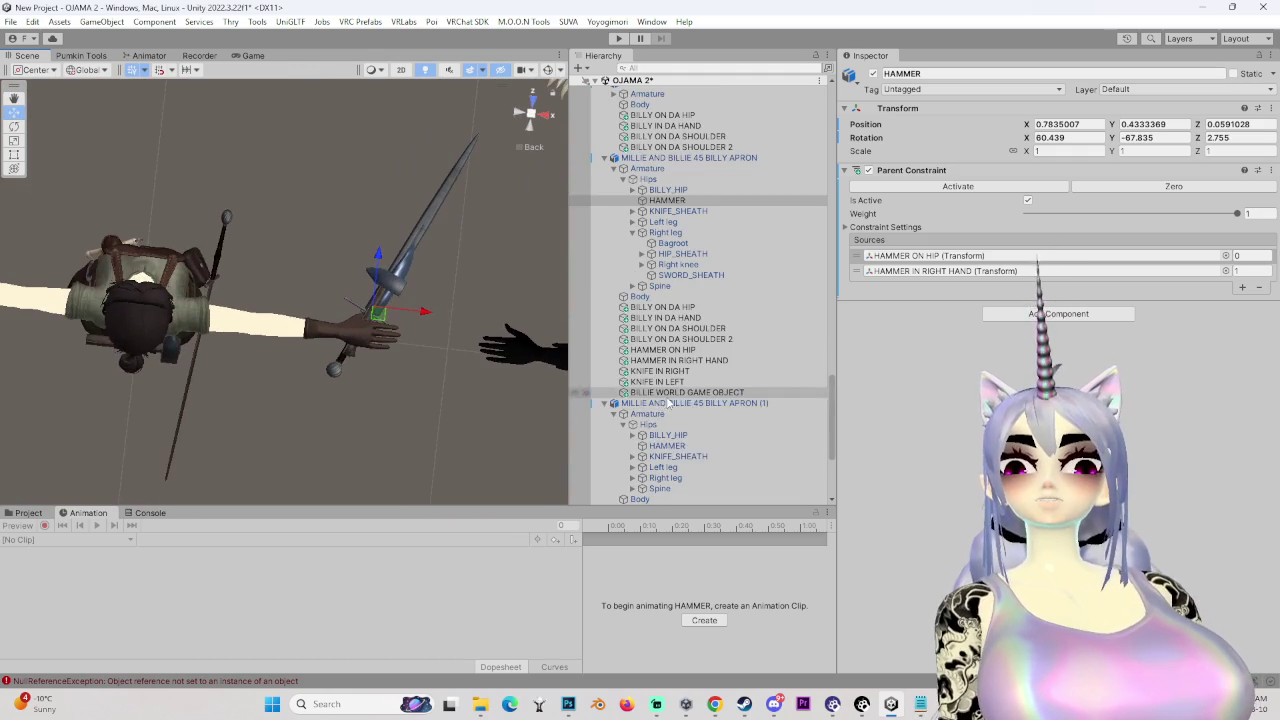
click(930, 271)
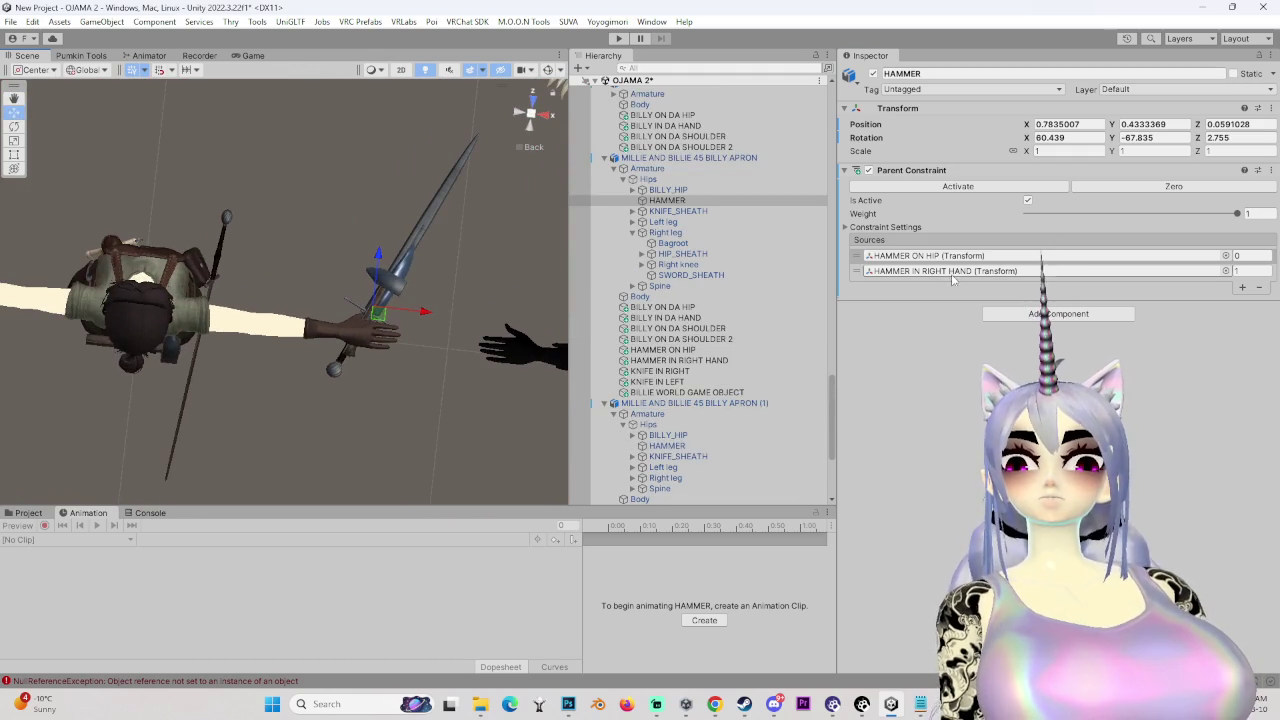
- Delete the extra BILLY APRON (1) copy
click(614, 413)
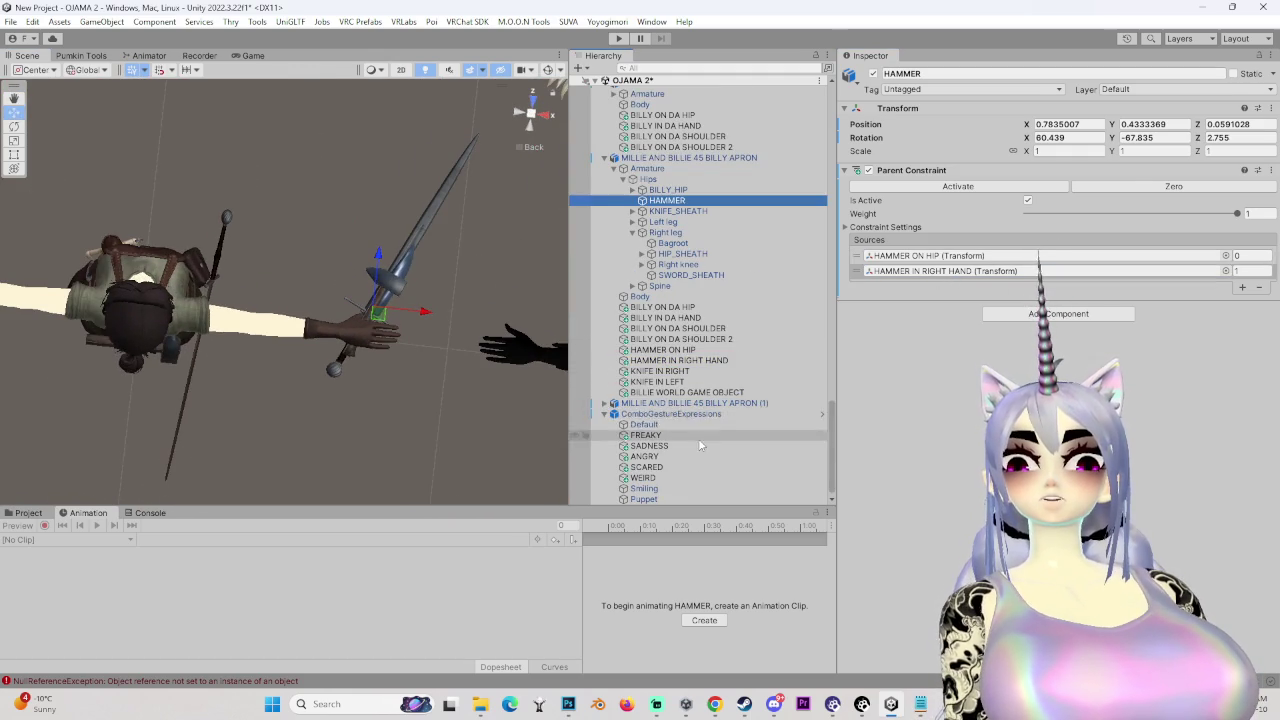
right_click(700, 403)
click(753, 261)
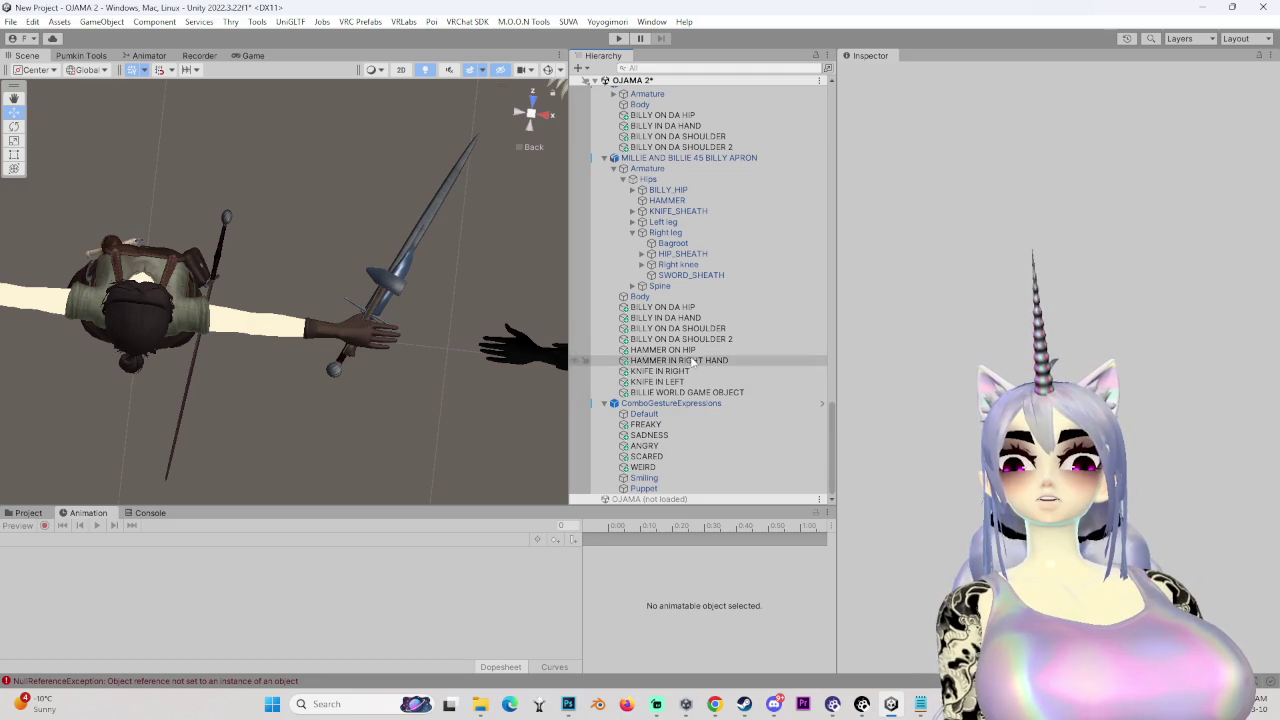
- Add the Right wrist bone as a source on the HAMMER IN RIGHT HAND constraint
click(692, 361)
click(968, 229)
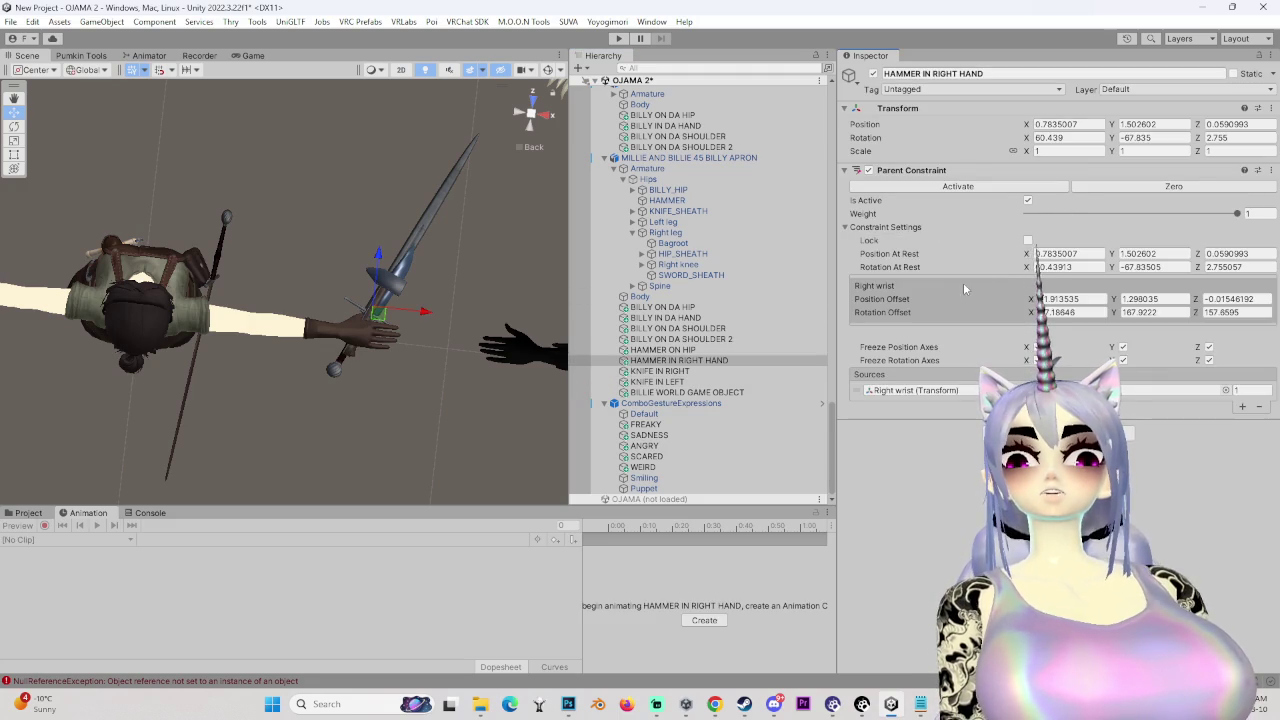
click(914, 388)
scroll(700, 300, down, 3)
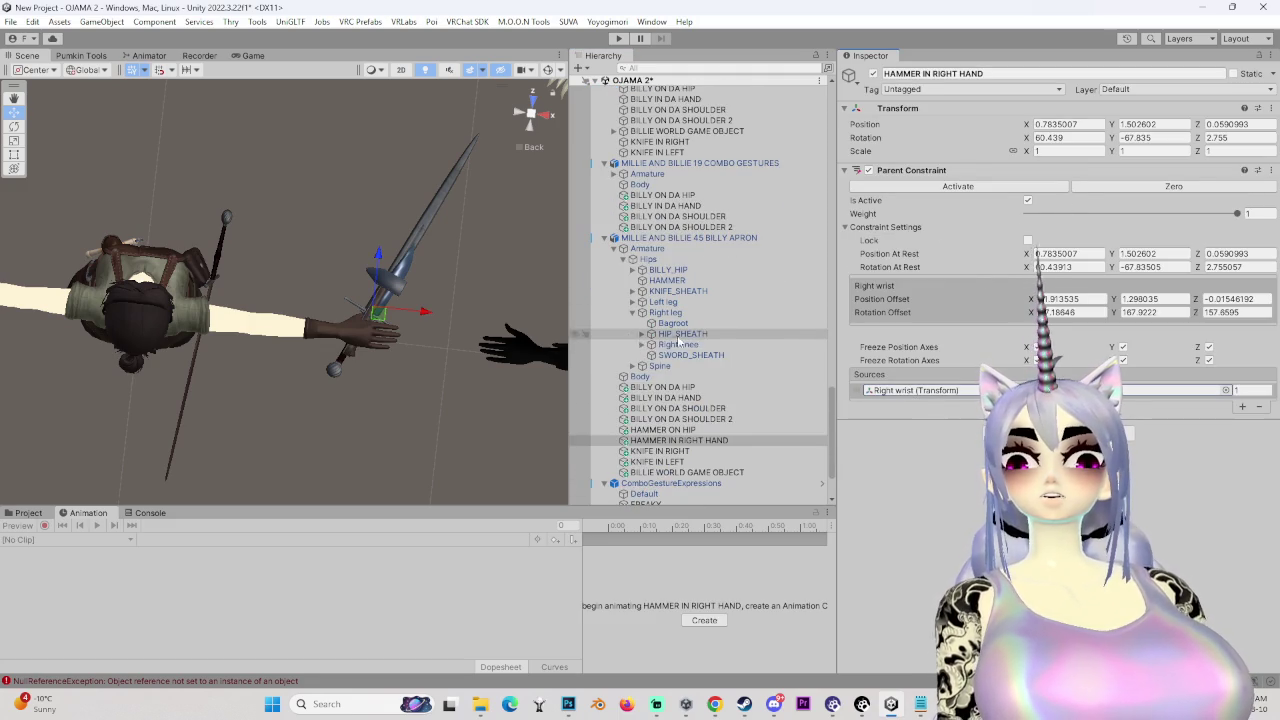
click(632, 366)
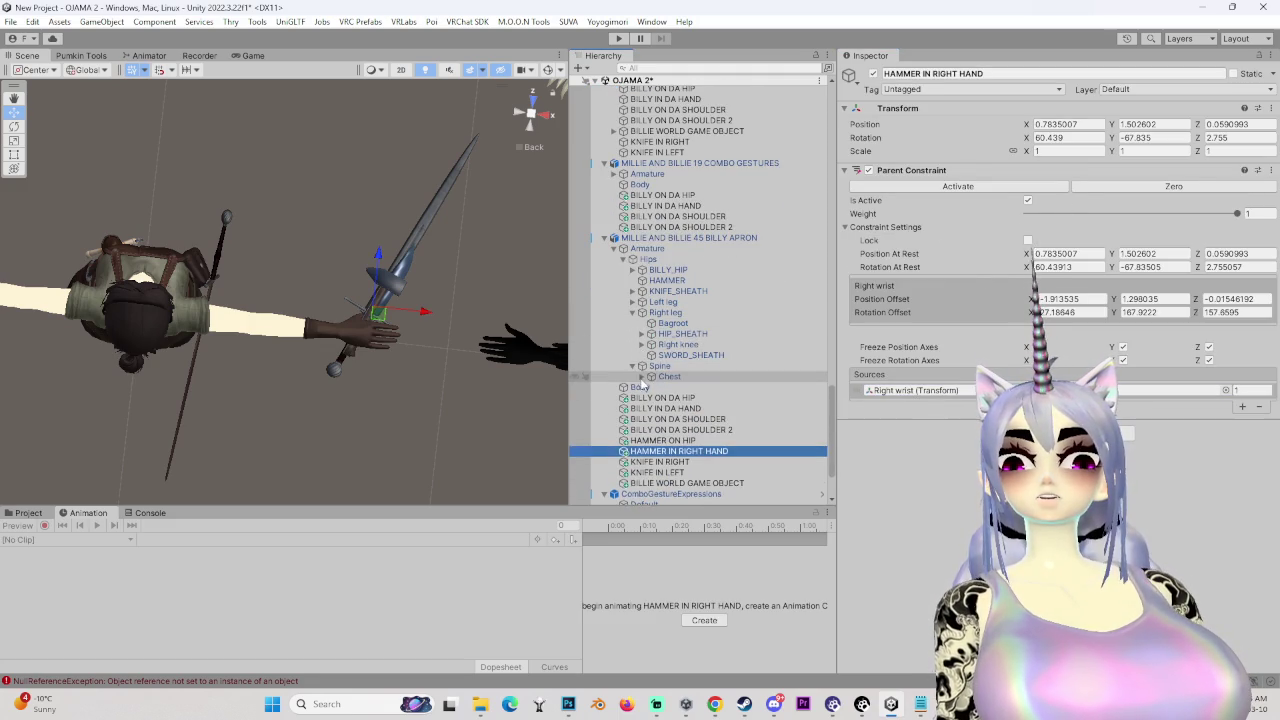
click(651, 377)
click(651, 440)
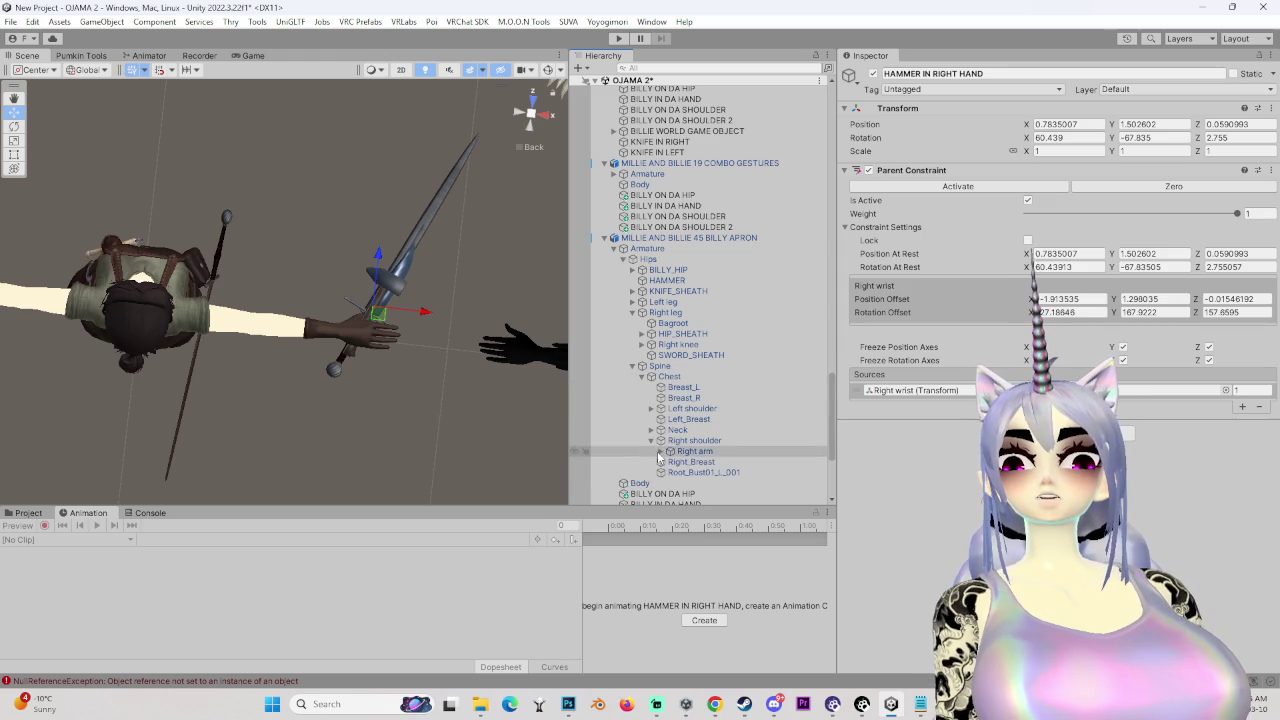
click(660, 451)
scroll(660, 425, down, 3)
click(680, 392)
mouse_move(712, 403)
mouse_down()
mouse_move(949, 374)
mouse_move(940, 392)
mouse_up()
- Select the 45 BILLY APRON avatar to review its components
click(690, 158)
scroll(853, 389, down, 3)
scroll(690, 468, down, 3)
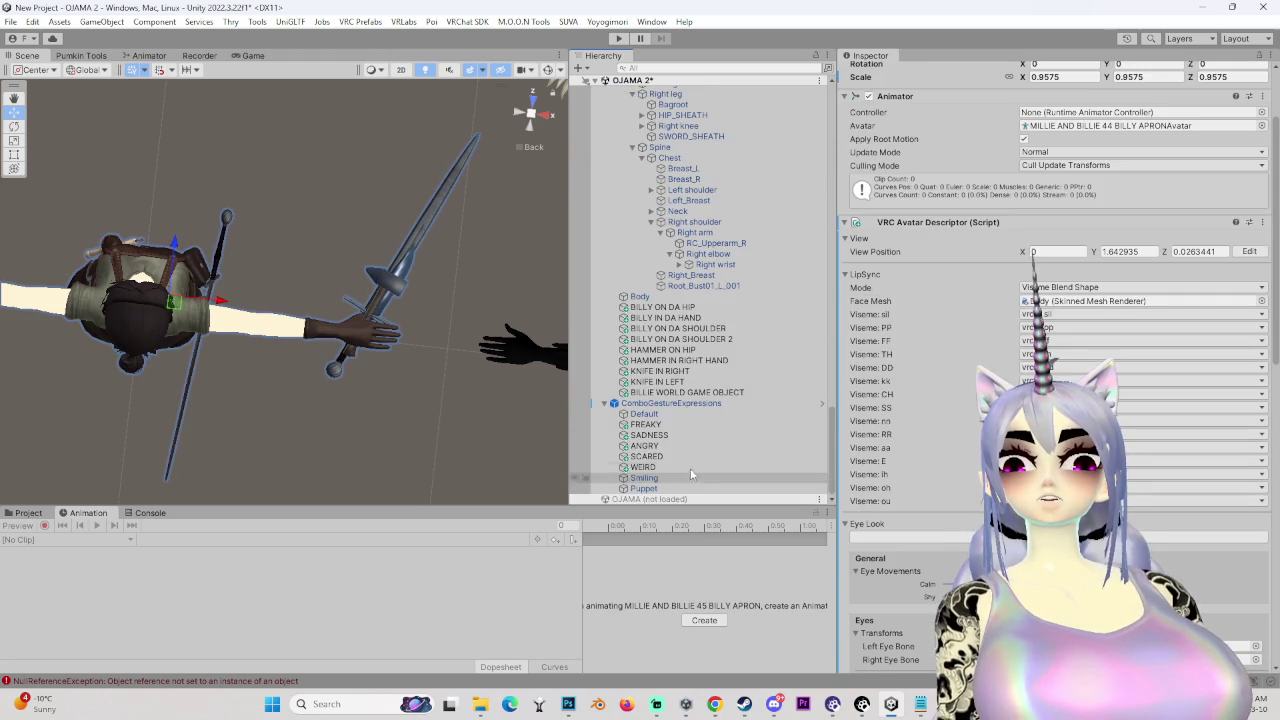
- Open the MILLIE MODIFIERS submenu from the MILLIE MENU expressions menu asset
scroll(908, 460, down, 5)
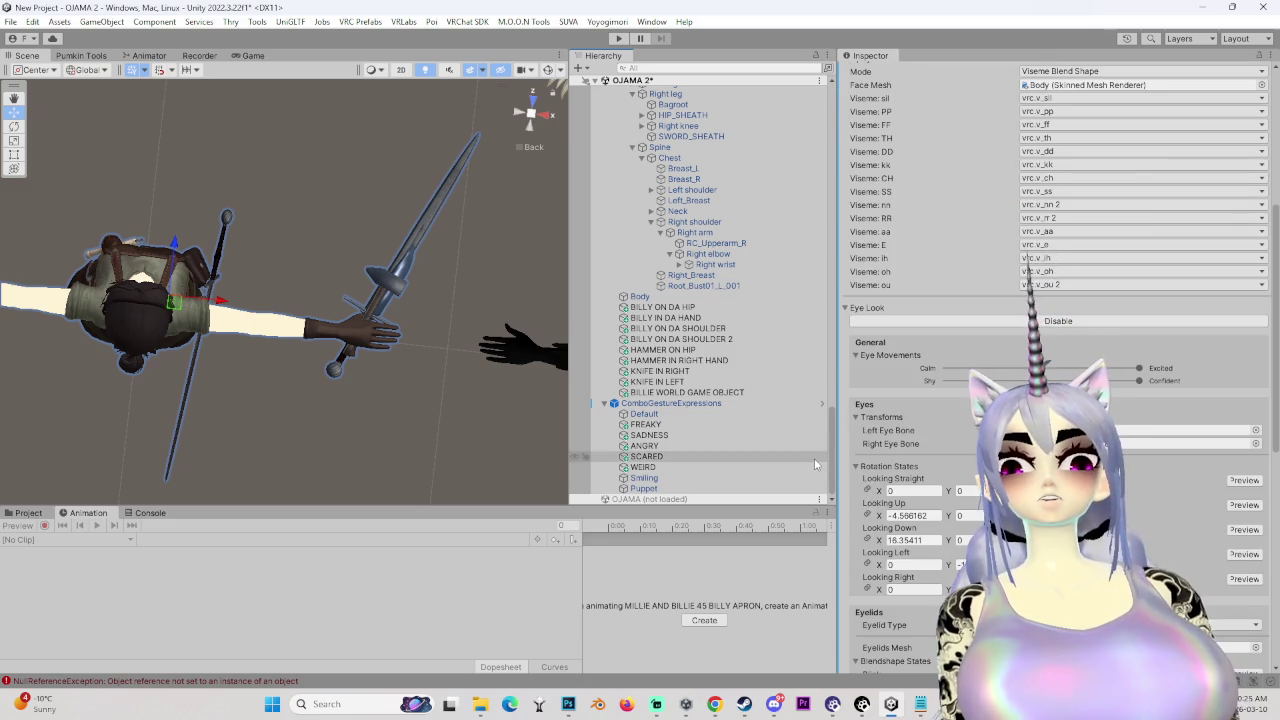
scroll(912, 494, down, 10)
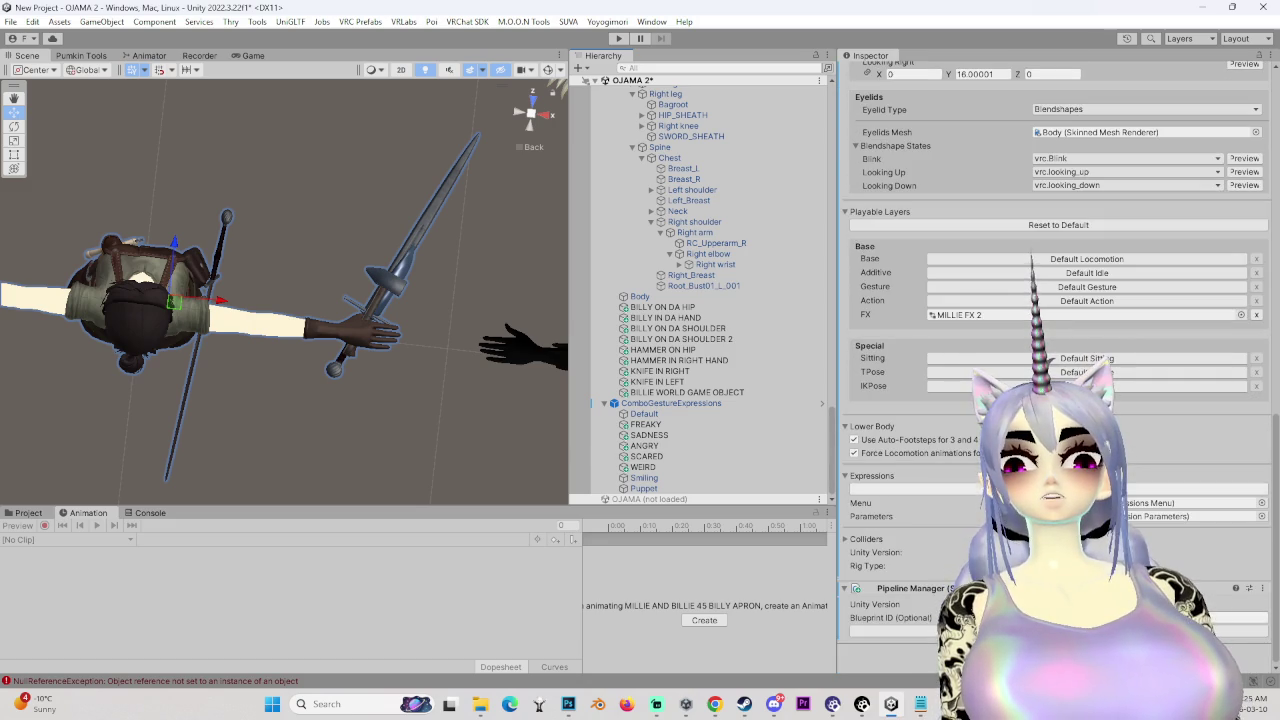
click(28, 512)
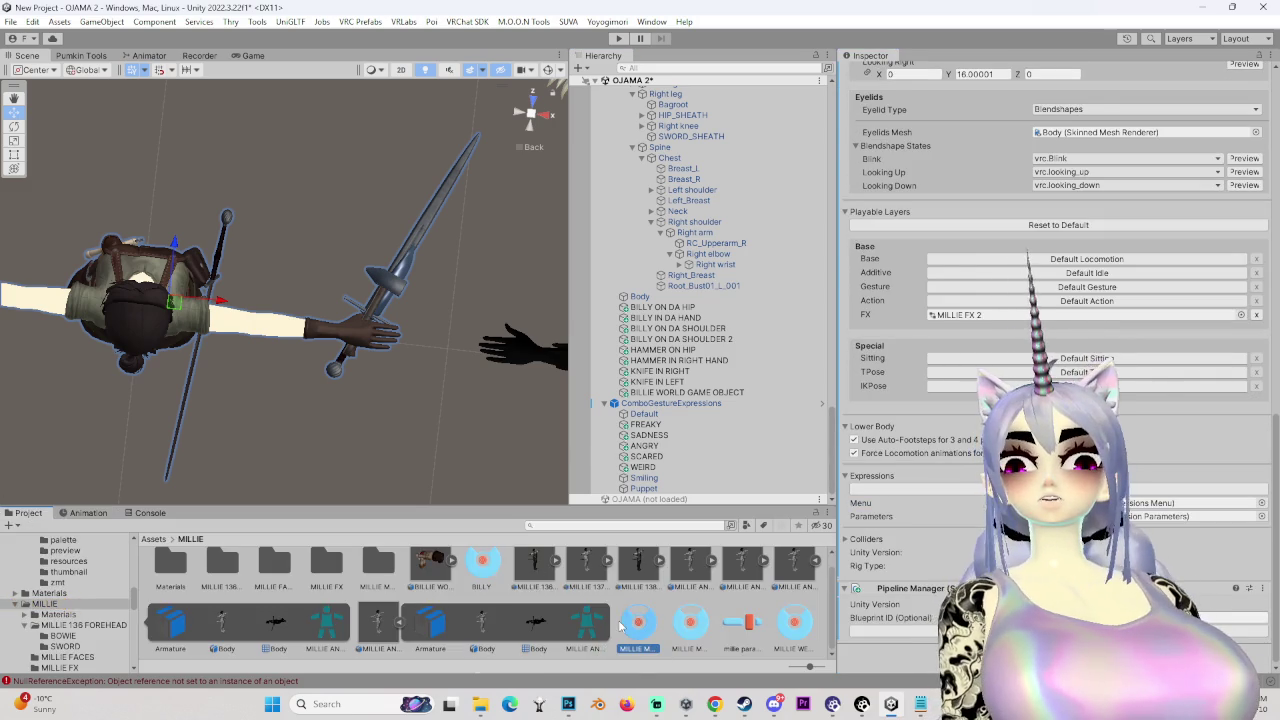
double_click(1190, 502)
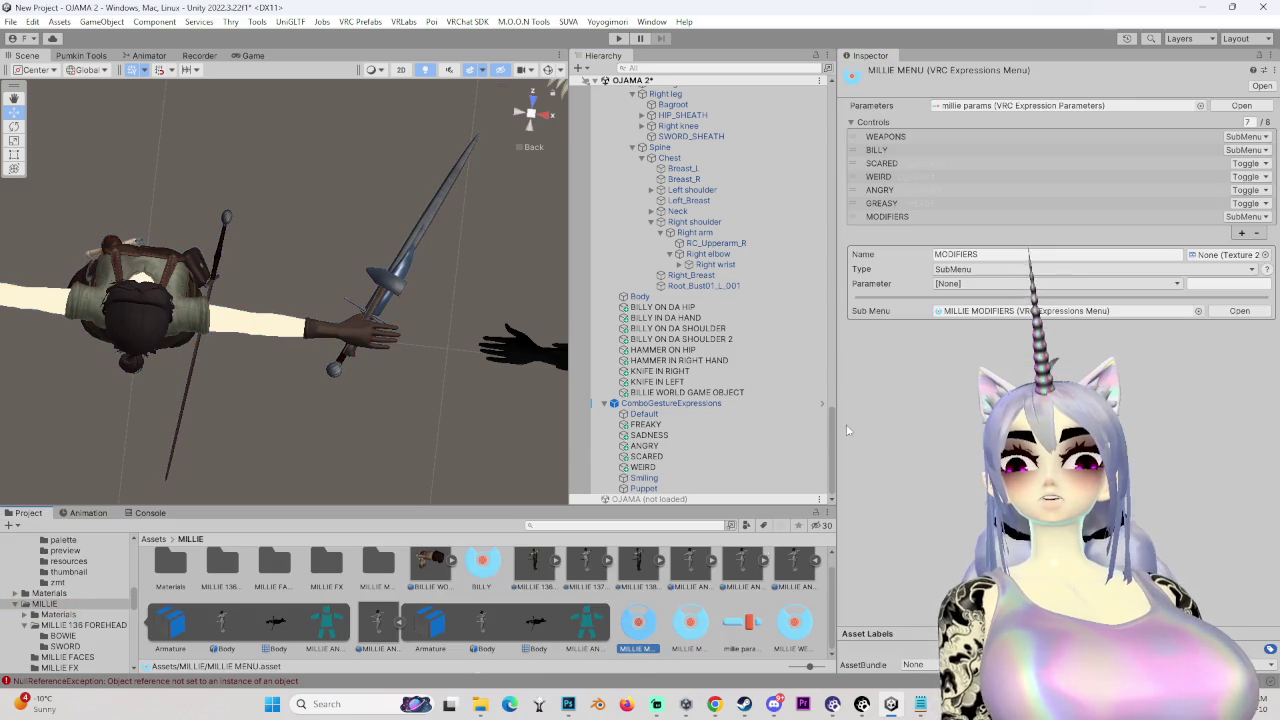
double_click(1013, 310)
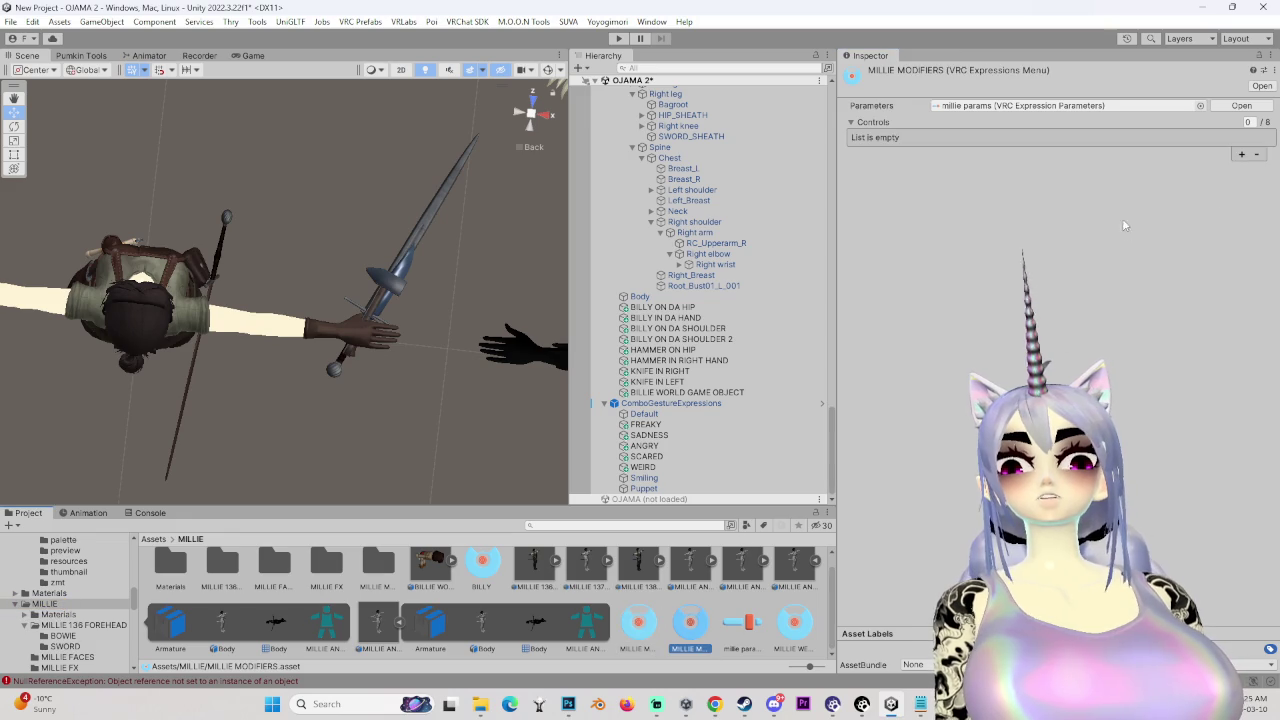
- Add a TIRED / SLEEPY Toggle bound to the TIRED parameter, then select ComboGestureExpressions
click(1241, 155)
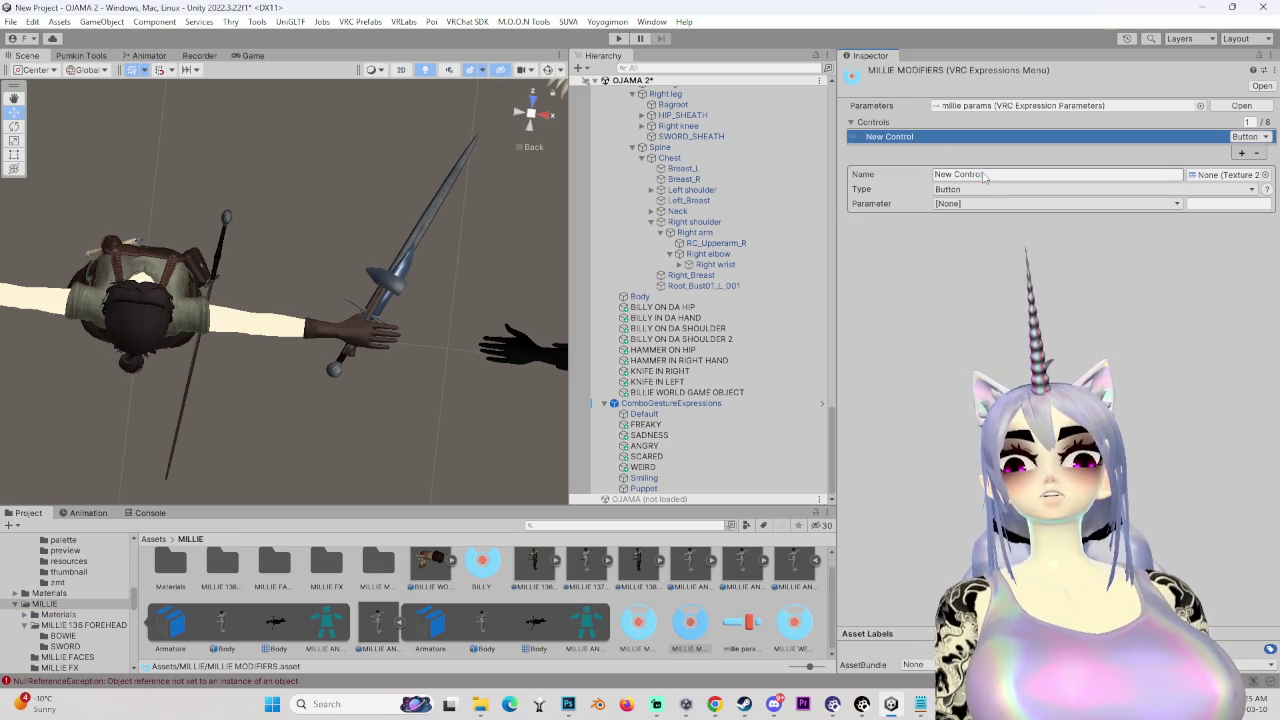
click(984, 175)
text(TIRED)
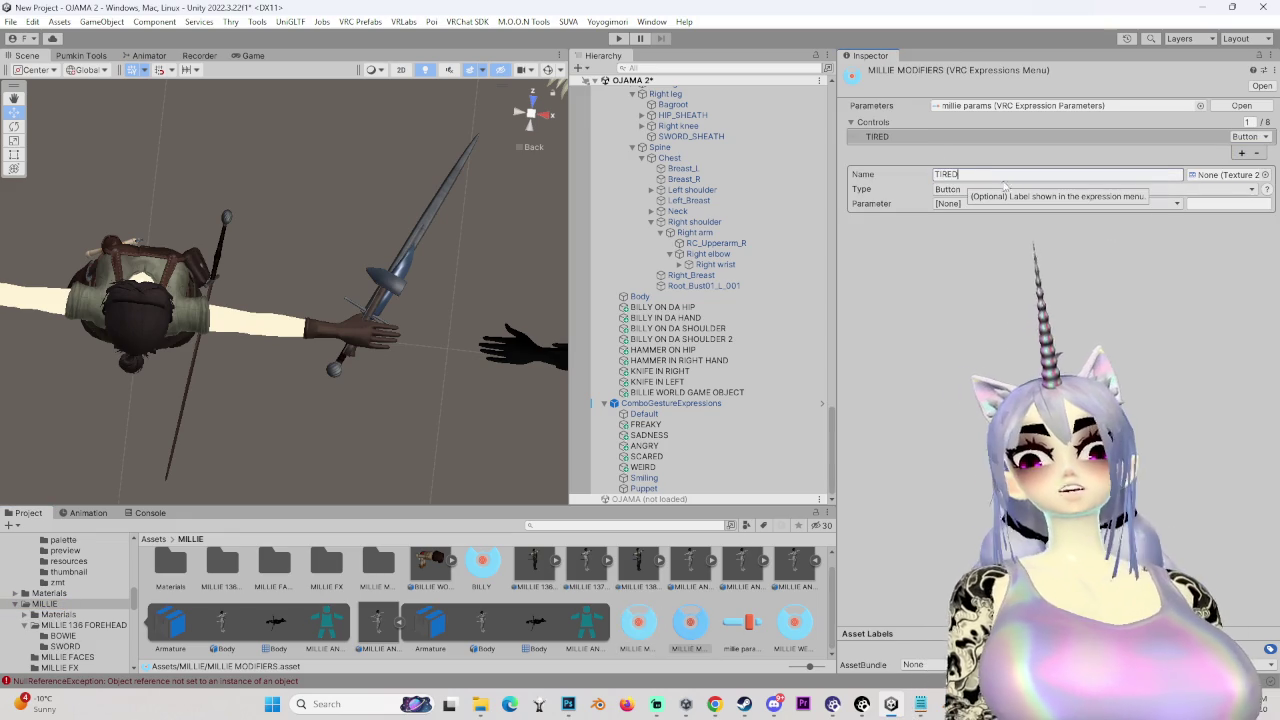
text( / SLEEPY)
click(985, 190)
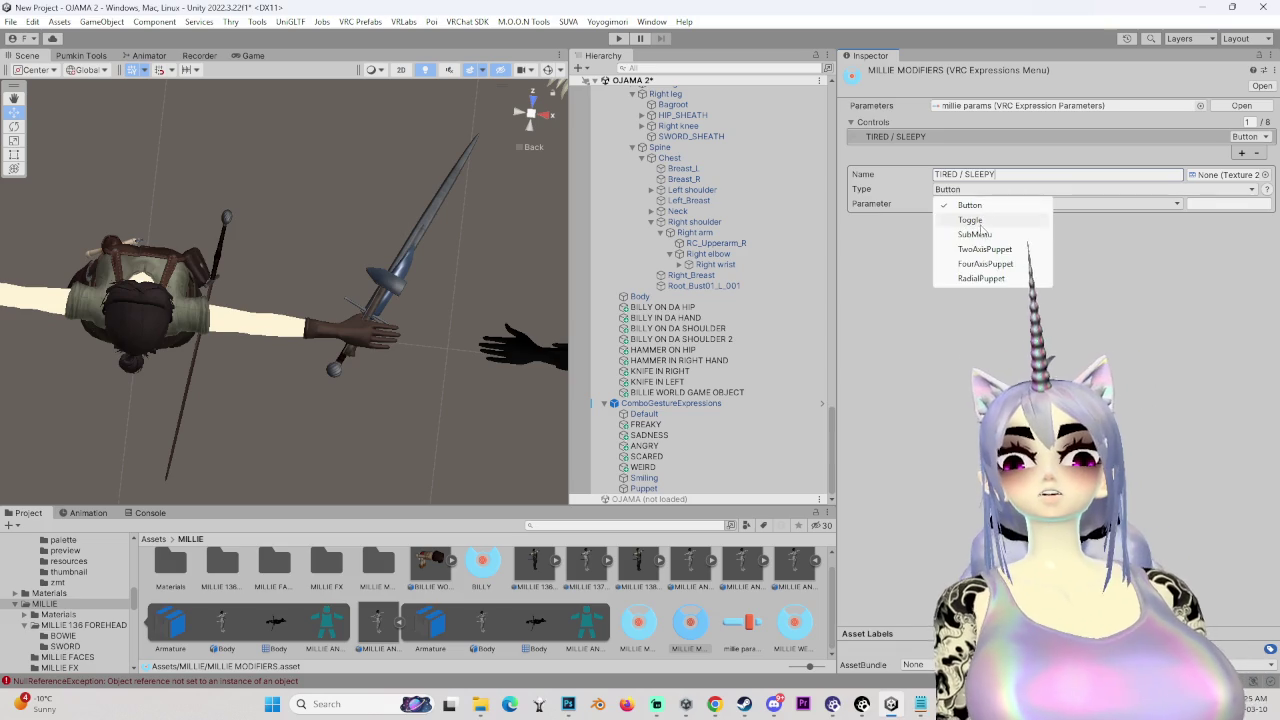
click(975, 221)
click(968, 204)
click(968, 483)
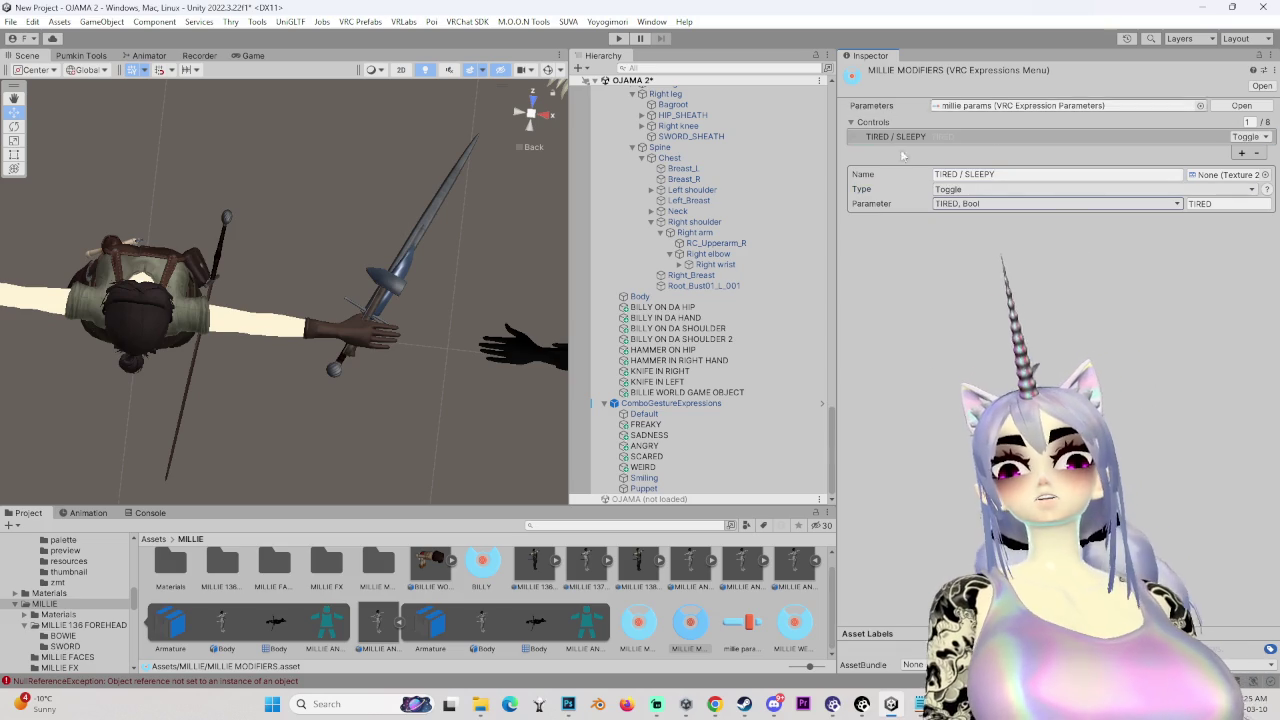
click(690, 403)
scroll(706, 434, up, 3)
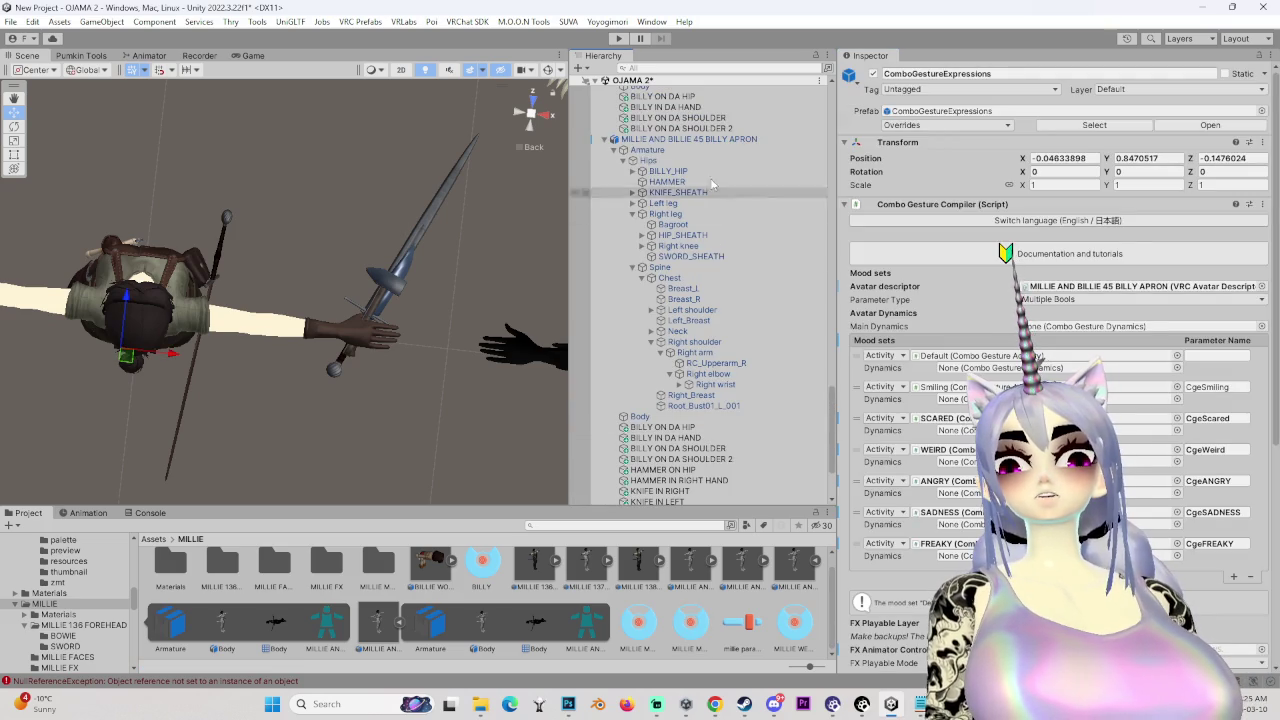
- Create a VRChat Expressions Menu asset named MILLIE EXPRESSIONS in the MILLIE folder
click(700, 139)
scroll(950, 400, down, 6)
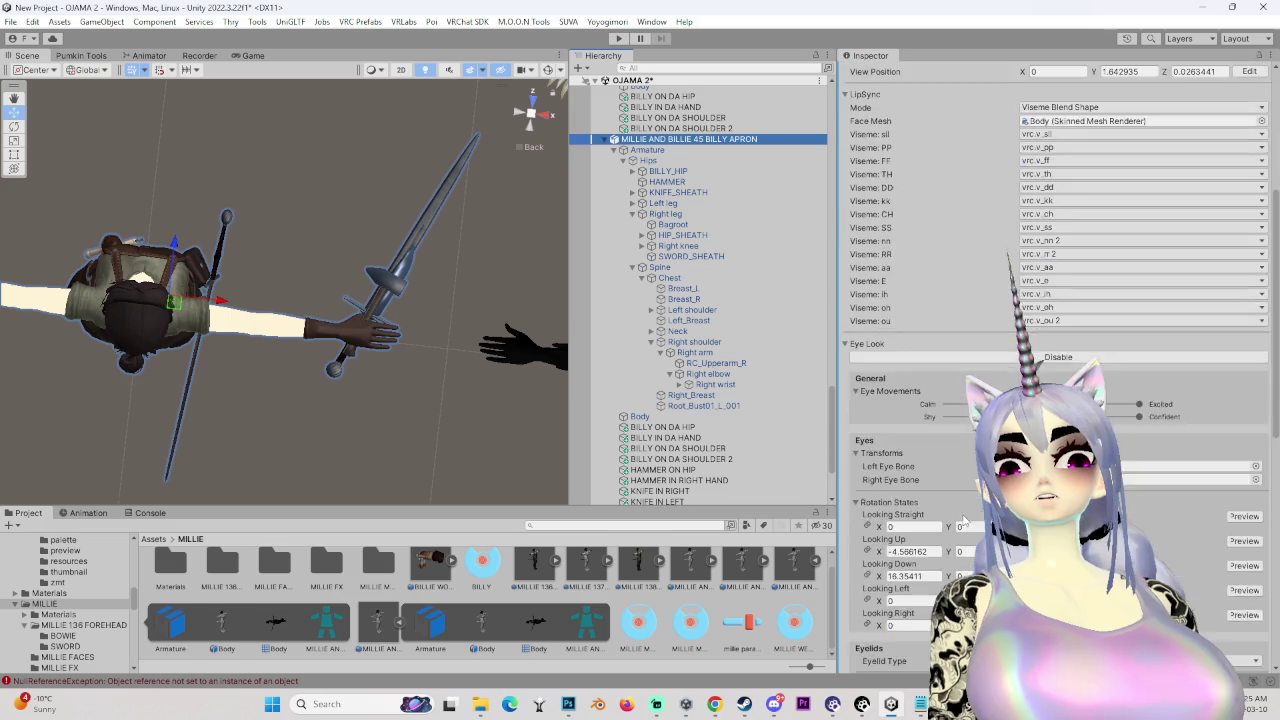
scroll(1055, 380, down, 4)
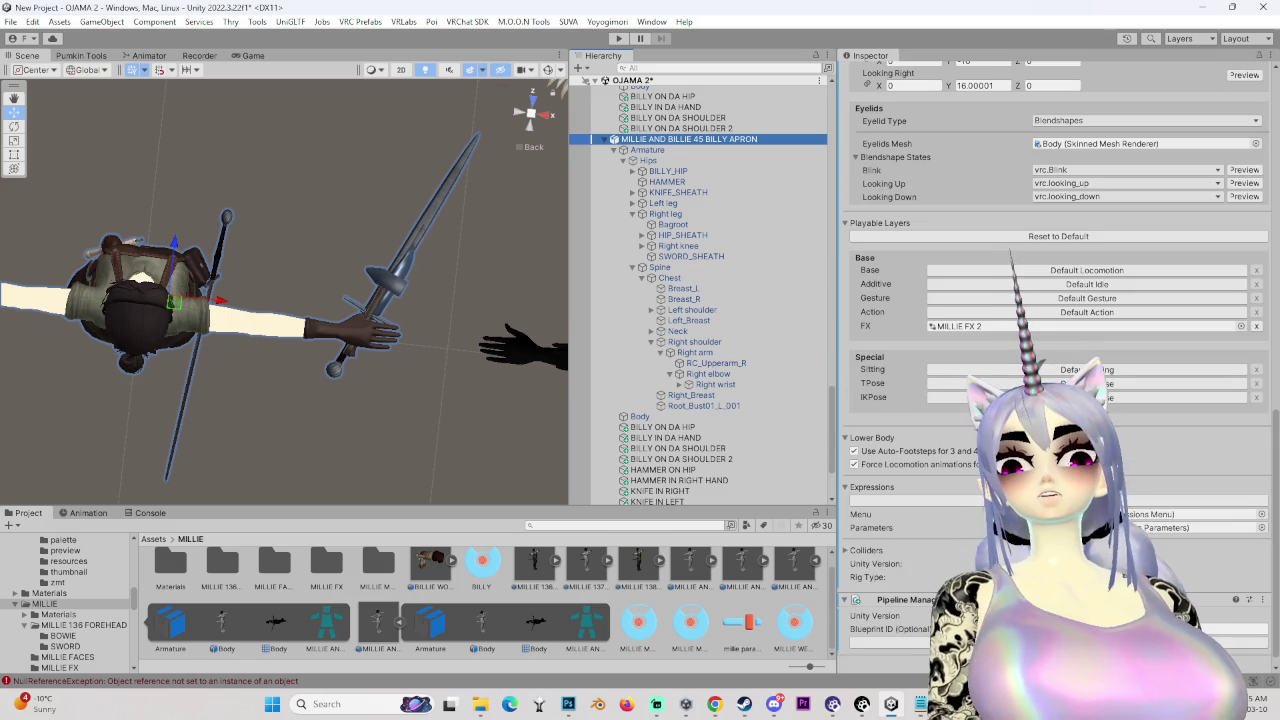
right_click(717, 607)
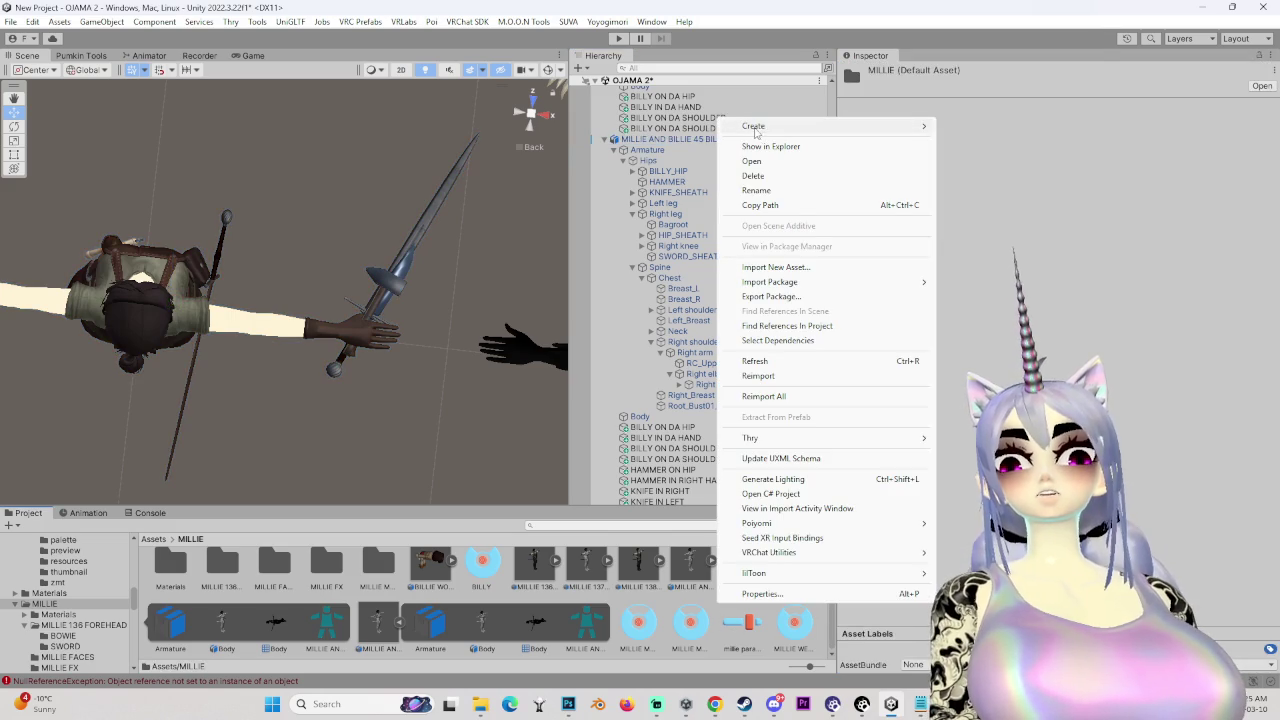
mouse_move(755, 128)
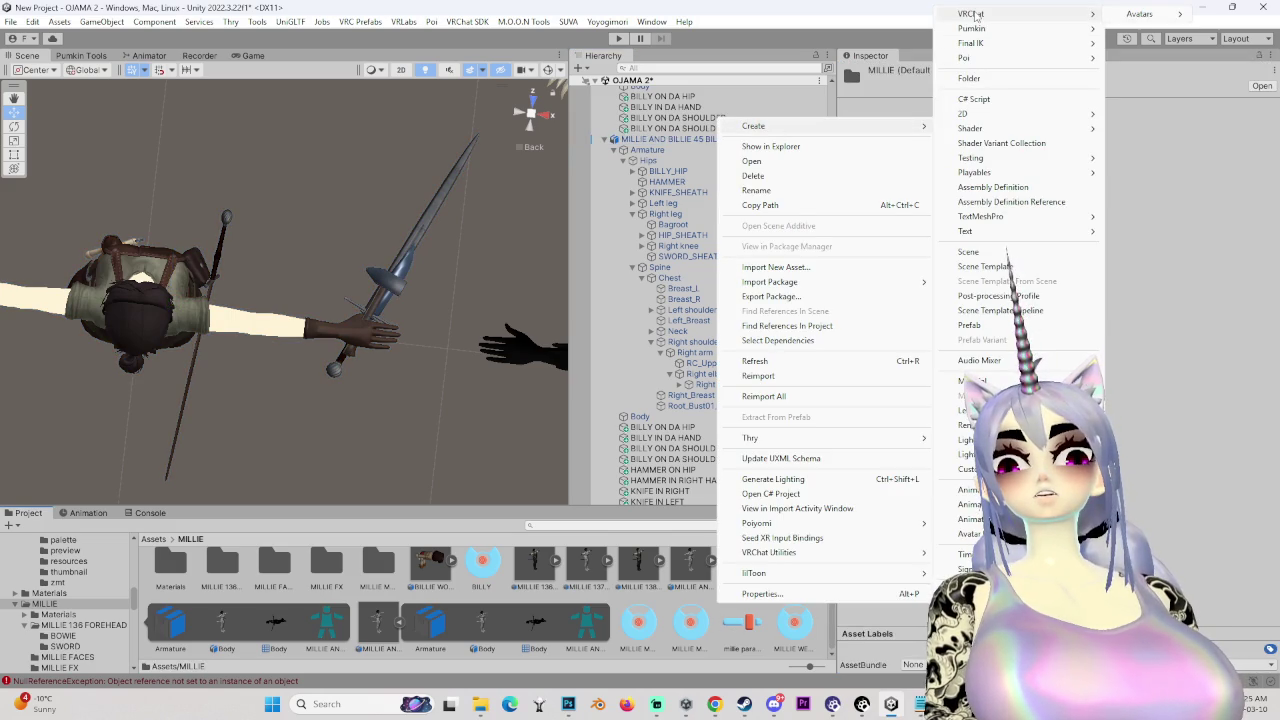
click(1016, 28)
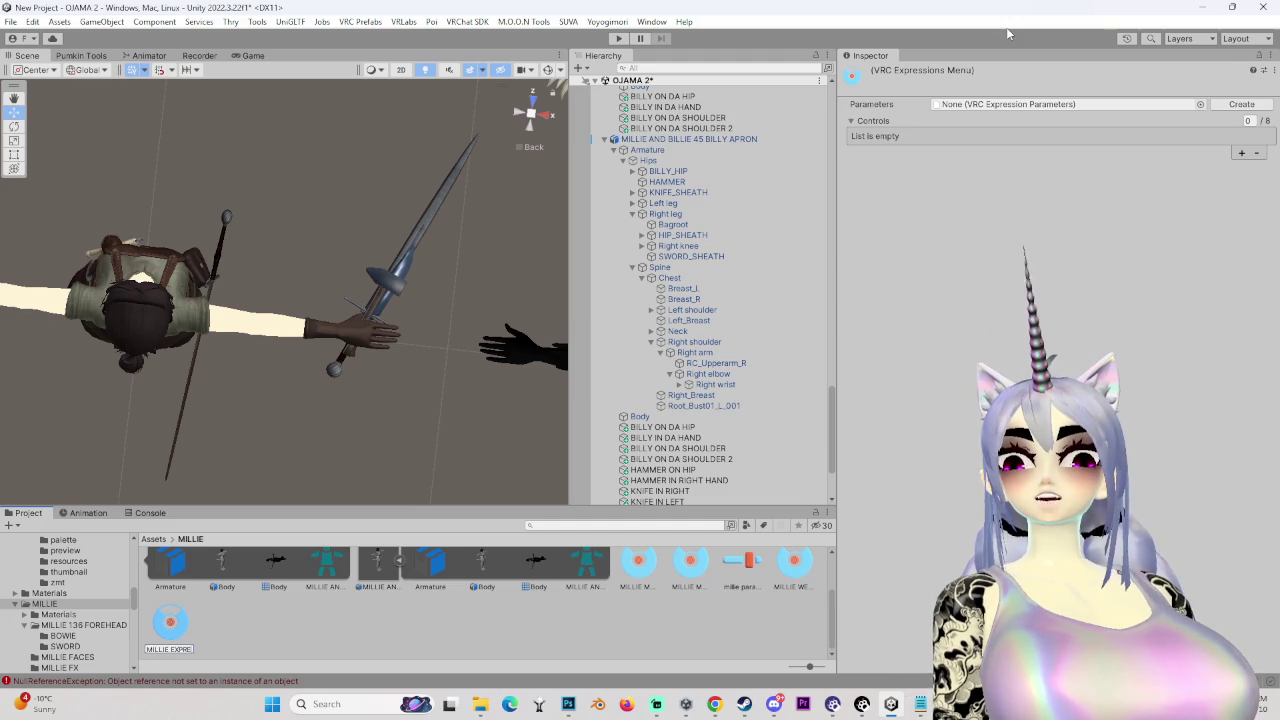
key(Return)
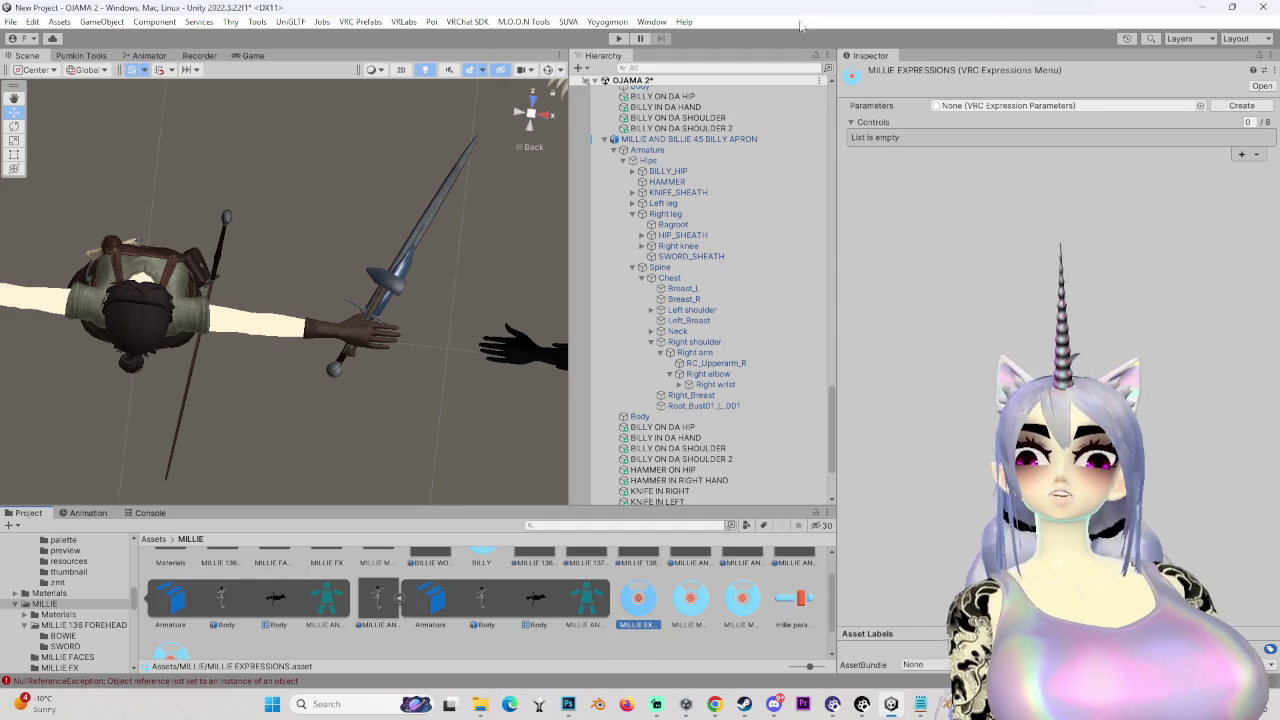
- Remove SCARED, WEIRD and ANGRY from MILLIE MENU and add a new control
click(712, 139)
scroll(973, 484, down, 10)
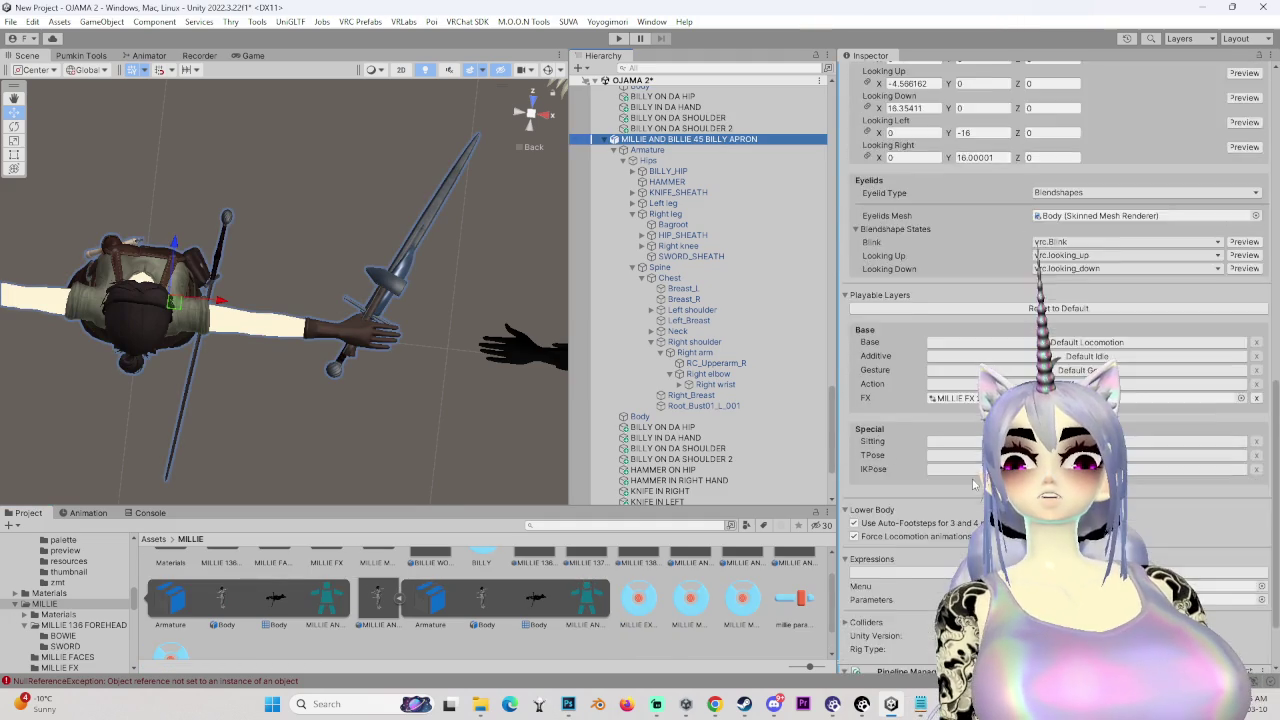
scroll(973, 484, down, 5)
double_click(940, 283)
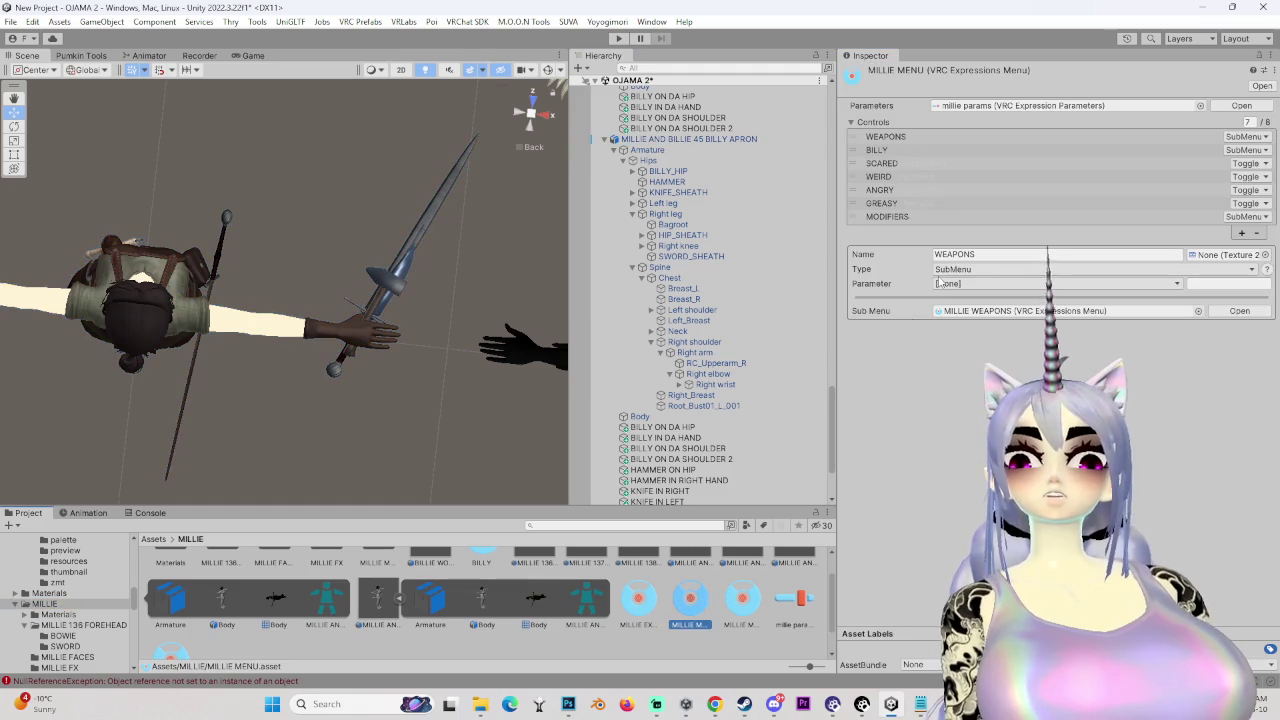
click(897, 165)
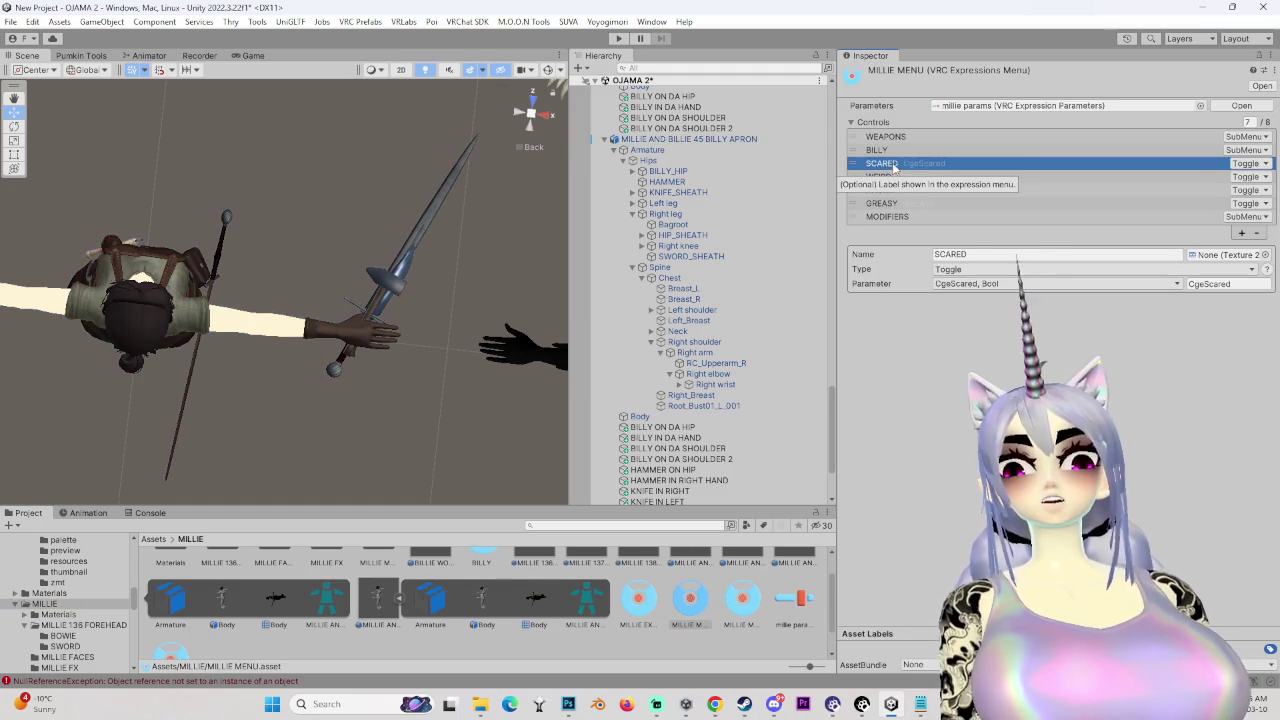
key(Down)
key(Down)
click(897, 165)
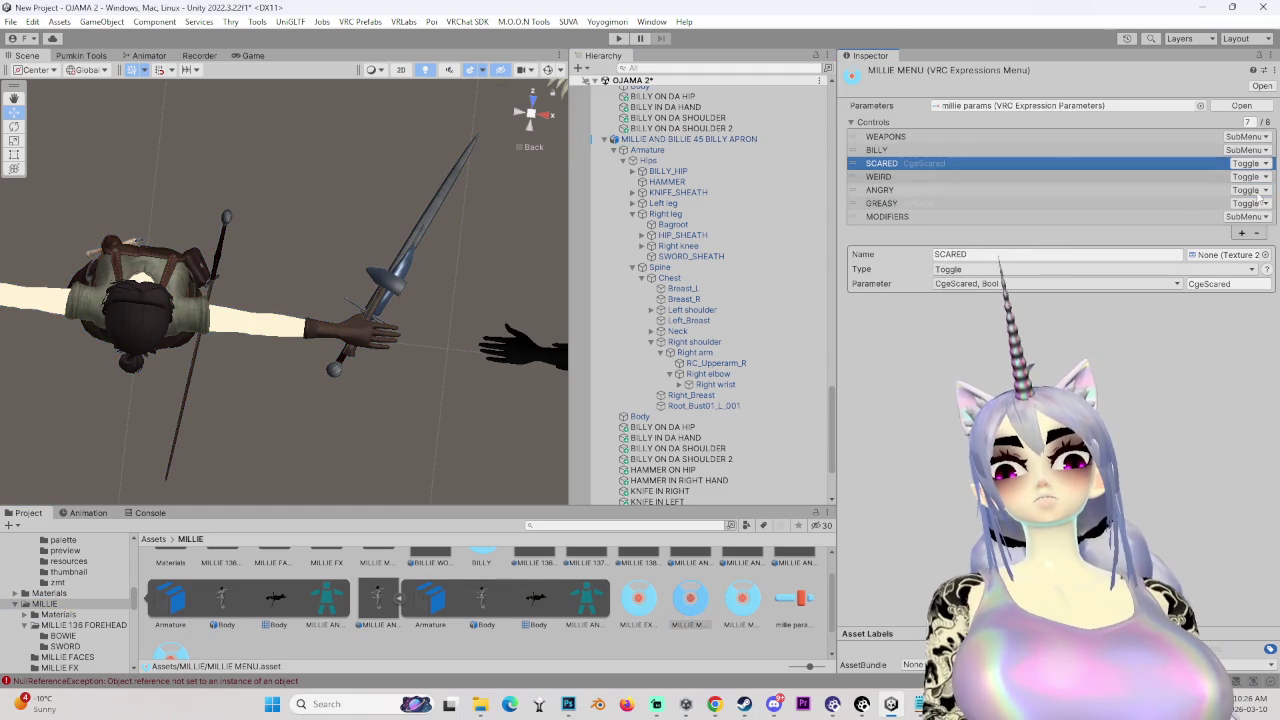
click(1258, 232)
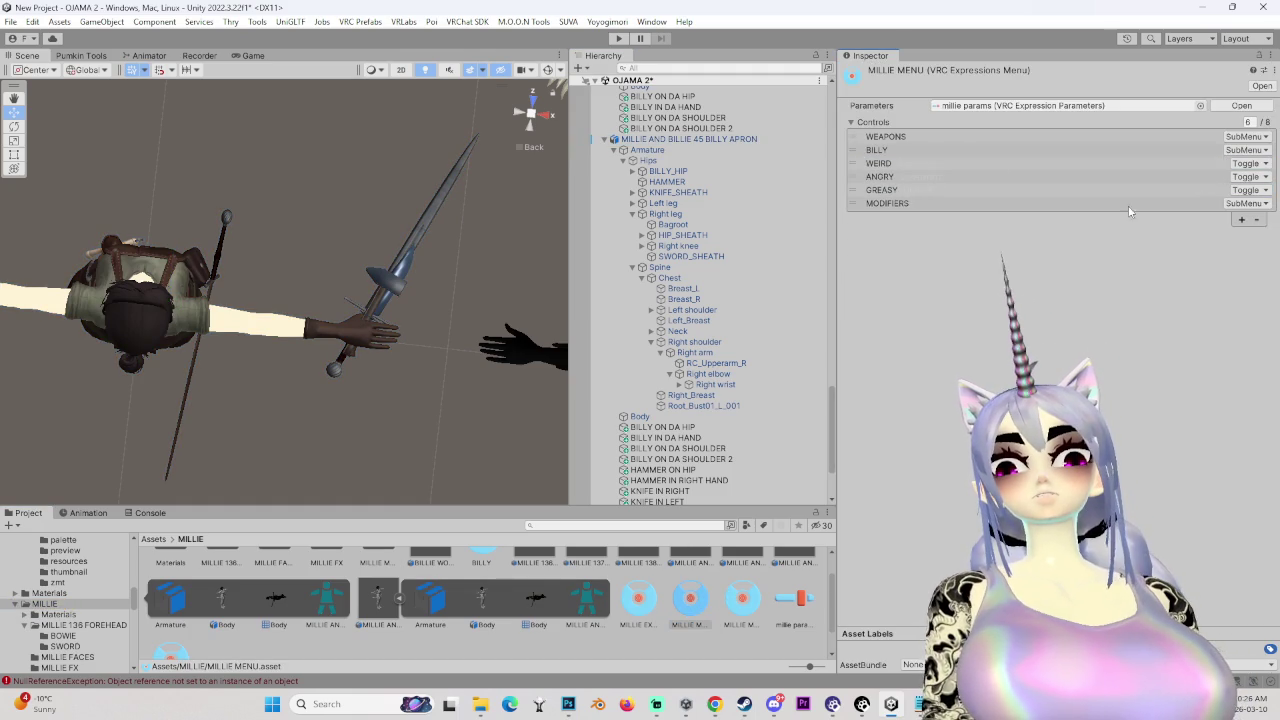
click(1256, 219)
click(910, 165)
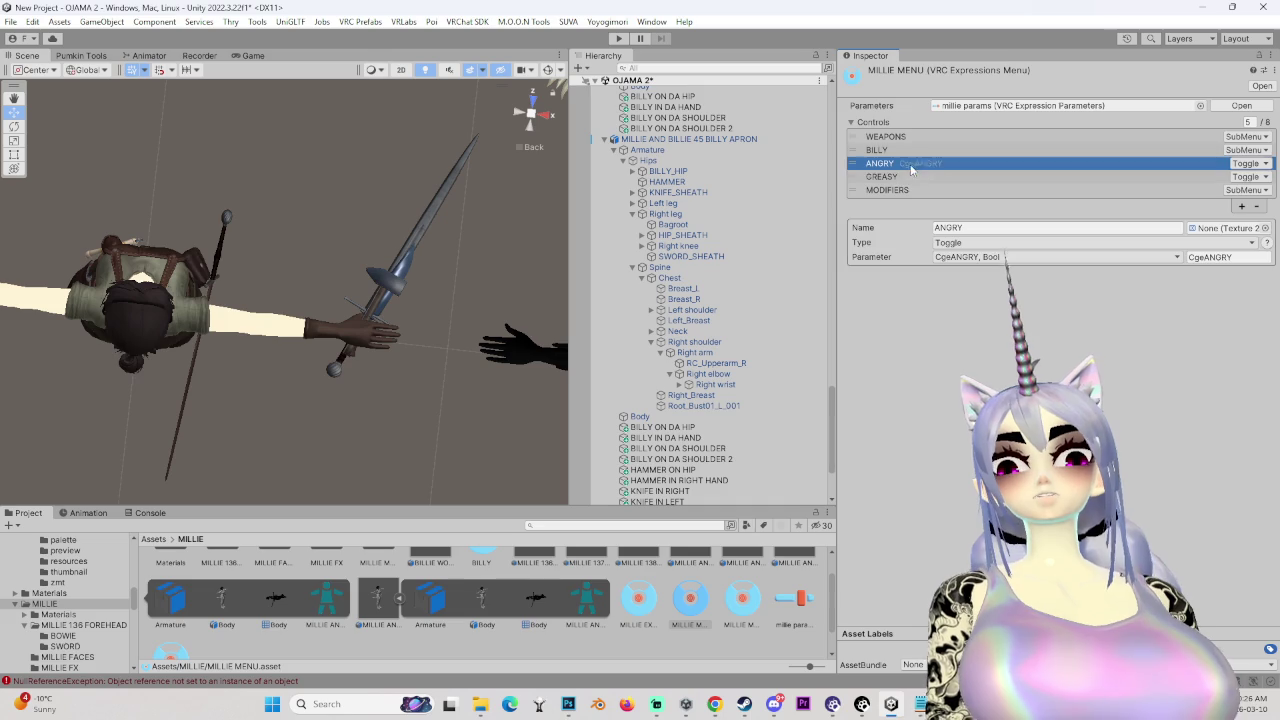
click(1257, 207)
click(1240, 194)
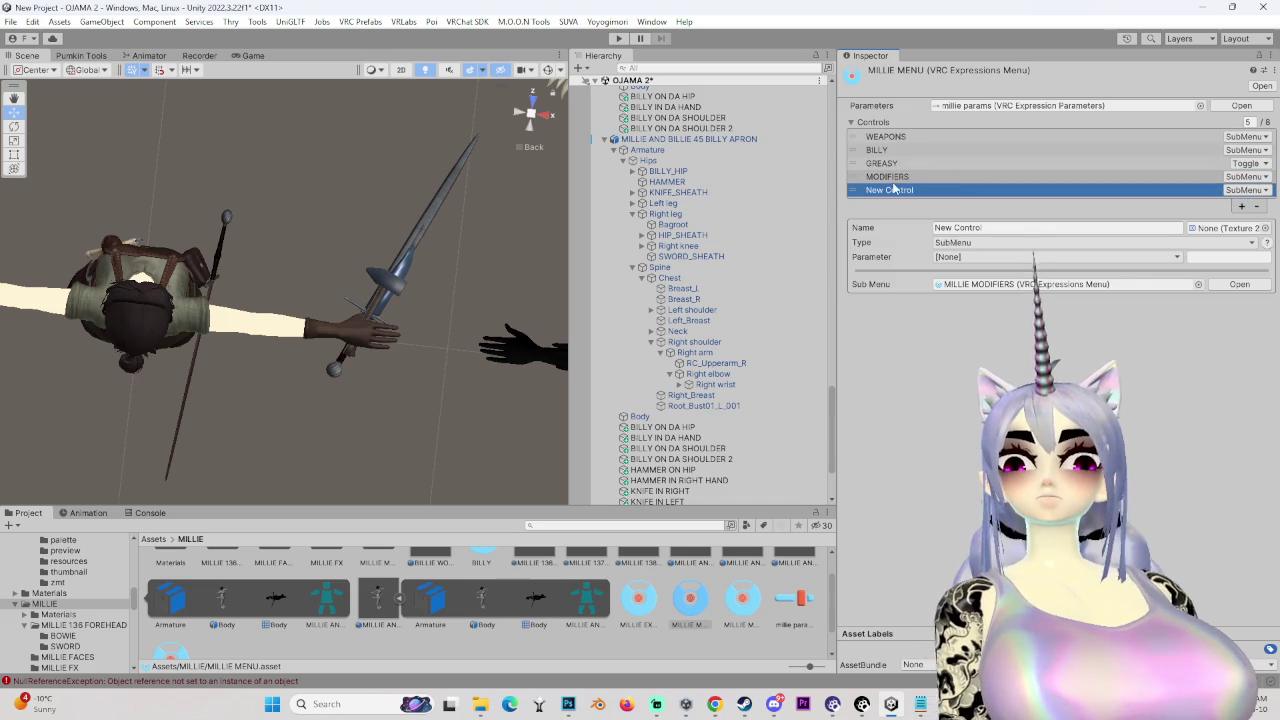
- Point the EXPRESSIONS submenu at MILLIE EXPRESSIONS and open that menu for editing
click(968, 229)
text(EXPRESSIONS)
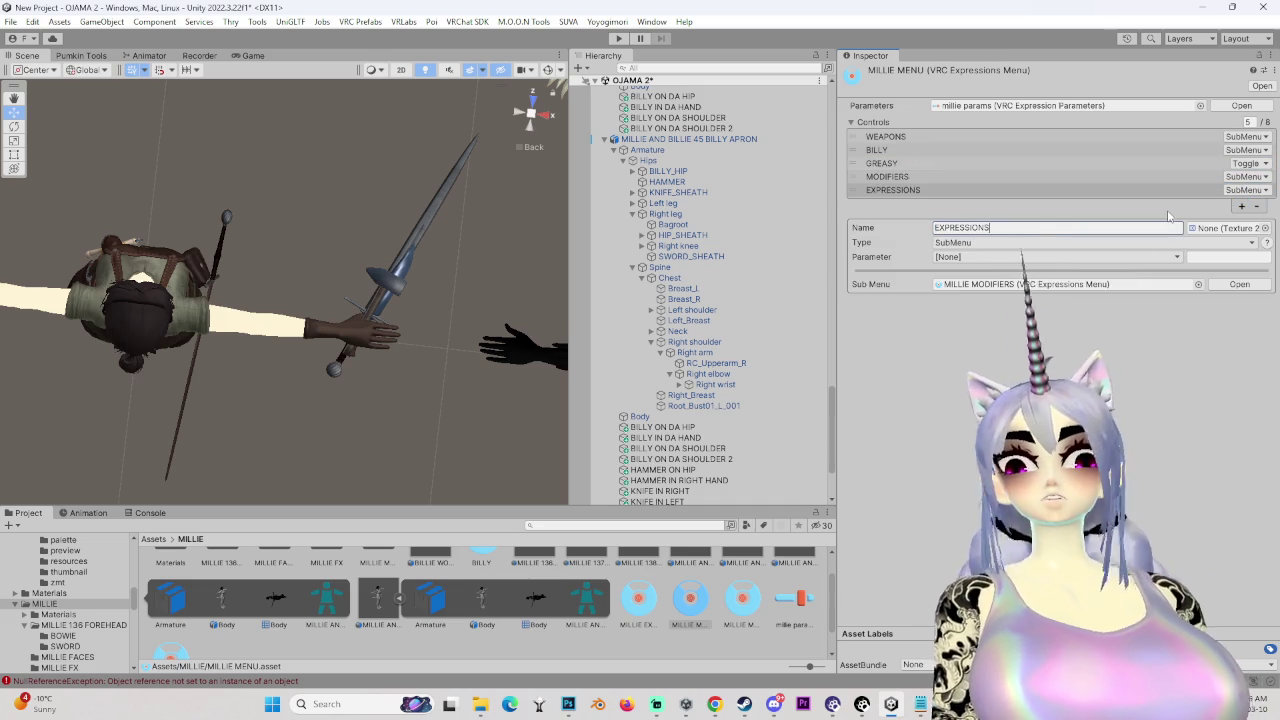
drag(665, 610, 1015, 289)
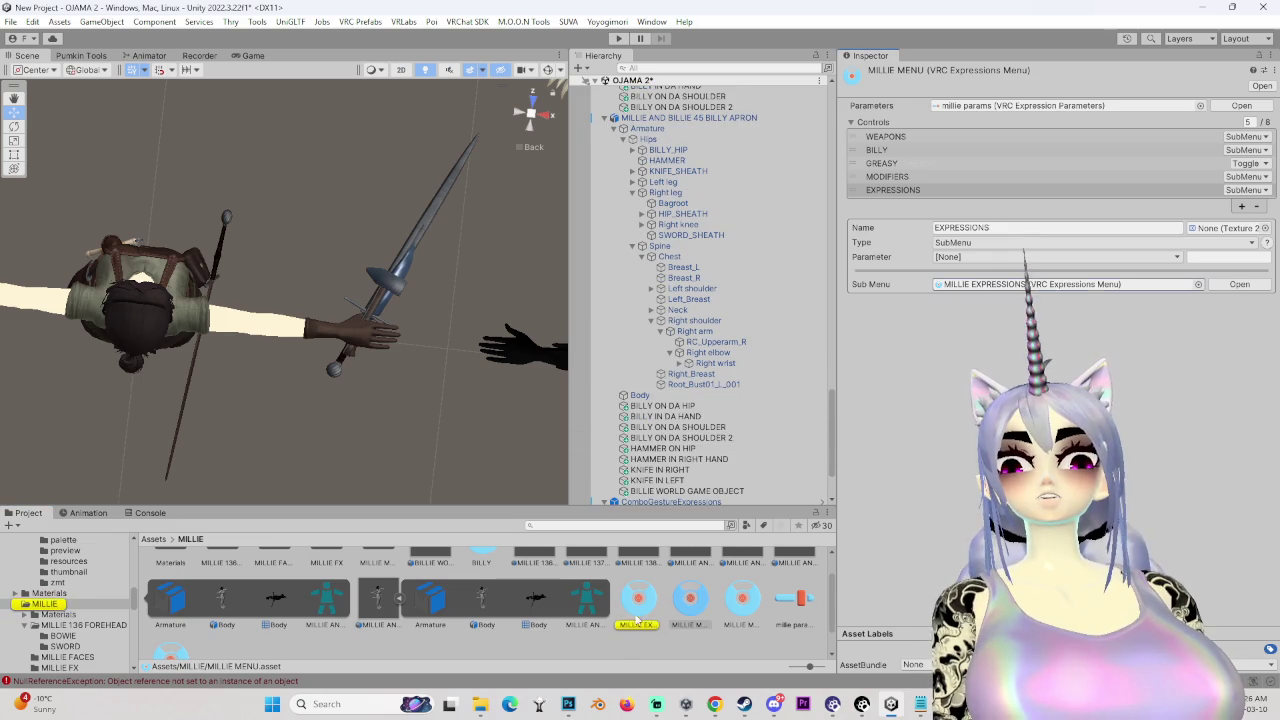
double_click(1015, 285)
- Add three controls to MILLIE EXPRESSIONS and set each one's type to Toggle
click(1241, 153)
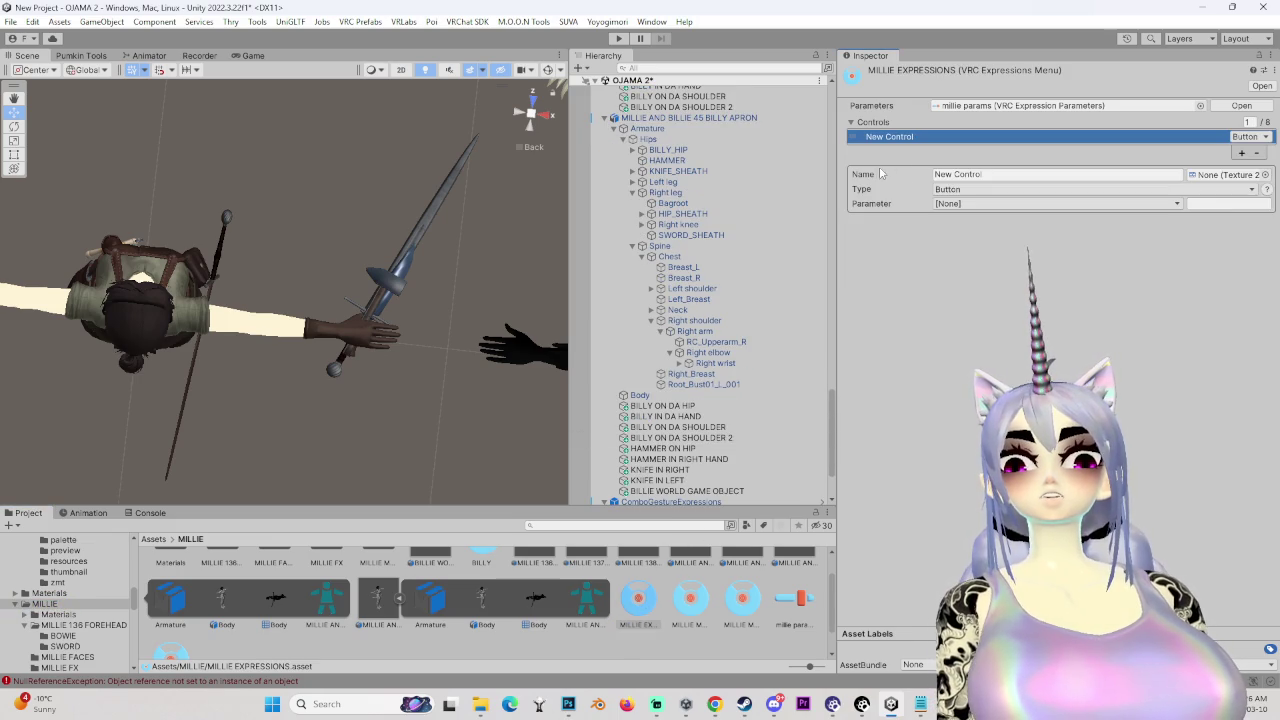
click(1241, 153)
click(1242, 166)
click(1247, 137)
click(1240, 166)
click(1245, 150)
click(1200, 180)
click(1245, 163)
click(1226, 195)
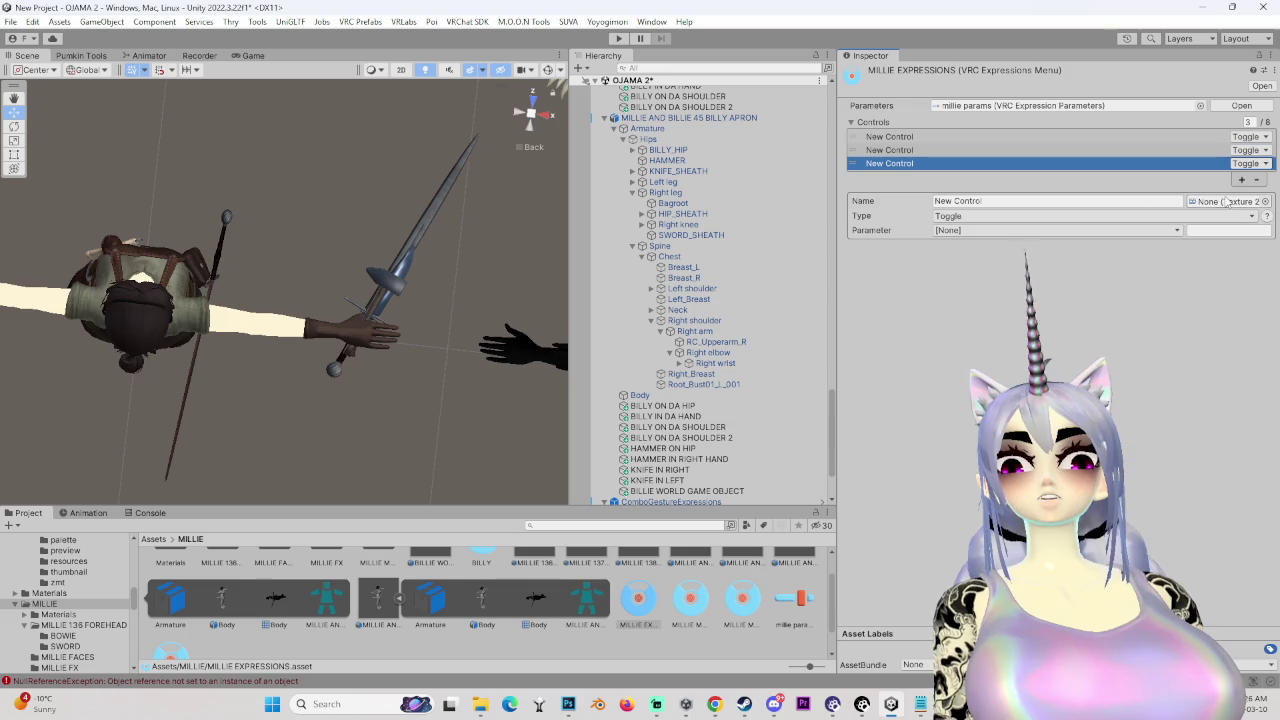
- Name the first control SCARED and rename the second and third controls
click(880, 136)
click(985, 201)
text(S)
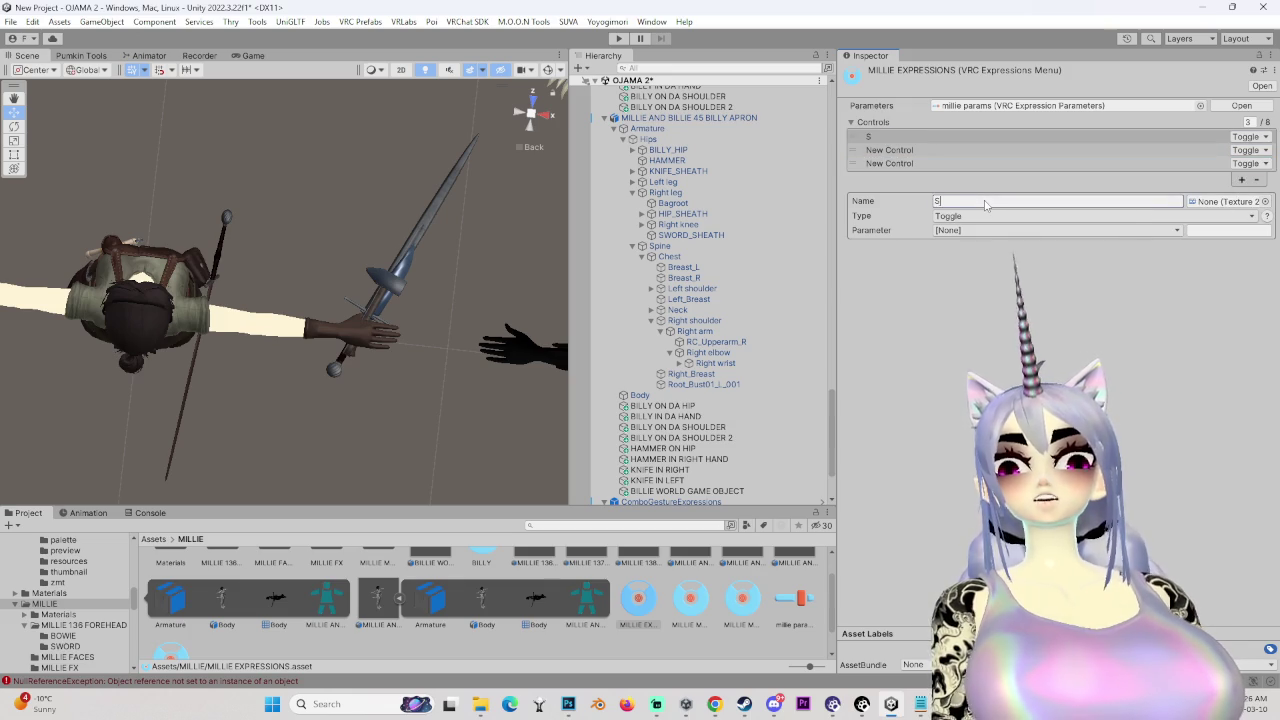
text(CARED)
click(880, 150)
click(963, 201)
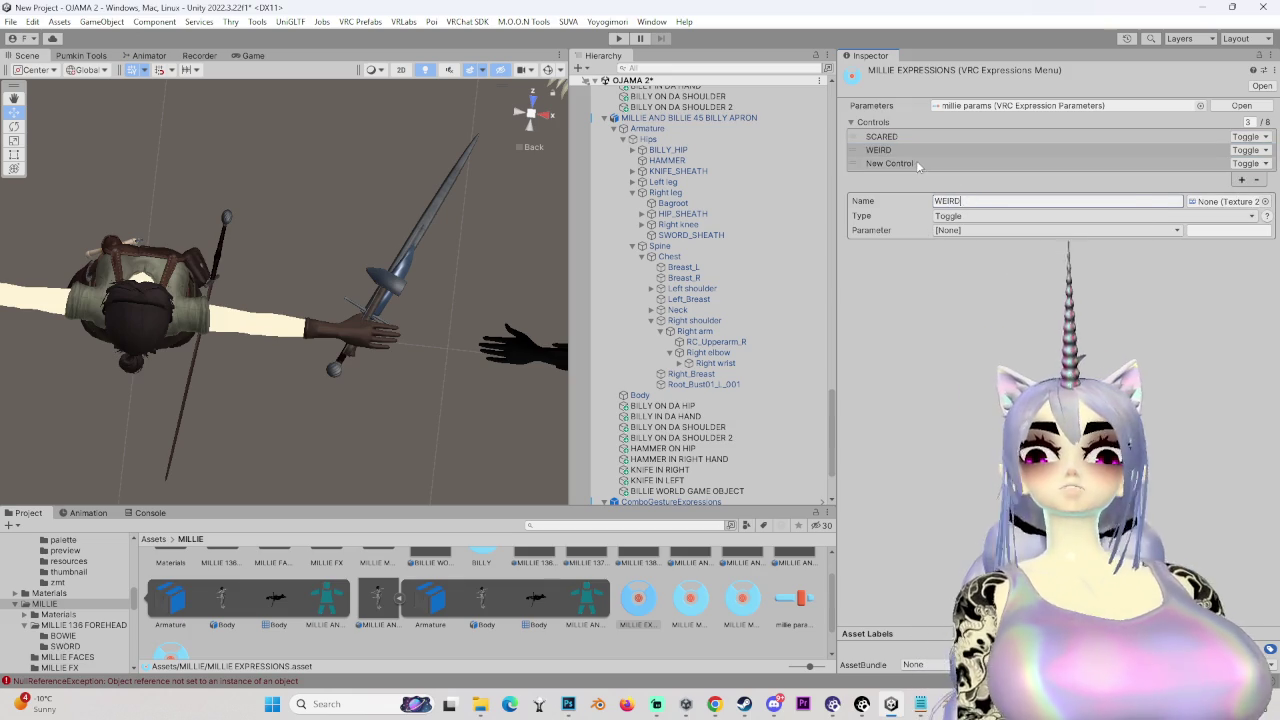
click(880, 163)
click(963, 201)
text(ANGRY)
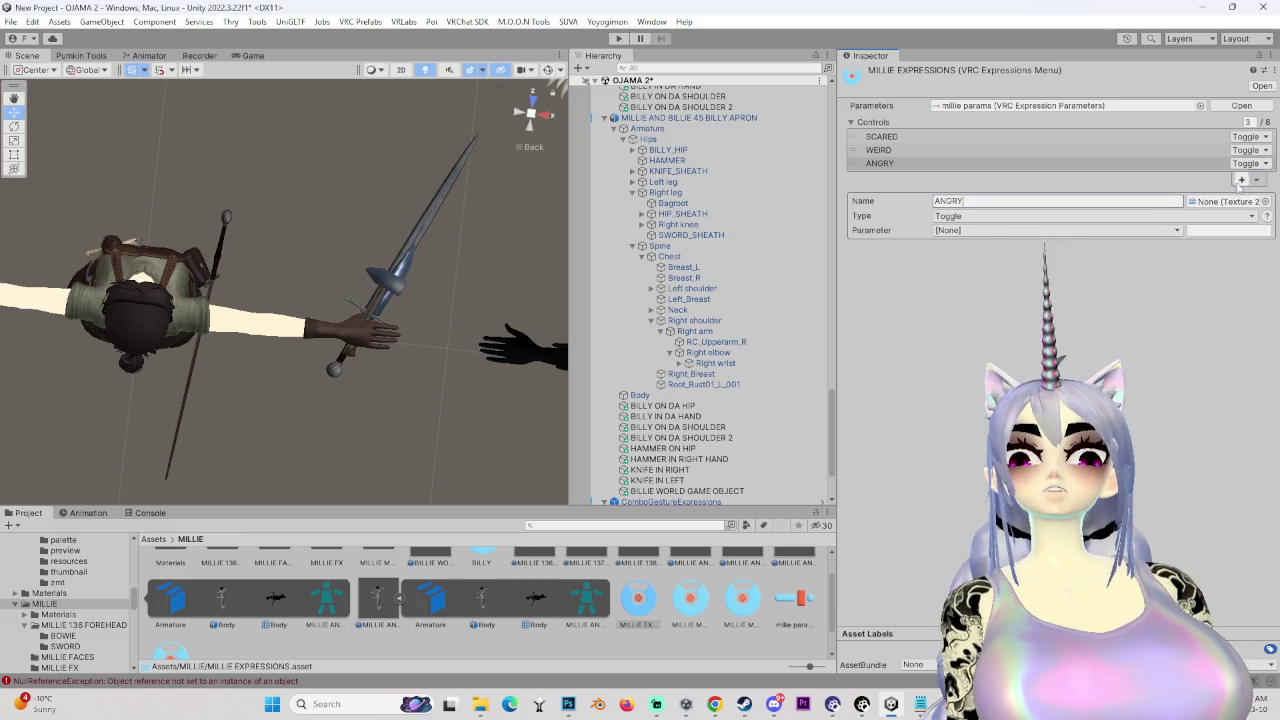
- Add a fourth control and name it SAD
click(1241, 180)
click(977, 214)
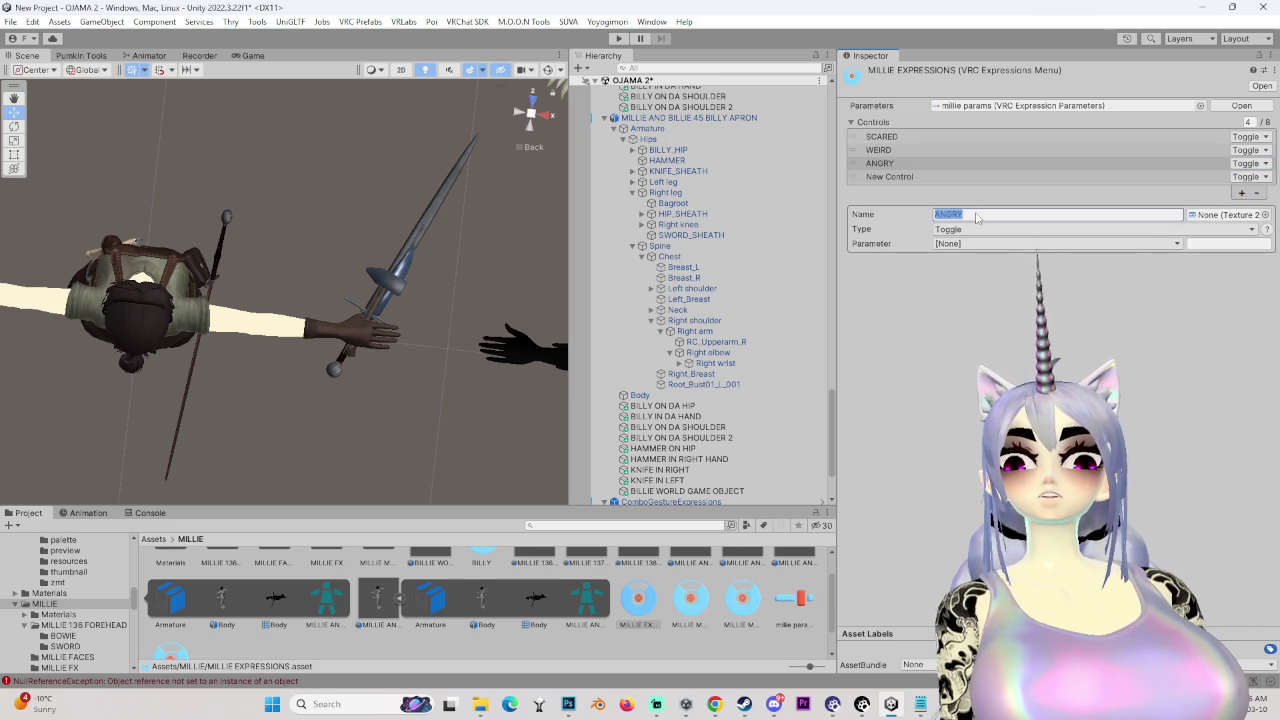
text(SAD)
key(Return)
click(957, 216)
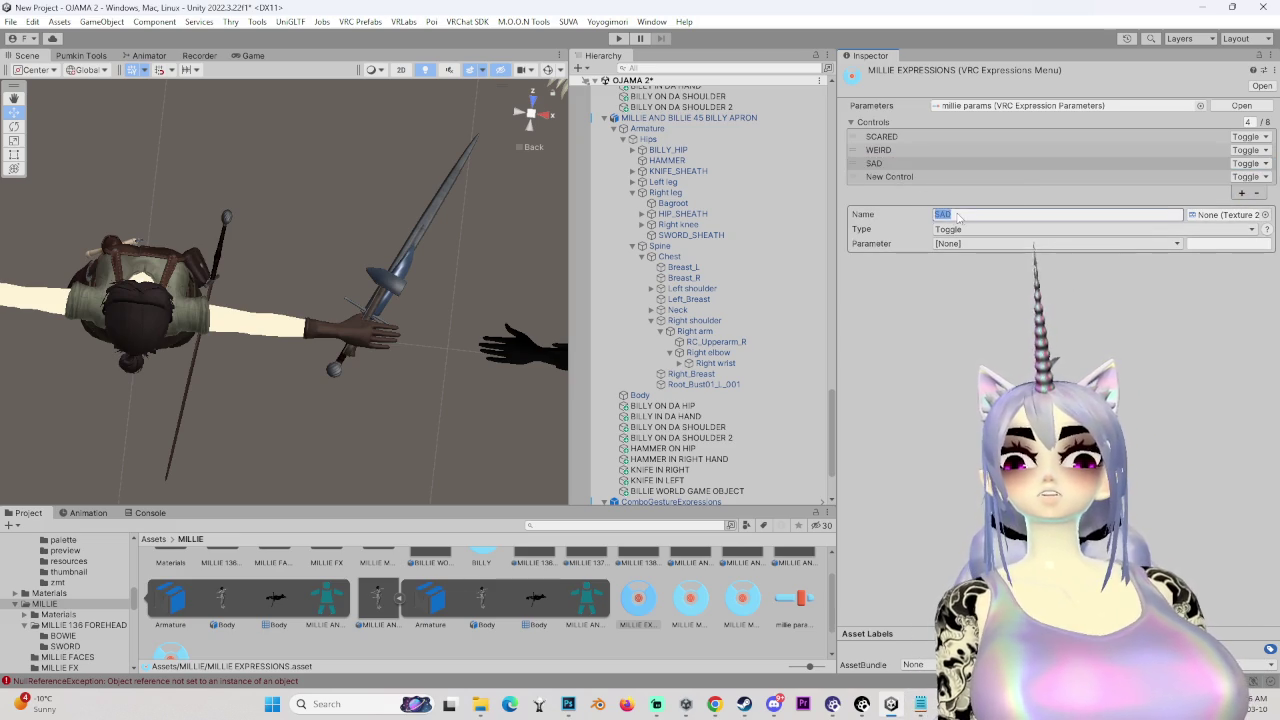
text(ANGRY)
click(906, 178)
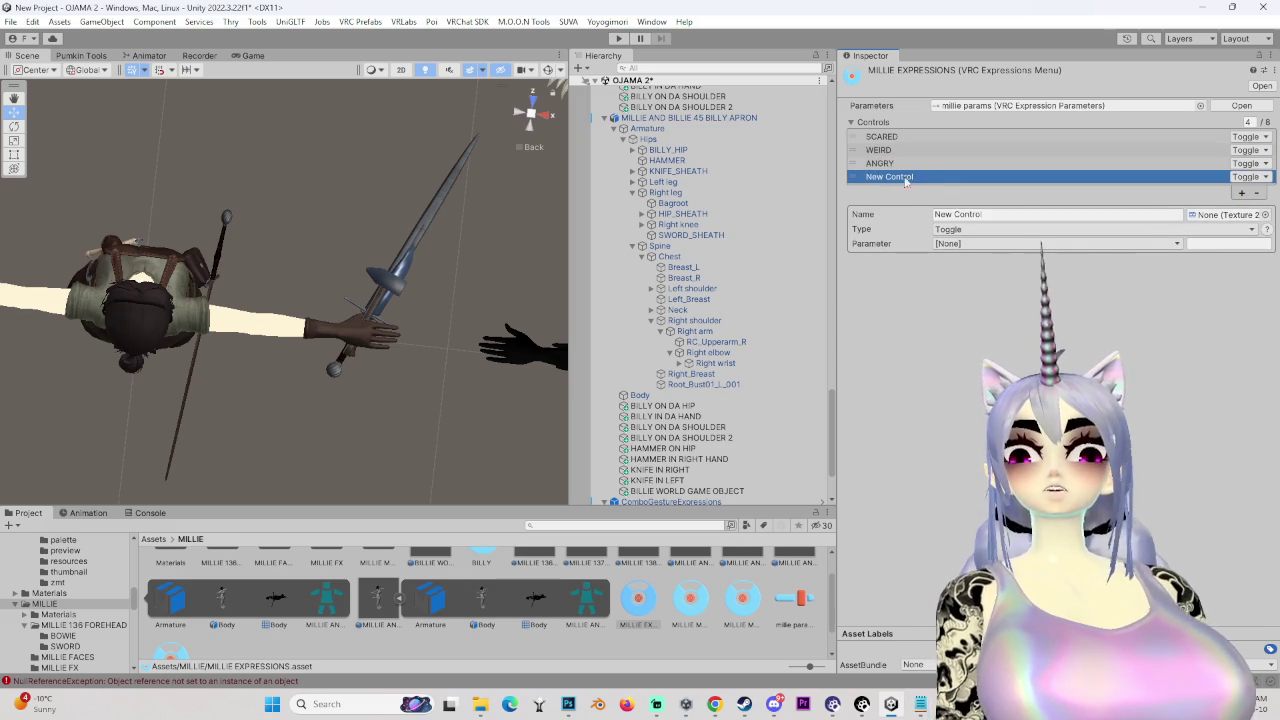
click(965, 215)
text(SAD)
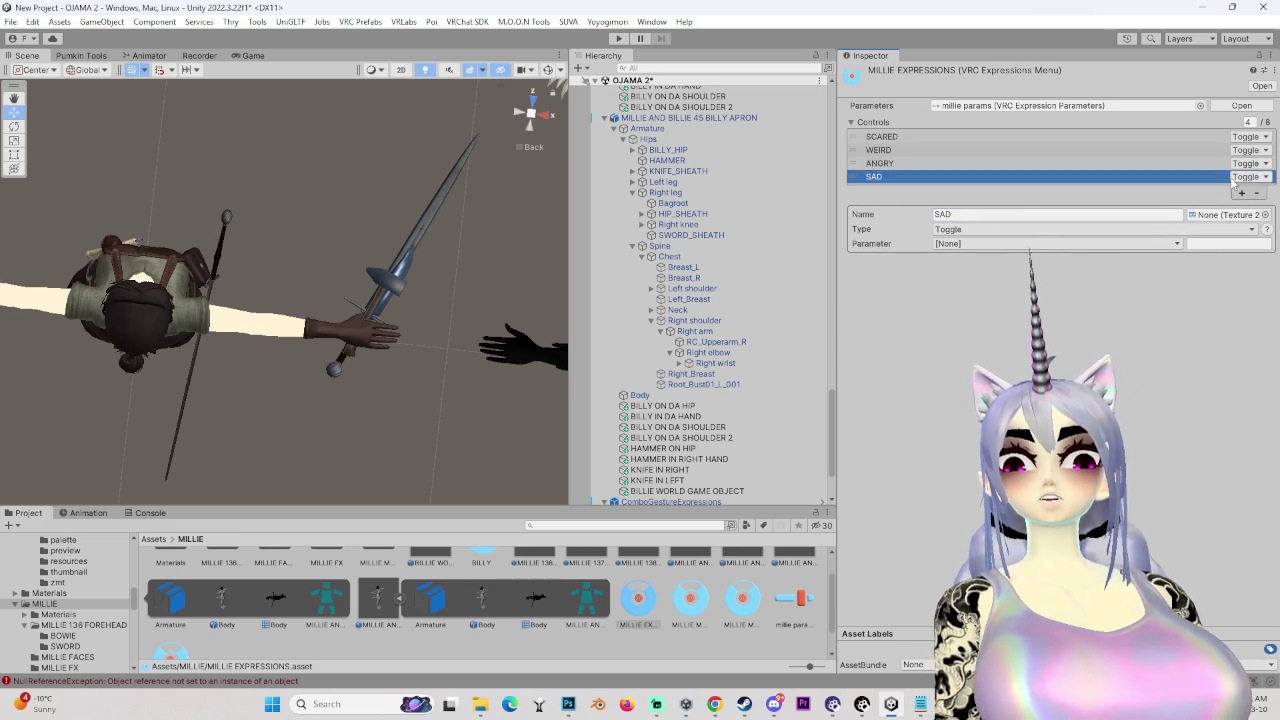
- Add a fifth control and name it FREAKY
click(1241, 192)
click(987, 229)
text(FREAKY)
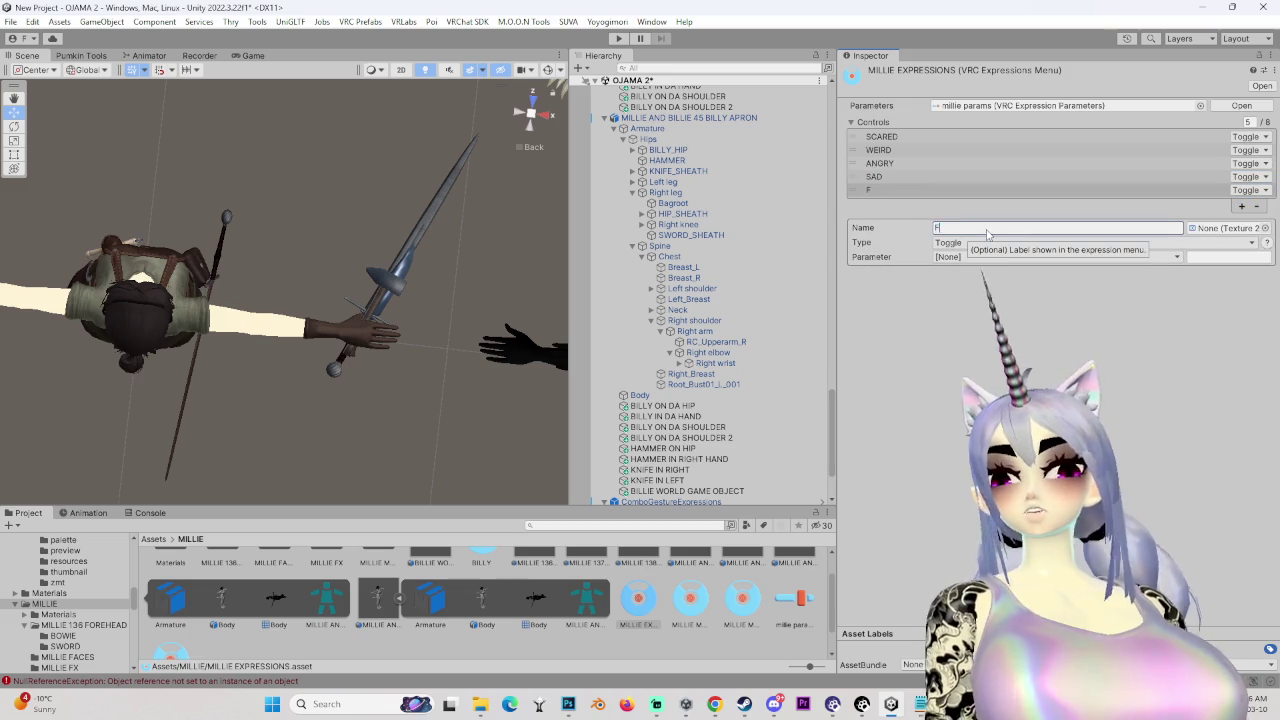
click(982, 261)
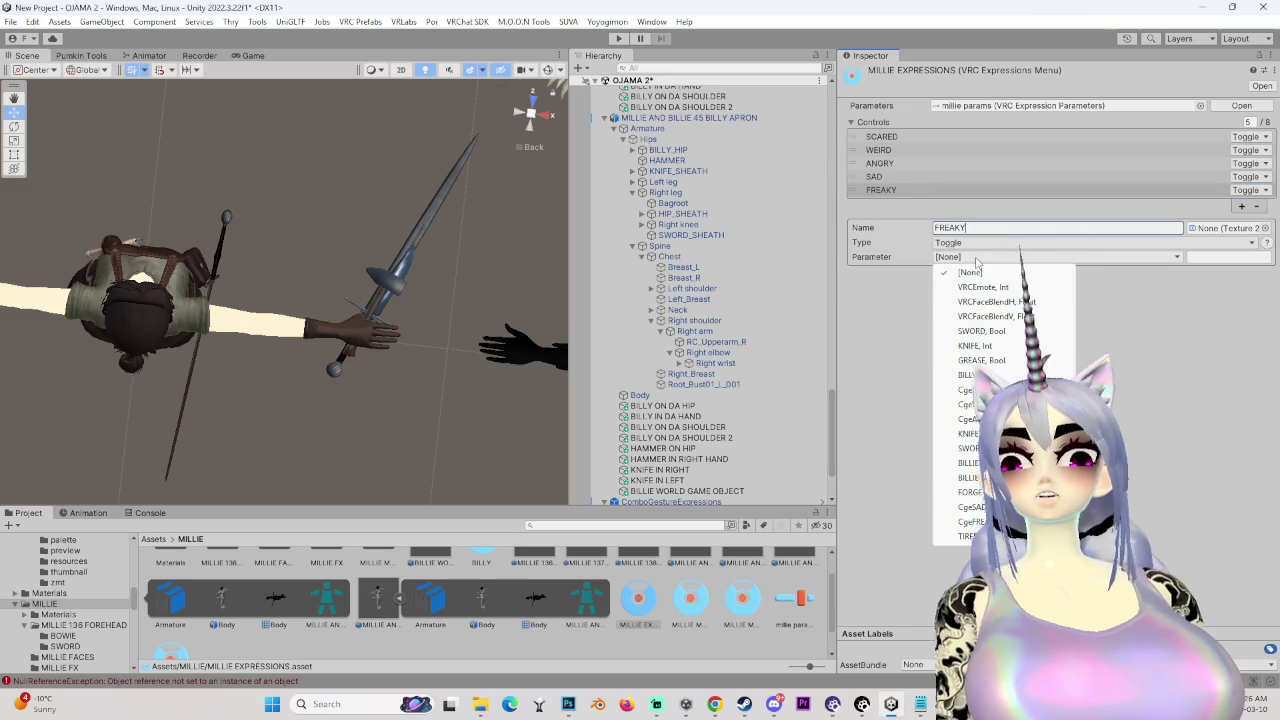
- Bind FREAKY to CgeFREAKY, SAD to CgeSAD and ANGRY to CgeANGRY
click(1000, 440)
click(899, 178)
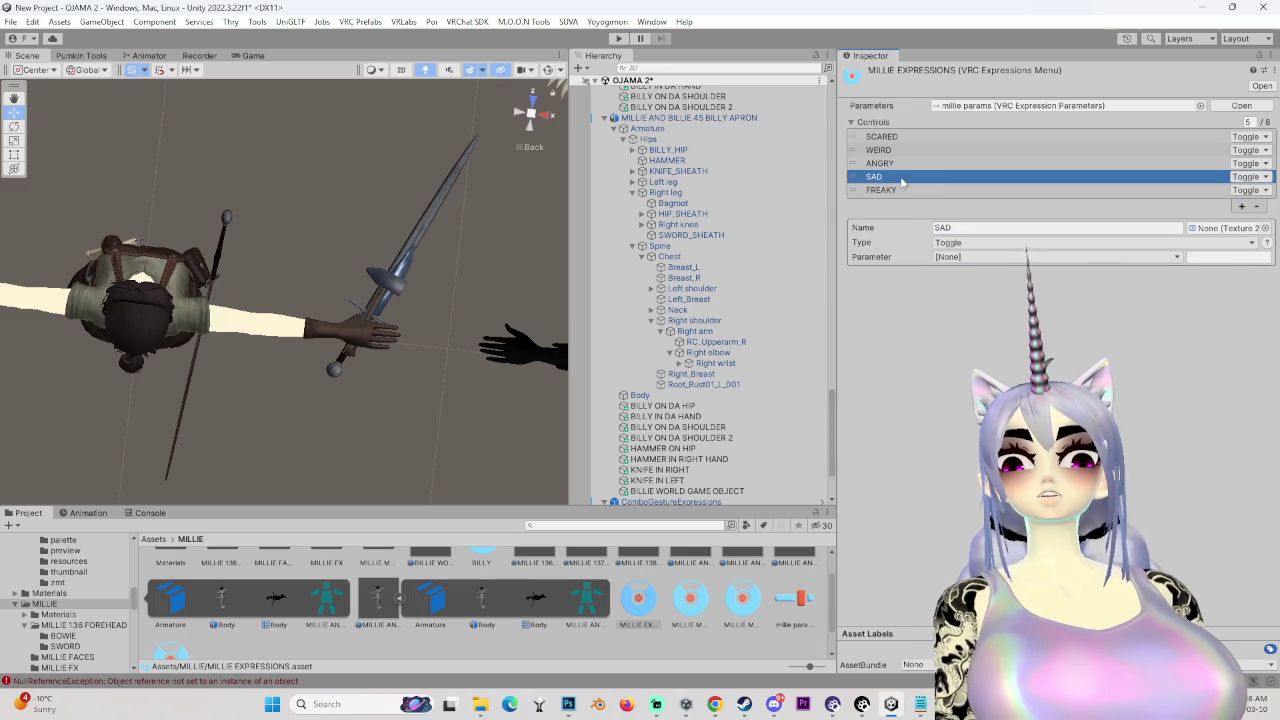
click(975, 257)
click(945, 507)
click(880, 163)
click(975, 257)
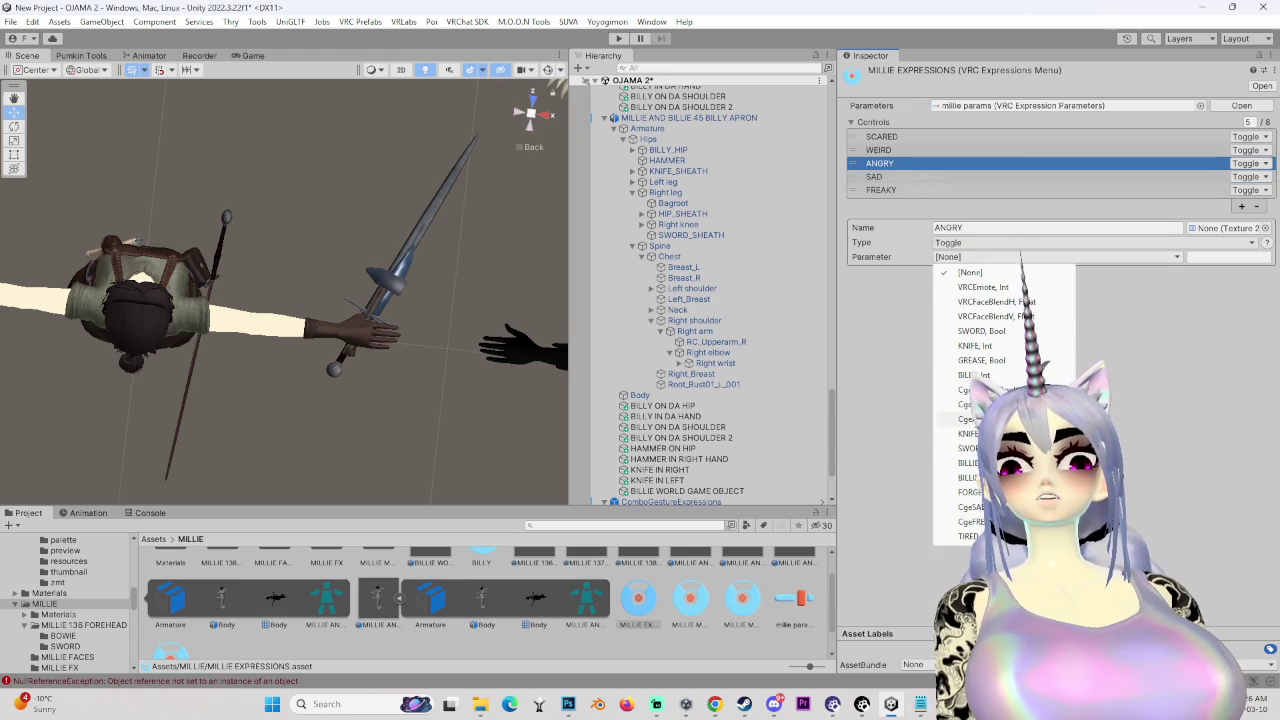
click(945, 419)
- Bind WEIRD to CgeWeird and SCARED to CgeScared, then recheck WEIRD's parameter
click(880, 150)
click(975, 257)
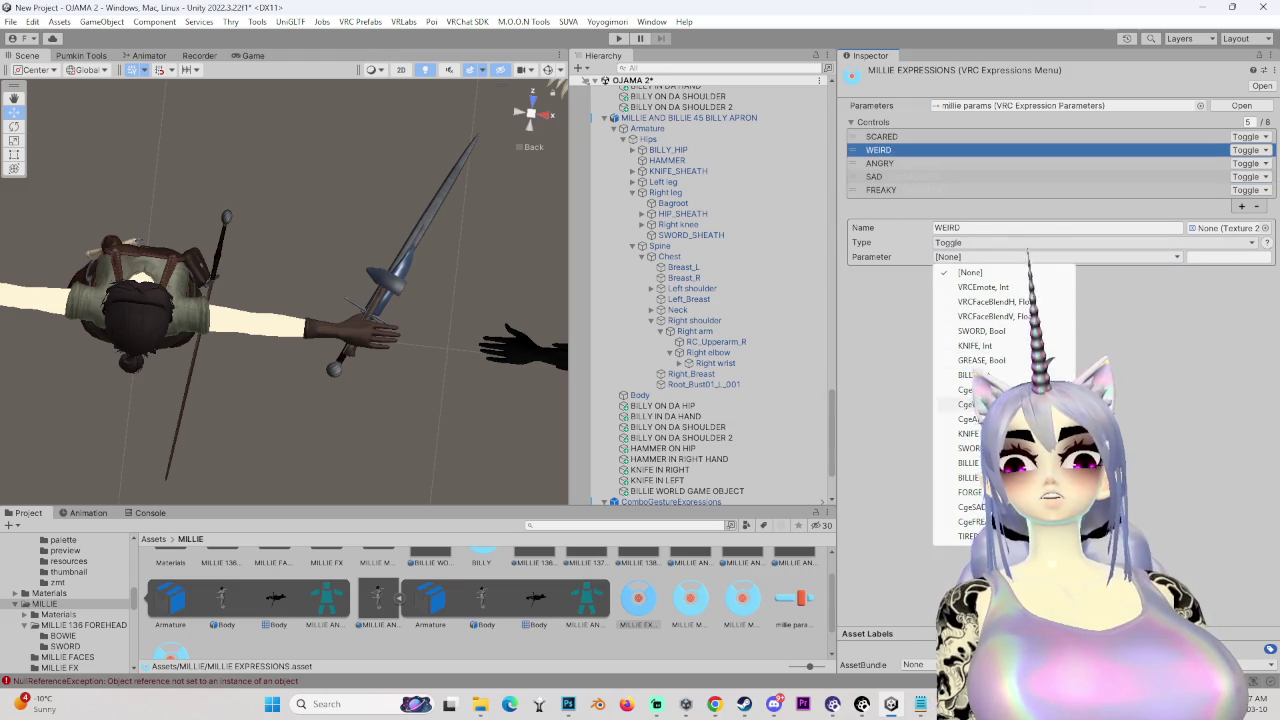
click(980, 404)
click(880, 136)
click(975, 257)
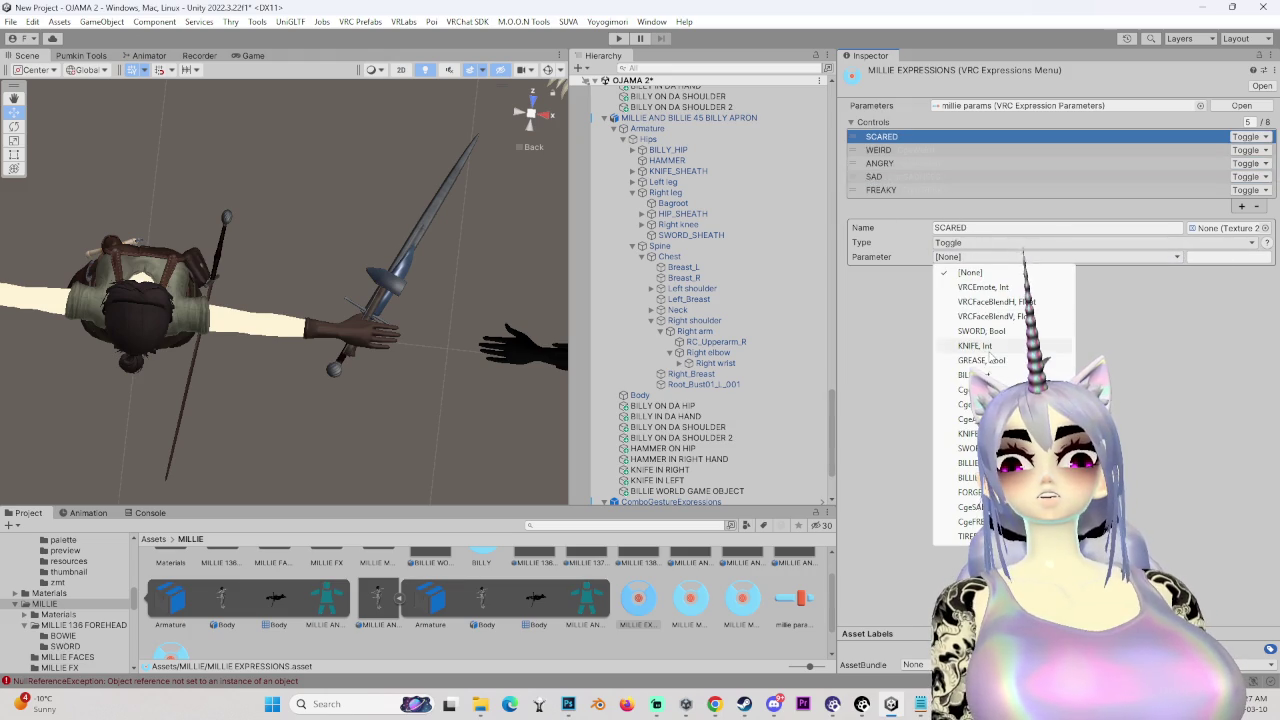
click(975, 390)
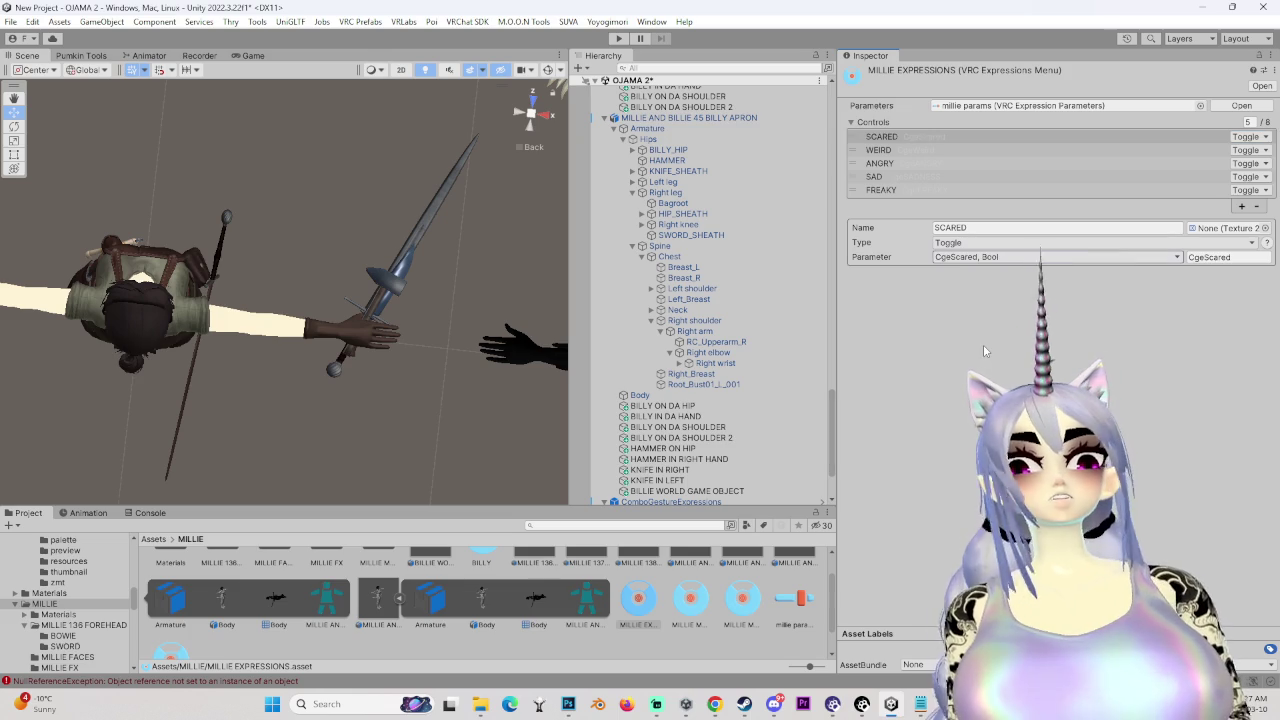
click(880, 150)
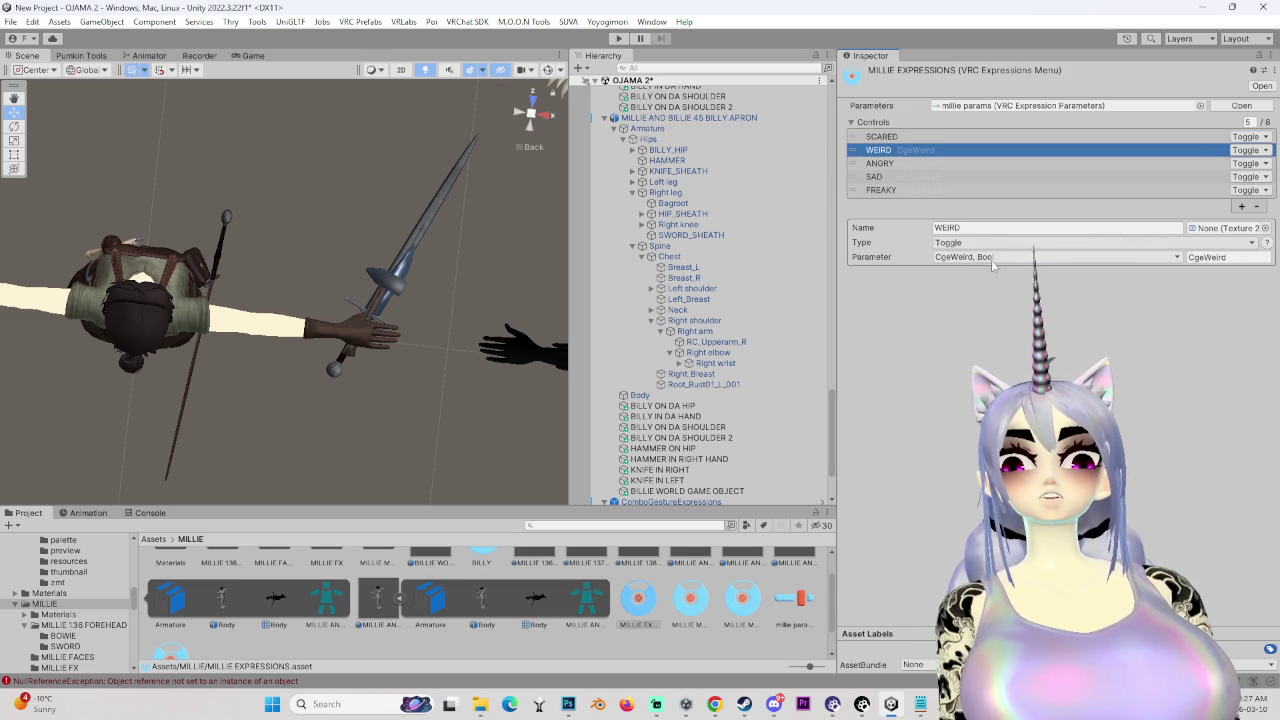
click(975, 257)
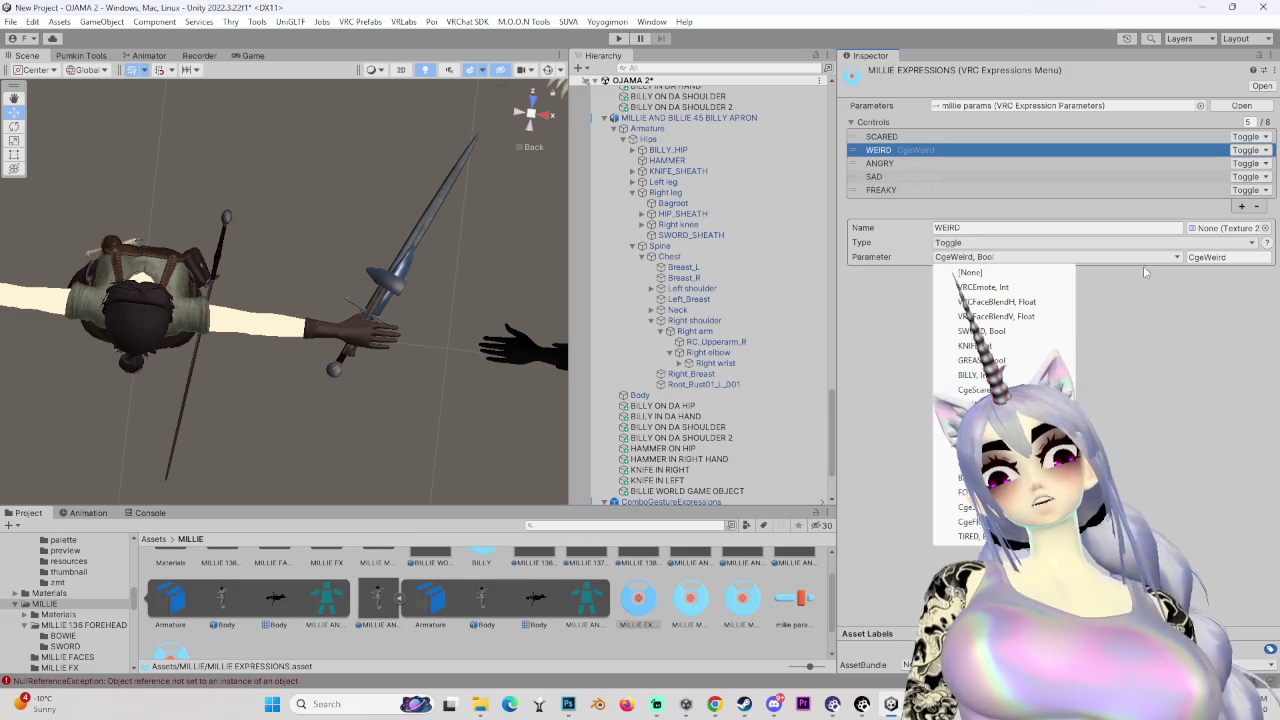
click(1186, 366)
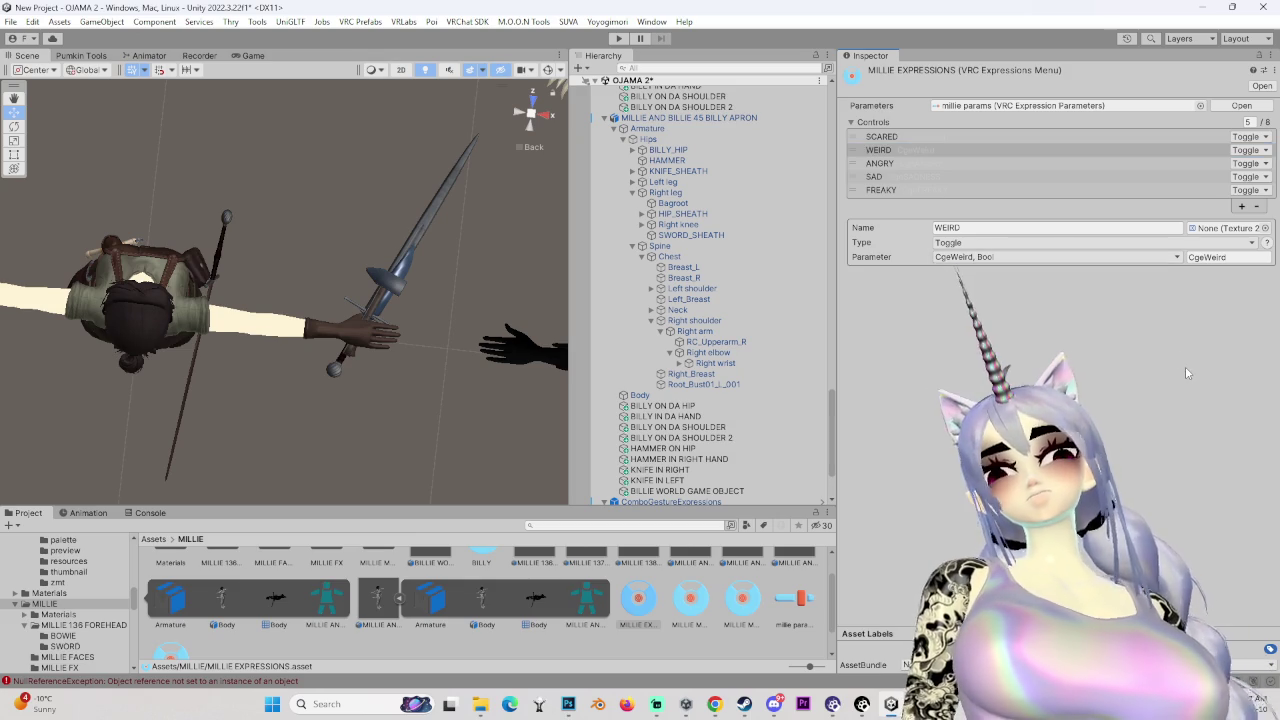
scroll(720, 300, up, 5)
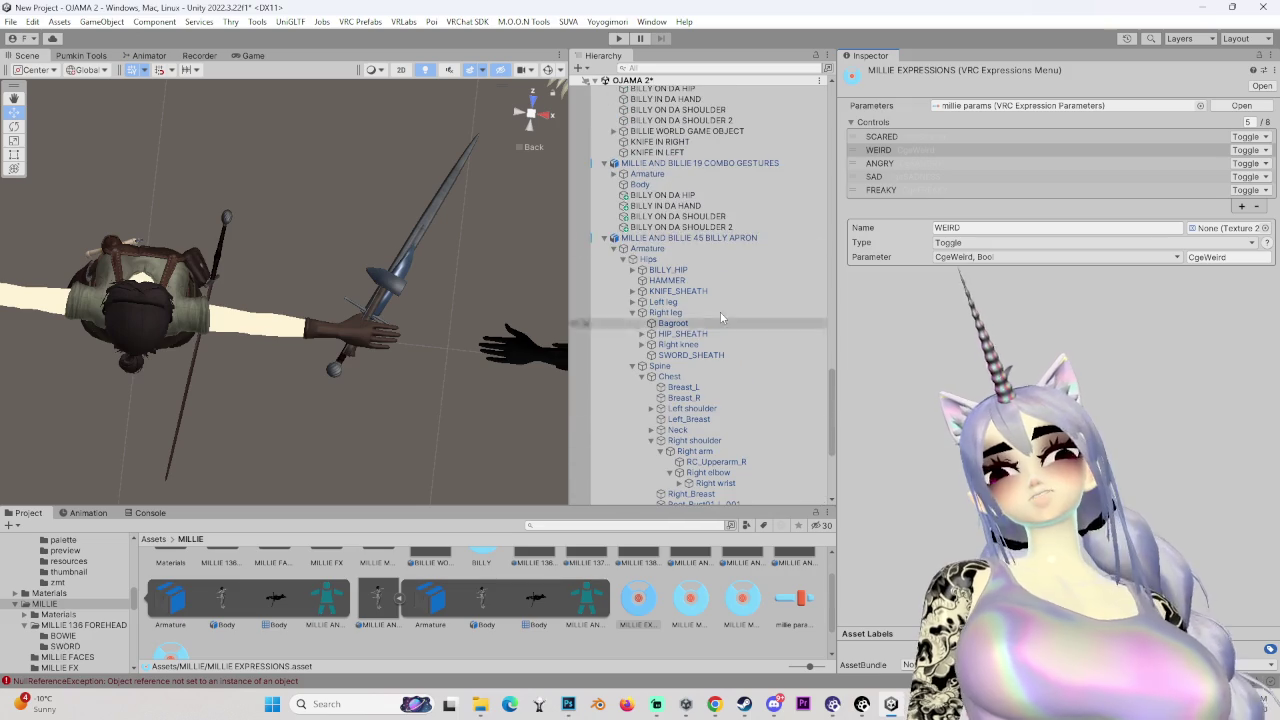
- Select the MILLIE AND BILLIE 45 BILLY APRON avatar and open the VRChat SDK Control Panel
click(729, 240)
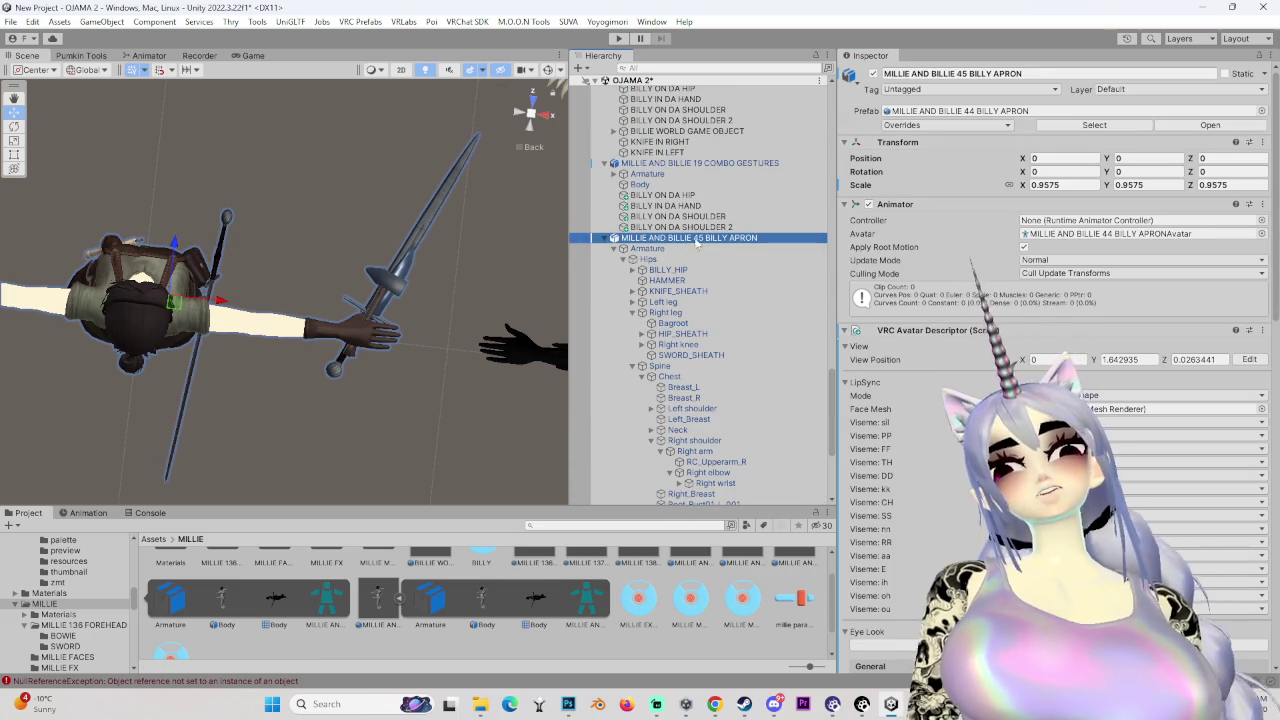
scroll(700, 300, down, 5)
drag(300, 304, 390, 210)
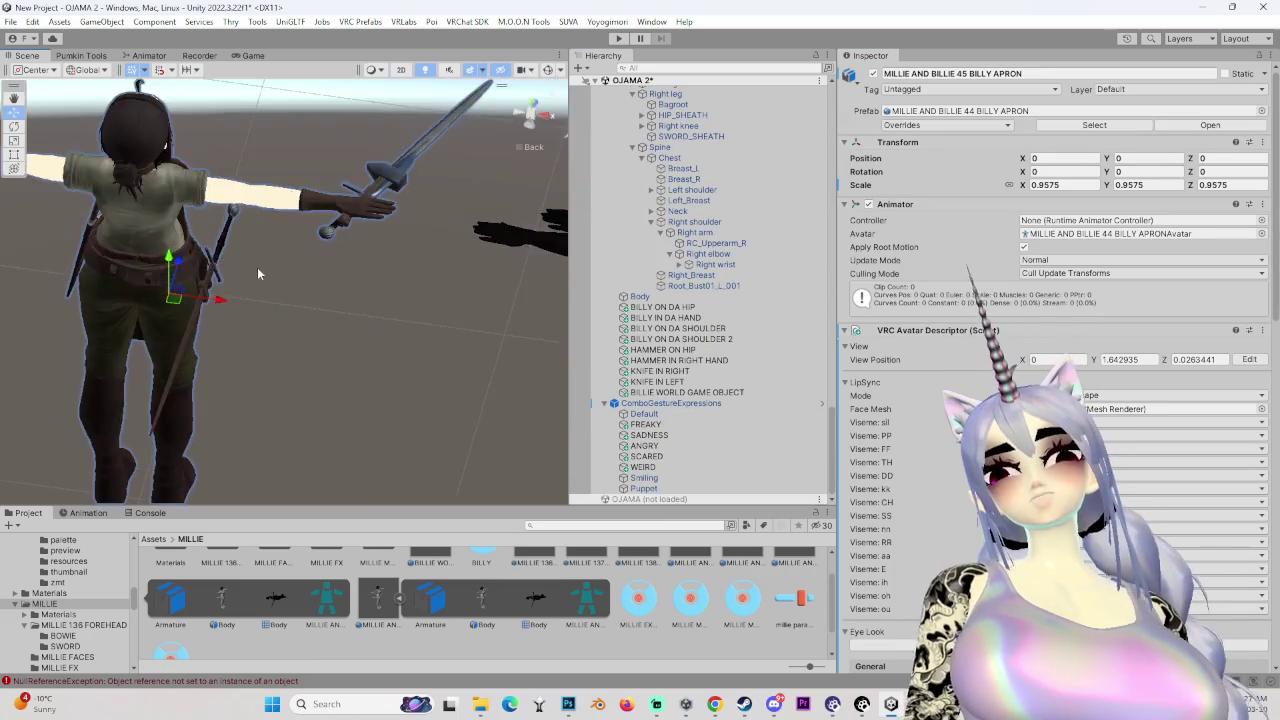
scroll(430, 150, up, 5)
click(543, 122)
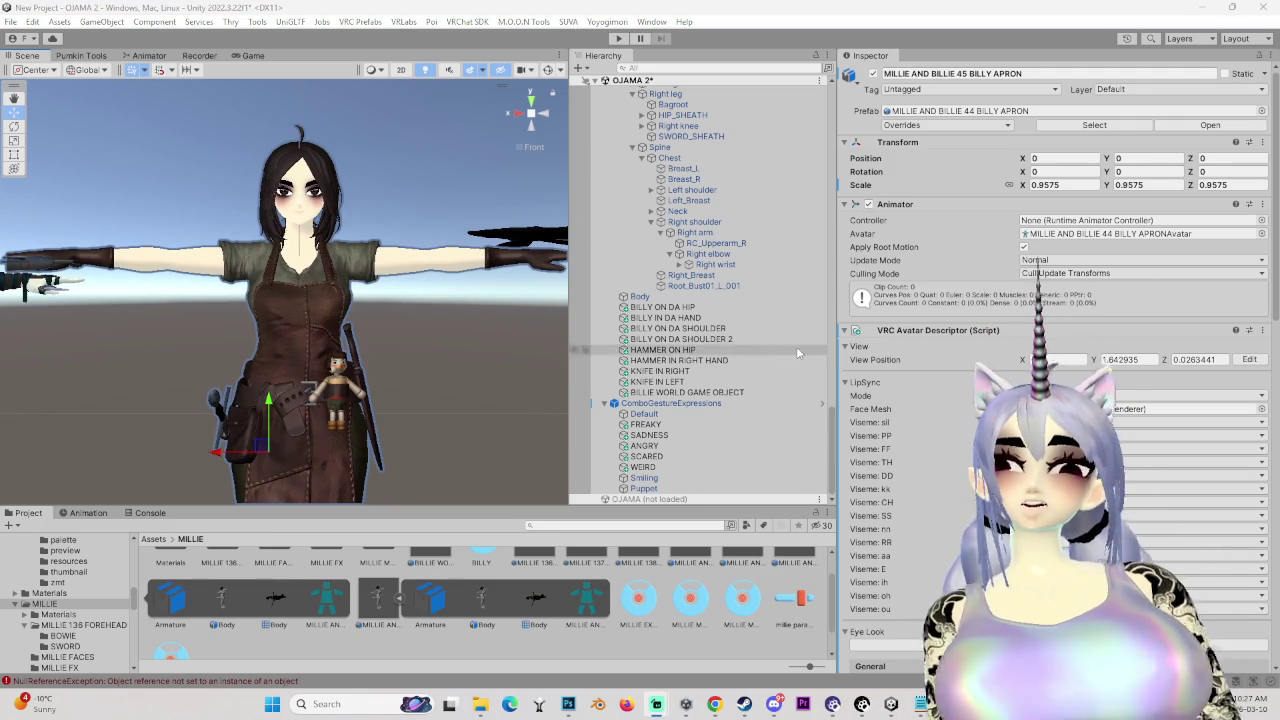
scroll(715, 346, up, 5)
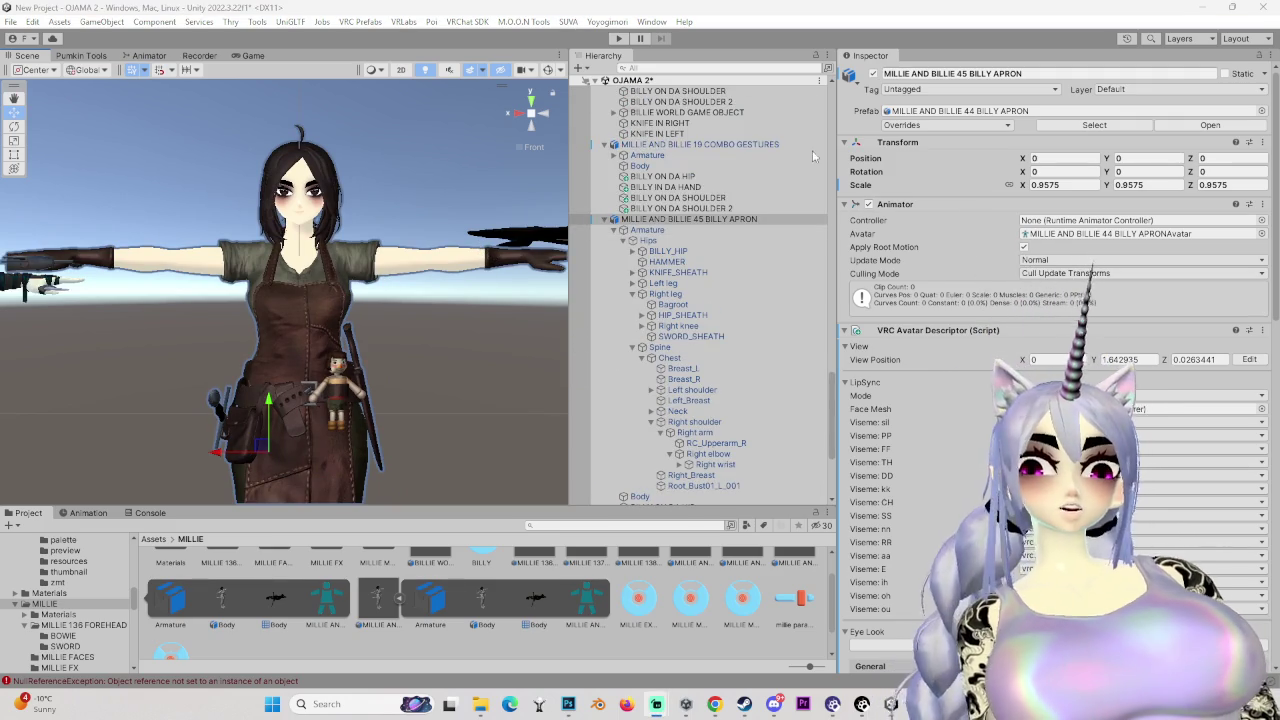
click(471, 22)
click(500, 59)
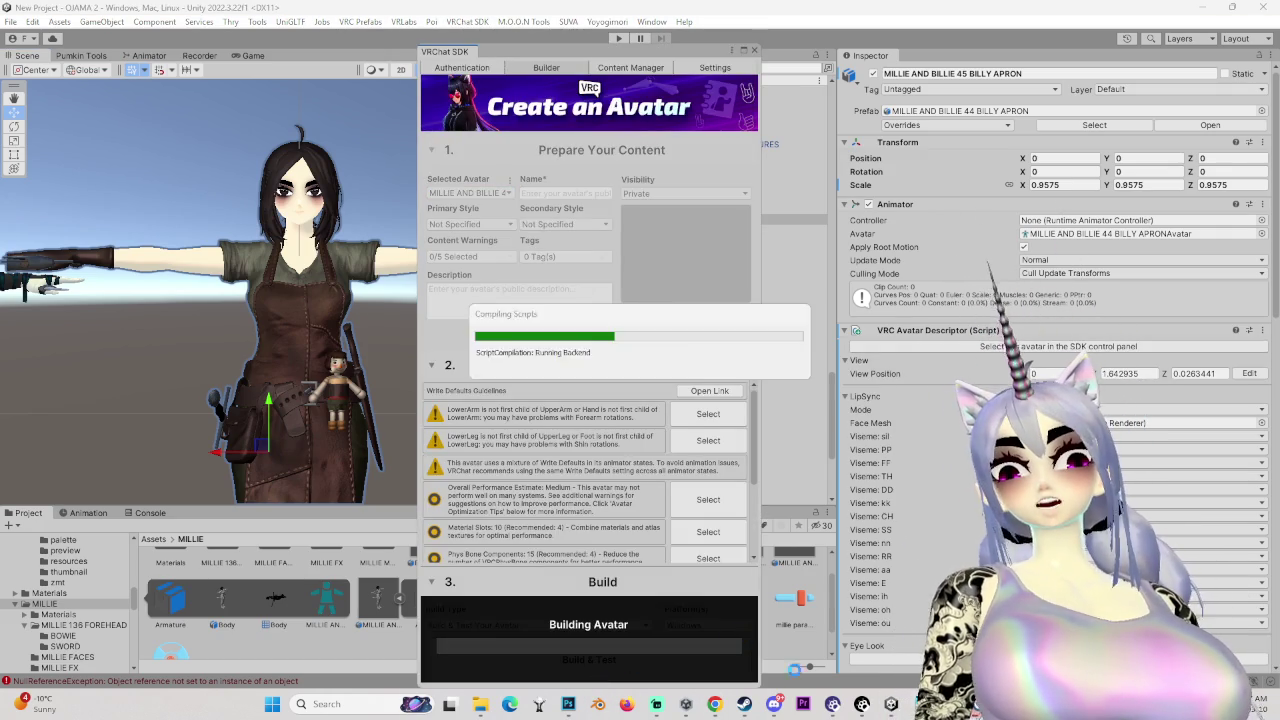
- In Blender, inspect the avatar's head and hair, then start closing Blender and cancel
click(597, 704)
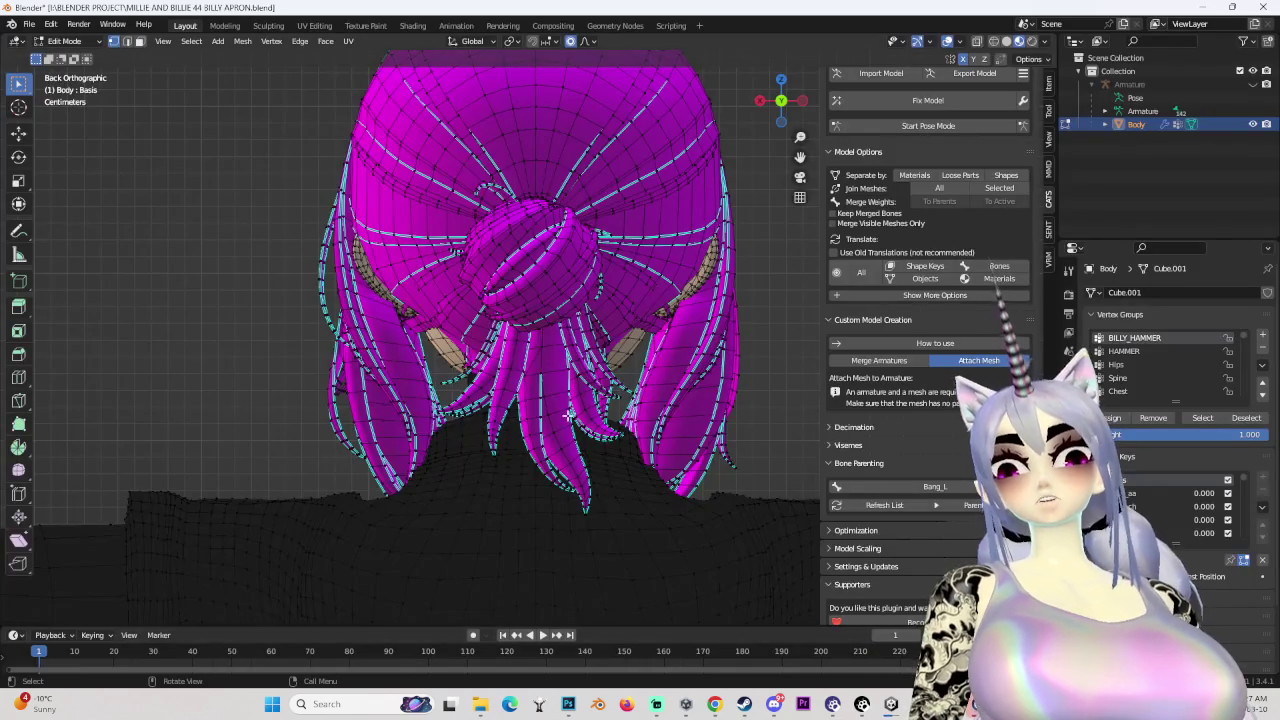
scroll(569, 416, down, 4)
drag(569, 416, 661, 315)
scroll(503, 317, up, 4)
drag(503, 317, 651, 300)
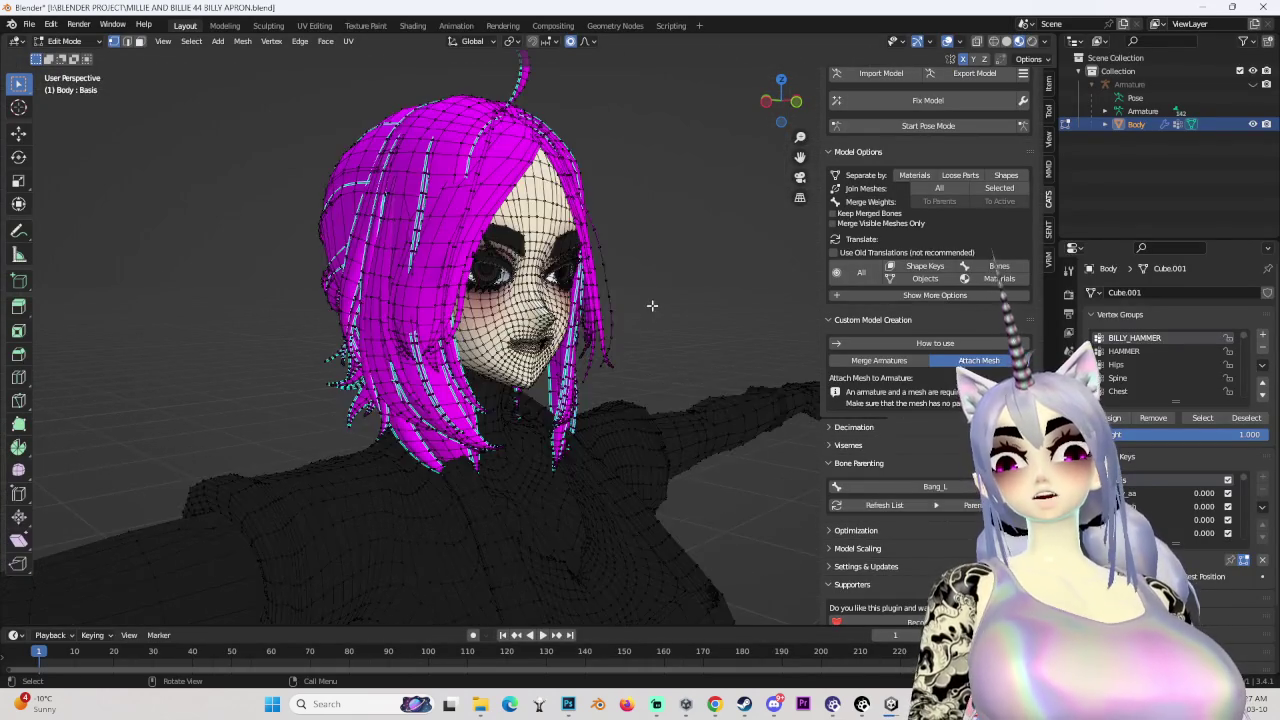
click(893, 667)
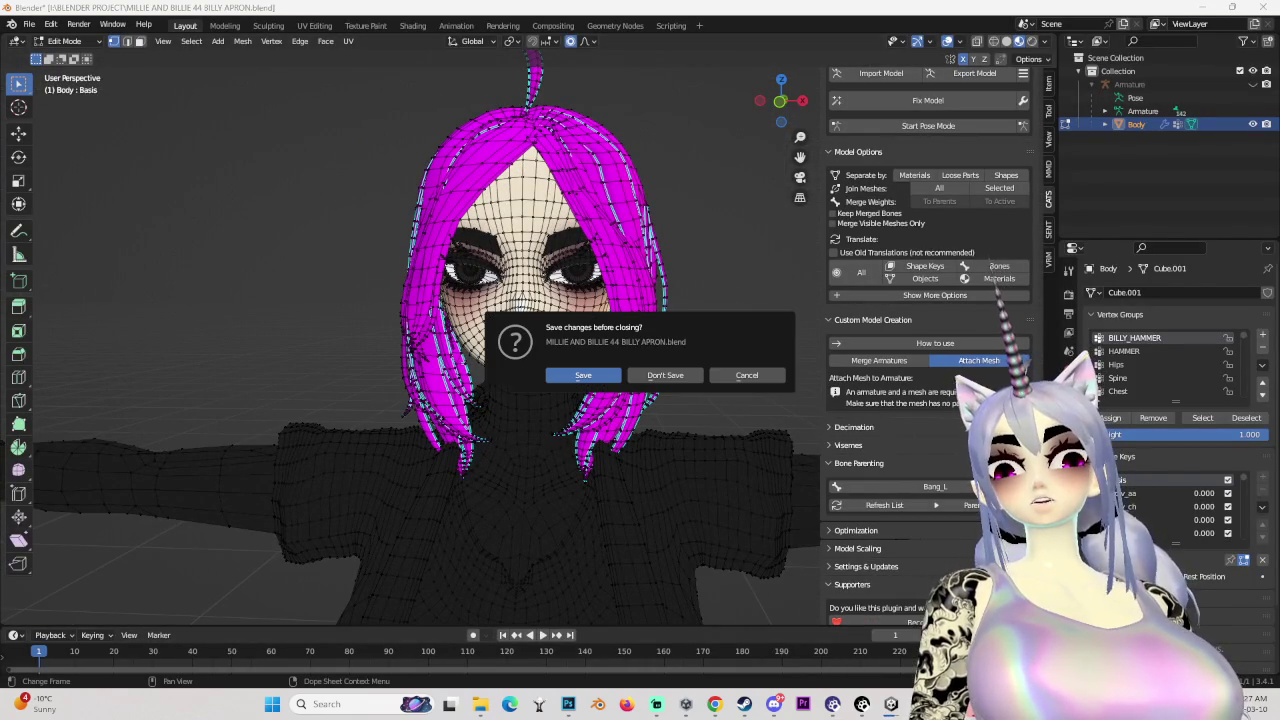
click(745, 376)
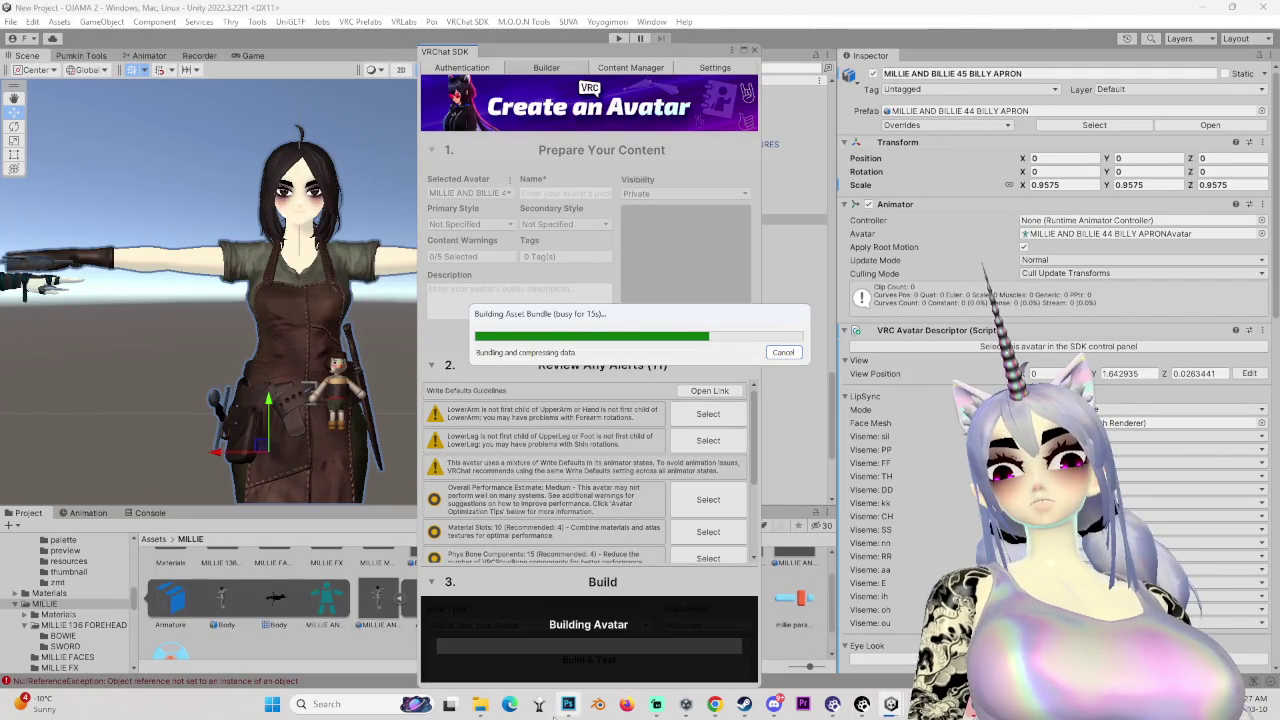
- Bring Photoshop to the front from the taskbar while Unity's avatar build continues
right_click(571, 708)
click(569, 678)
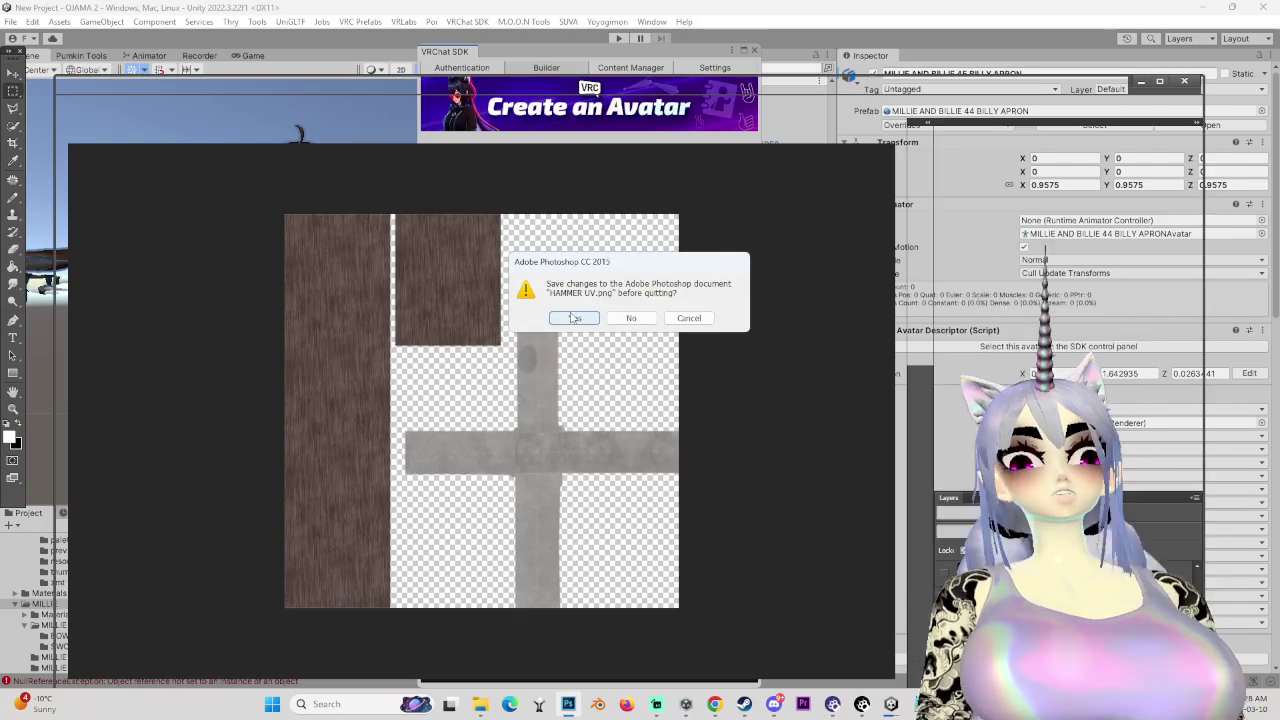
- Close HAMMER UV.png in Photoshop, dismissing the document-changed and save prompts
click(629, 321)
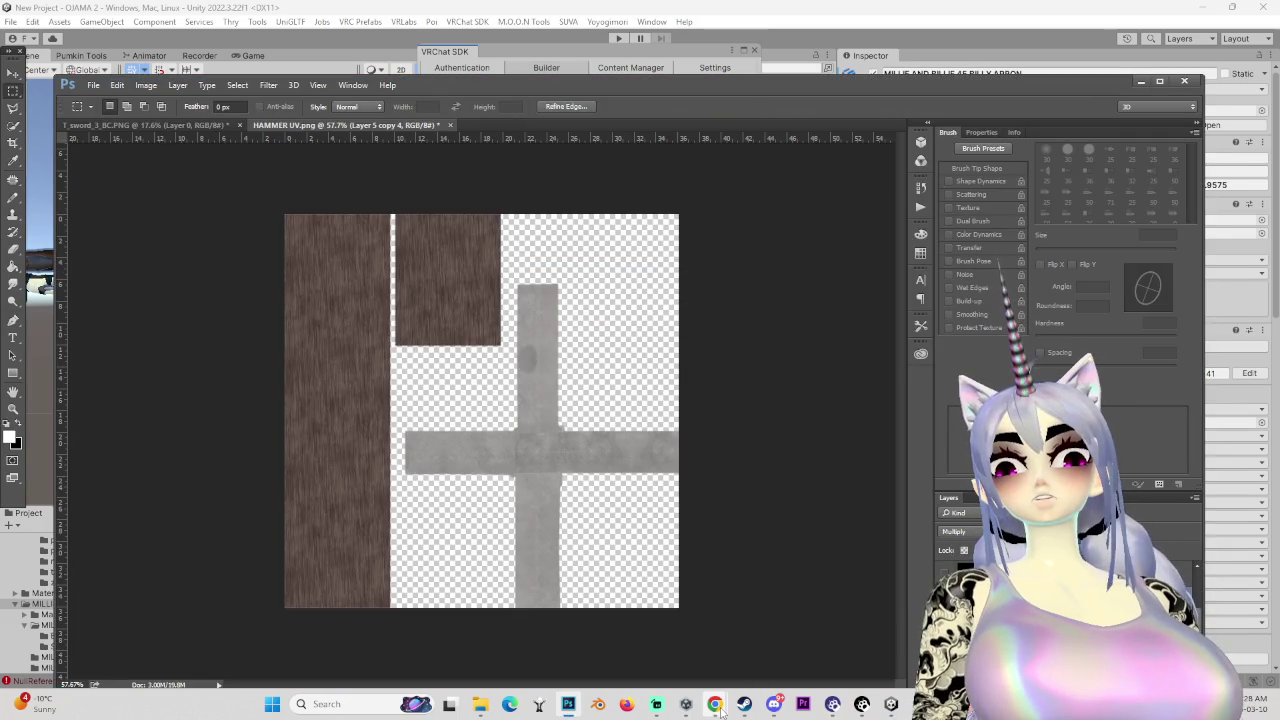
mouse_move(718, 706)
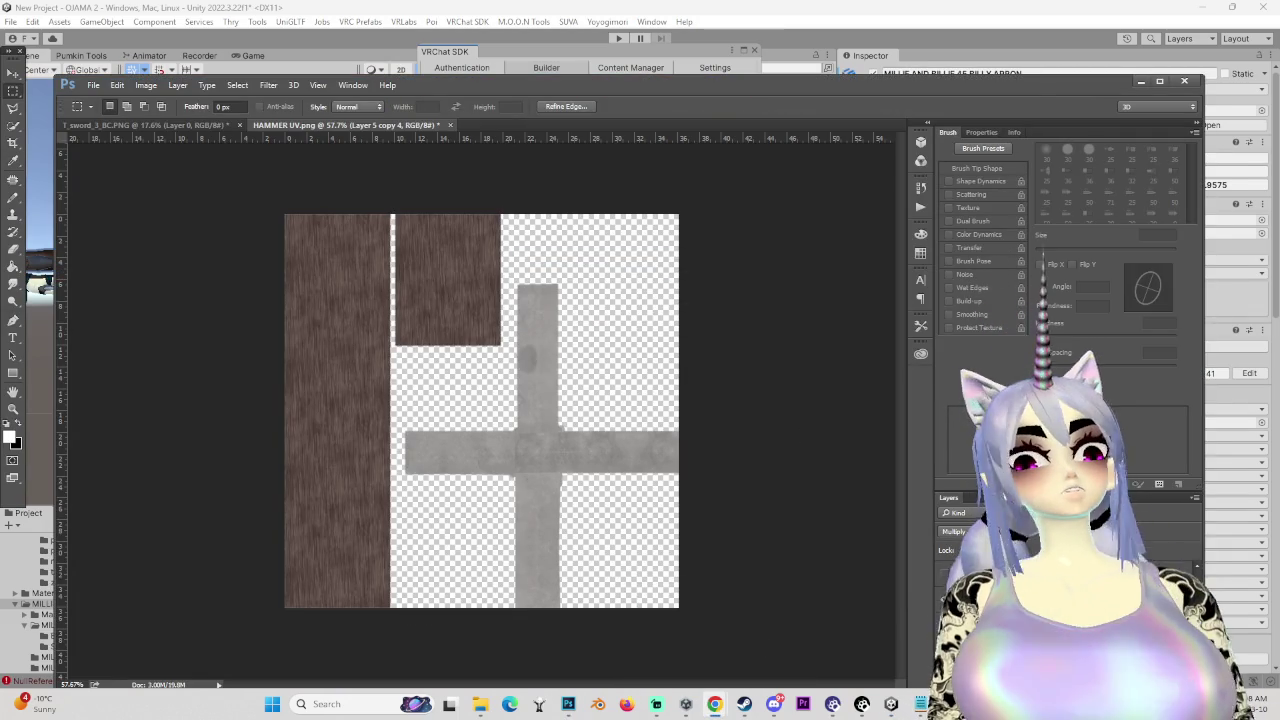
key(ctrl+q)
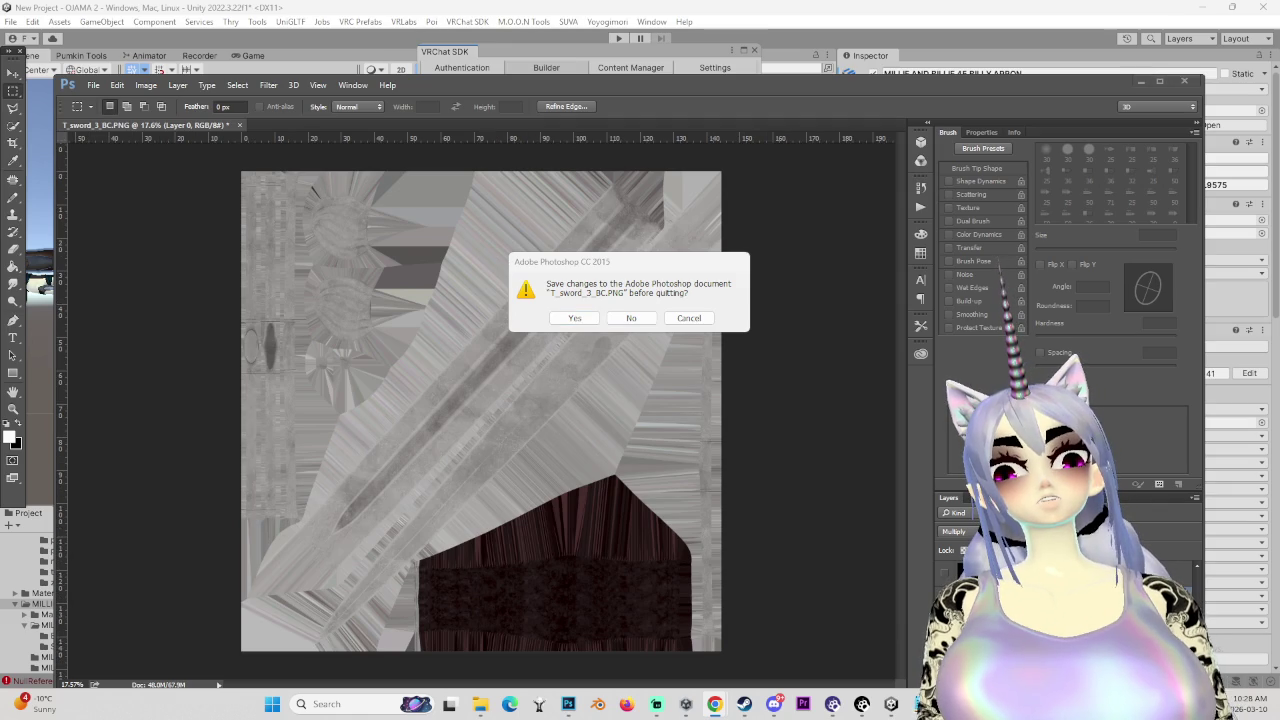
click(631, 318)
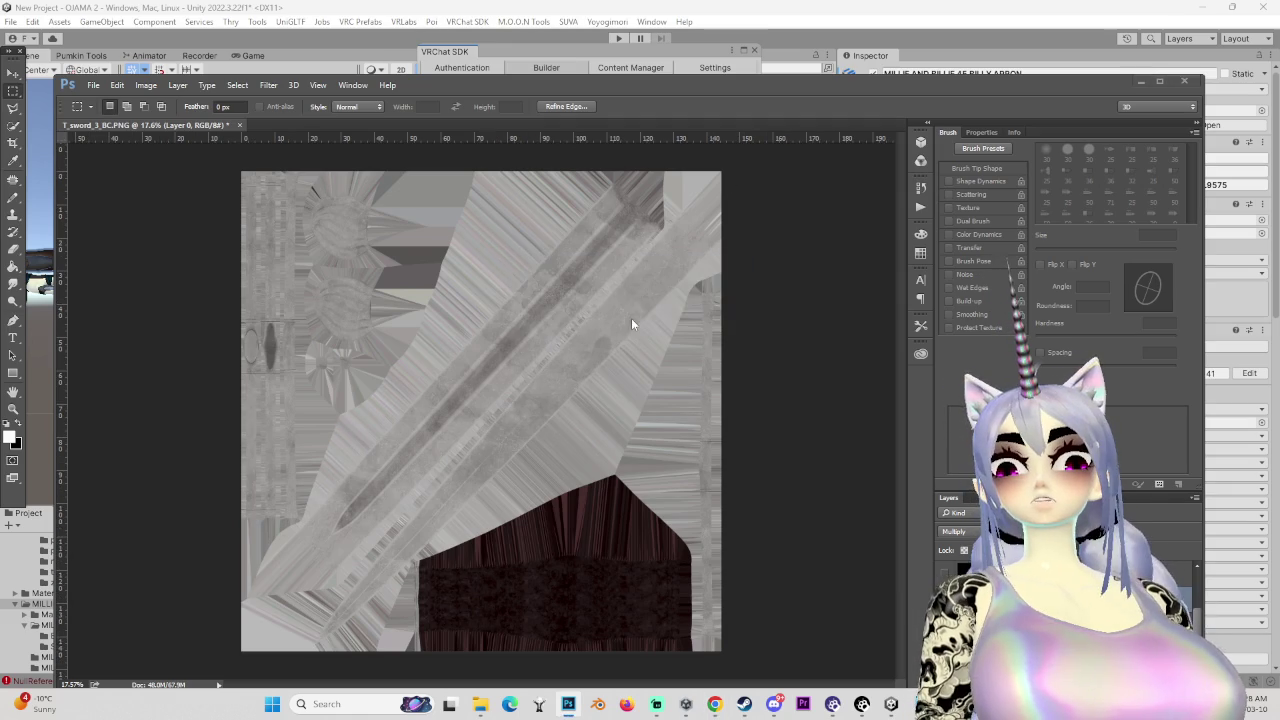